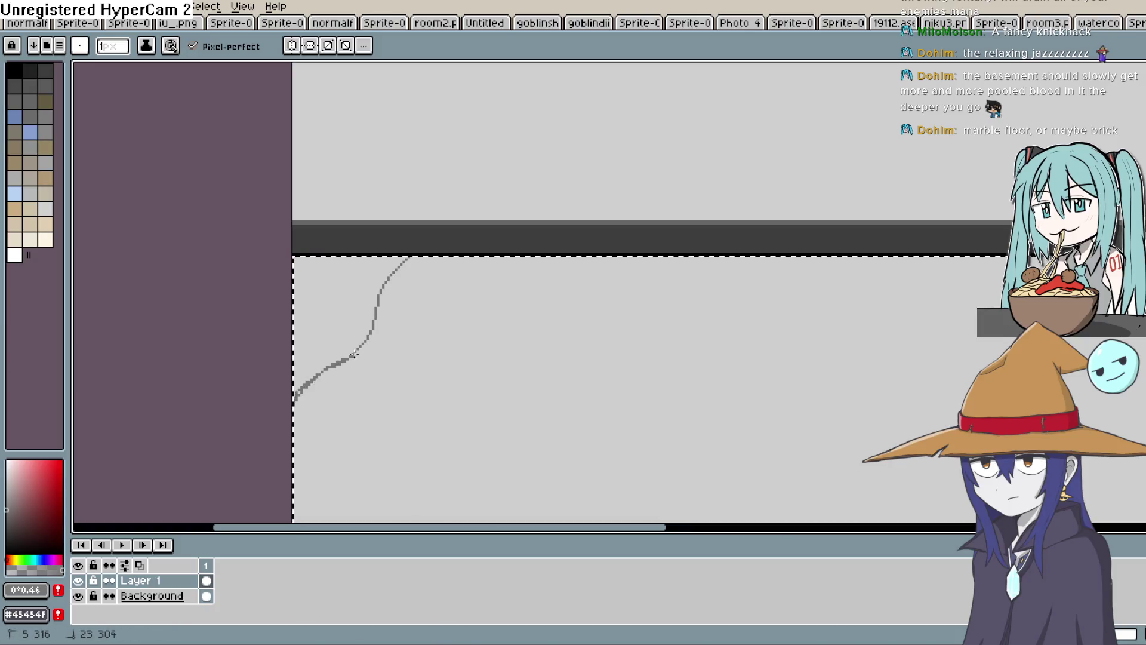
Sketch several branching crack strokes across the room's floor with the Pencil
mouse_move(430, 256)
mouse_down()
mouse_move(425, 290)
mouse_move(372, 381)
mouse_move(299, 472)
mouse_up()
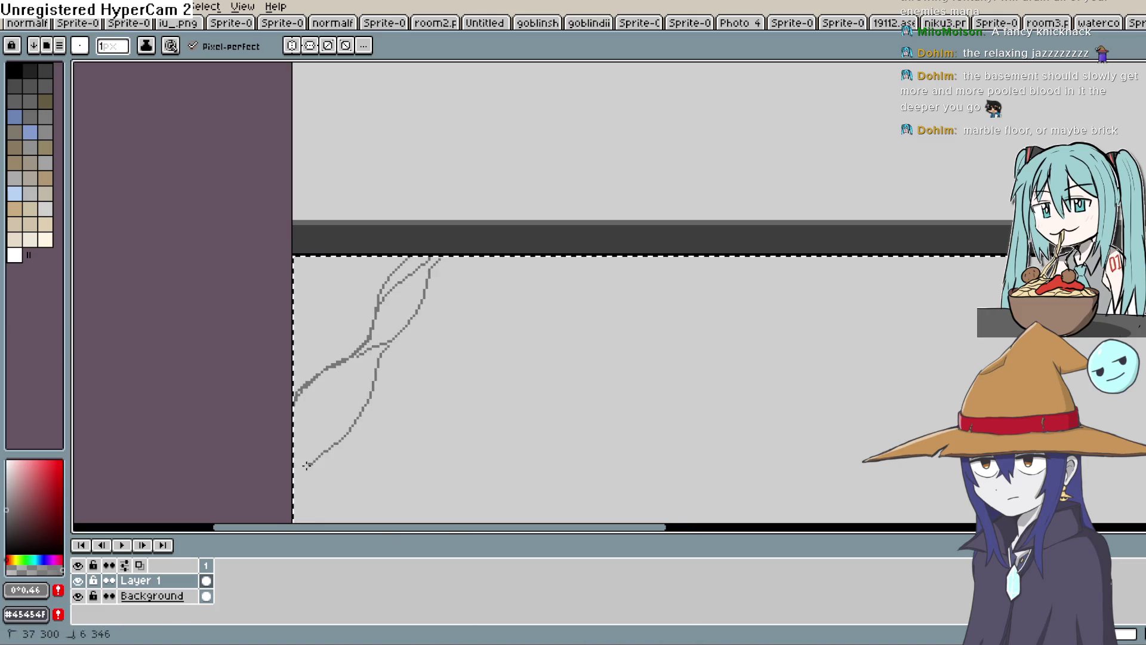
drag(377, 379, 372, 518)
drag(476, 425, 446, 264)
mouse_move(343, 357)
mouse_down()
mouse_move(265, 439)
mouse_move(324, 358)
mouse_move(345, 183)
mouse_up()
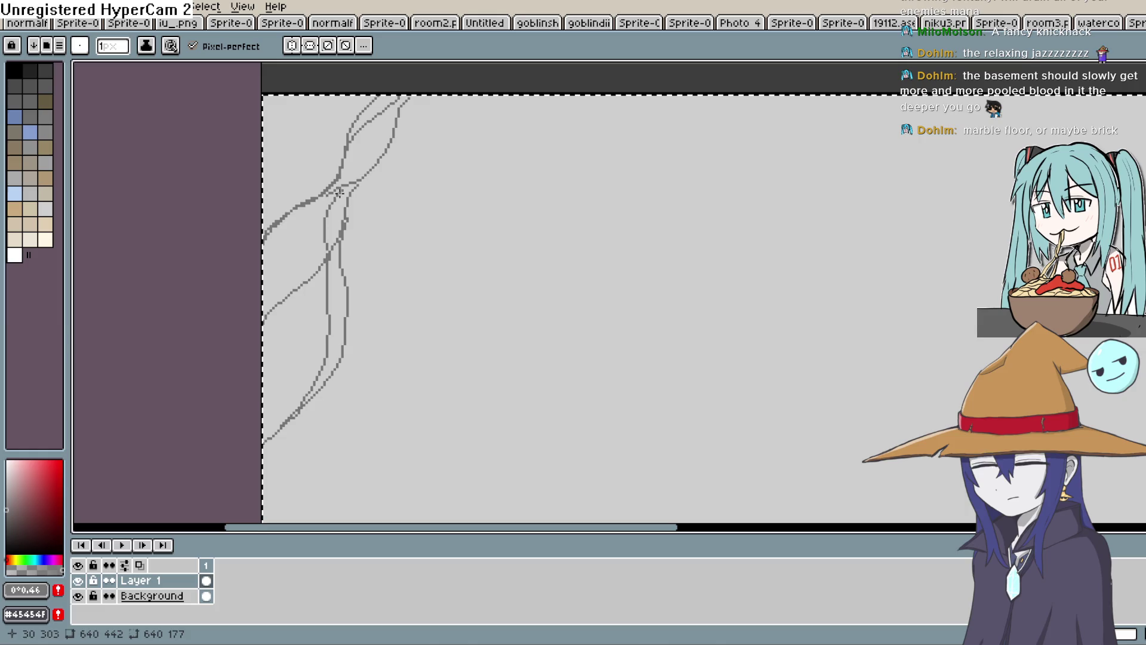
mouse_move(332, 242)
mouse_down()
mouse_move(272, 273)
mouse_move(429, 432)
mouse_move(450, 352)
mouse_up()
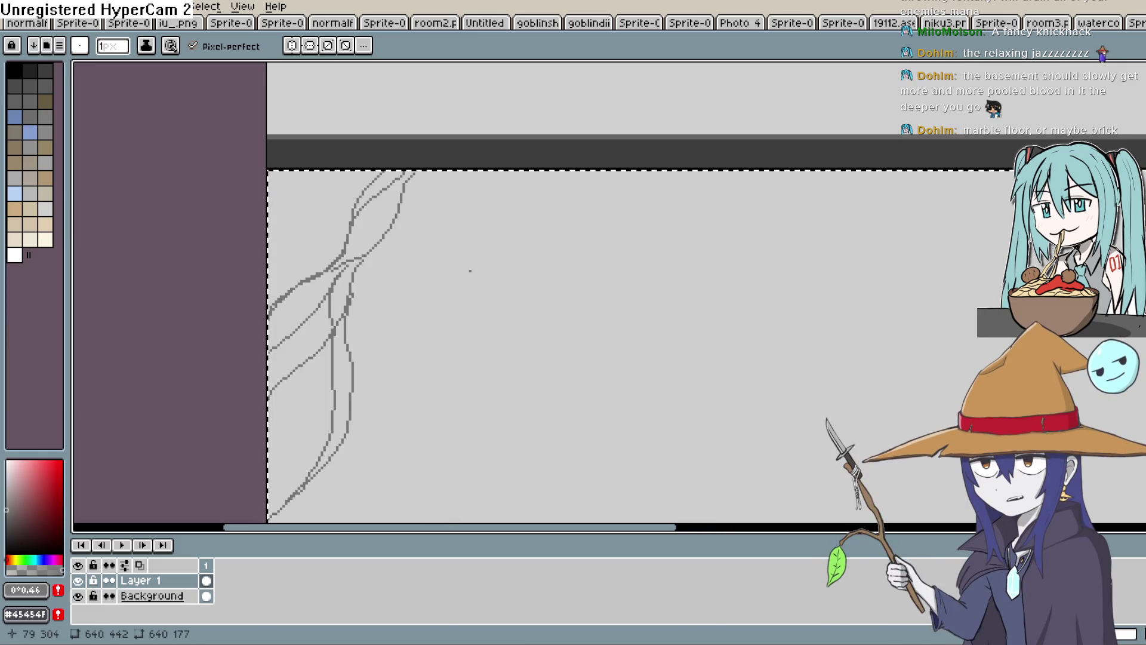
drag(467, 268, 640, 281)
Undo most of the crack sketch, leaving one short curved stroke near the floor's top-left
key(v)
key(ctrl+z)
key(ctrl+z)
key(ctrl+z)
key(b)
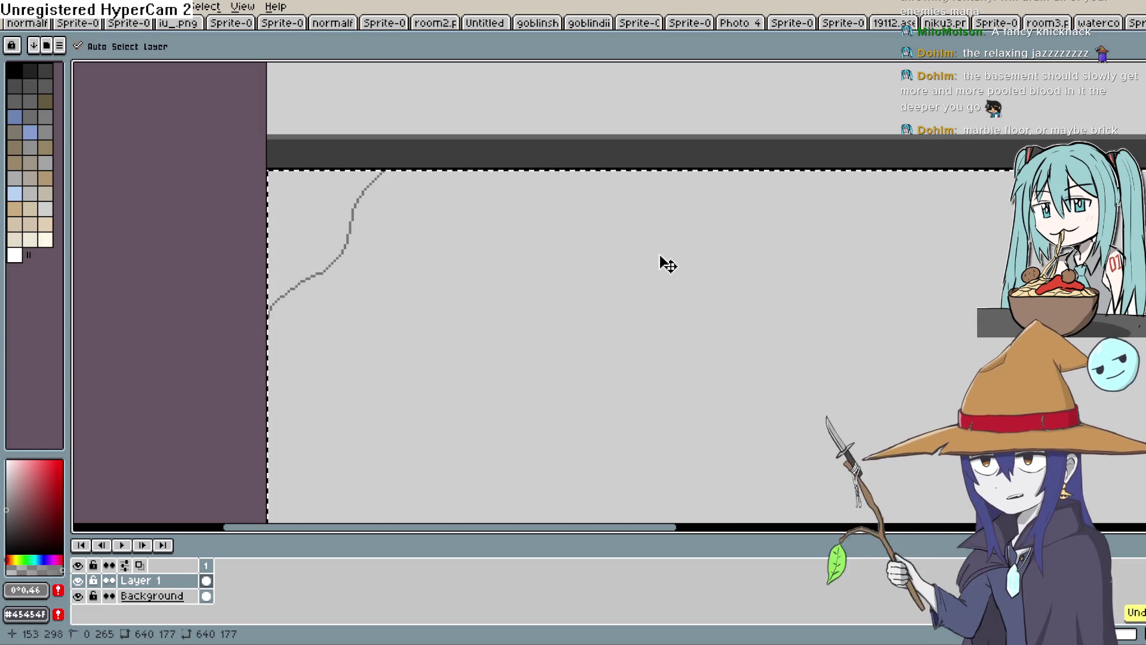
mouse_move(619, 307)
mouse_down()
mouse_move(567, 283)
mouse_move(496, 288)
mouse_move(433, 371)
mouse_up()
scroll(560, 280, down, 3)
key(ctrl+z)
Rule evenly spaced horizontal tile lines across the floor in dark grey 70,70,70
click(46, 132)
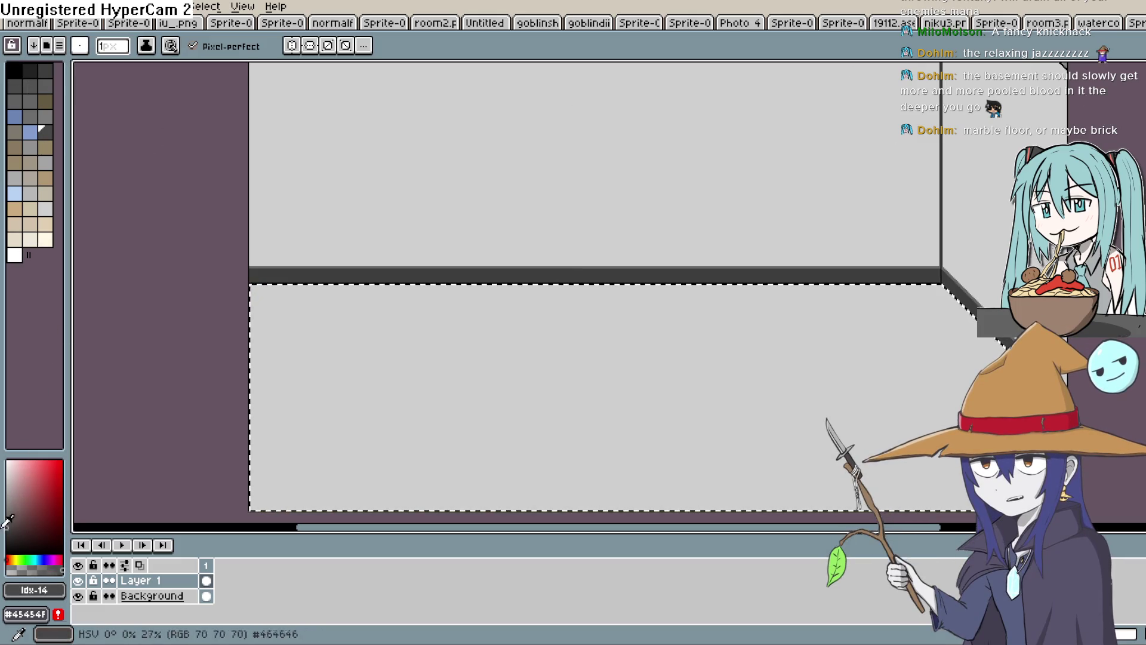
key(shift+l)
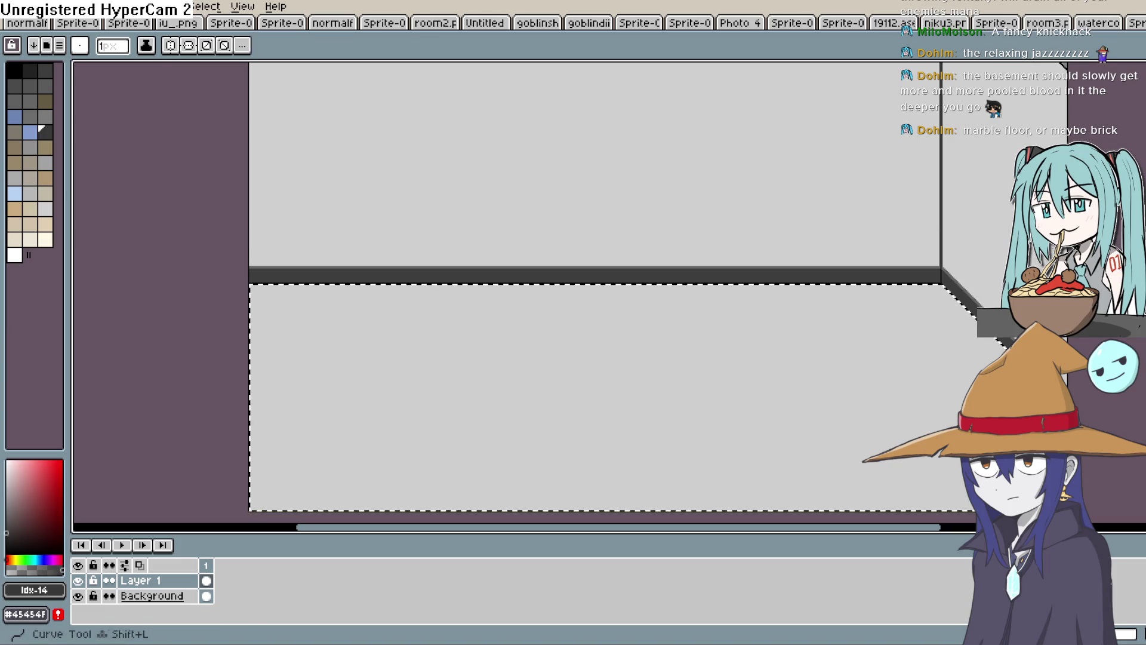
drag(251, 313, 978, 315)
drag(250, 385, 764, 357)
key(ctrl+z)
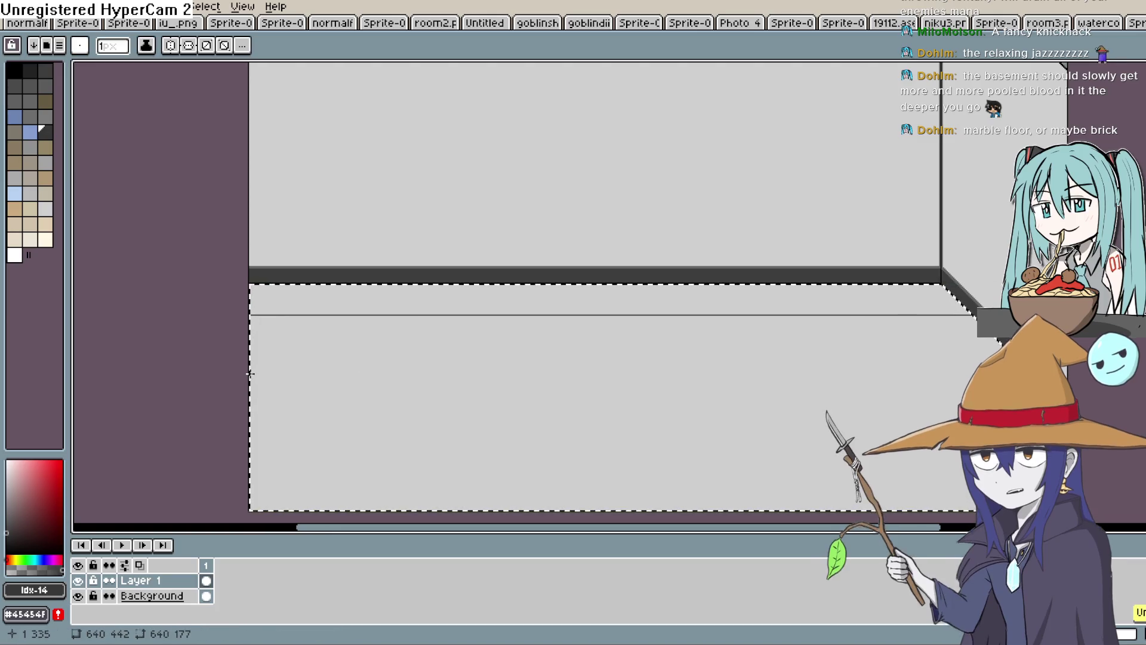
drag(250, 372, 634, 360)
key(ctrl+z)
drag(352, 350, 909, 346)
drag(1024, 354, 1025, 354)
drag(434, 395, 1025, 397)
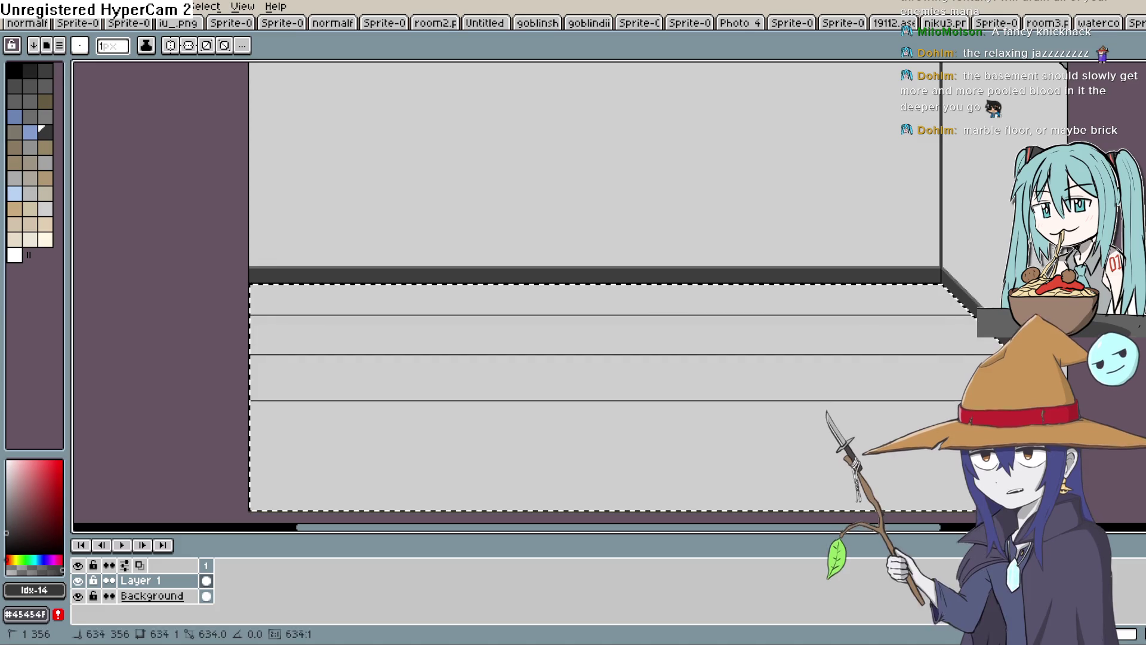
drag(251, 454, 590, 437)
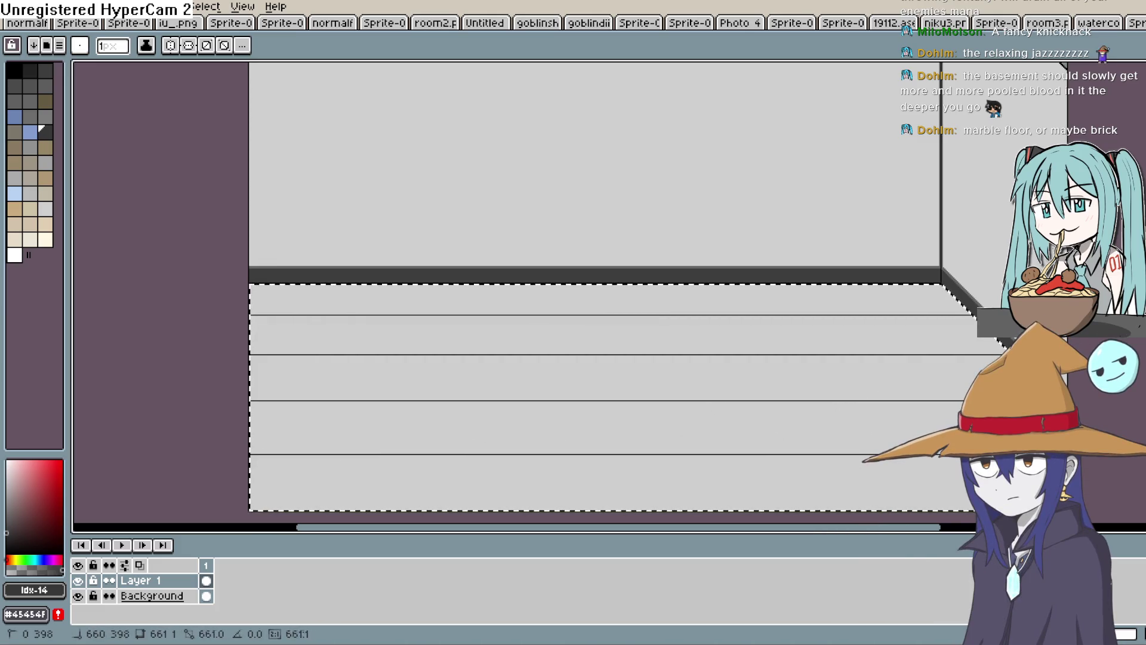
Draw parallel 45° diagonal tile lines crossing the horizontal floor lines
mouse_move(842, 466)
mouse_down()
mouse_move(681, 394)
mouse_move(636, 271)
mouse_up()
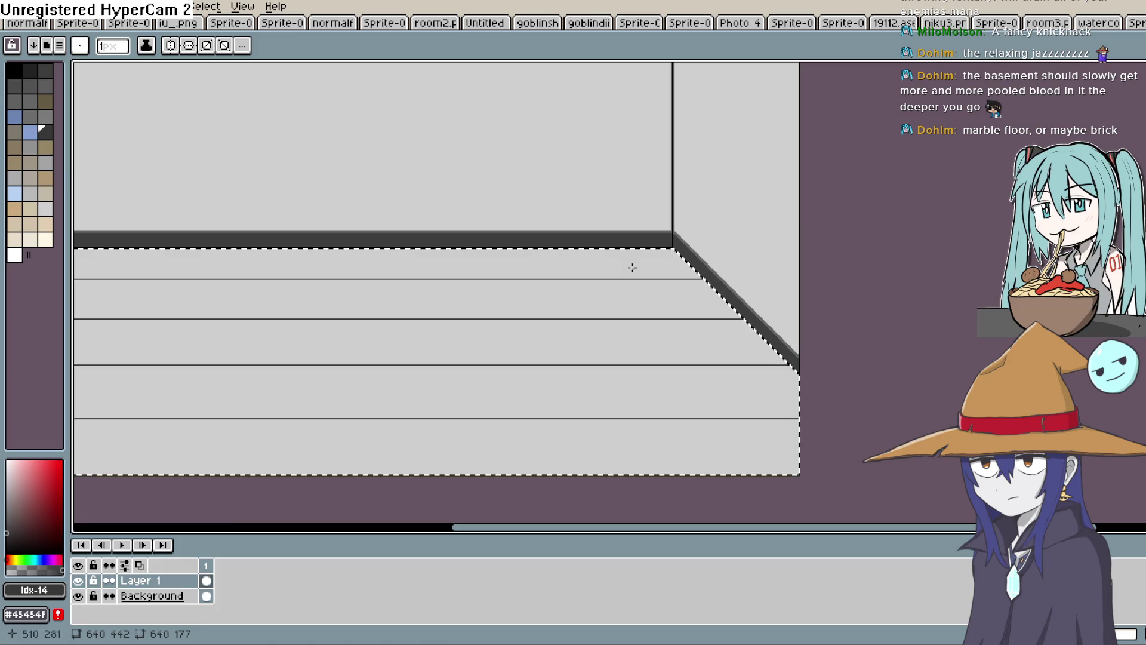
mouse_move(513, 250)
mouse_down()
mouse_move(537, 295)
mouse_move(757, 517)
mouse_up()
mouse_move(640, 462)
mouse_down()
mouse_move(663, 440)
mouse_move(863, 476)
mouse_up()
mouse_move(609, 269)
mouse_down()
mouse_move(591, 279)
mouse_move(693, 365)
mouse_move(716, 488)
mouse_up()
scroll(717, 418, down, 5)
key(ctrl+z)
drag(783, 402, 605, 519)
drag(469, 184, 554, 270)
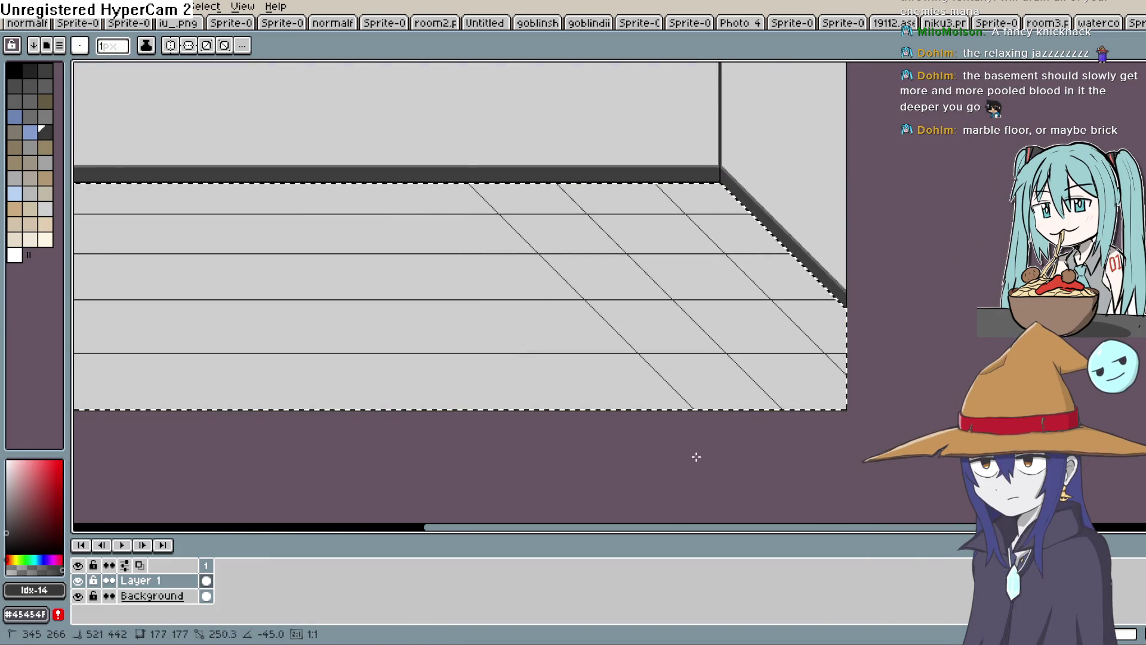
drag(412, 225, 579, 255)
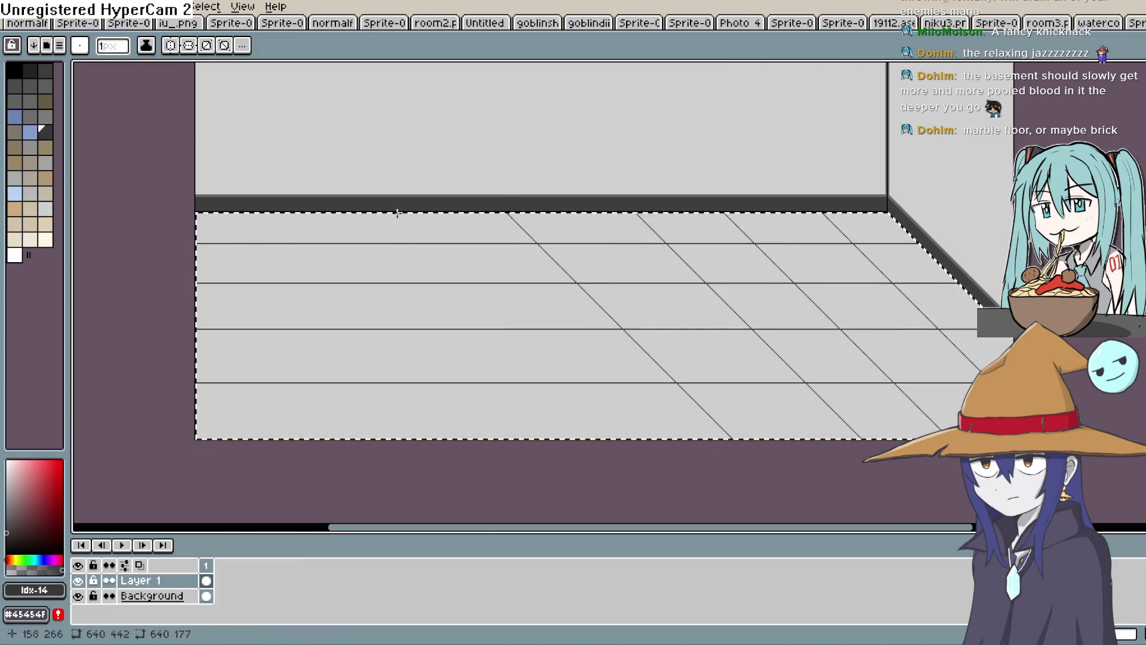
drag(316, 244, 499, 474)
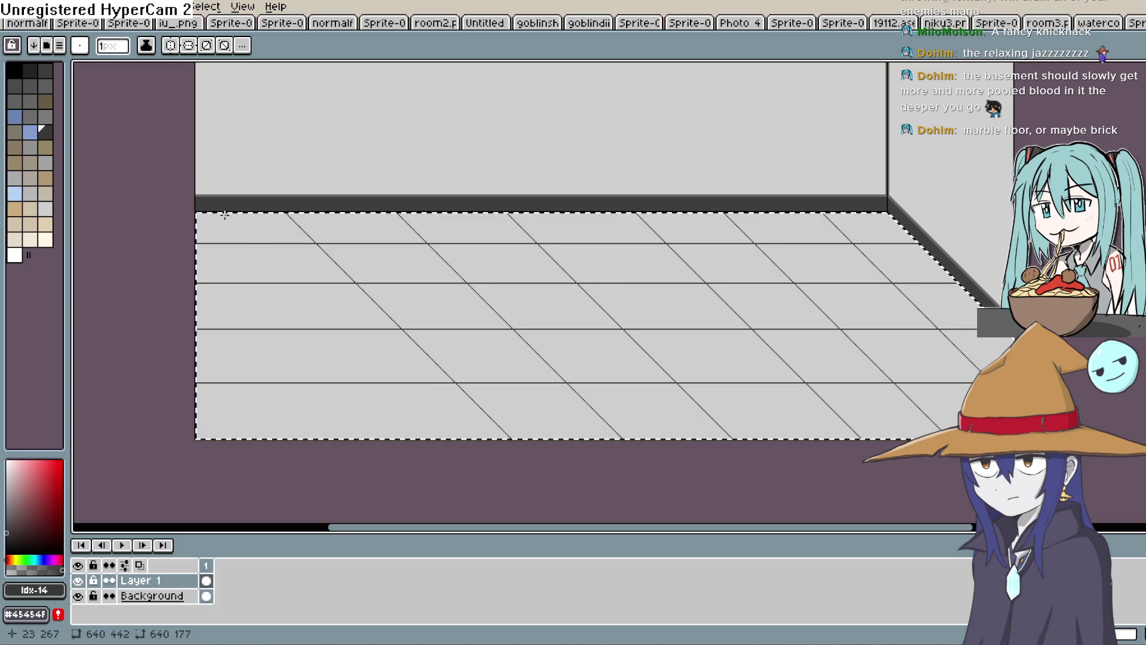
drag(351, 368, 460, 448)
key(ctrl+z)
drag(208, 216, 412, 453)
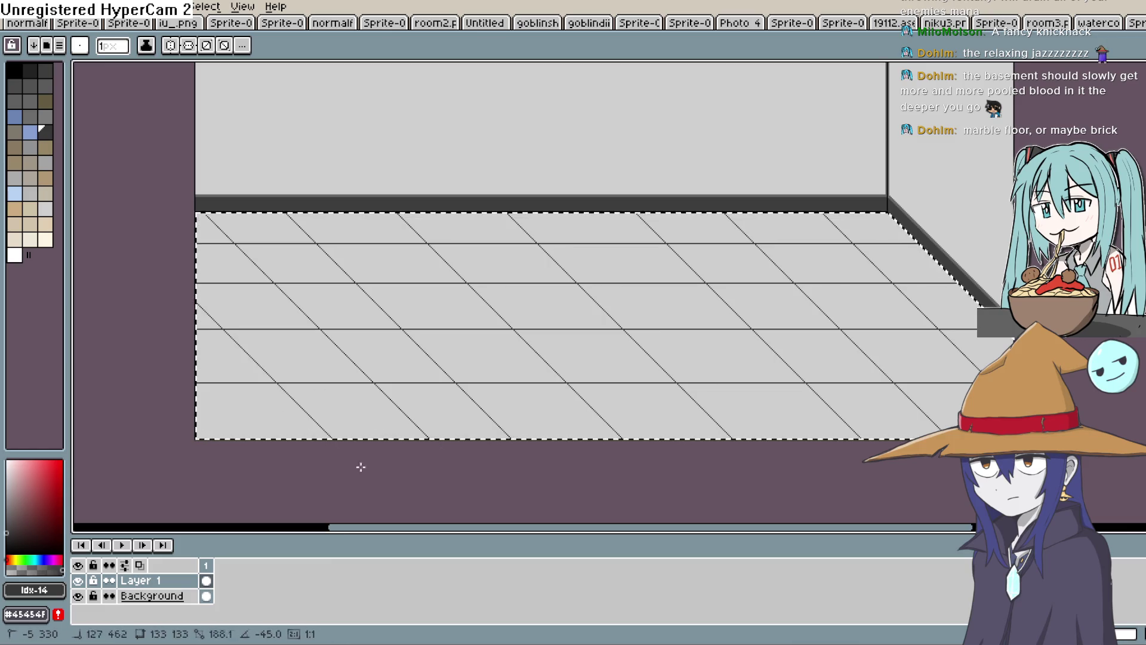
Zoom in on the floor's left edge to inspect the line pixels, then zoom back out to the whole floor
key(space)
scroll(394, 370, down, 1)
scroll(399, 334, up, 3)
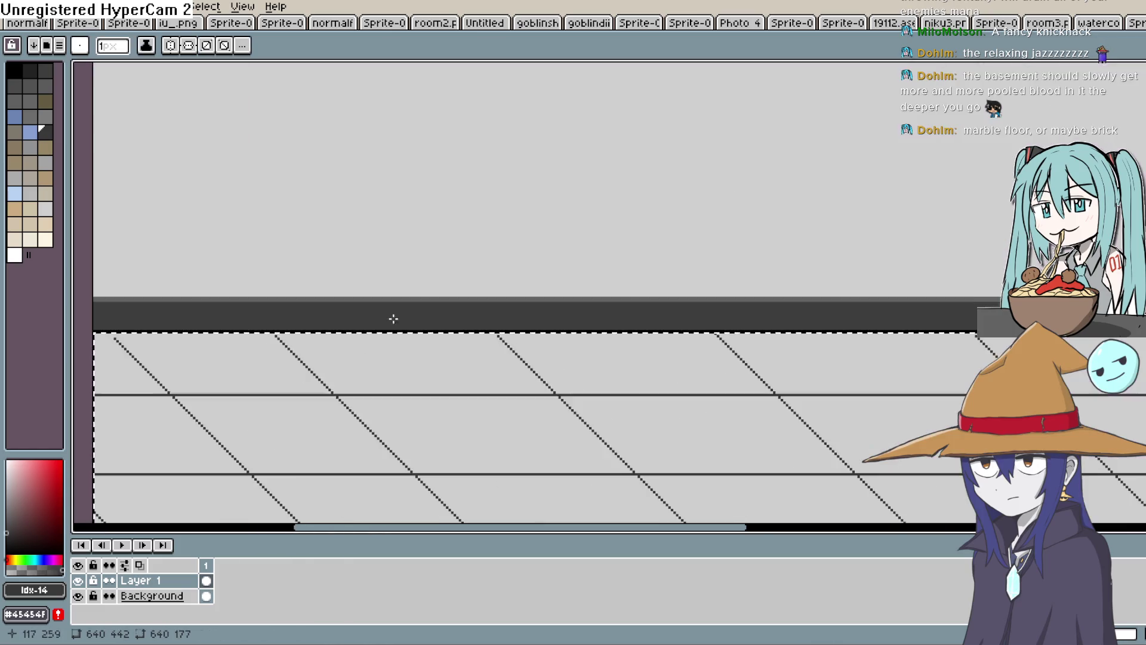
drag(221, 400, 532, 302)
key(space)
drag(396, 251, 486, 356)
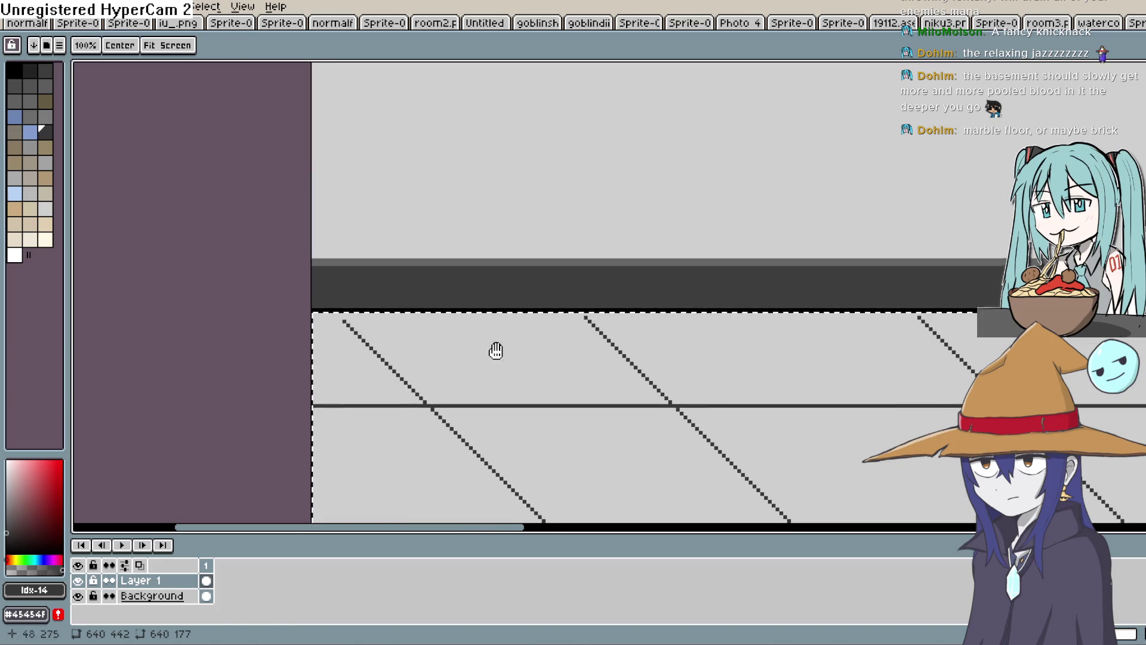
scroll(1132, 91, up, 1)
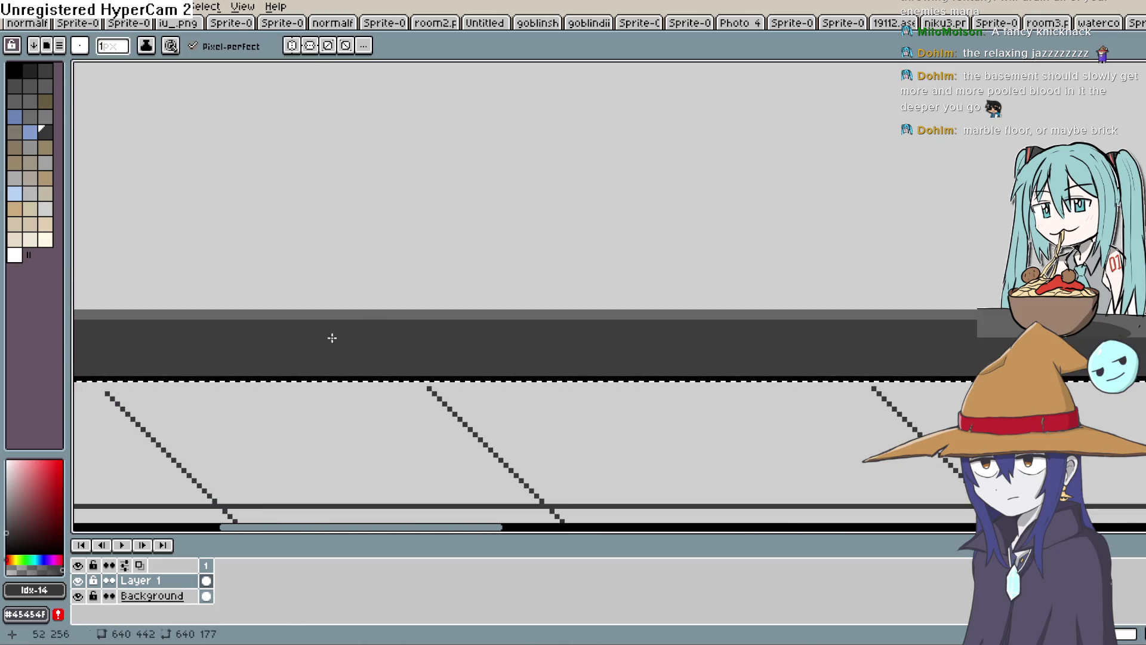
key(space)
drag(209, 414, 458, 325)
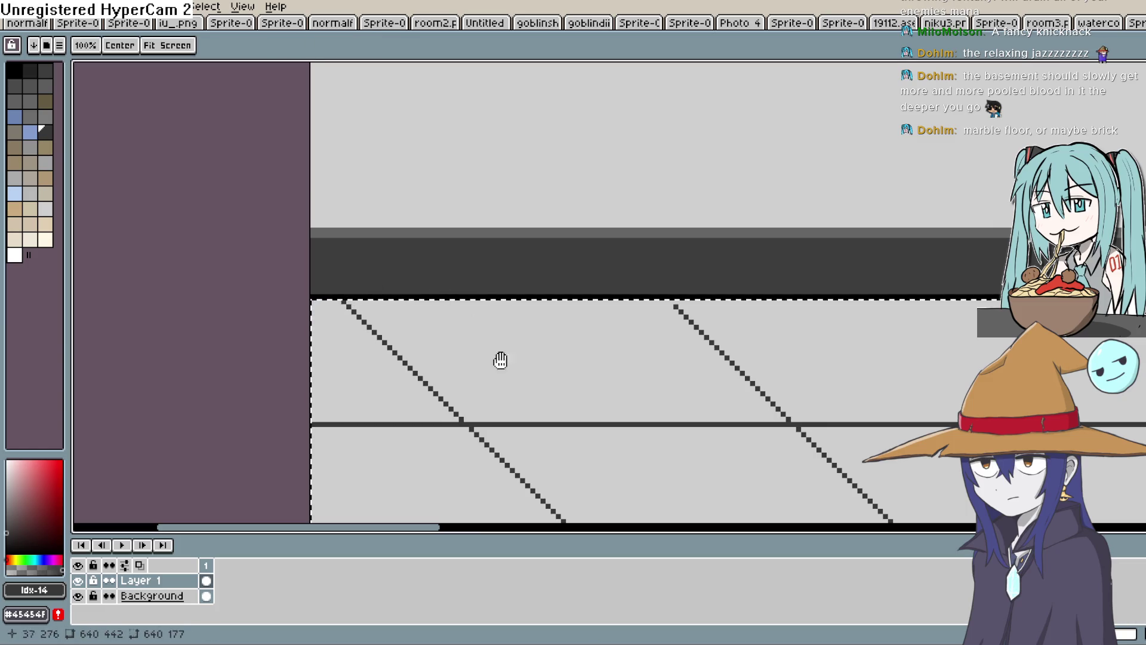
scroll(494, 353, down, 3)
key(space)
mouse_move(410, 226)
mouse_down()
mouse_move(922, 413)
mouse_move(735, 274)
mouse_move(651, 335)
mouse_move(622, 333)
mouse_move(634, 336)
mouse_move(621, 351)
mouse_move(684, 305)
mouse_up()
scroll(923, 414, up, 1)
Lower Layer 1's opacity to 94% in Layer Properties
key(space)
double_click(194, 587)
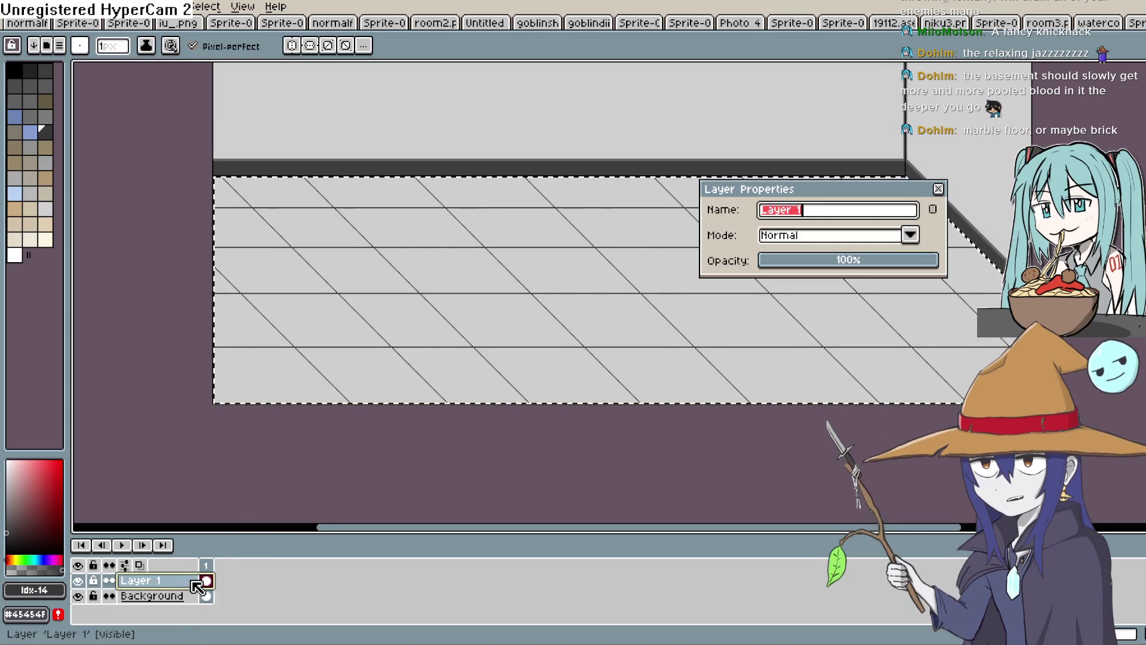
drag(770, 261, 935, 261)
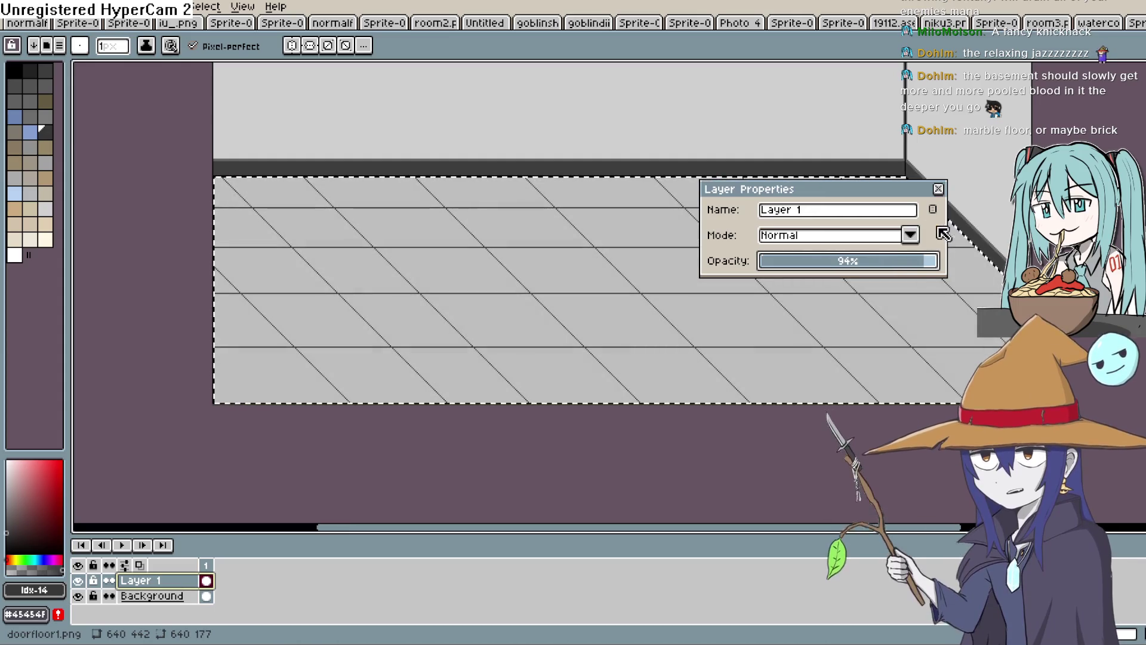
key(Return)
Try several palette swatches, ending on colour index 21 as the drawing colour
key(space)
drag(807, 236, 716, 238)
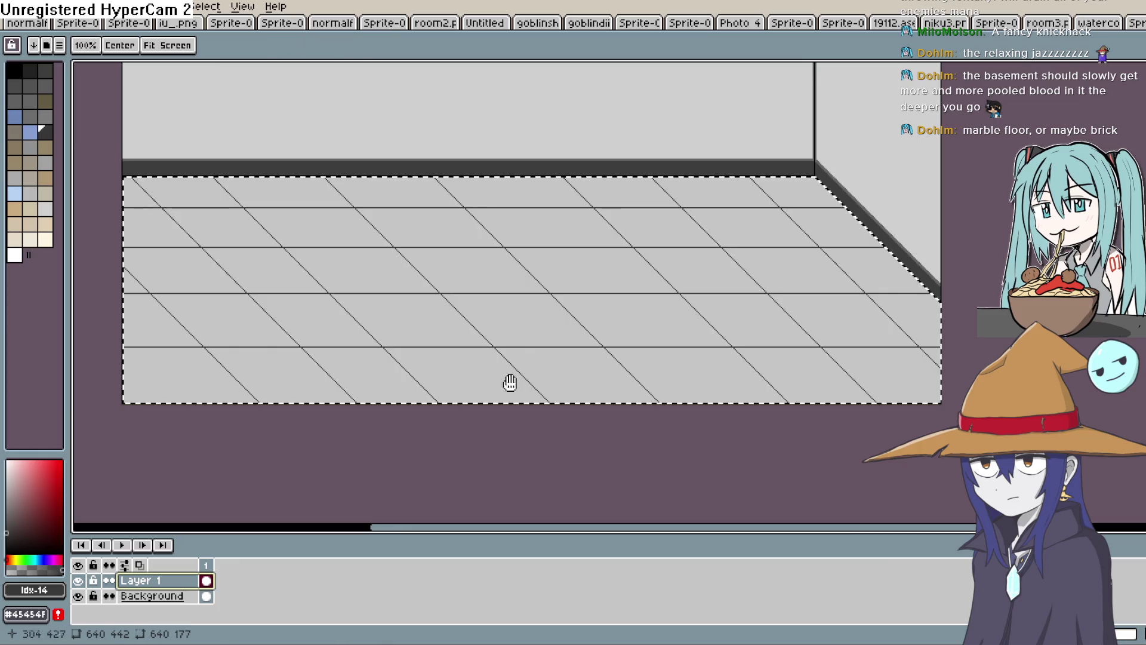
scroll(496, 388, up, 2)
key(e)
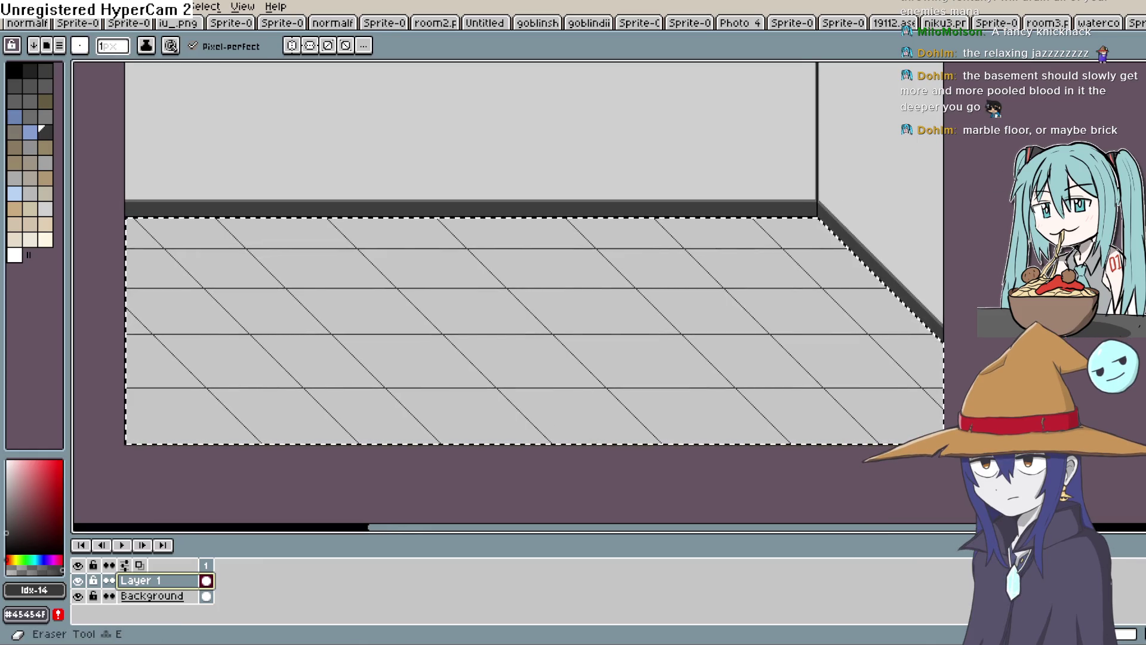
click(37, 93)
click(29, 116)
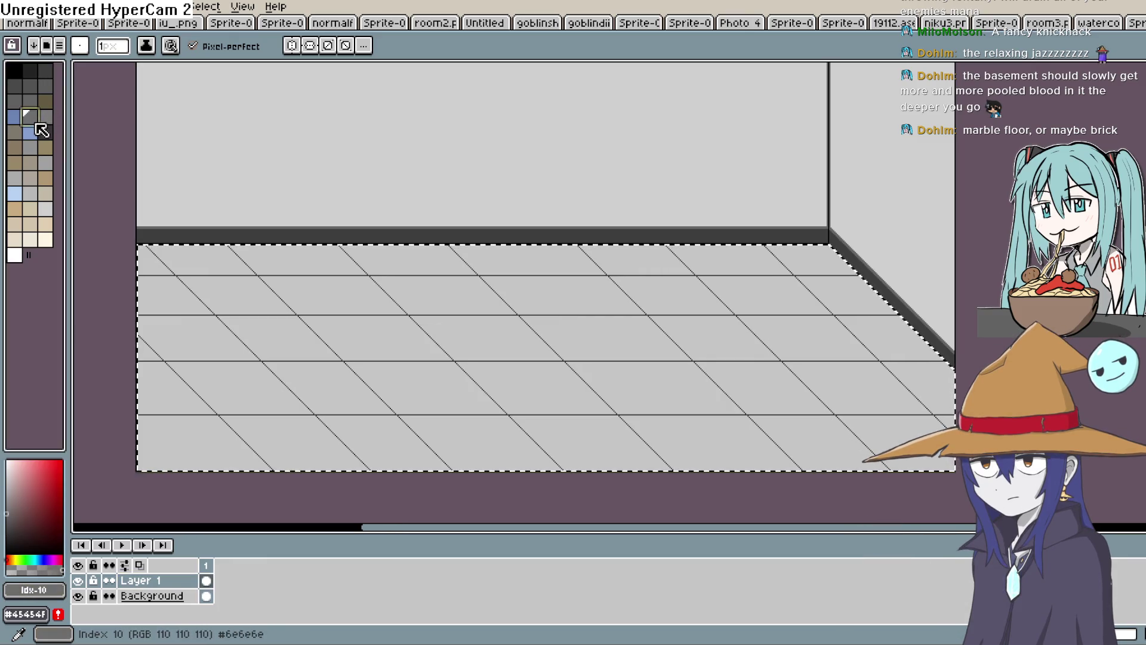
click(24, 182)
Sketch a short grey stroke and a branching crack line on the upper-left floor tiles
key(b)
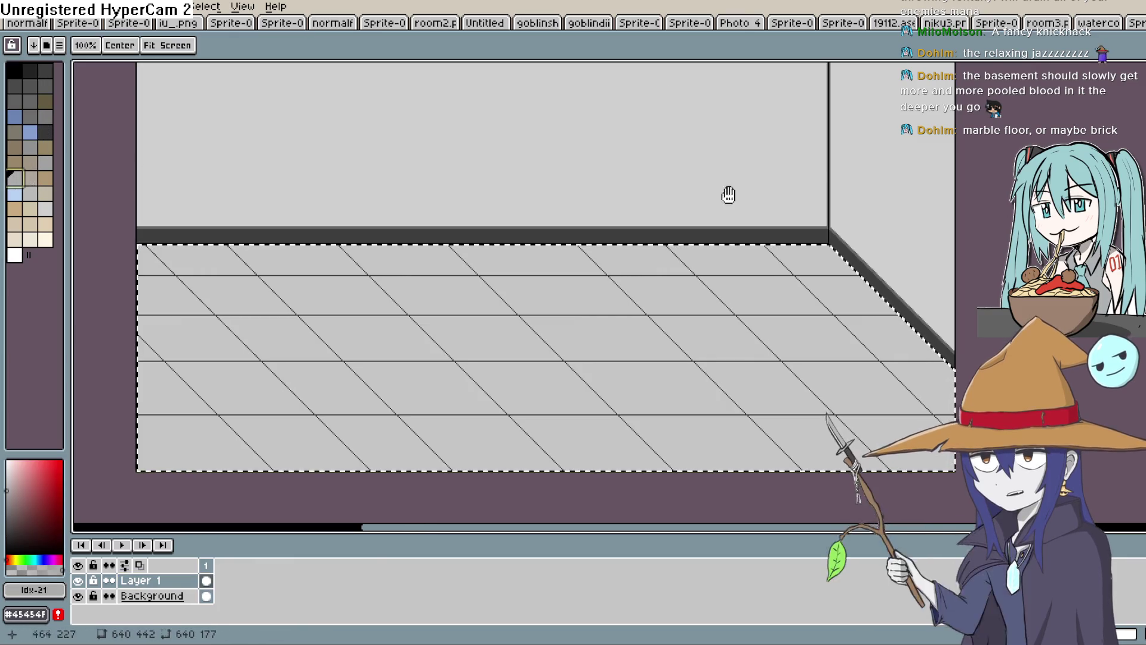
scroll(502, 314, up, 2)
scroll(501, 315, down, 2)
scroll(295, 299, up, 2)
drag(284, 300, 347, 237)
key(ctrl+z)
mouse_move(262, 289)
mouse_down()
mouse_move(343, 236)
mouse_move(286, 267)
mouse_move(280, 299)
mouse_move(379, 256)
mouse_move(371, 274)
mouse_move(405, 289)
mouse_up()
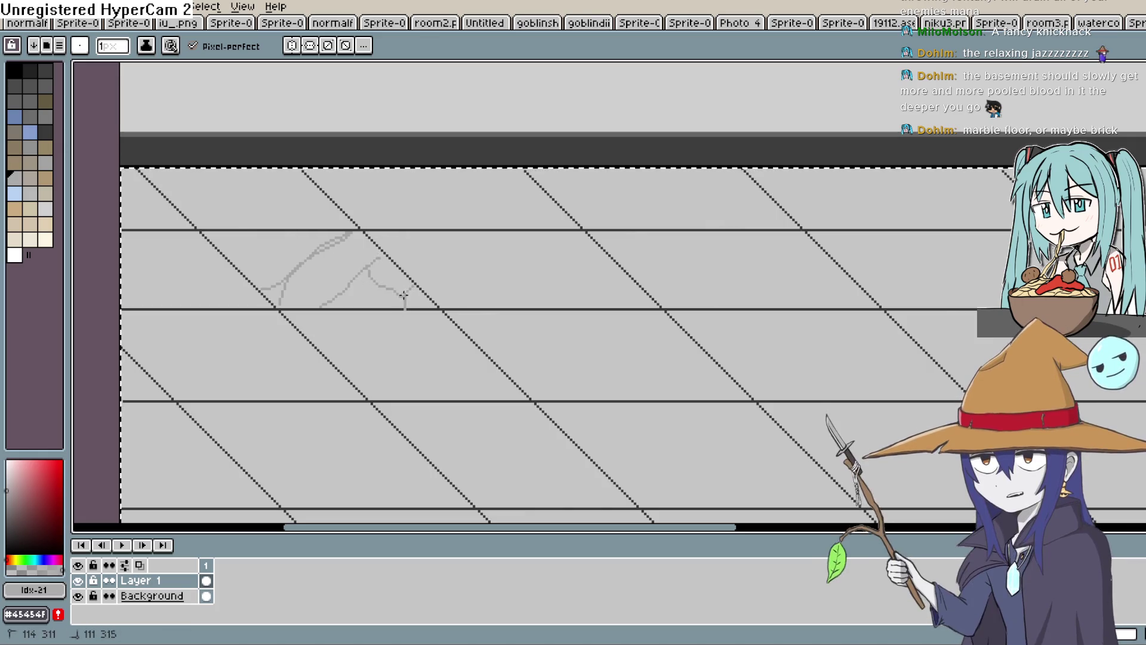
key(space)
mouse_move(488, 294)
mouse_down()
mouse_move(460, 274)
mouse_move(457, 312)
mouse_up()
drag(496, 270, 455, 306)
drag(465, 259, 439, 334)
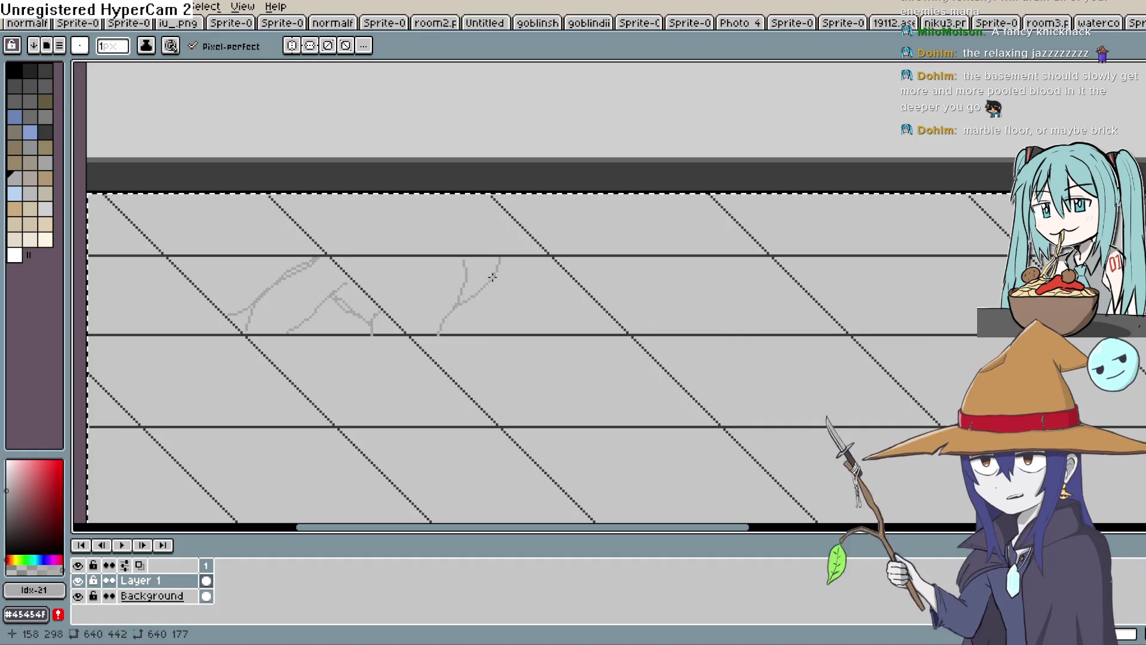
drag(561, 259, 541, 275)
key(ctrl+z)
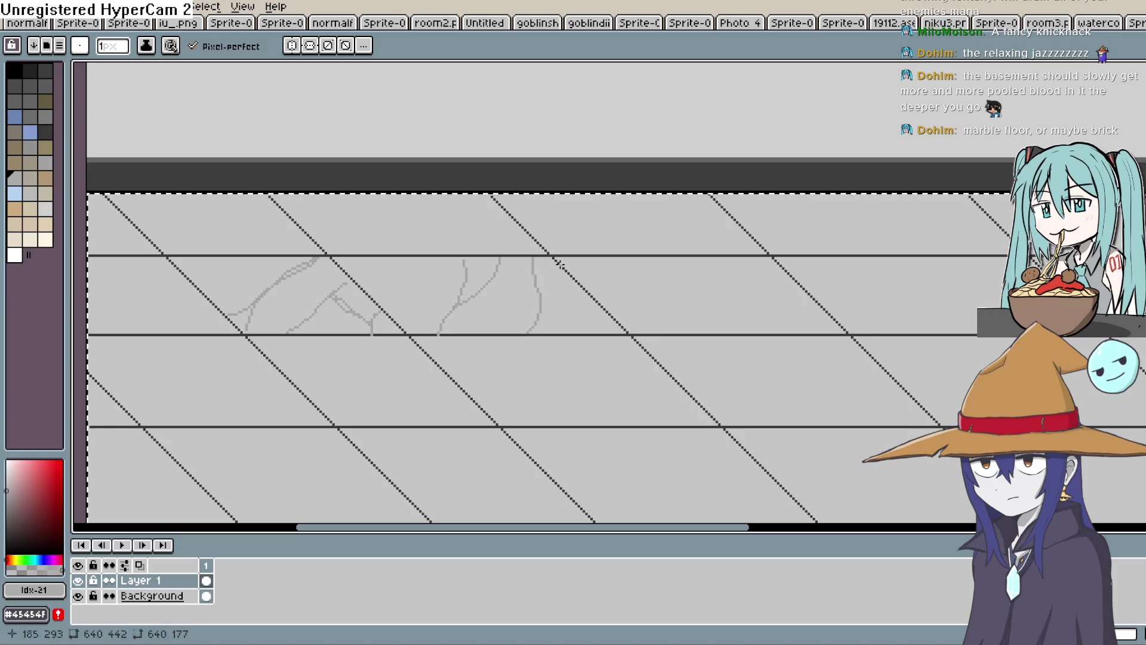
Add more grey cracks across the upper tiles, including a long one stretching up to the right
mouse_move(622, 281)
mouse_down()
mouse_move(639, 302)
mouse_move(568, 278)
mouse_up()
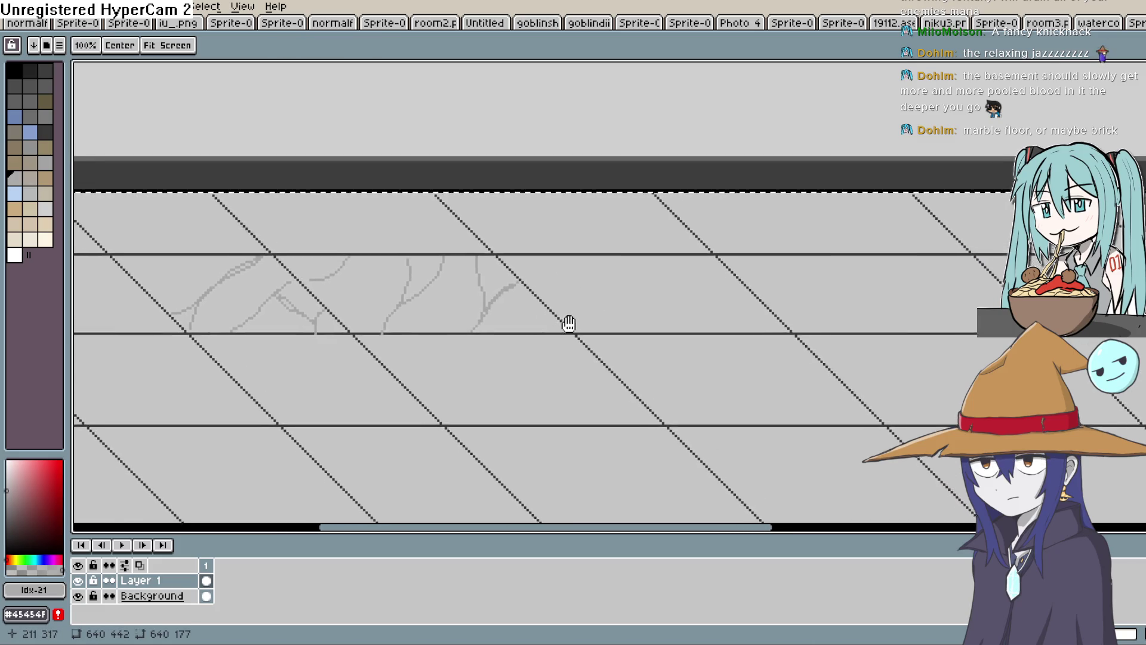
drag(567, 323, 524, 361)
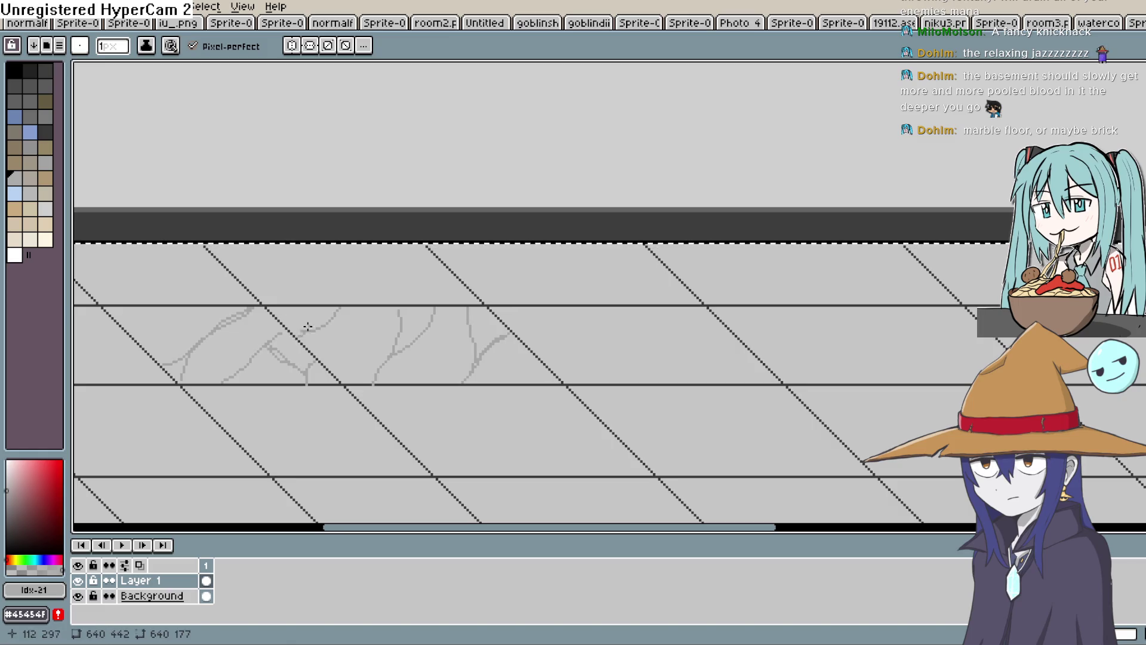
drag(331, 324, 350, 306)
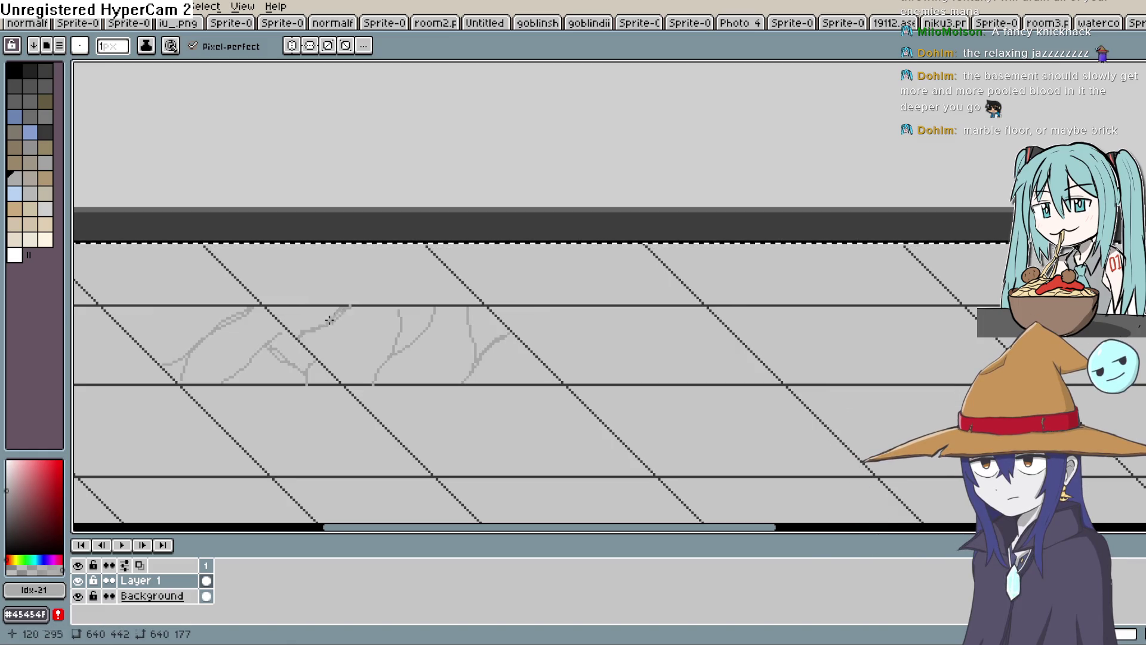
mouse_move(305, 366)
mouse_down()
mouse_move(349, 350)
mouse_move(470, 365)
mouse_move(512, 339)
mouse_move(521, 256)
mouse_move(555, 219)
mouse_move(532, 307)
mouse_move(628, 272)
mouse_move(654, 299)
mouse_up()
key(b)
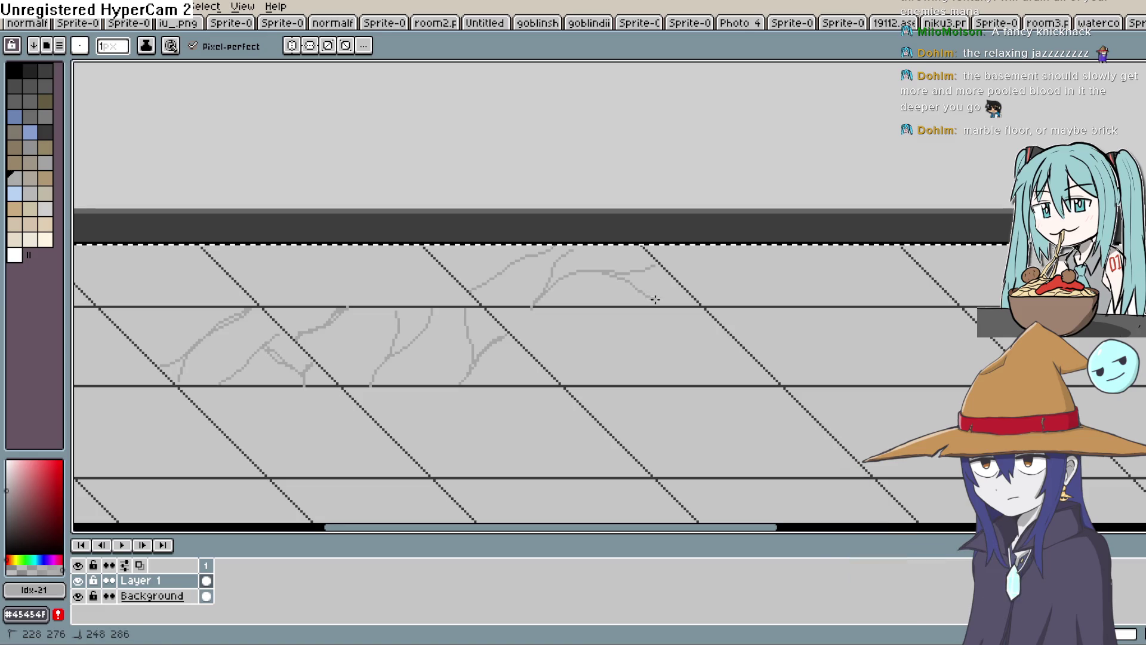
scroll(680, 293, right, 3)
scroll(681, 293, up, 1)
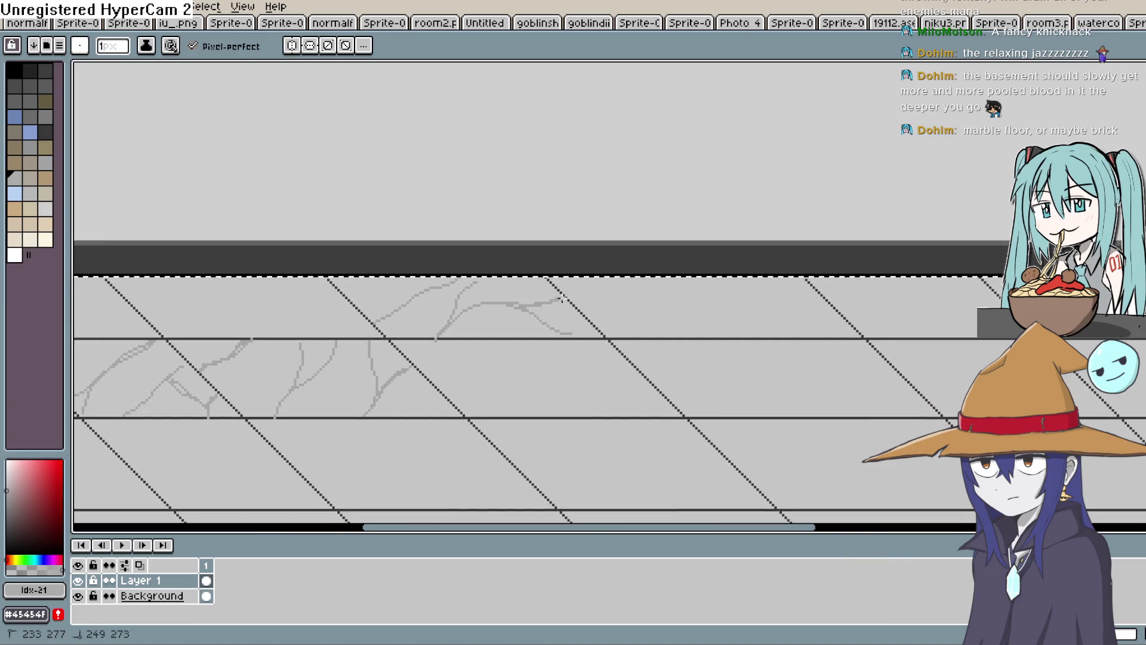
drag(461, 305, 463, 298)
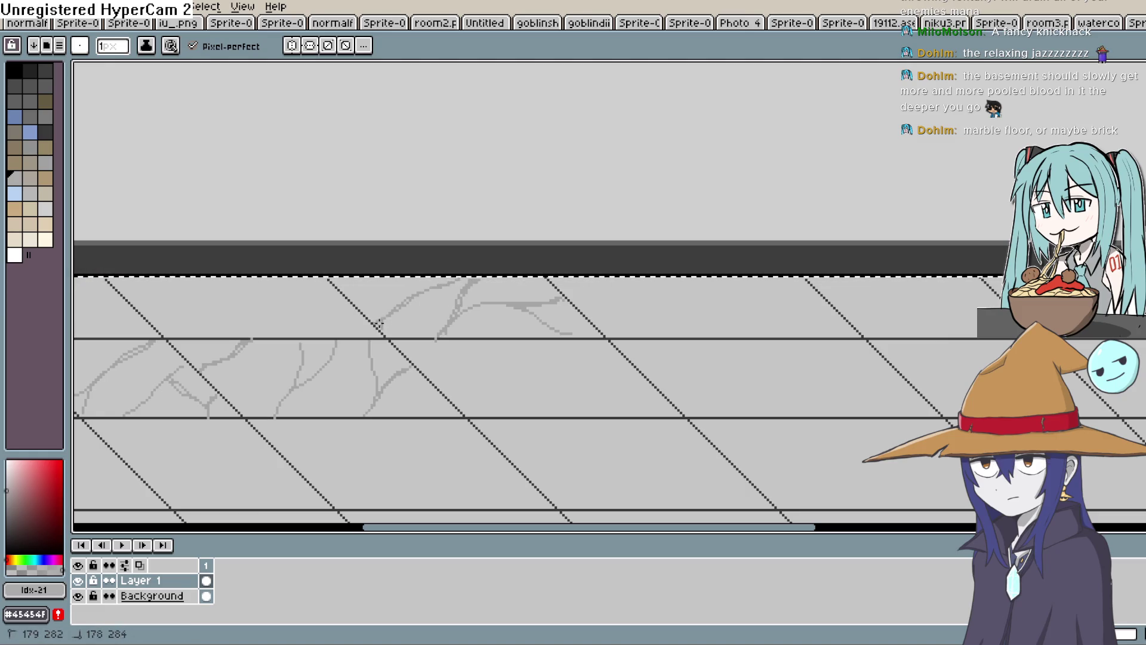
mouse_move(517, 322)
mouse_down()
mouse_move(589, 264)
mouse_move(556, 243)
mouse_move(537, 269)
mouse_move(540, 297)
mouse_up()
drag(495, 256, 464, 293)
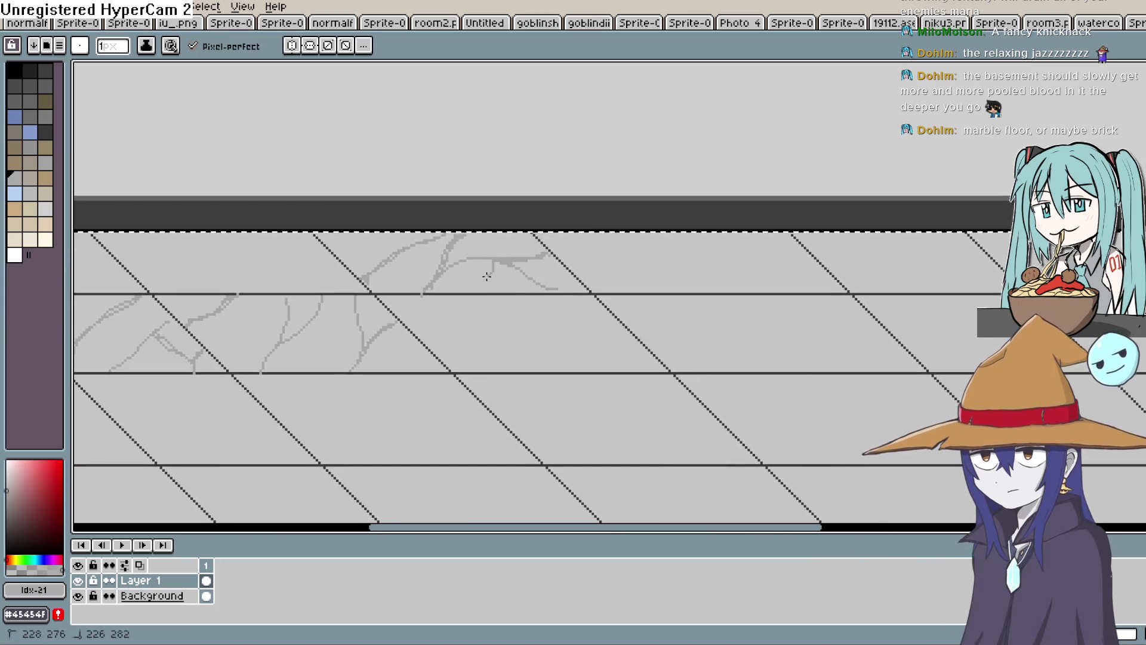
scroll(557, 248, down, 3)
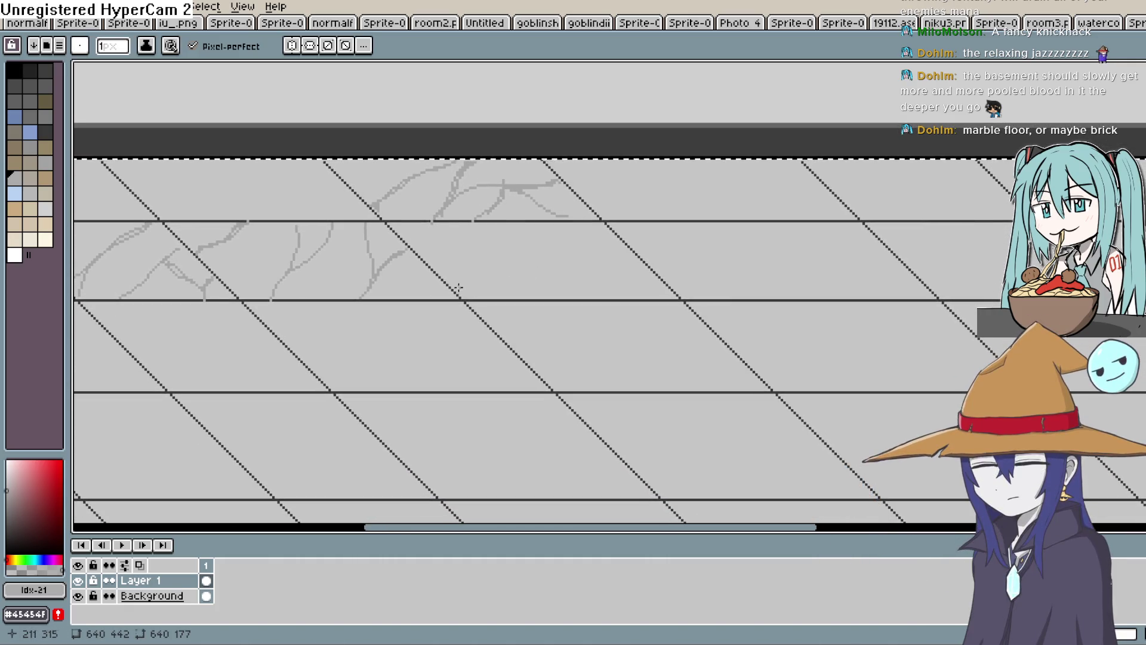
mouse_move(459, 292)
mouse_down()
mouse_move(569, 221)
mouse_move(557, 263)
mouse_move(572, 299)
mouse_move(588, 260)
mouse_up()
scroll(722, 258, down, 3)
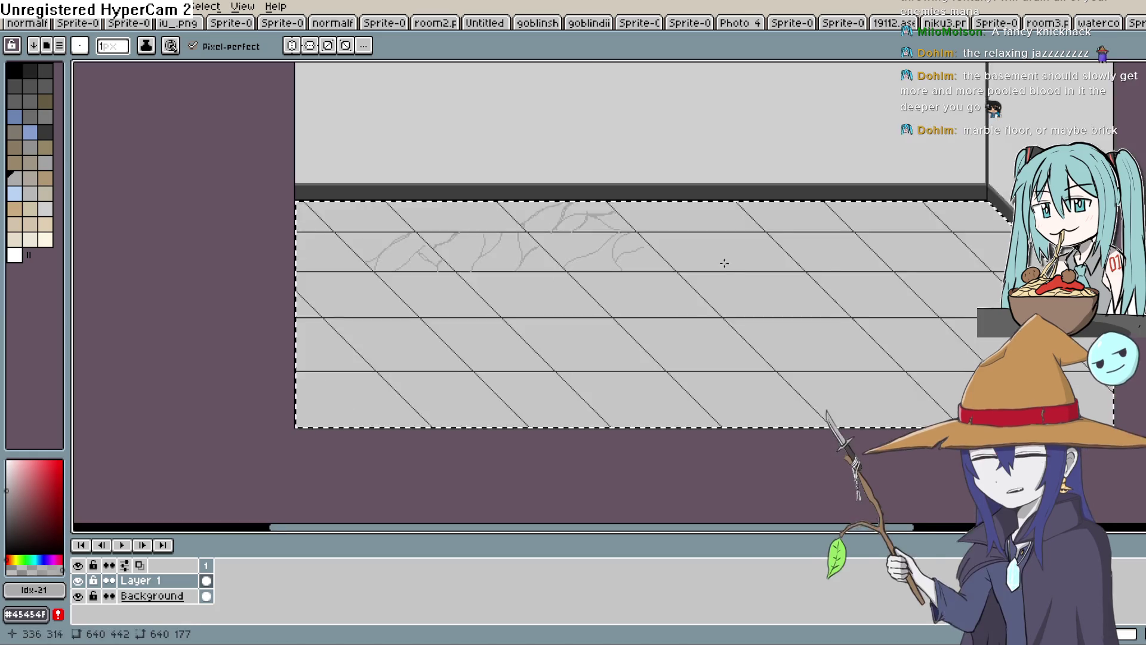
Undo the last crack stroke and switch to Construct 3's groundfloor2 layout
scroll(735, 284, up, 2)
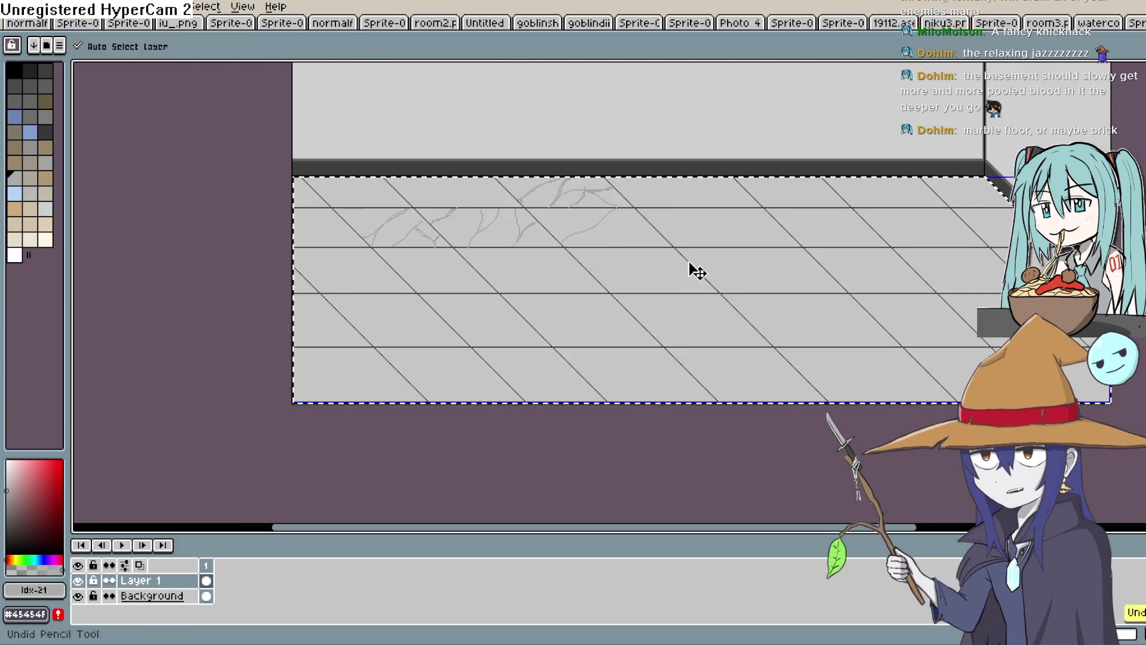
key(ctrl+z)
key(ctrl+z)
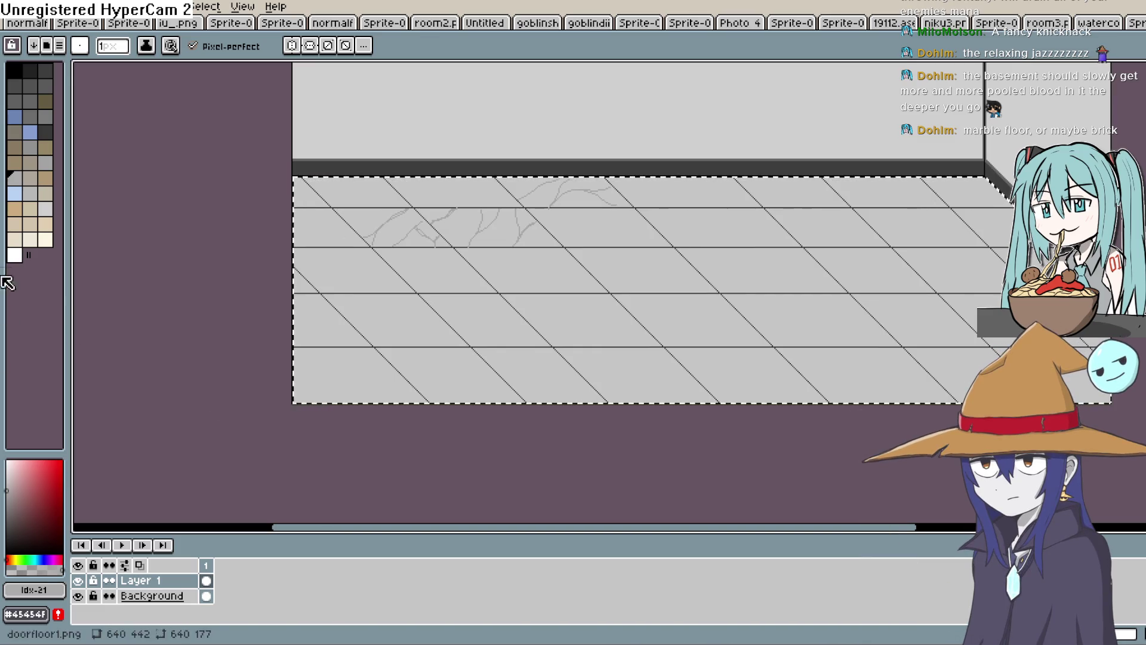
key(alt+Tab)
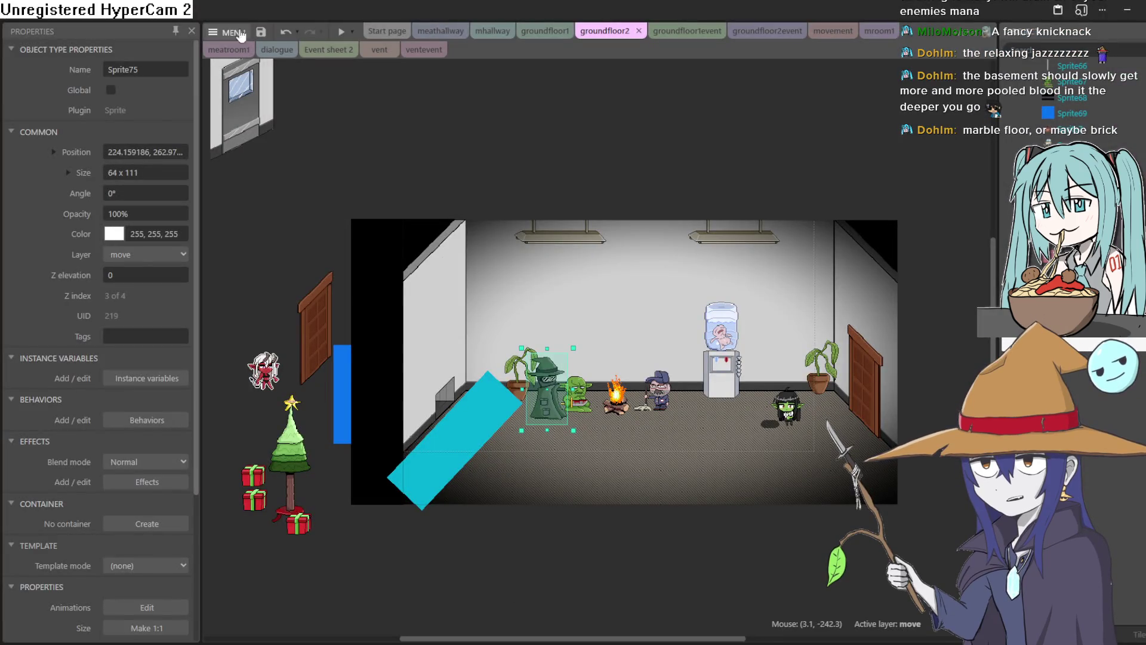
Preview groundfloor2, walk the goblin girl up beside the water cooler and back, then exit fullscreen
click(342, 31)
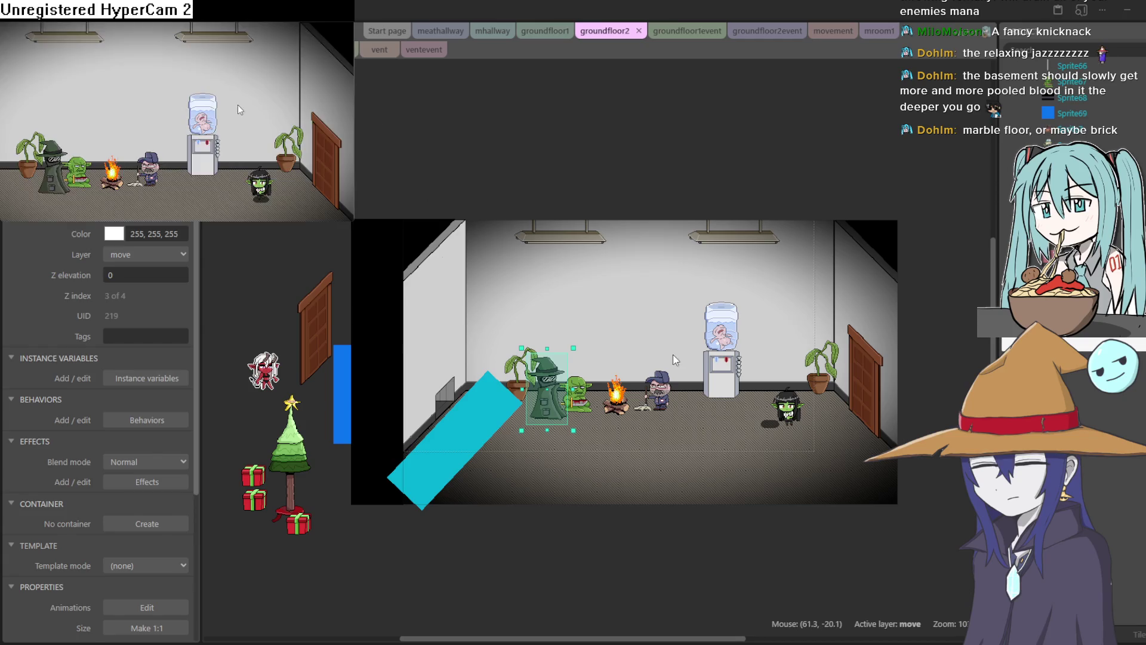
key(Left)
key(Up)
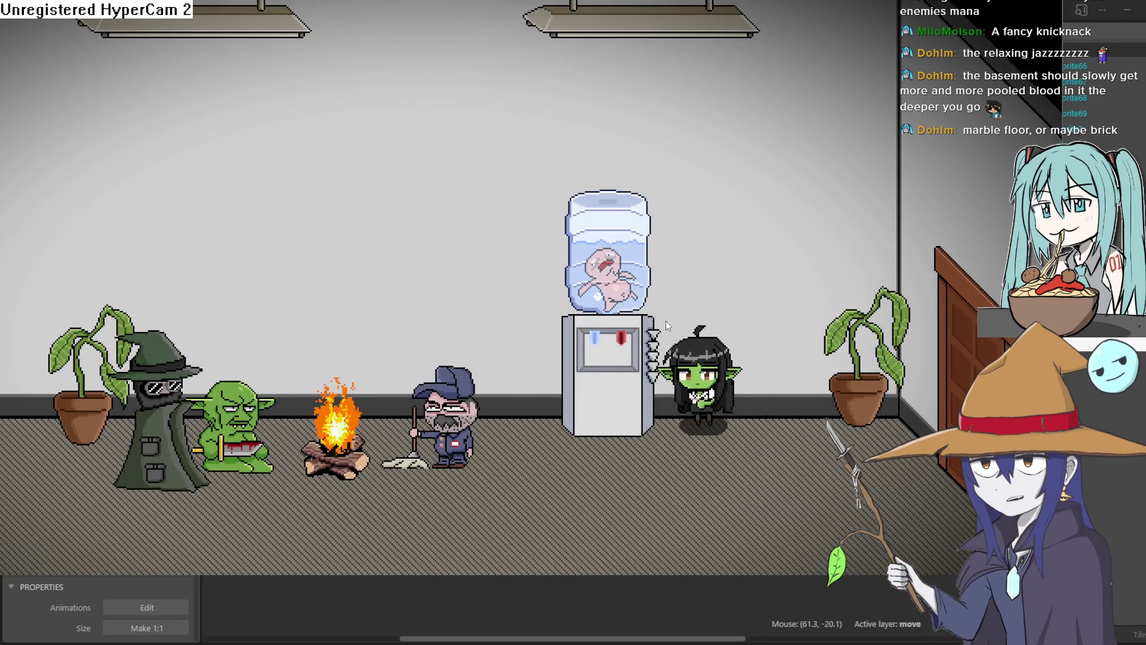
key(Right)
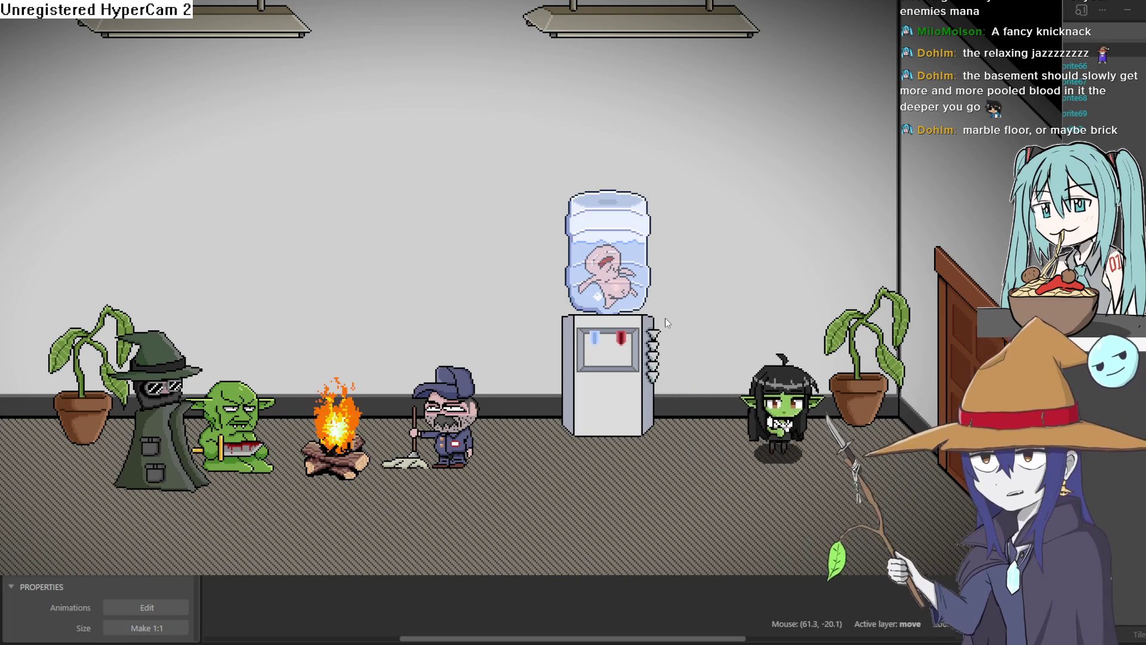
key(Left)
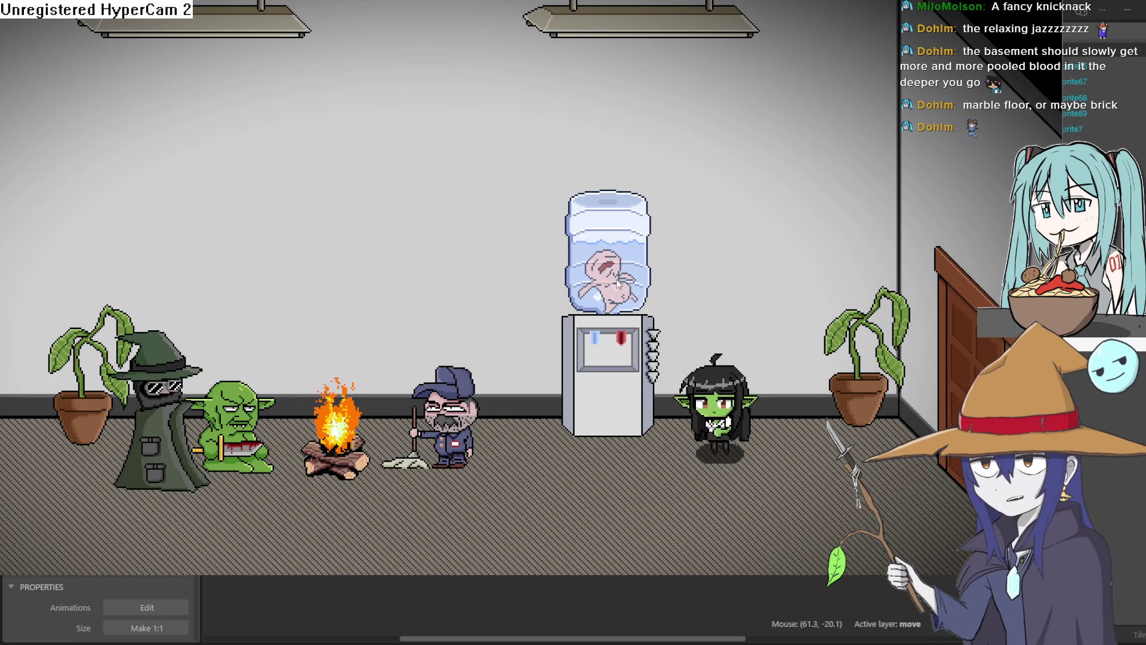
key(F11)
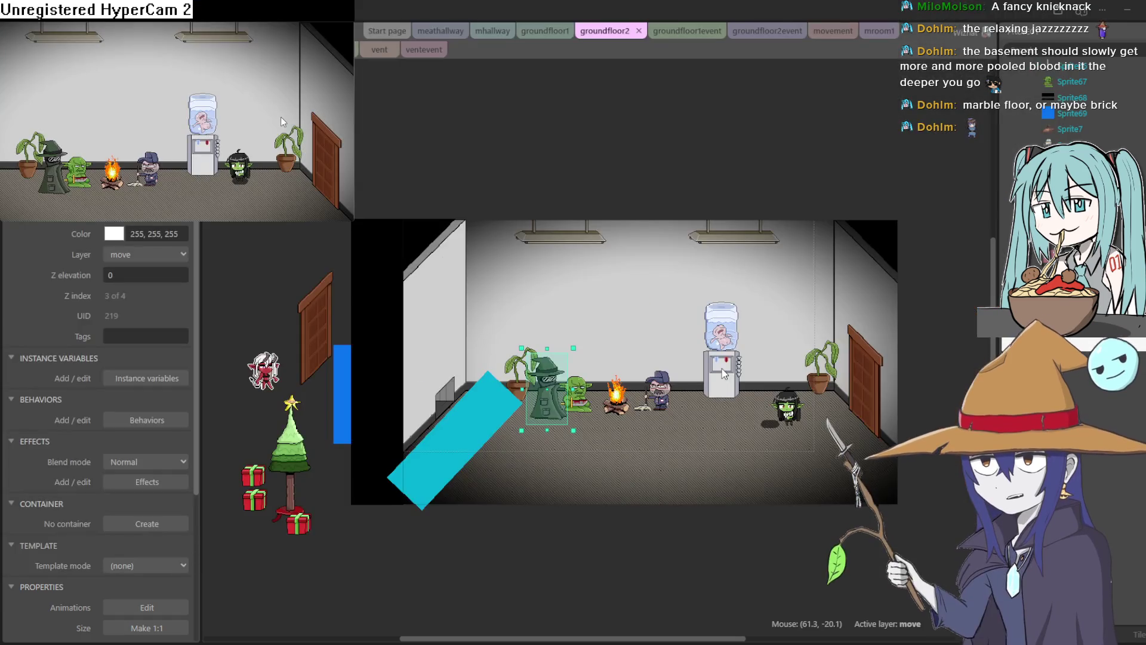
Bring the Construct 3 editor forward, then return to doorfloor1.png in Aseprite
click(787, 221)
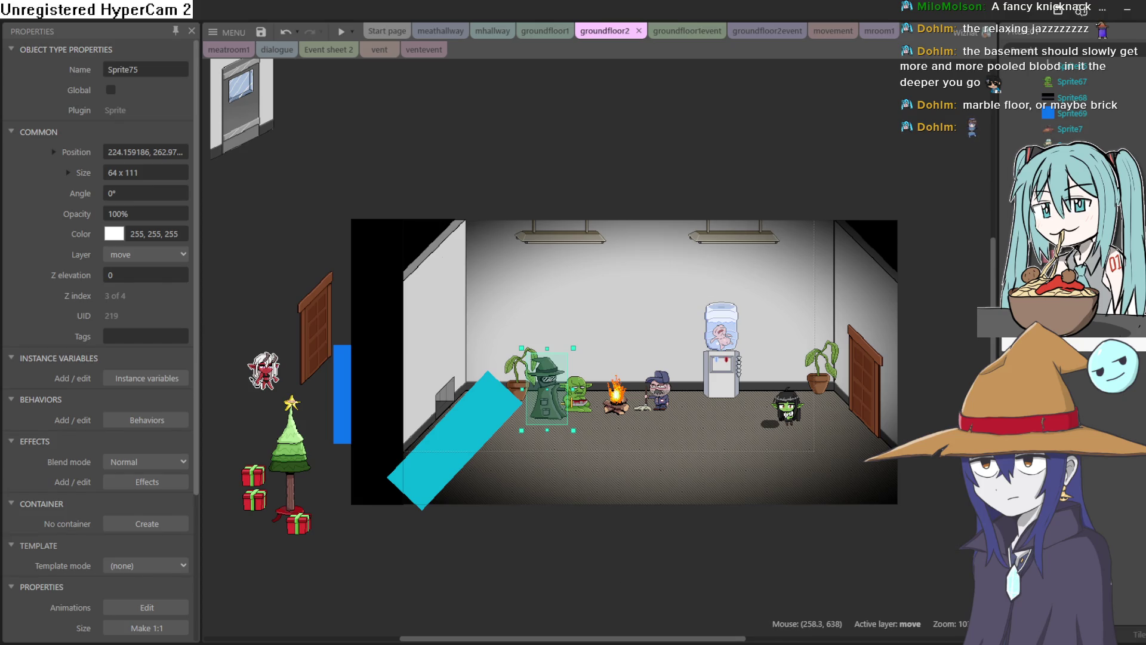
key(alt+Tab)
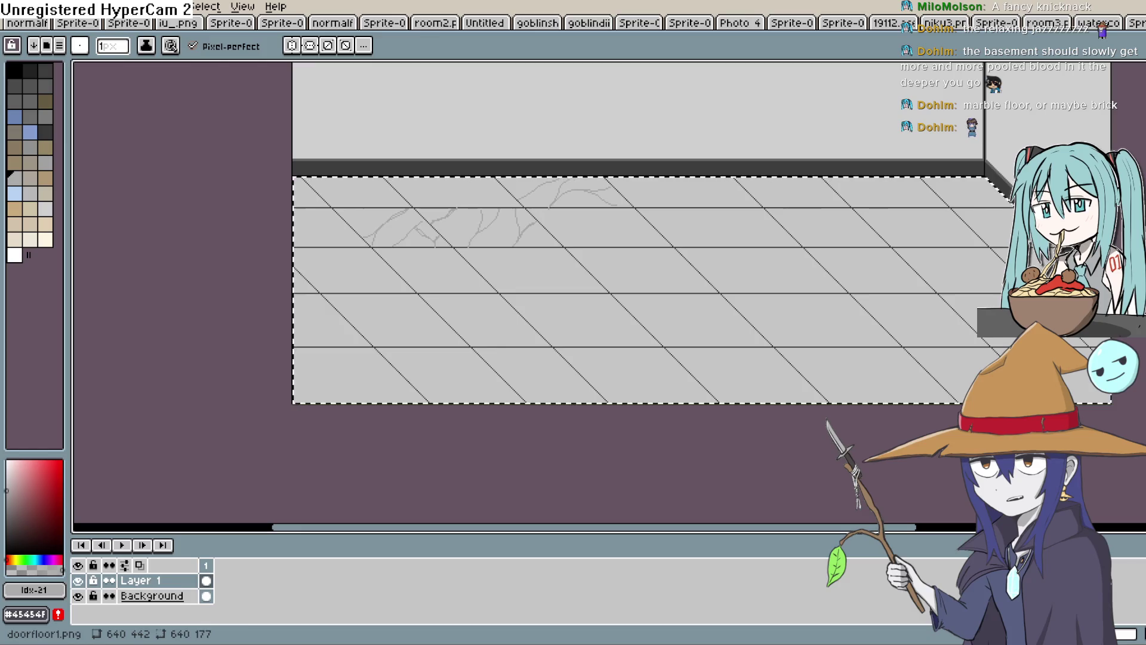
Undo all the grey crack strokes so only the ruled tile grid remains
key(space)
drag(596, 289, 496, 380)
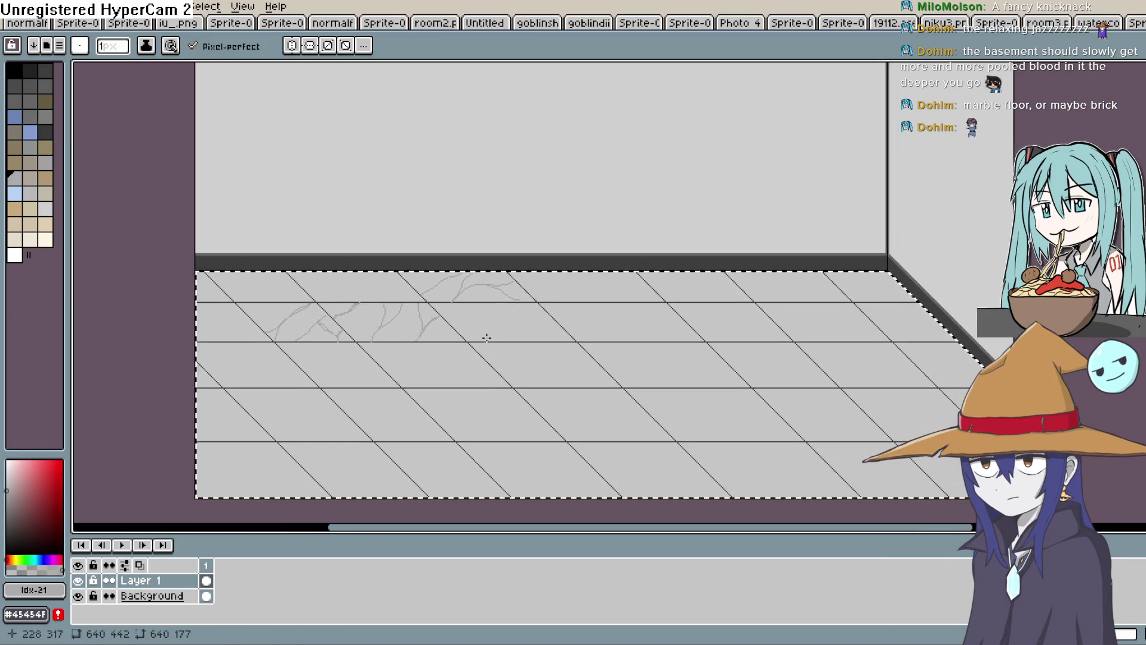
key(space)
drag(484, 341, 484, 345)
key(space)
key(ctrl+z)
key(ctrl+z)
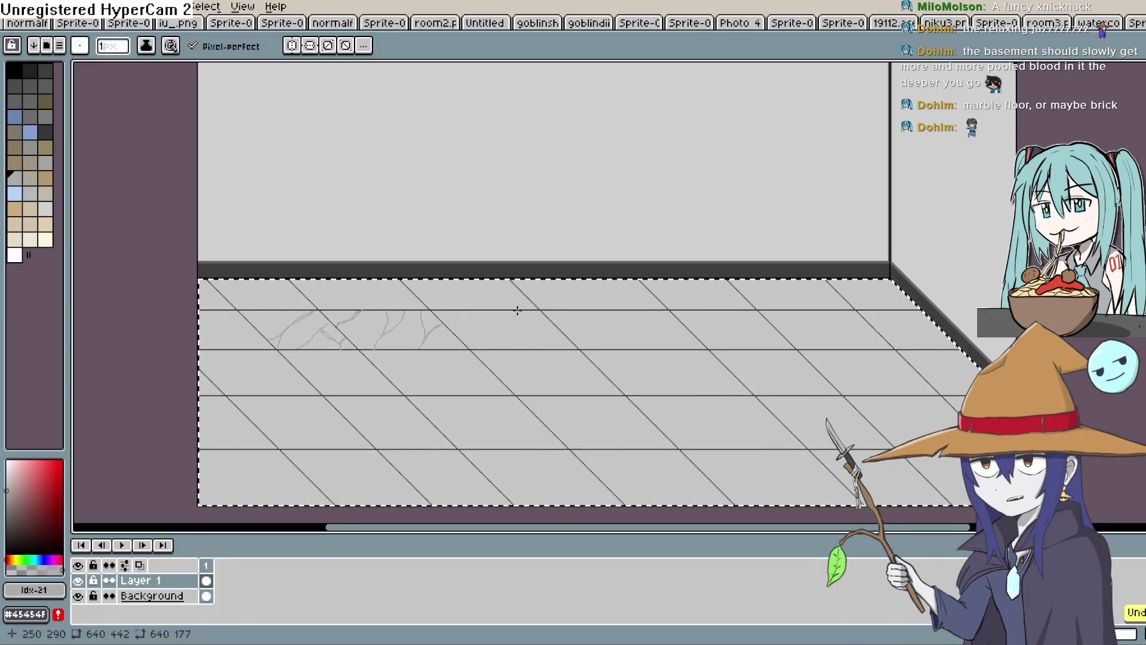
key(ctrl+z)
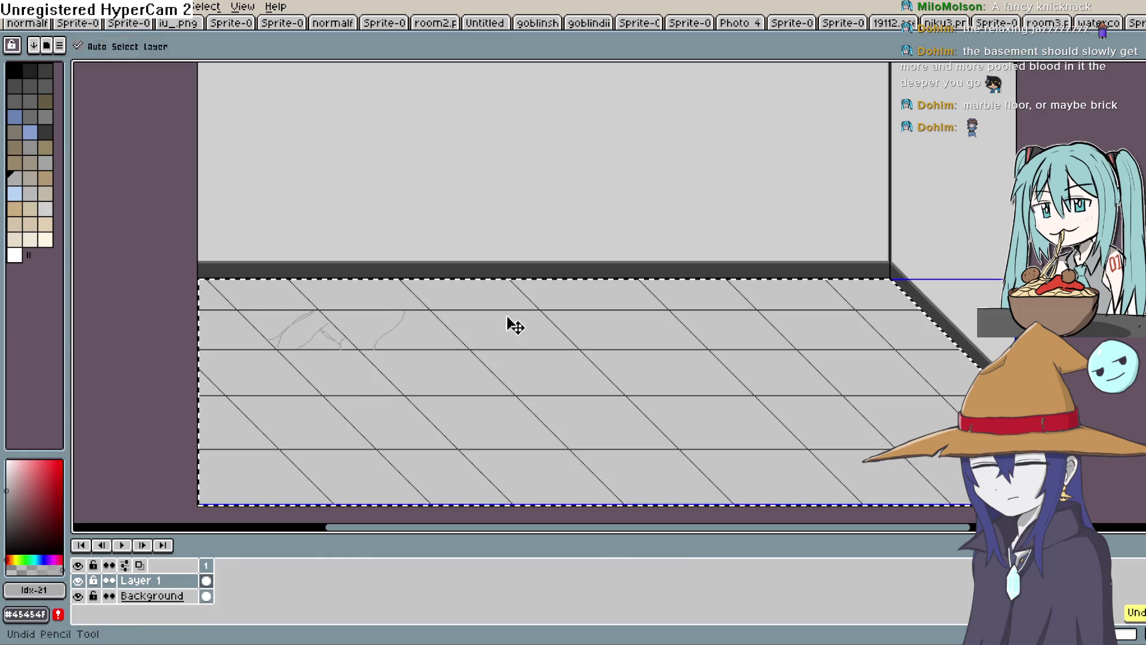
key(ctrl+z)
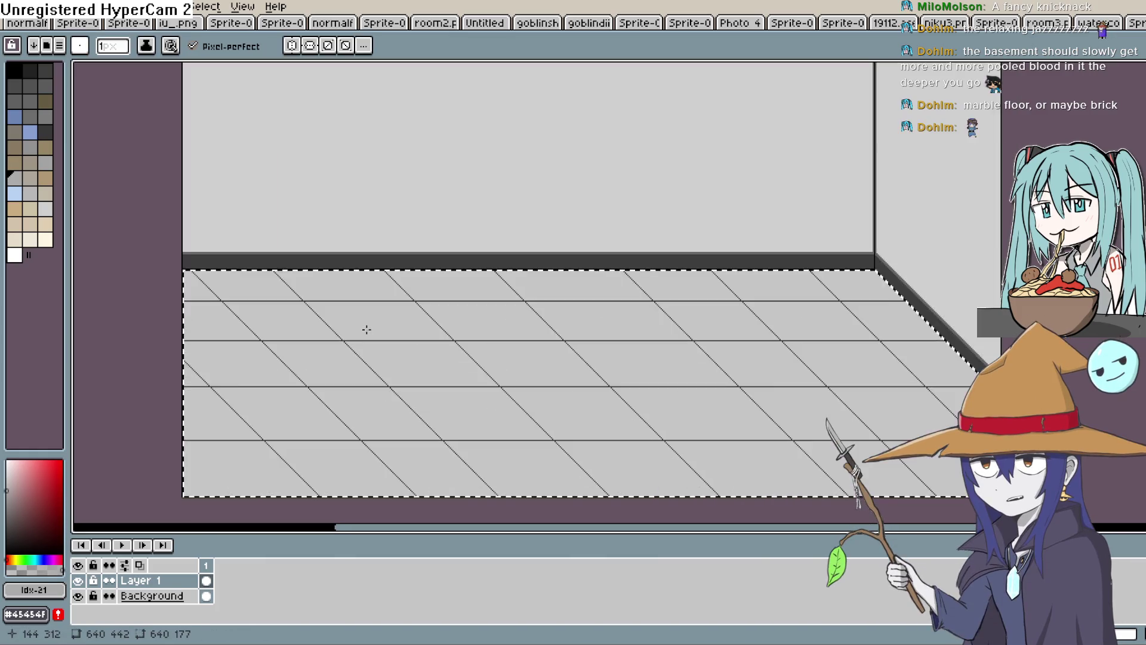
scroll(366, 328, up, 2)
key(space)
drag(397, 340, 409, 355)
scroll(481, 318, up, 1)
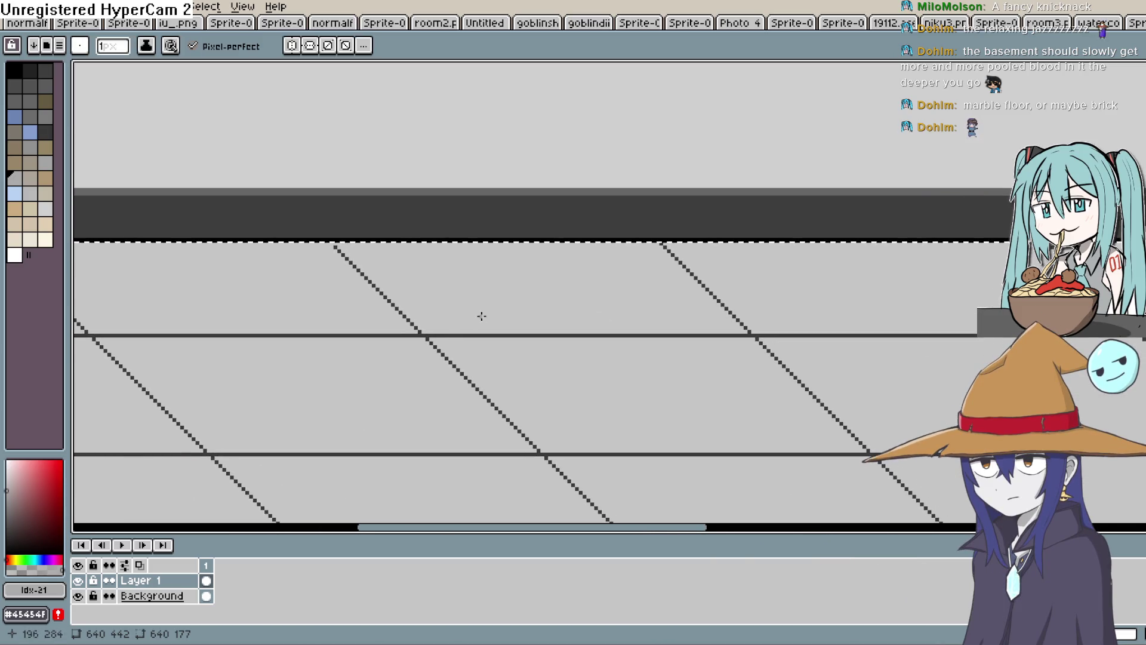
scroll(339, 260, up, 3)
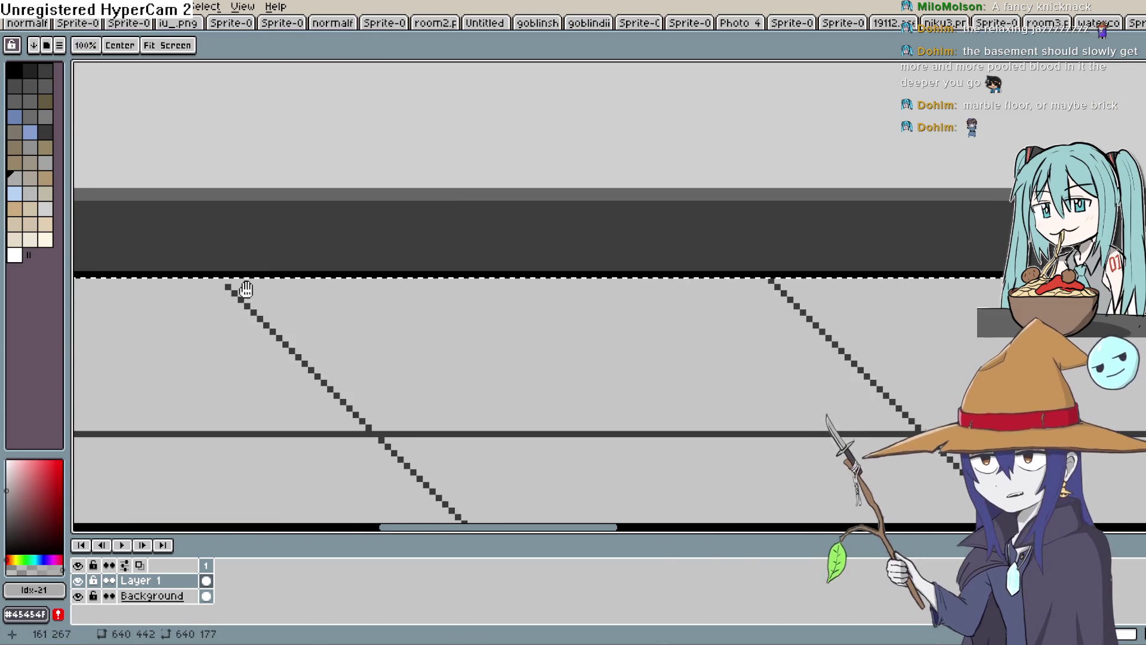
key(ctrl+z)
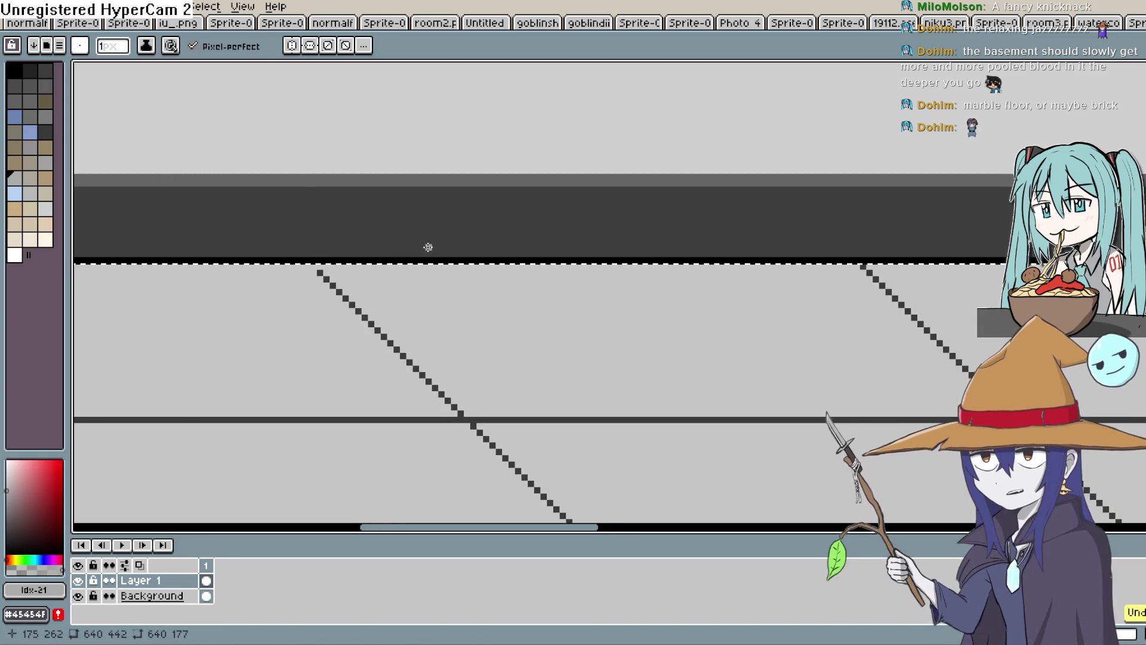
Sample the dark line colour #3a3a3a from a diagonal, recentre the room, and select the Background layer
key(i)
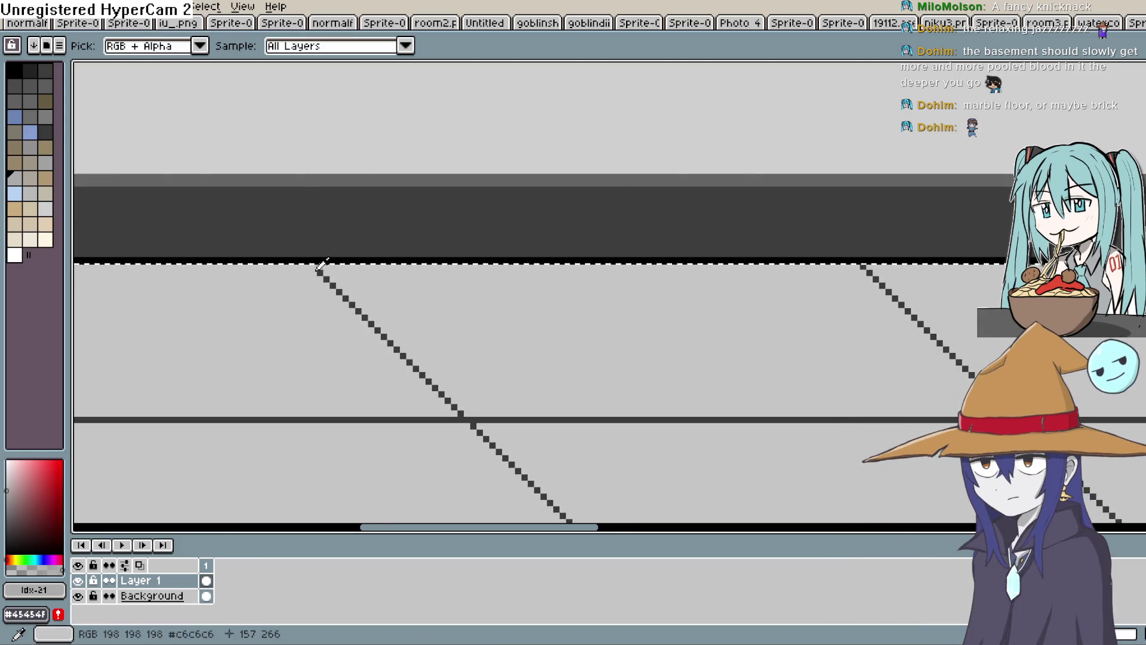
click(321, 272)
key(b)
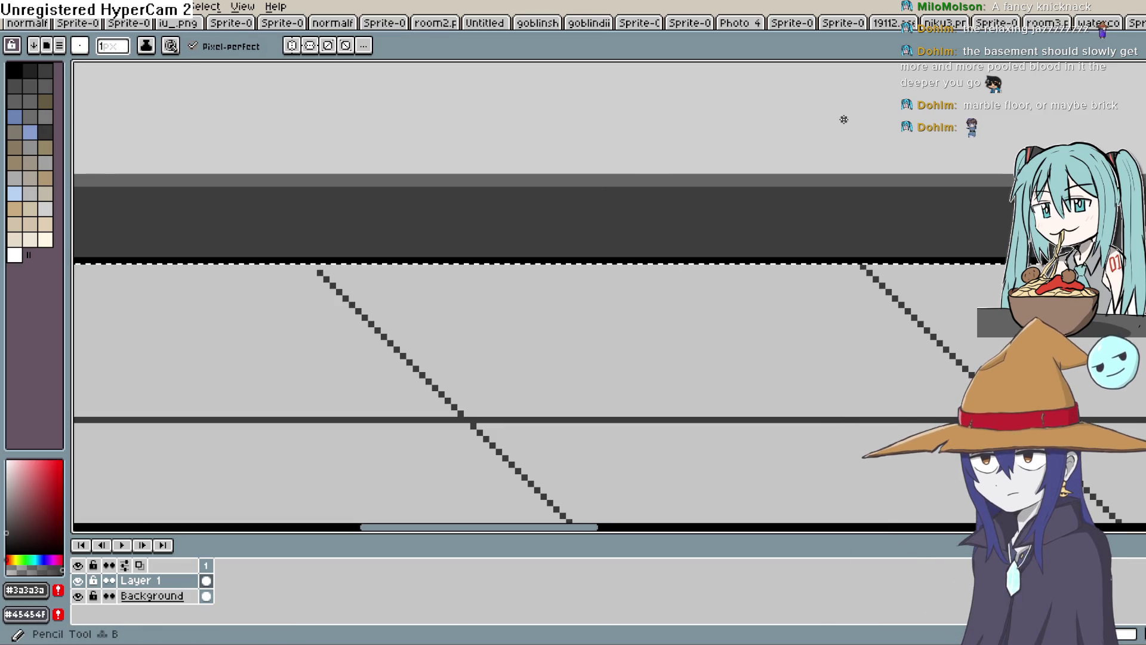
scroll(429, 268, up, 2)
key(space)
scroll(601, 314, down, 1)
drag(601, 315, 325, 379)
drag(874, 329, 596, 225)
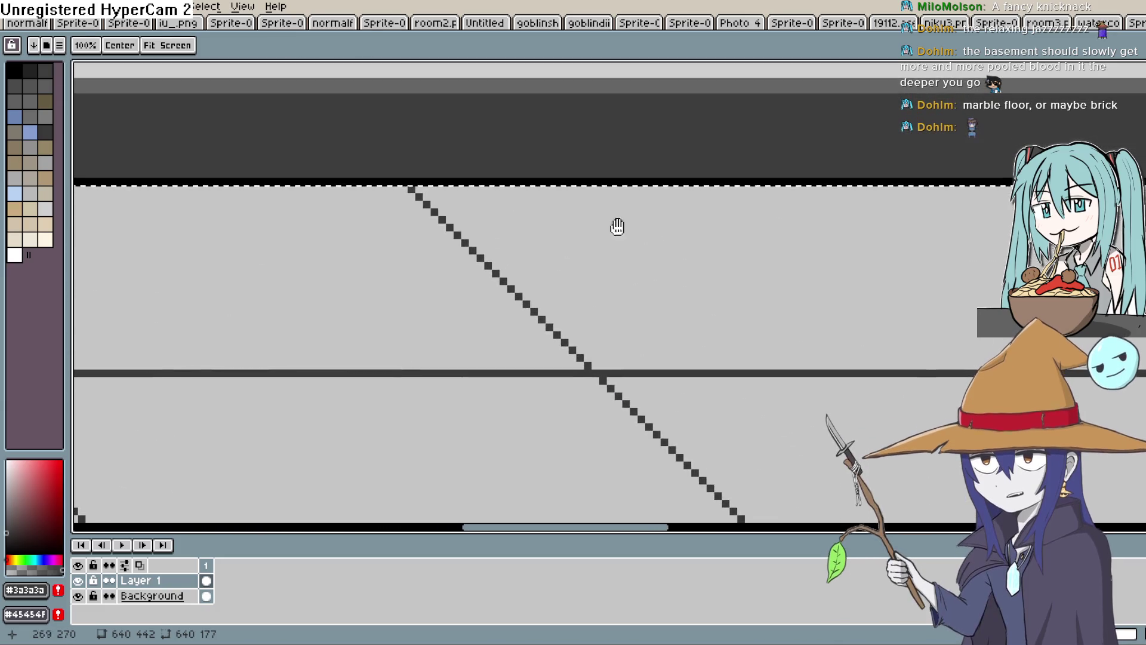
scroll(755, 276, down, 5)
scroll(864, 299, down, 2)
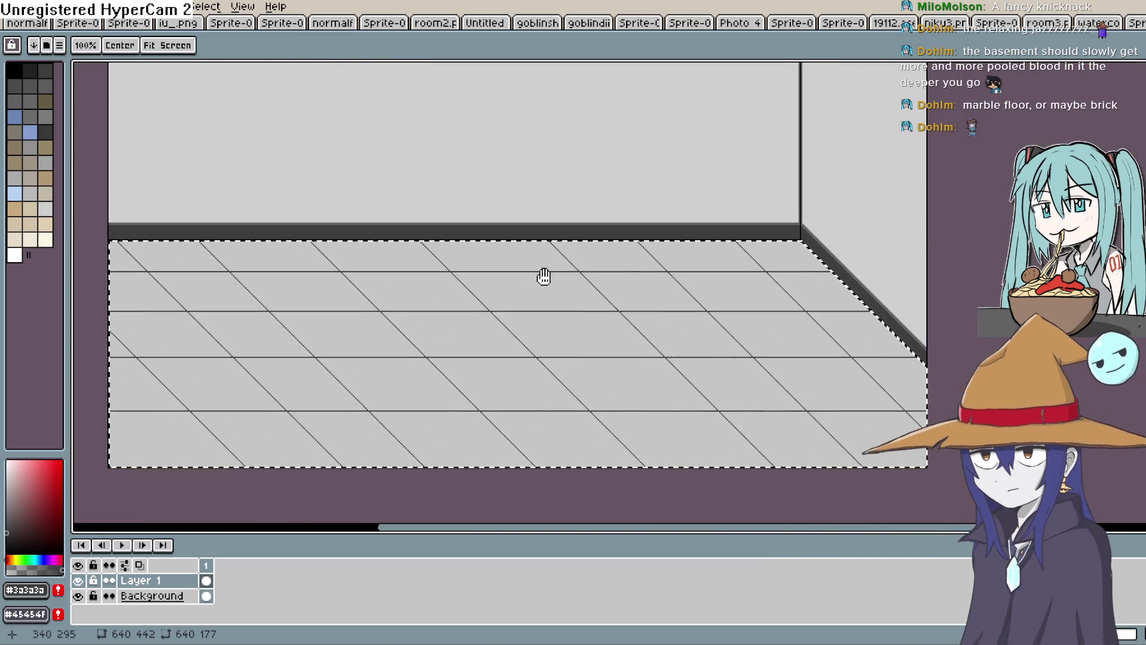
drag(539, 276, 715, 251)
scroll(772, 294, down, 2)
scroll(679, 358, up, 2)
key(space)
mouse_move(611, 340)
mouse_down()
mouse_move(634, 394)
mouse_move(809, 287)
mouse_up()
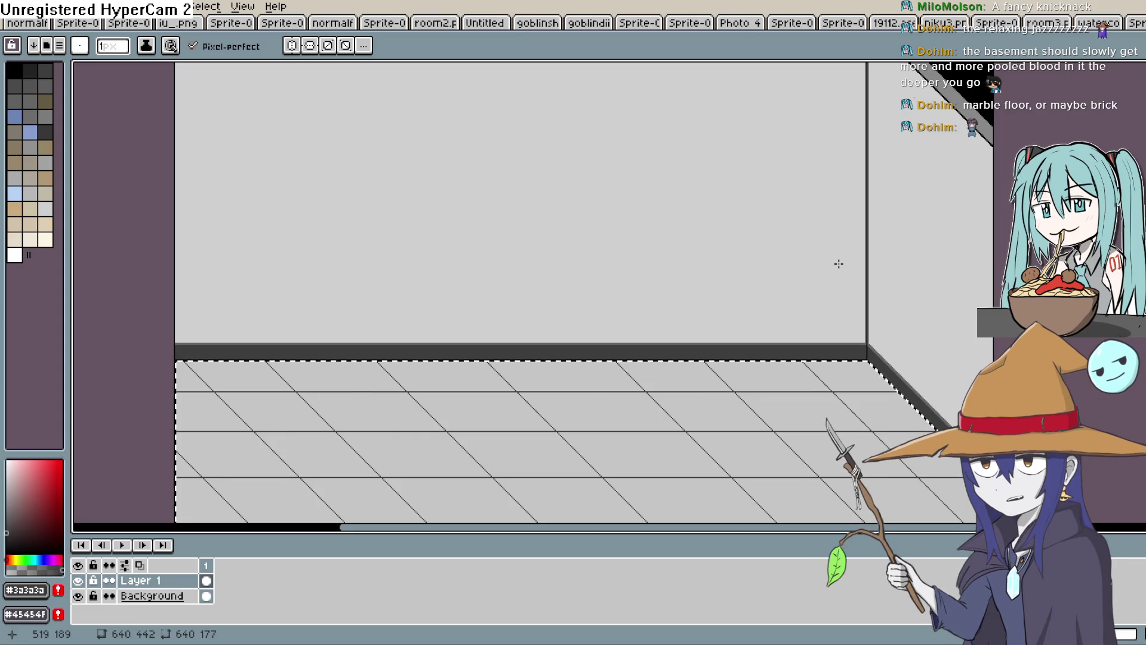
click(189, 596)
Add a new layer and draw a dark horizontal line across the upper back wall
click(190, 580)
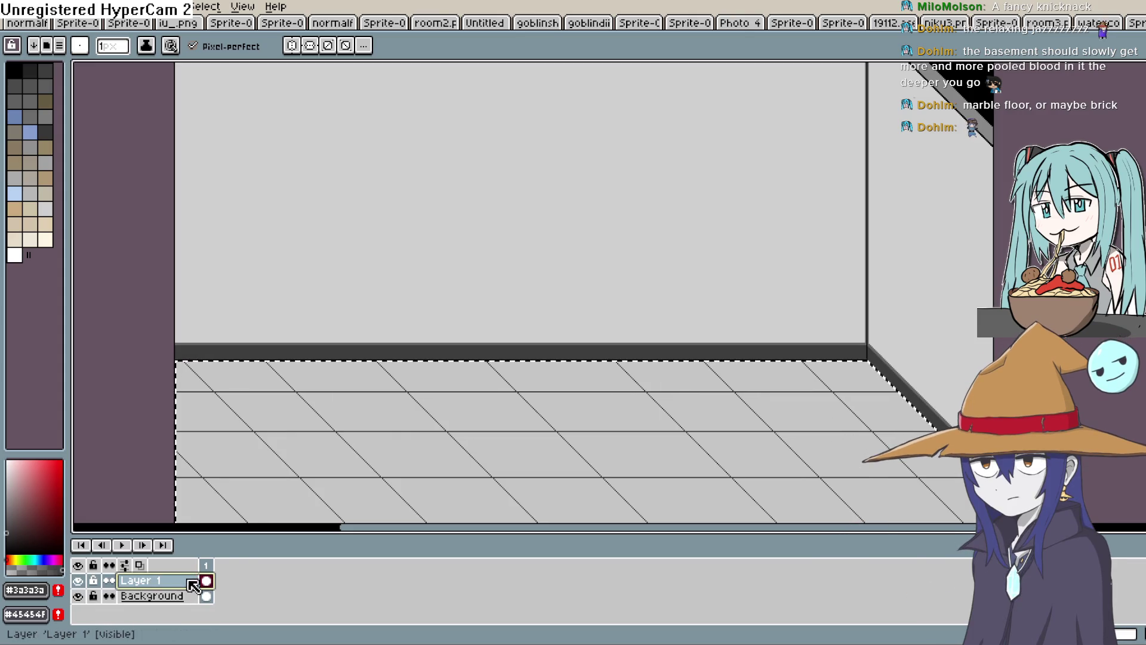
key(shift+n)
drag(517, 353, 477, 455)
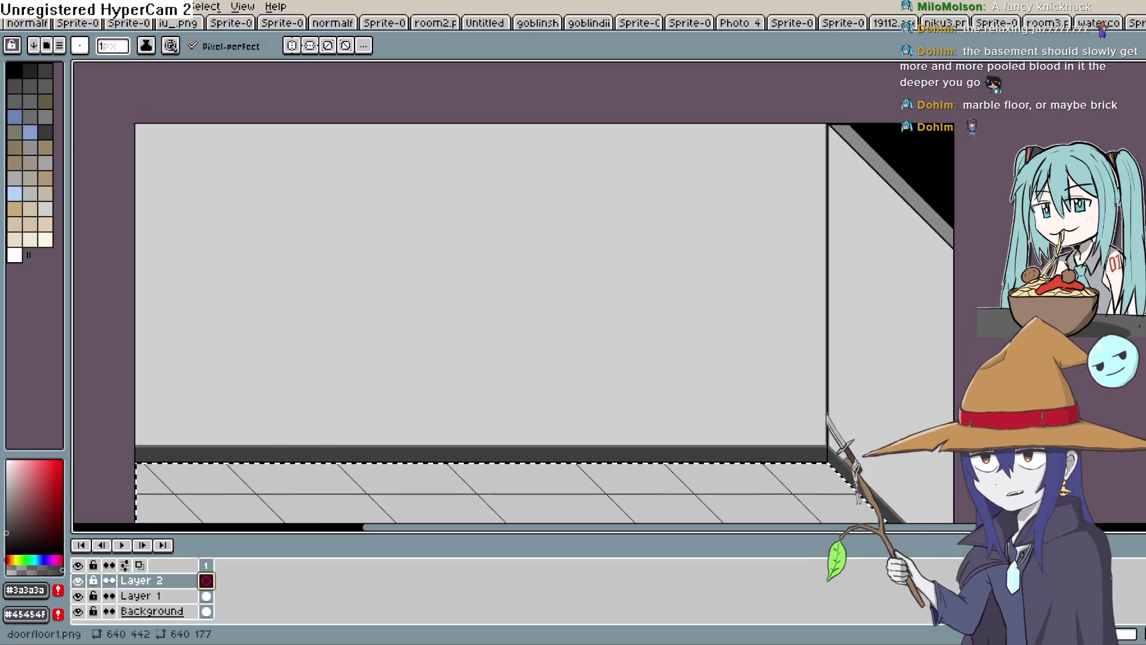
key(l)
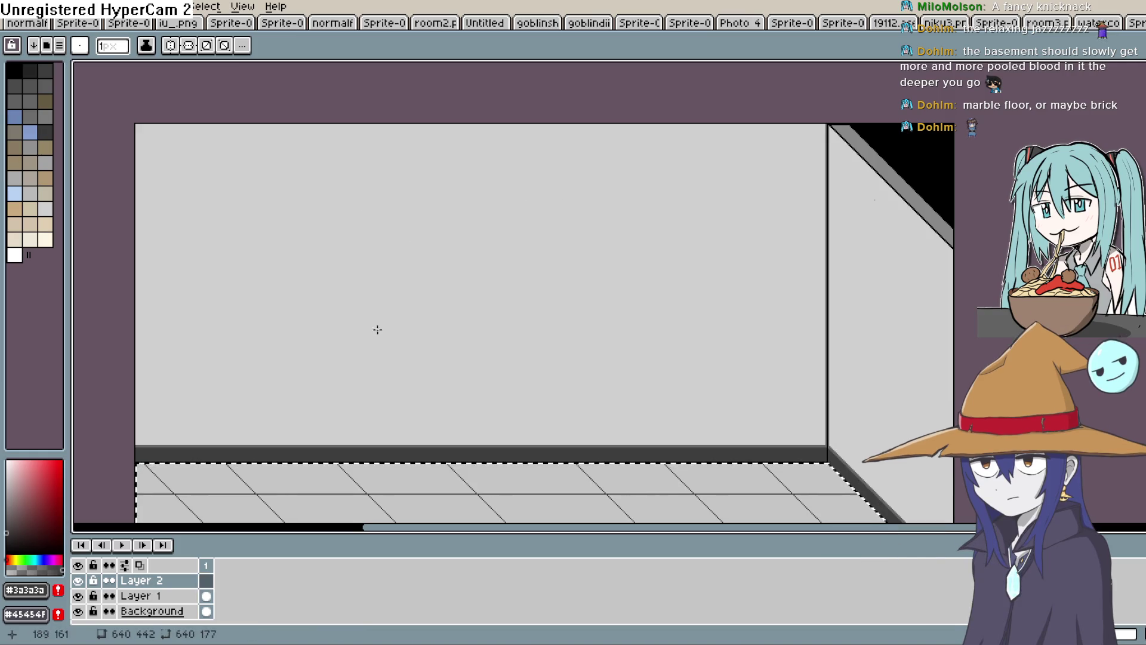
alt+click(781, 227)
drag(953, 182, 755, 190)
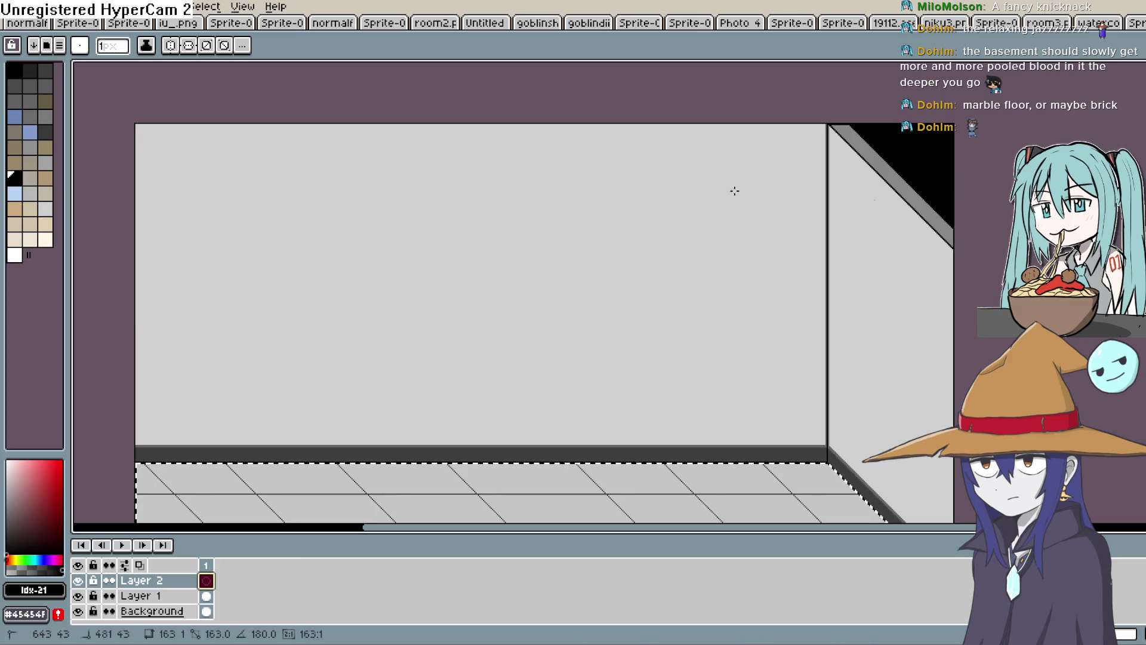
drag(428, 204, 428, 204)
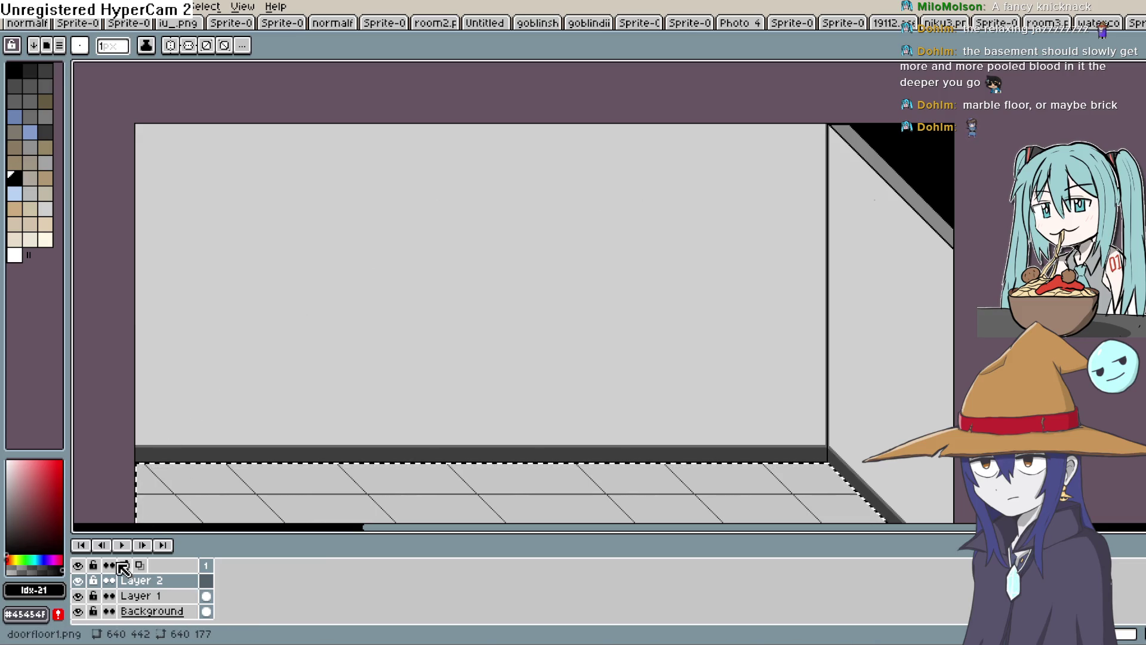
Deselect and extend the wall line left to the wall's edge with the Curve tool
key(w)
key(ctrl+d)
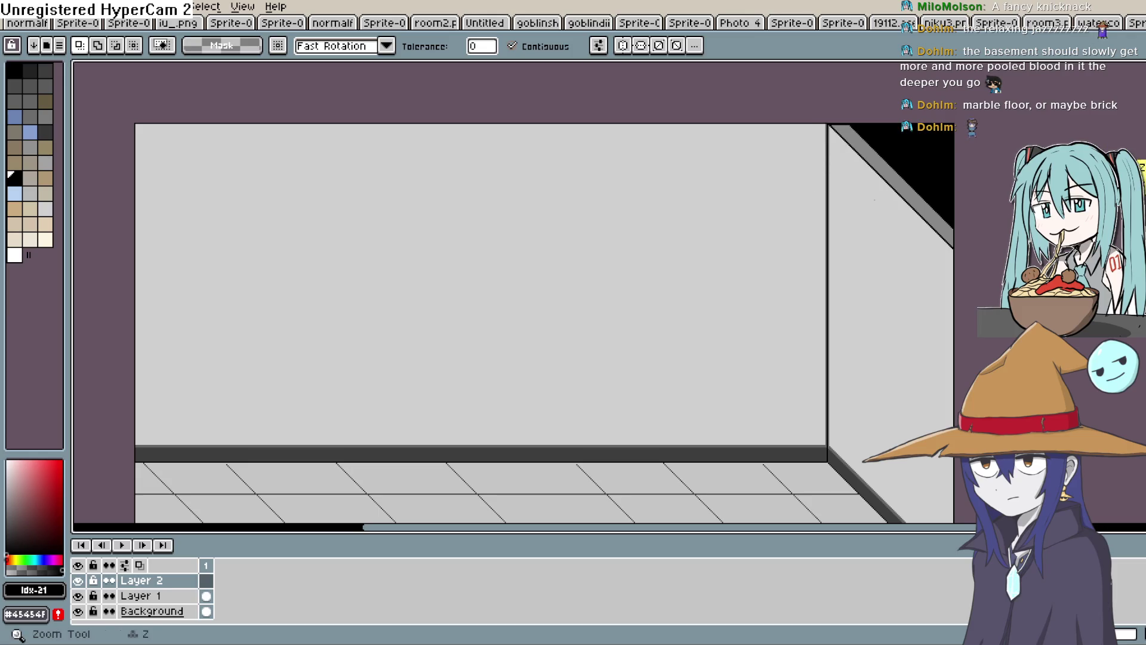
key(shift+l)
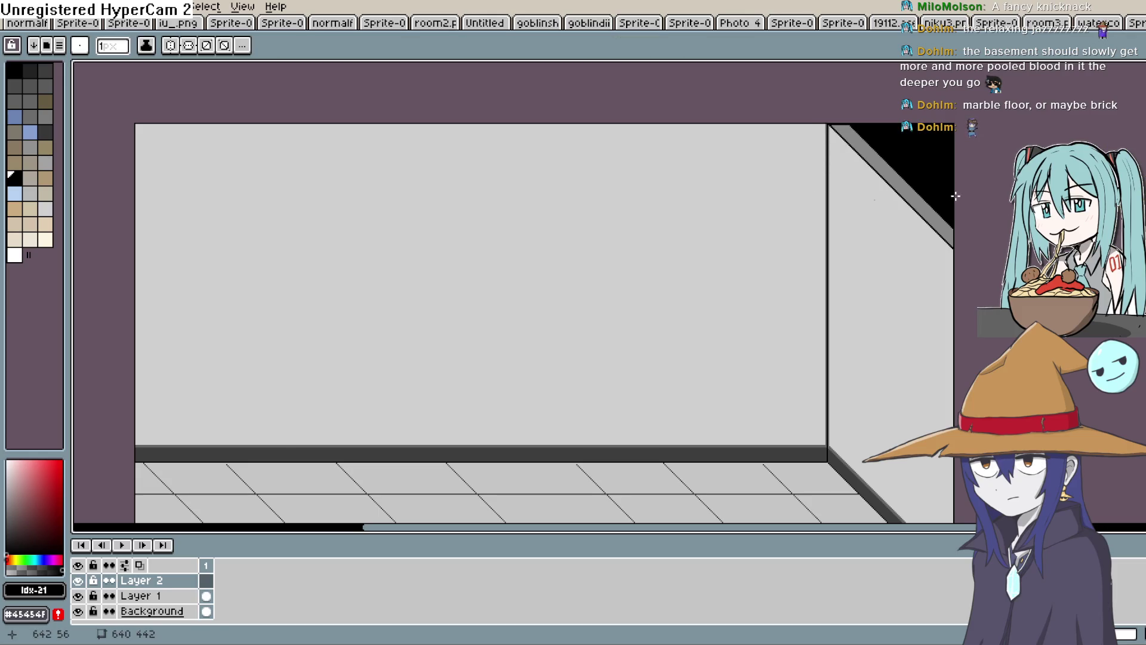
drag(417, 223, 352, 223)
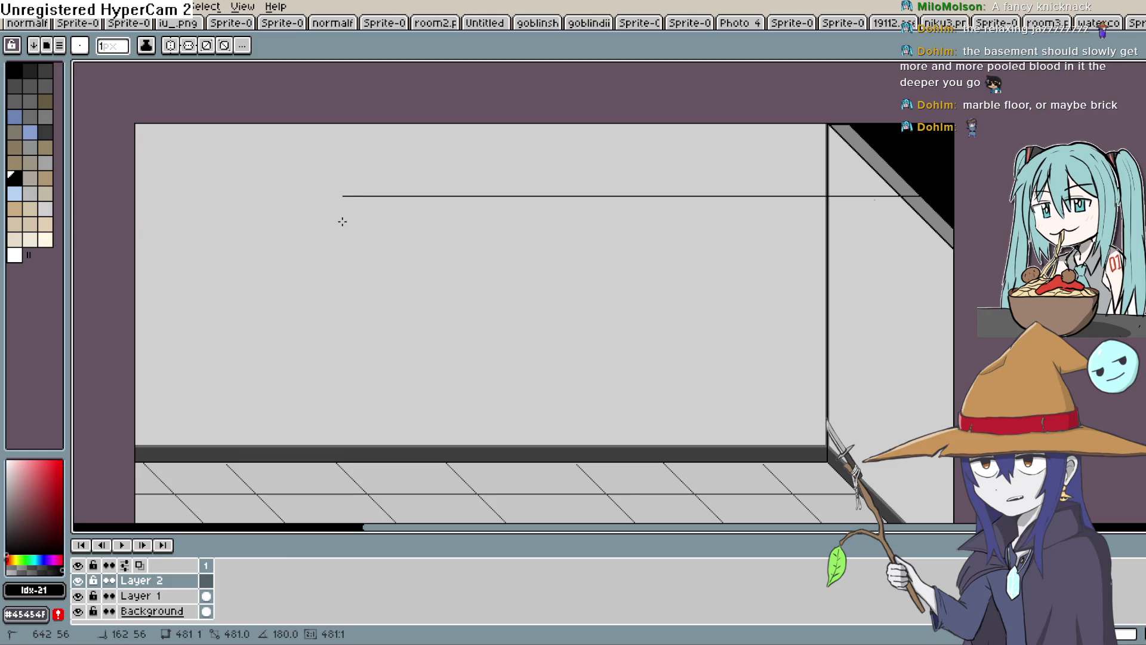
drag(184, 231, 92, 259)
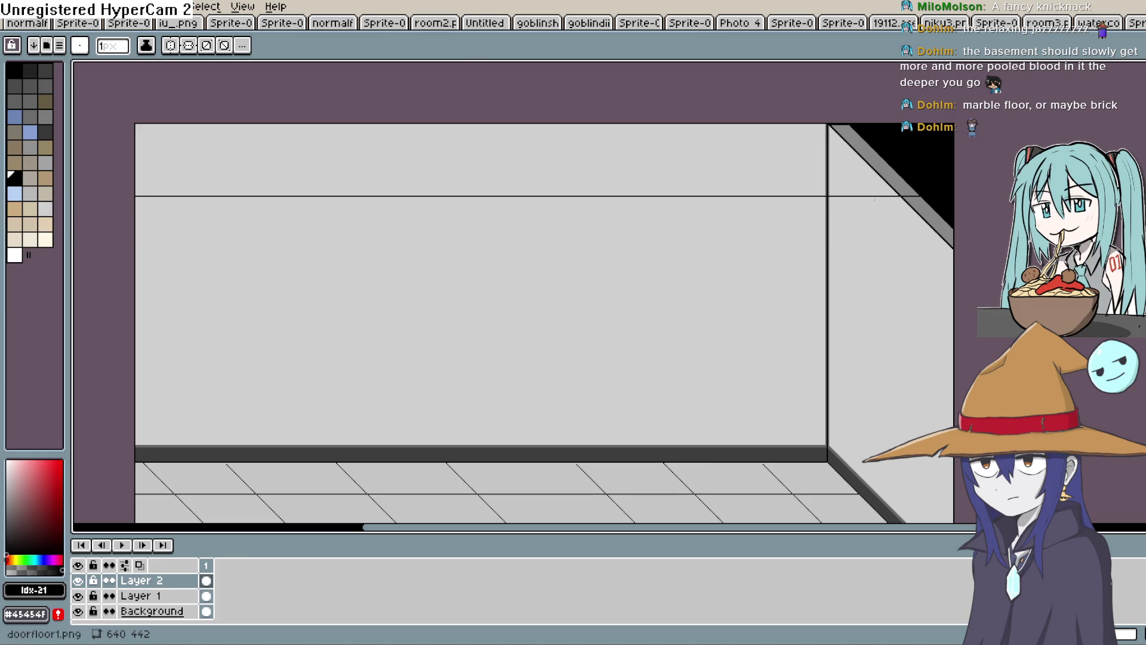
double_click(294, 2)
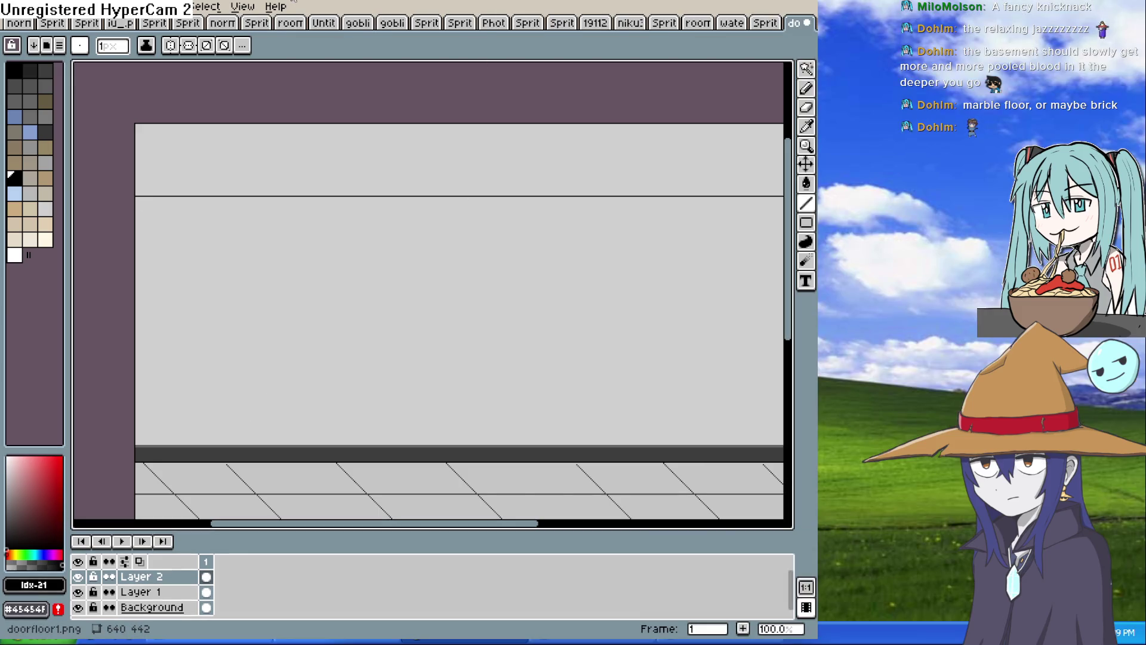
double_click(294, 3)
scroll(847, 161, up, 2)
scroll(860, 203, down, 2)
scroll(887, 216, up, 1)
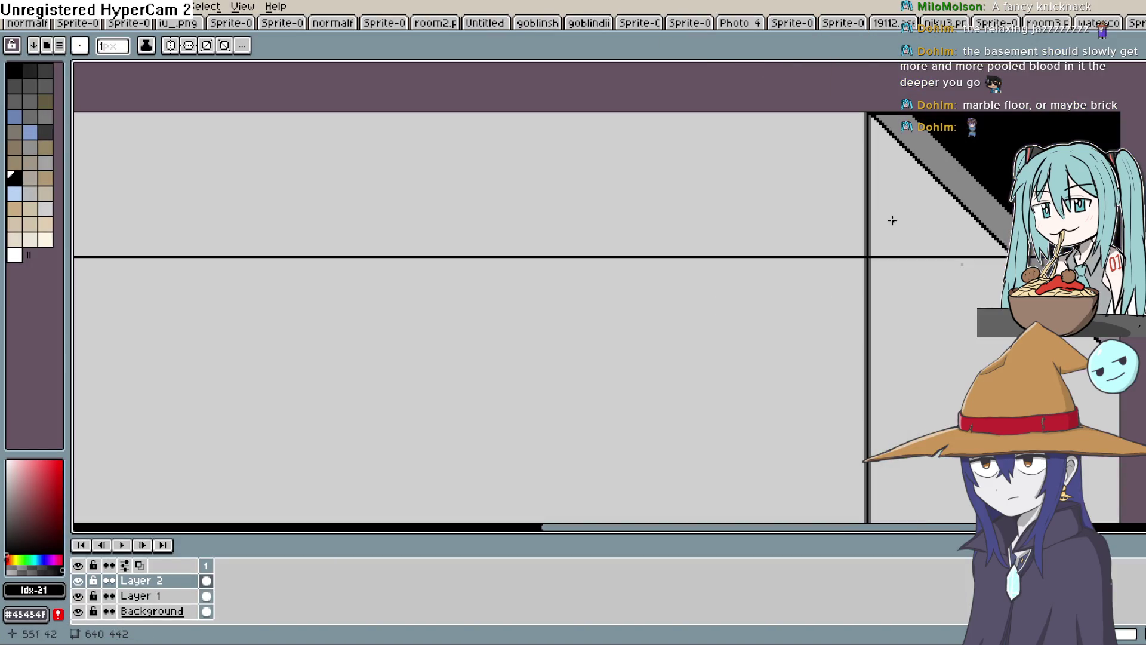
scroll(598, 316, right, 2)
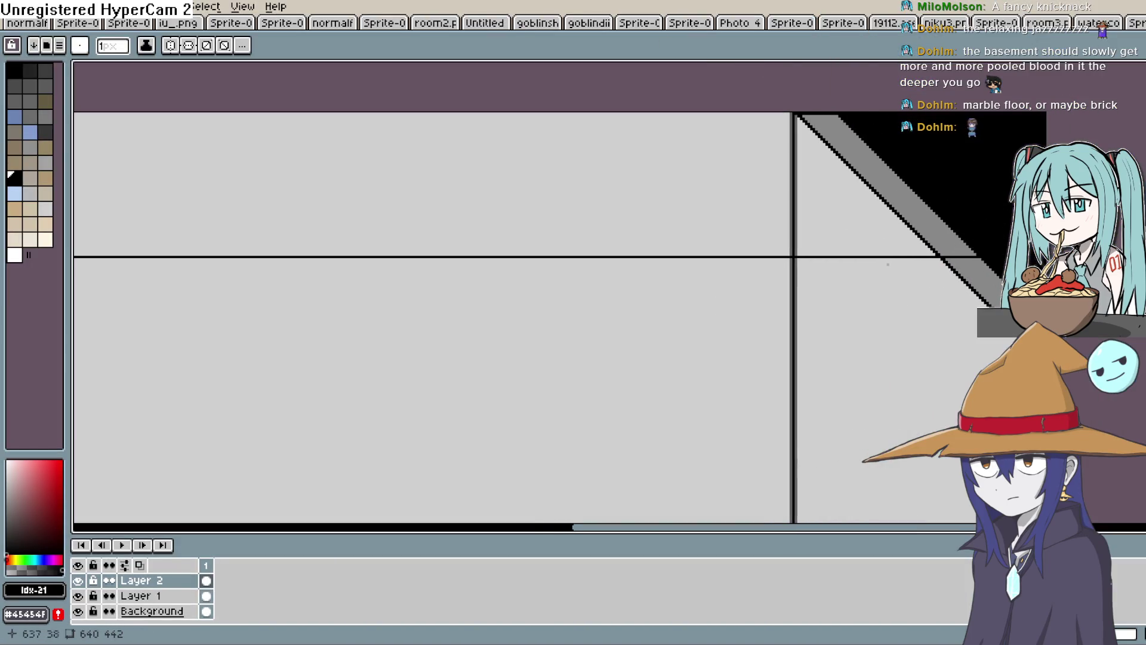
scroll(938, 284, down, 1)
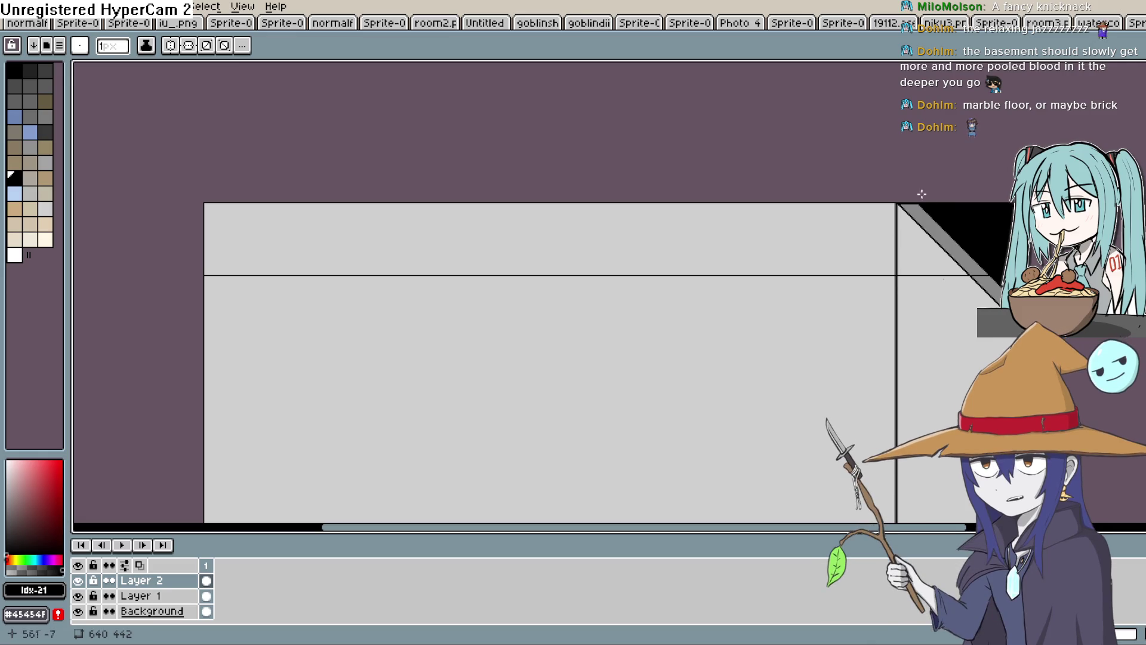
key(w)
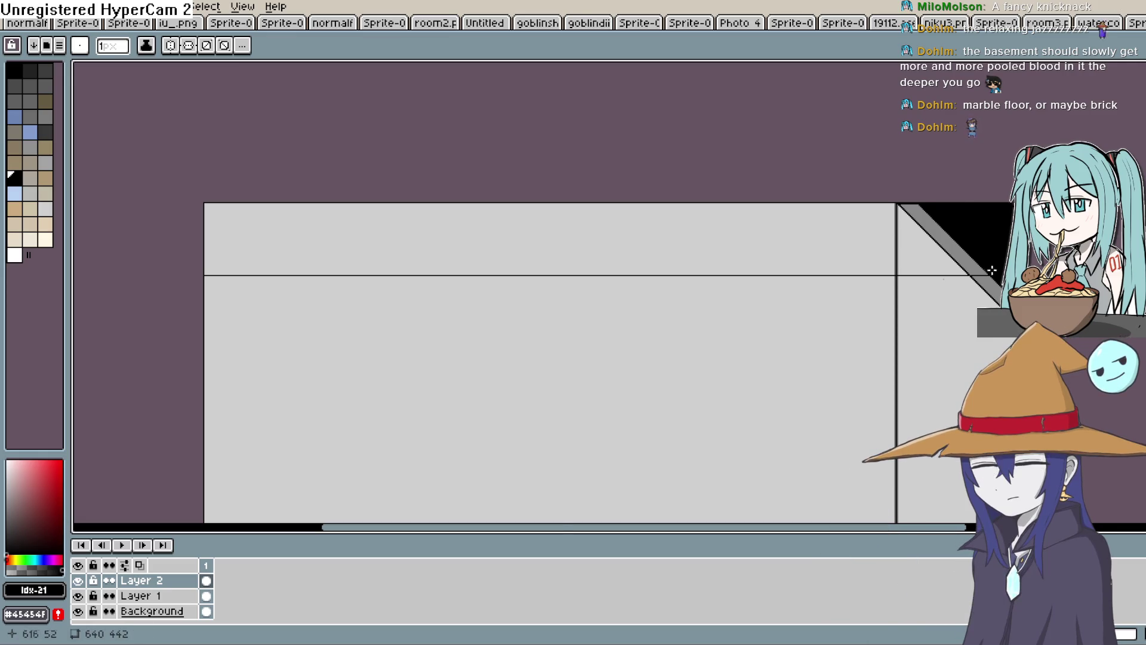
scroll(997, 270, up, 1)
scroll(950, 347, down, 1)
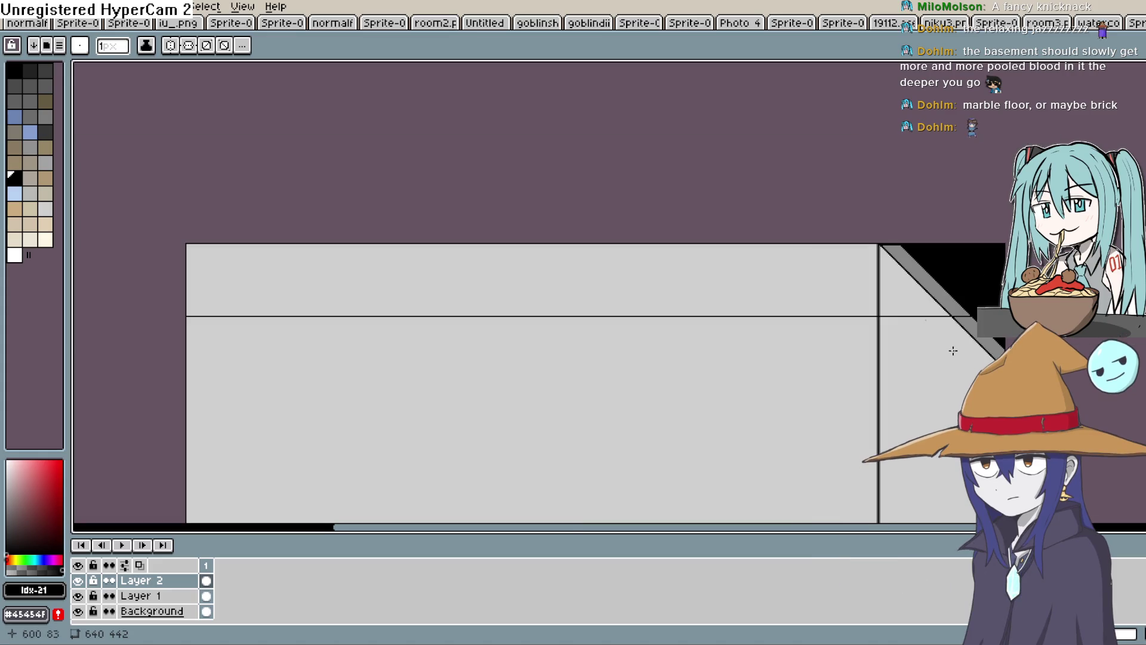
drag(949, 289, 829, 289)
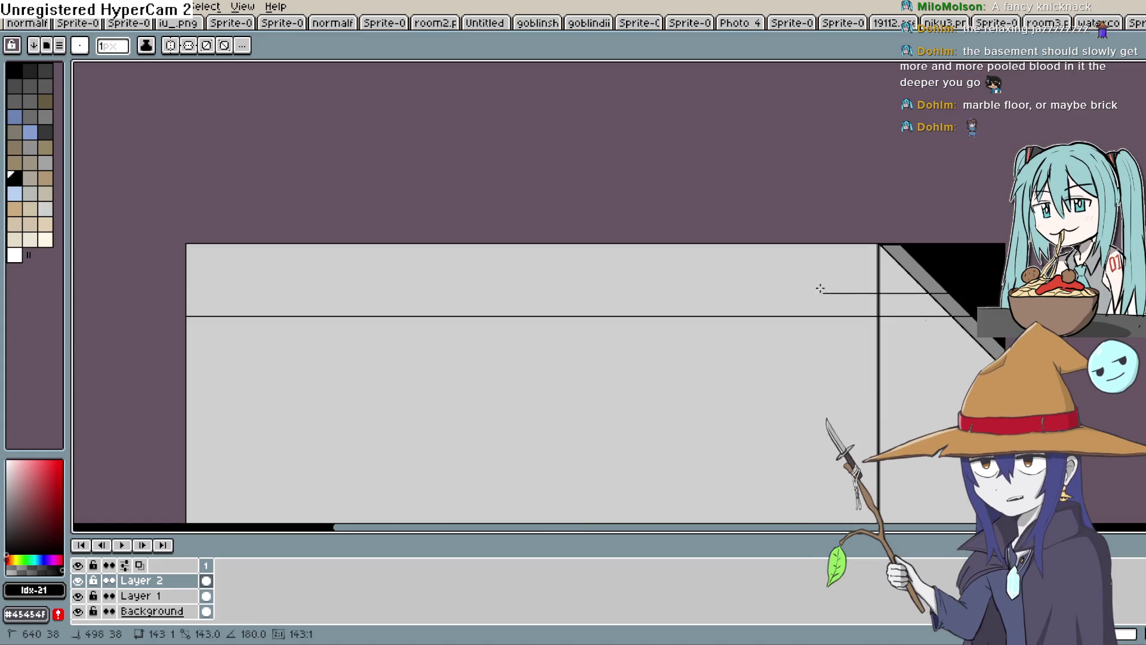
key(Escape)
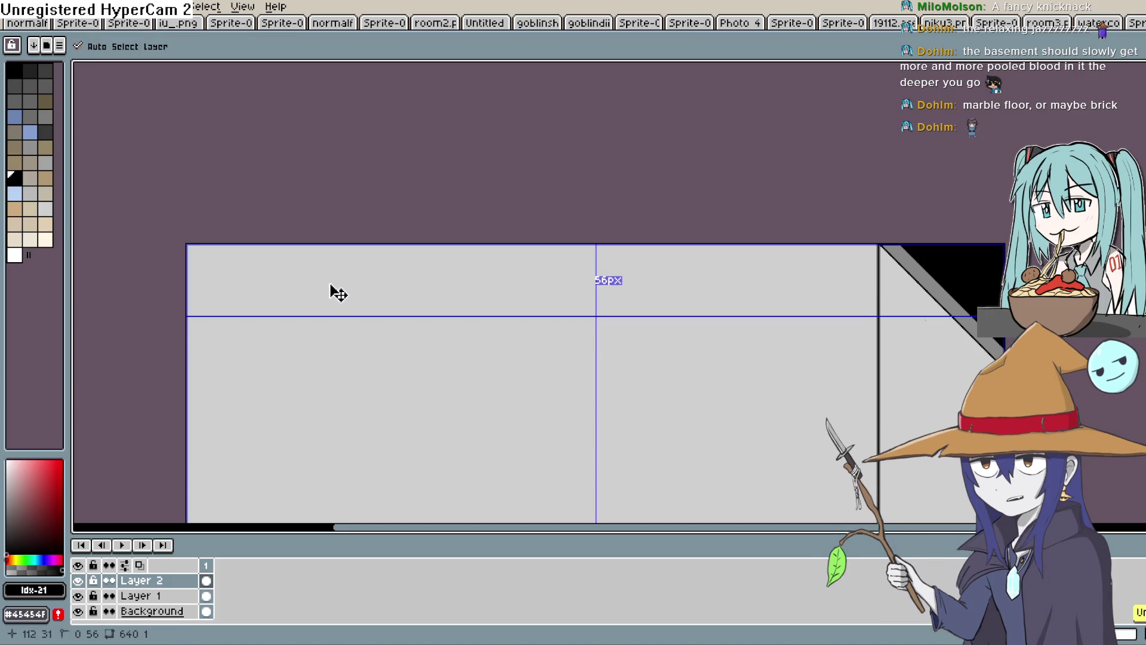
mouse_move(774, 373)
mouse_down()
mouse_move(835, 235)
mouse_move(823, 251)
mouse_up()
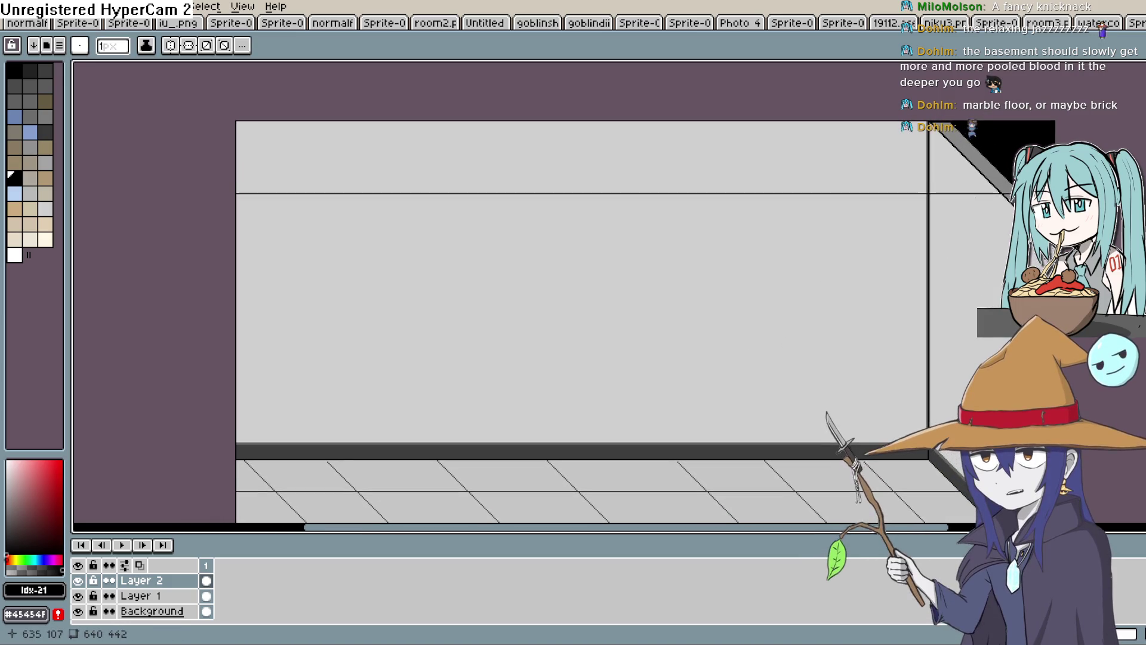
drag(1025, 212, 613, 210)
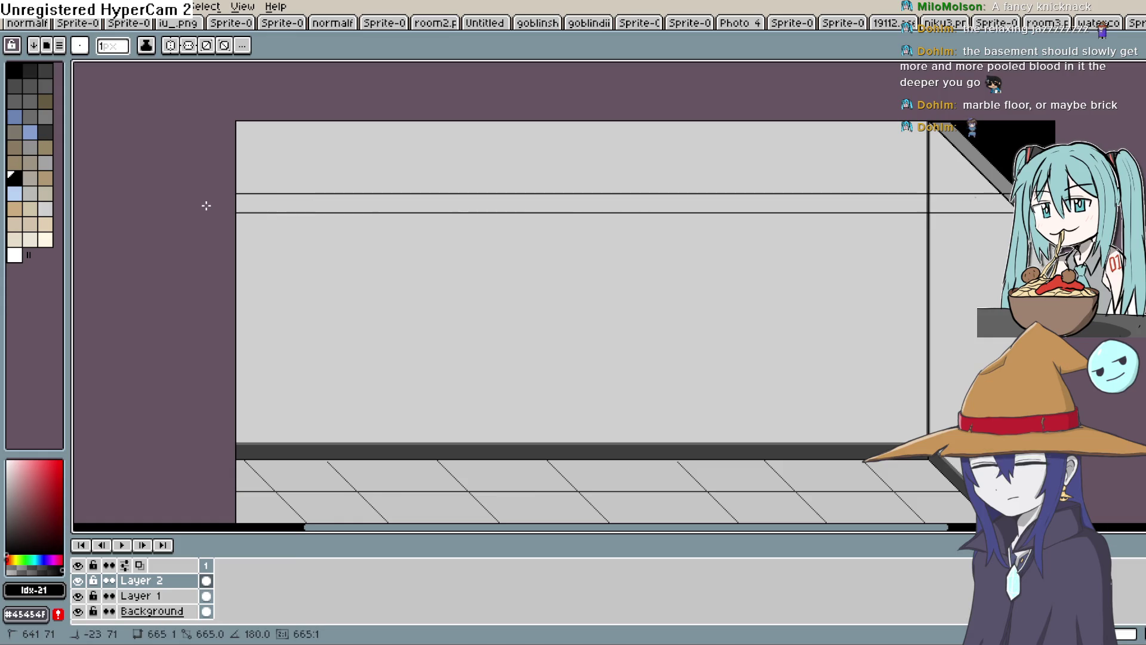
key(ctrl+z)
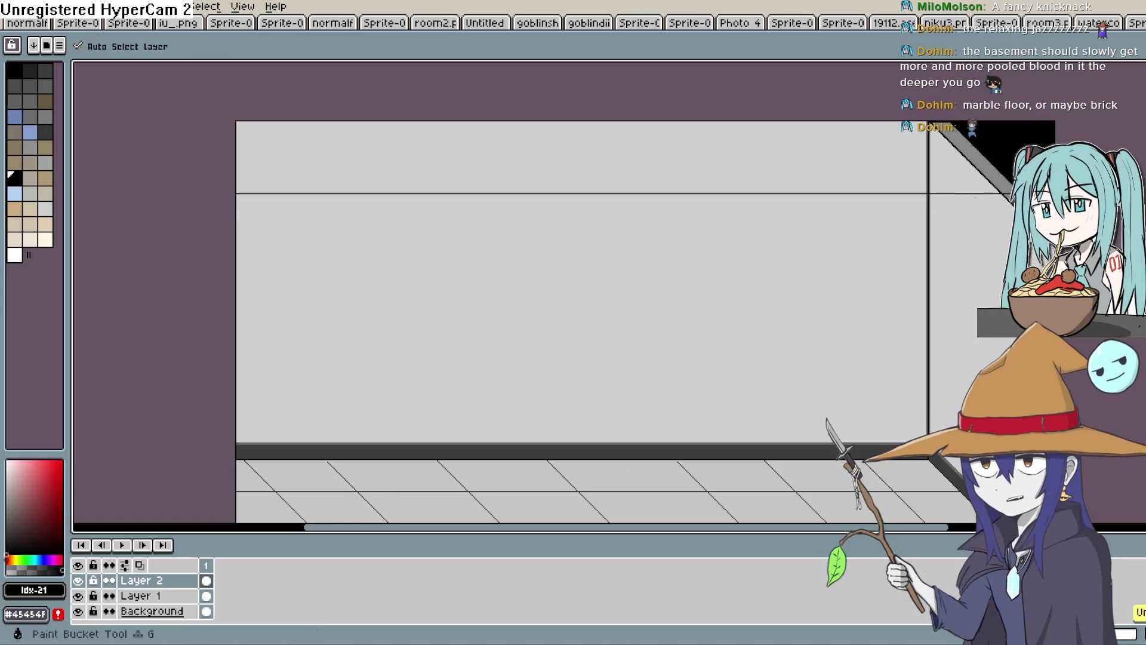
Hide the Background layer and flood-fill the band above the back wall's line dark blue-grey
key(g)
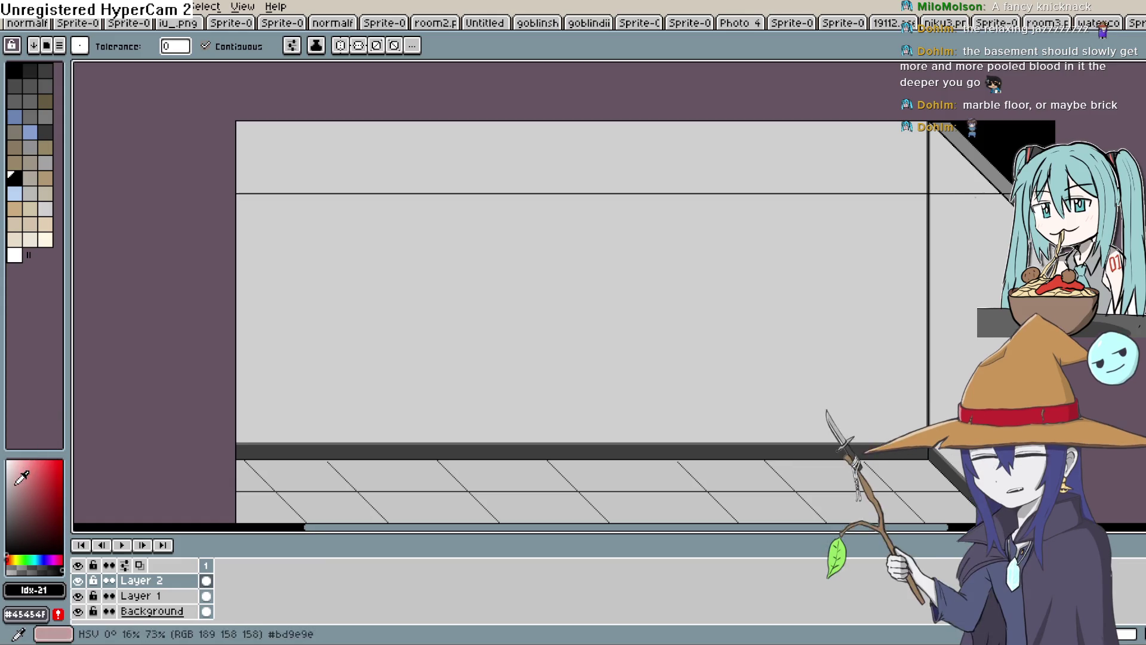
mouse_move(43, 557)
mouse_down()
mouse_move(30, 558)
mouse_move(40, 560)
mouse_up()
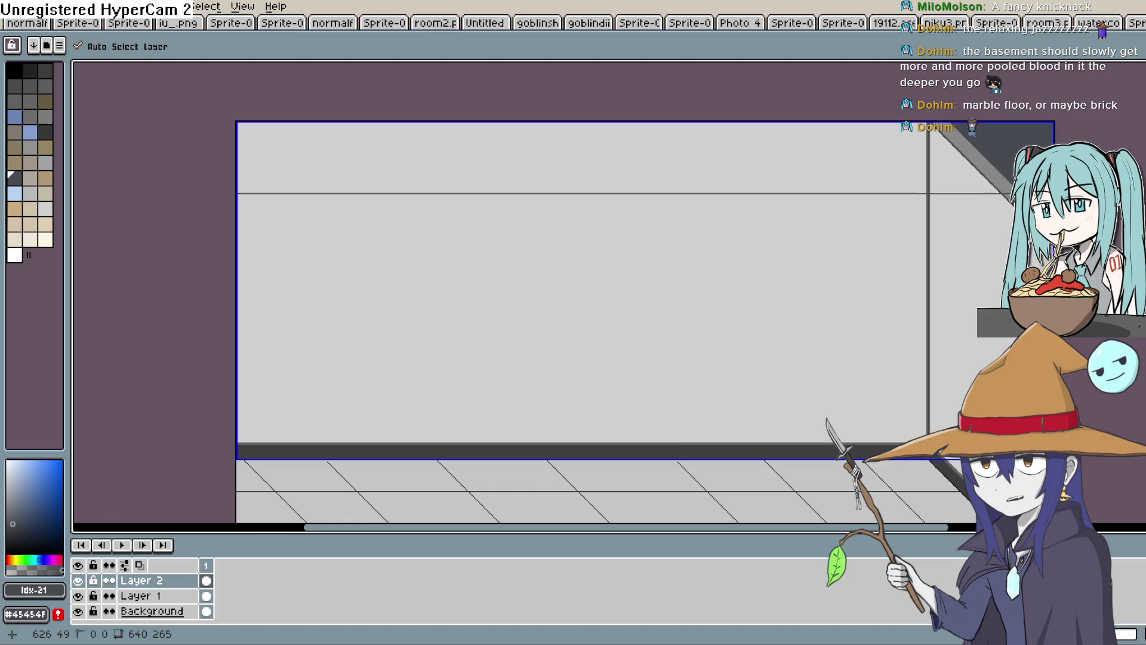
click(78, 612)
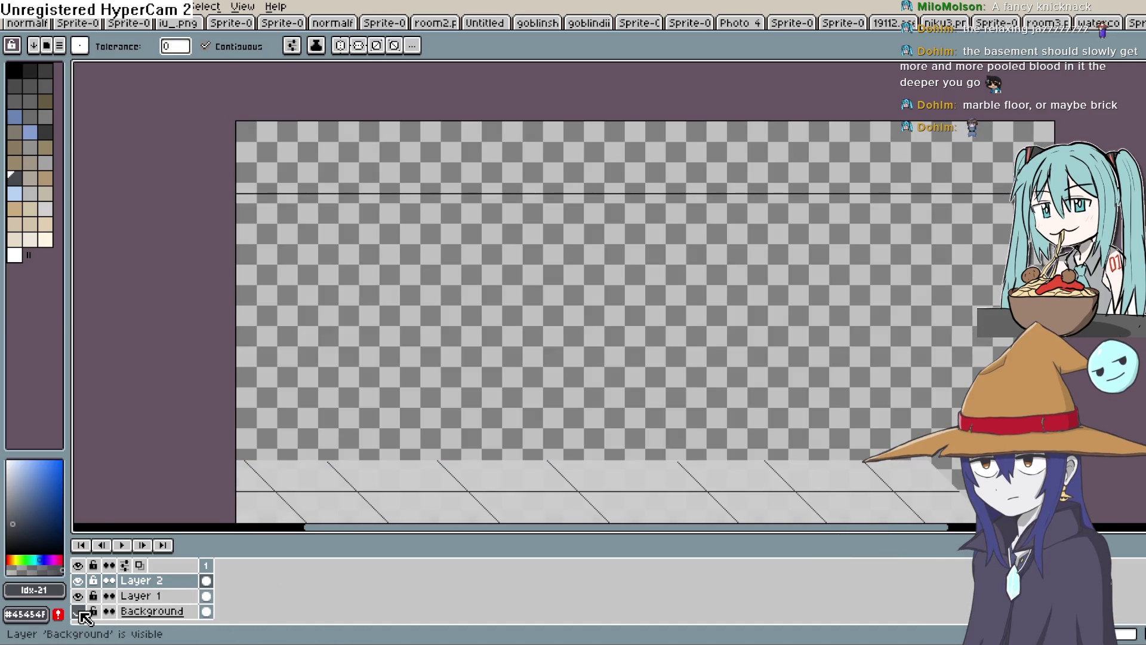
click(873, 153)
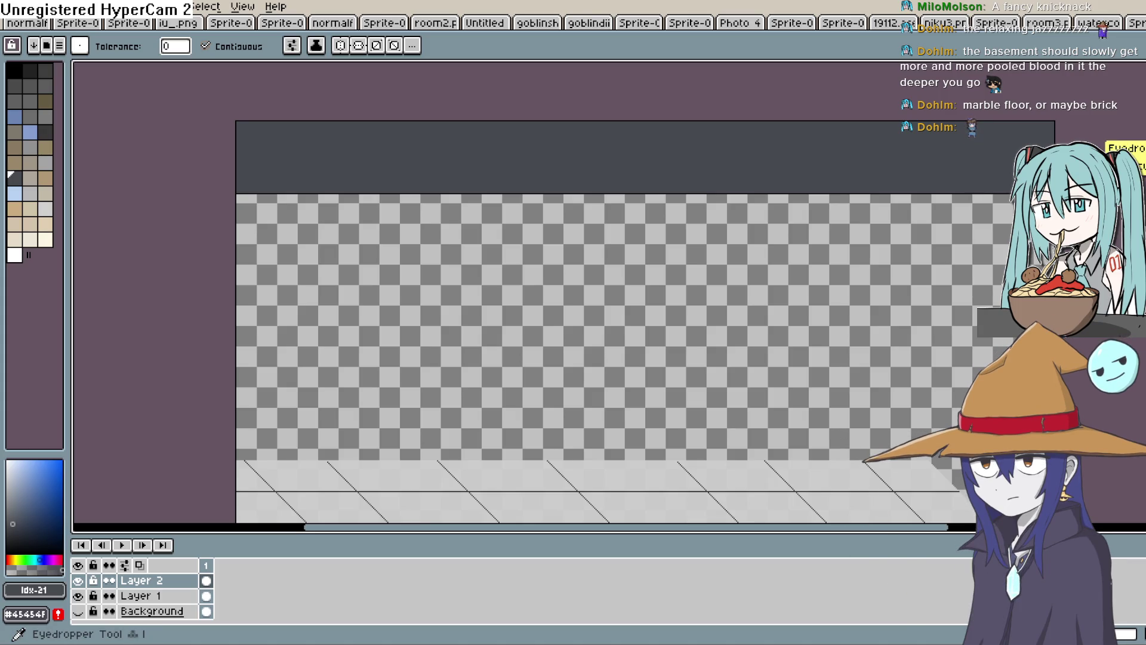
Draw a vertical dark divider down the right side of the slate wall band
key(b)
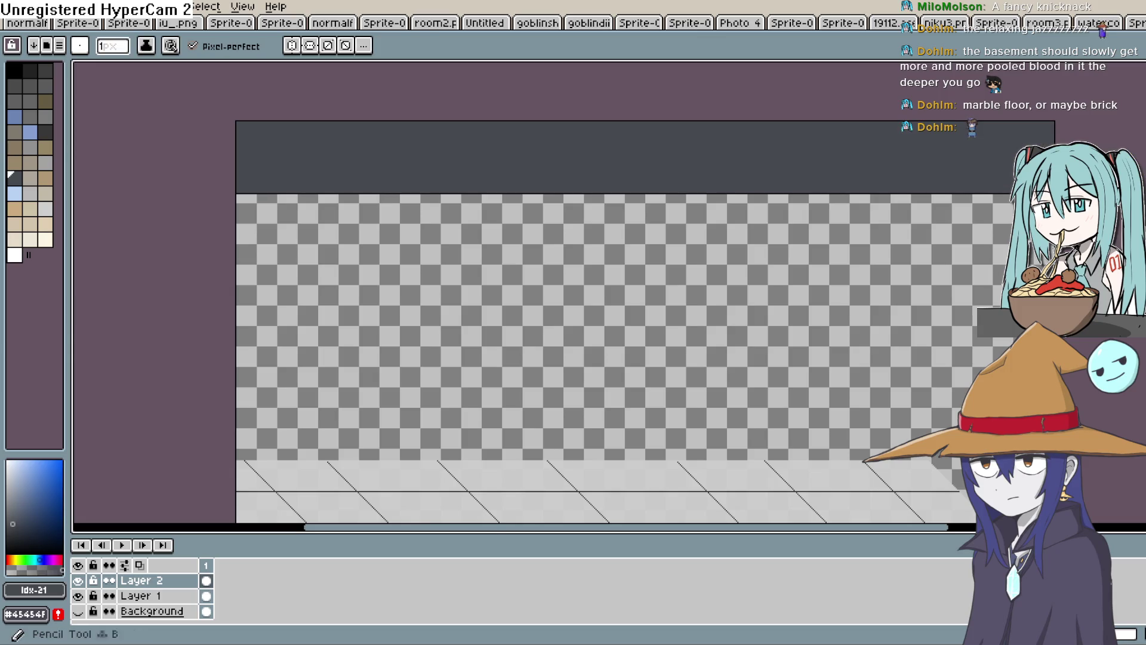
scroll(865, 128, up, 1)
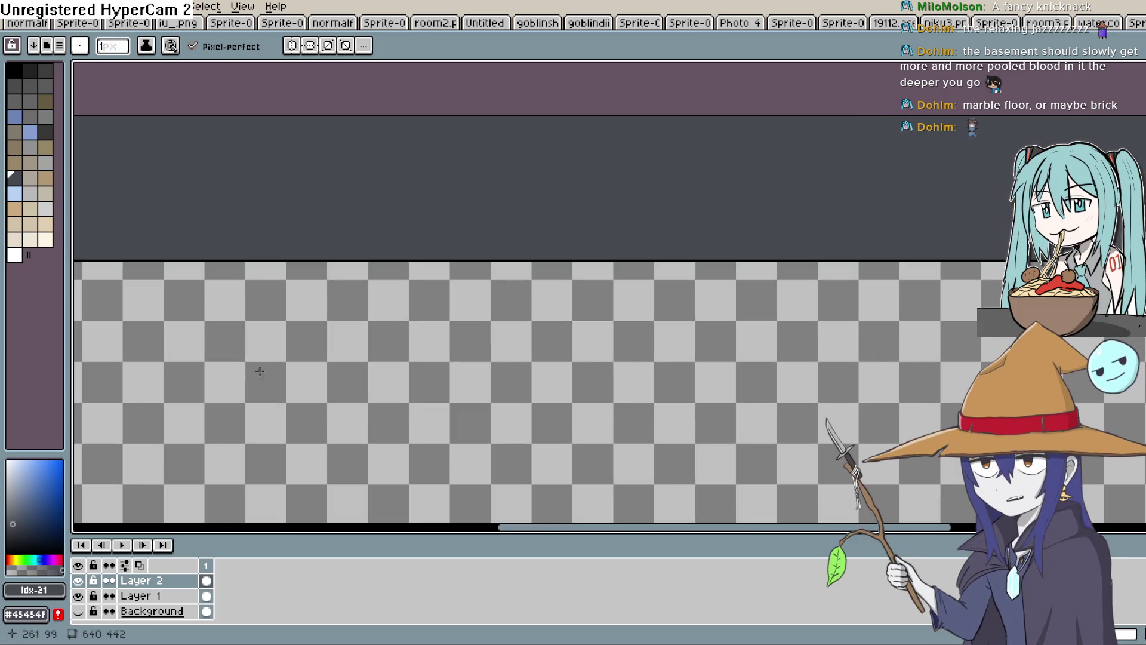
key(v)
key(b)
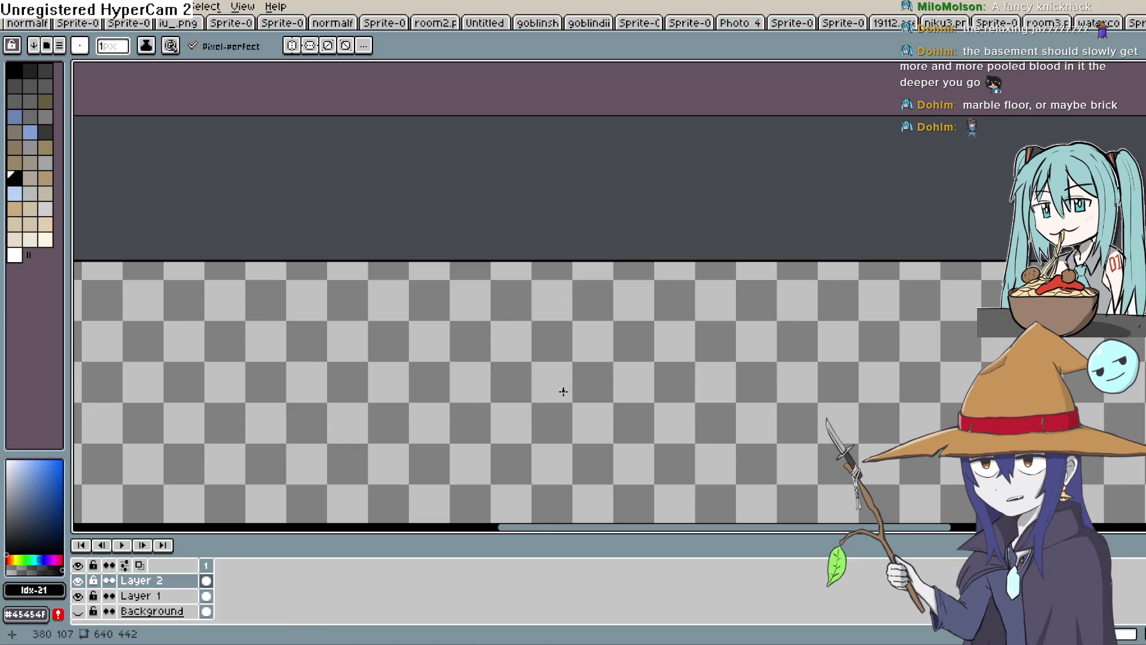
mouse_move(550, 159)
mouse_down()
mouse_move(691, 166)
mouse_move(736, 133)
mouse_move(711, 248)
mouse_up()
key(ctrl+z)
key(v)
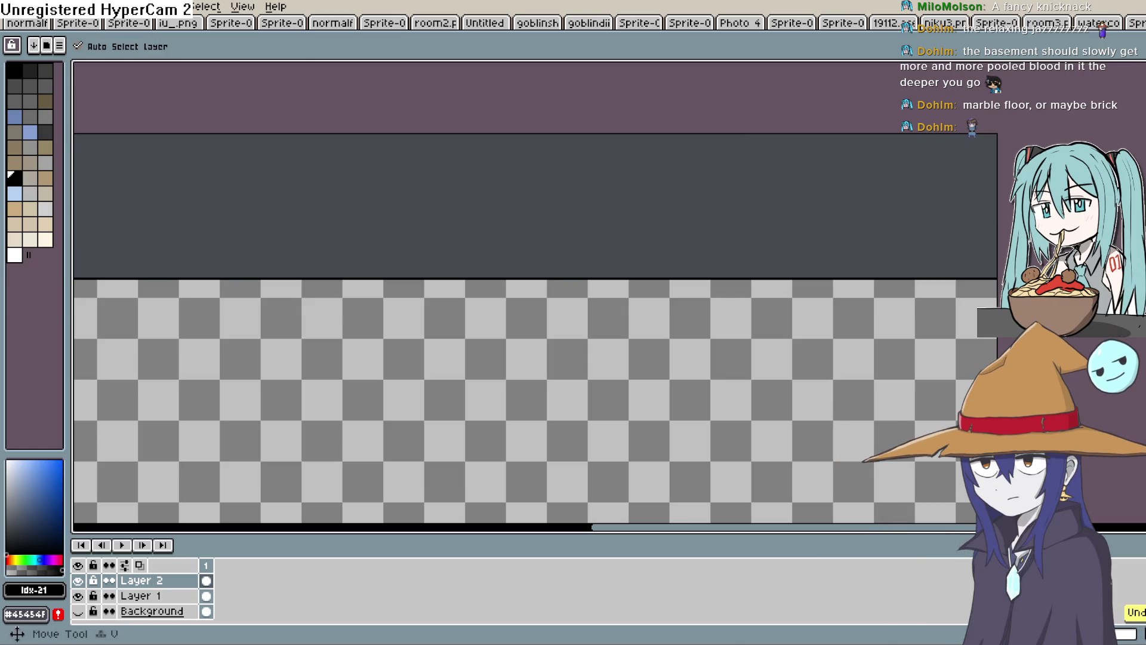
drag(759, 134, 750, 281)
Add more vertical dividers further left across the wall band, down to the floor edge
scroll(884, 309, left, 5)
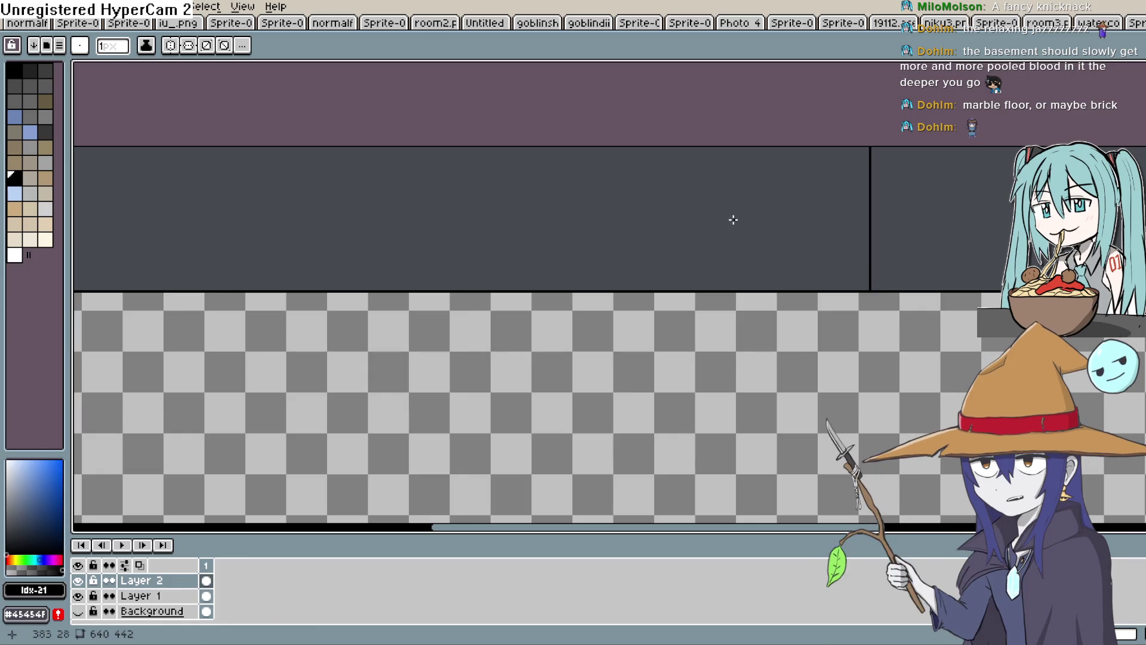
drag(605, 148, 603, 290)
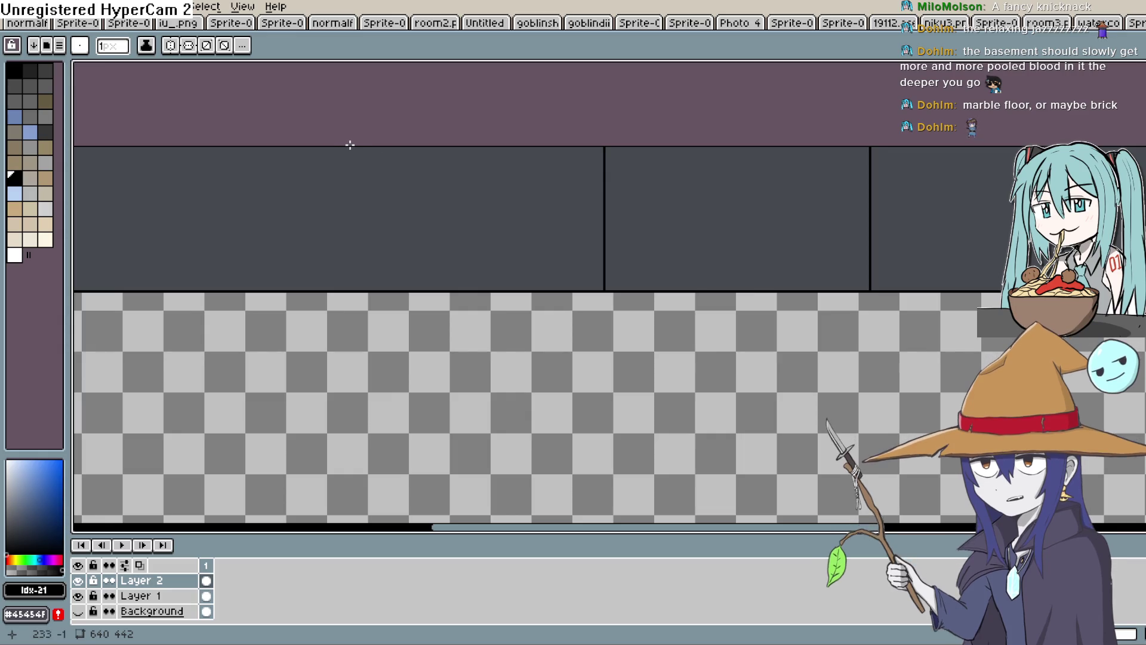
drag(352, 148, 354, 231)
drag(350, 284, 350, 288)
scroll(302, 256, left, 6)
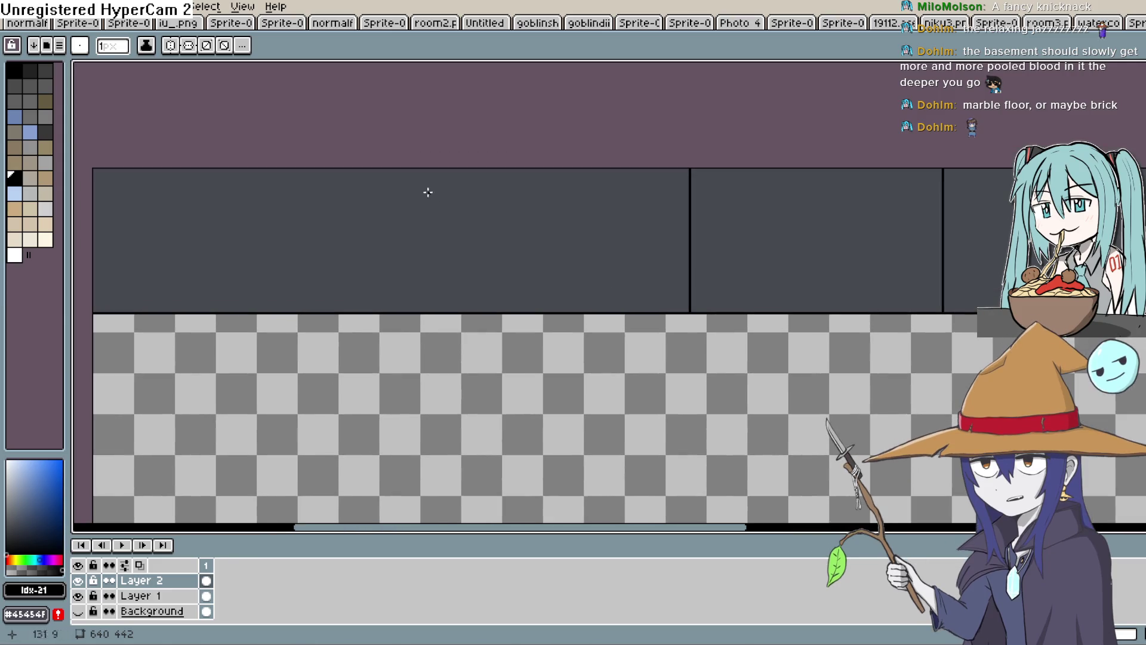
drag(461, 170, 464, 313)
key(ctrl+z)
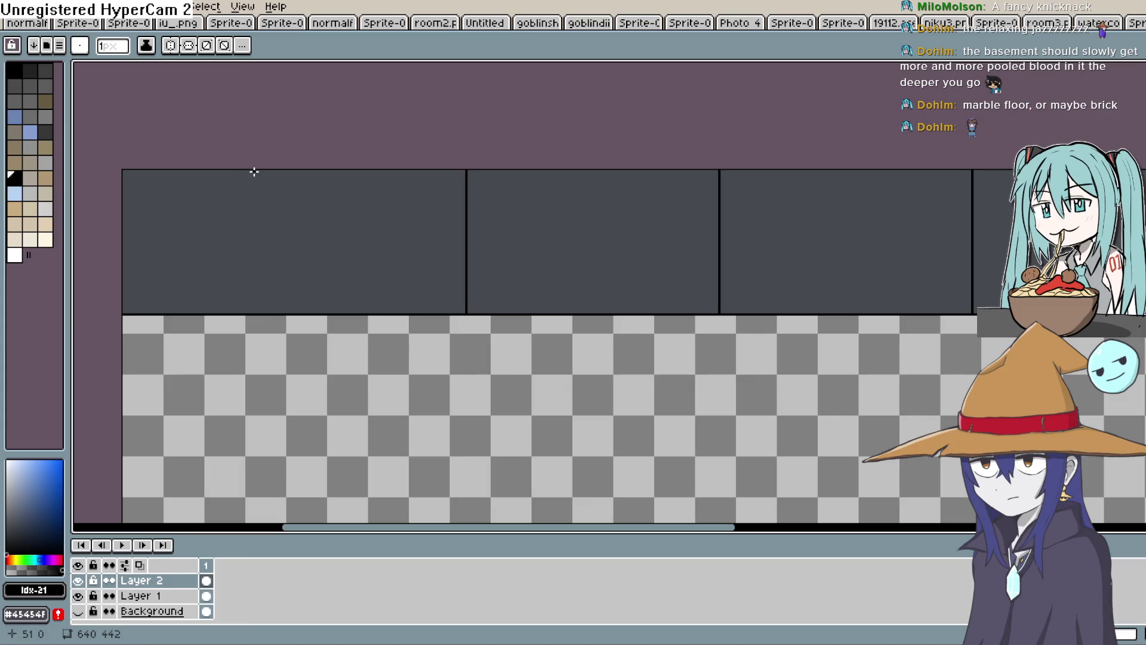
drag(256, 171, 257, 313)
scroll(541, 311, down, 3)
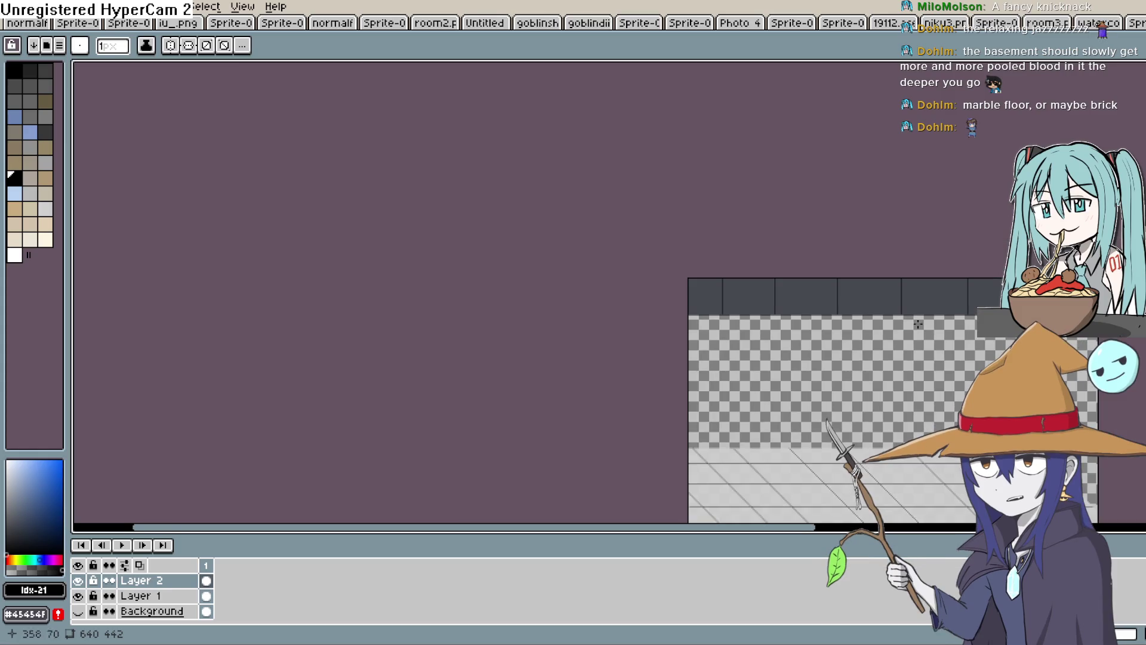
scroll(757, 303, up, 3)
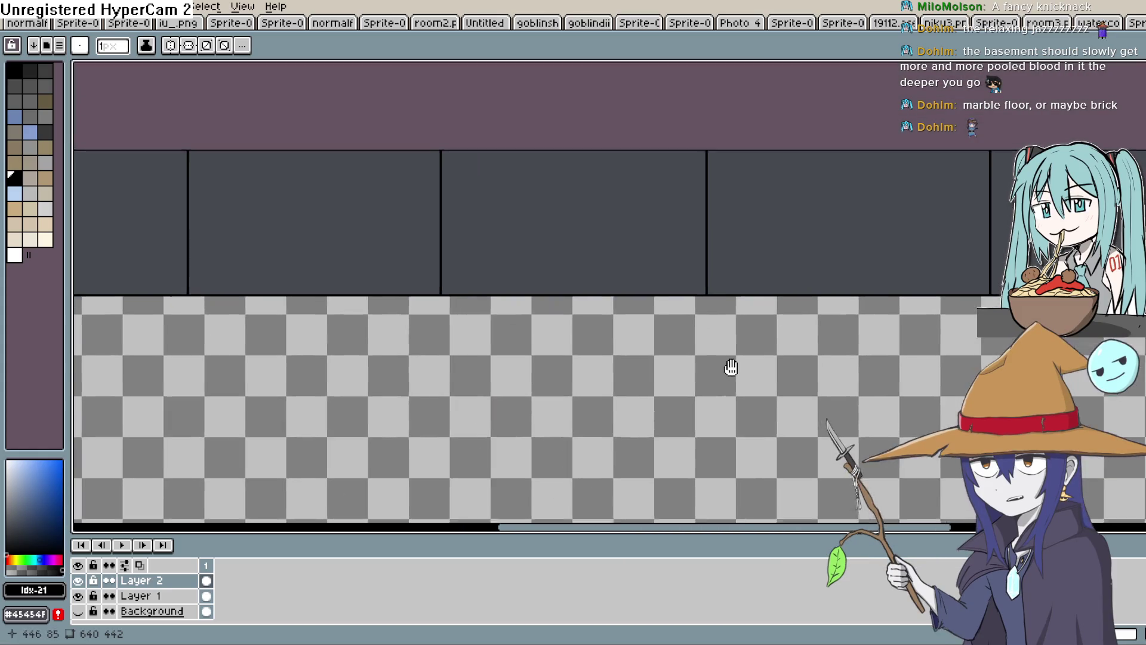
Sample the wall colour and draw a horizontal line across the panels near their top
key(i)
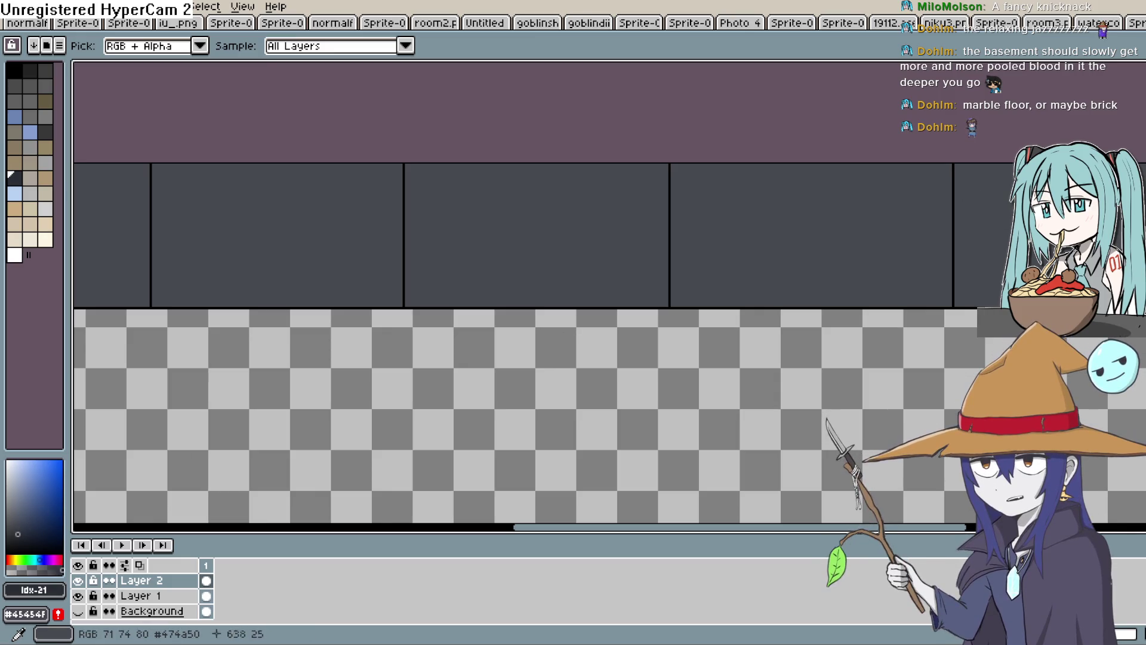
key(b)
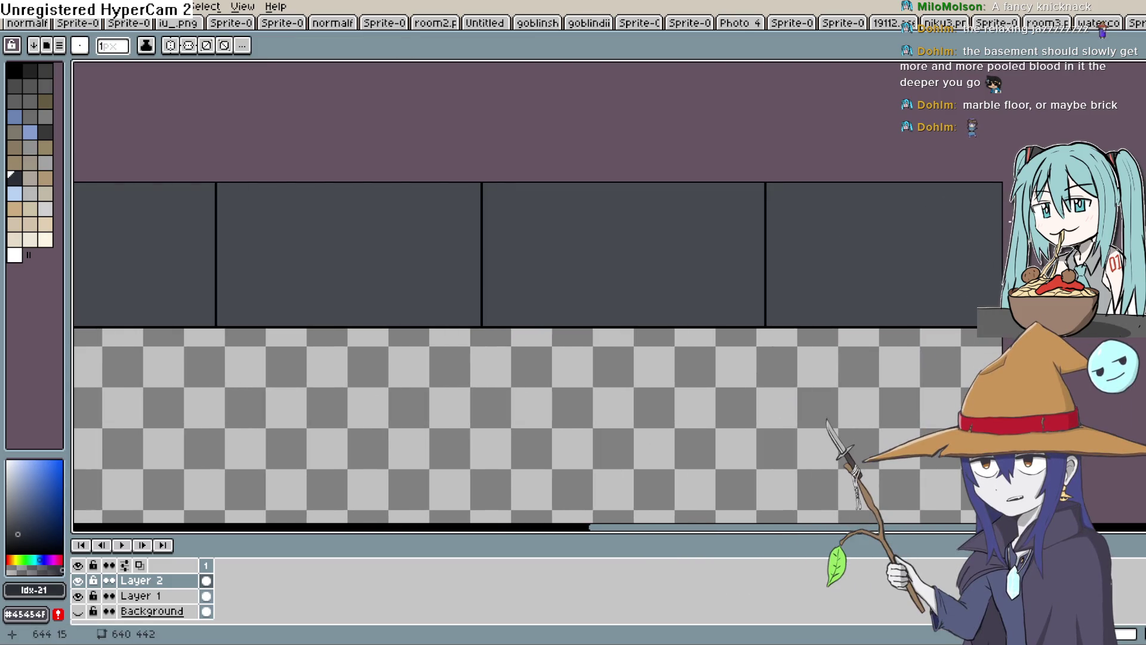
mouse_move(1002, 214)
mouse_down()
mouse_move(476, 192)
mouse_move(420, 207)
mouse_move(75, 202)
mouse_up()
drag(490, 178, 533, 169)
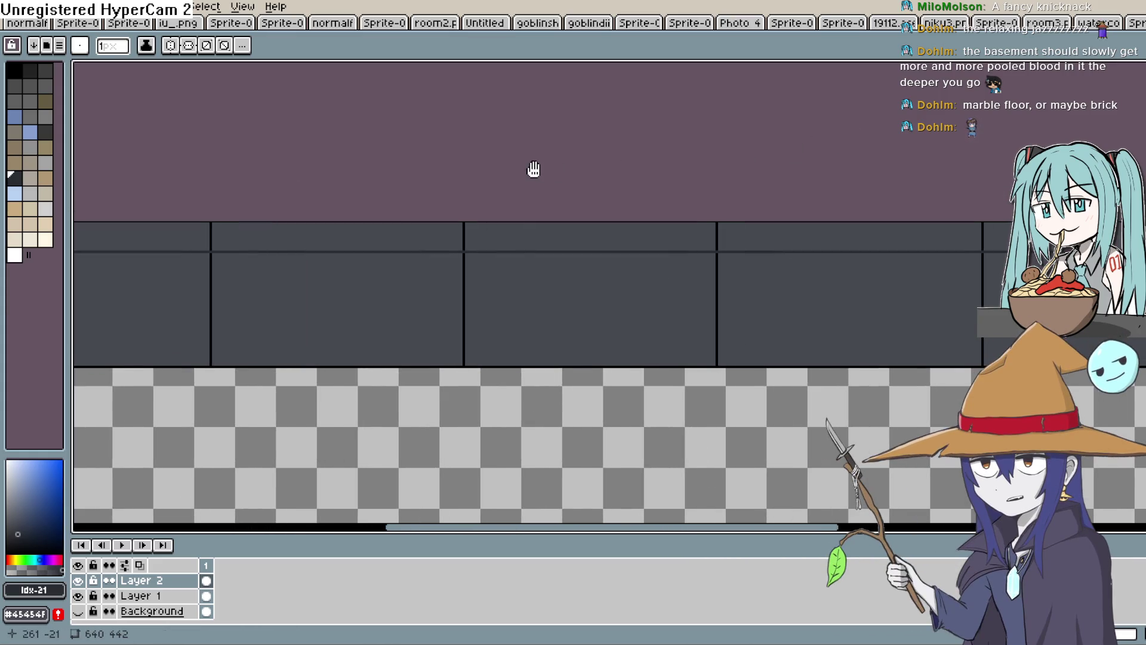
Fill each segment of the wall panels' top strip with a darker shade
key(g)
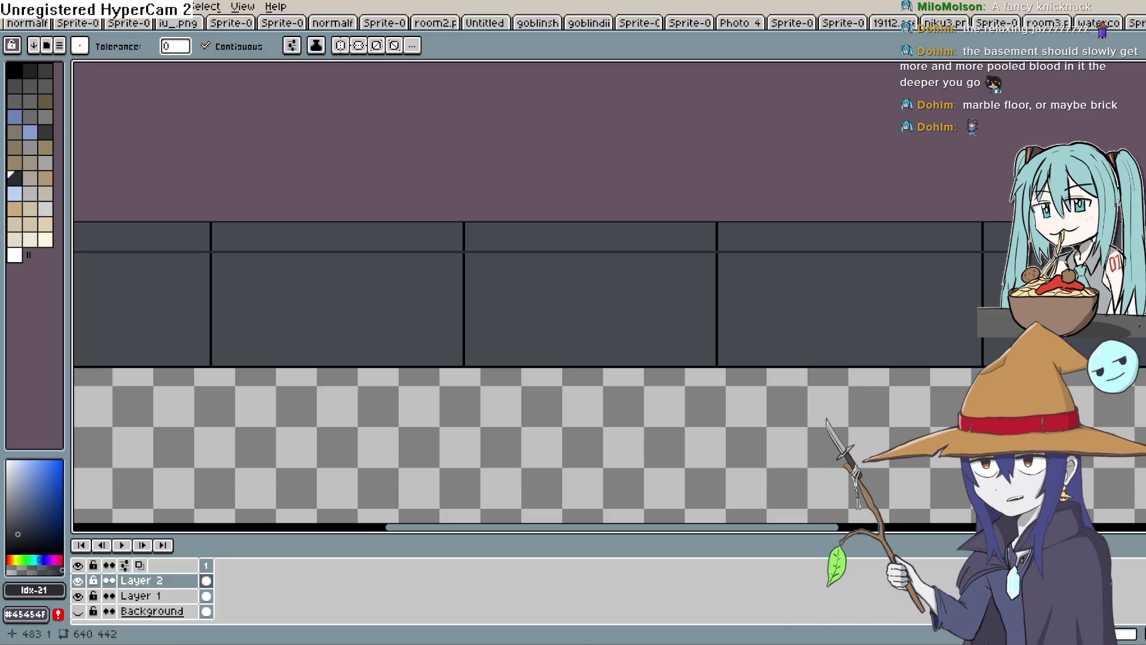
scroll(914, 208, right, 5)
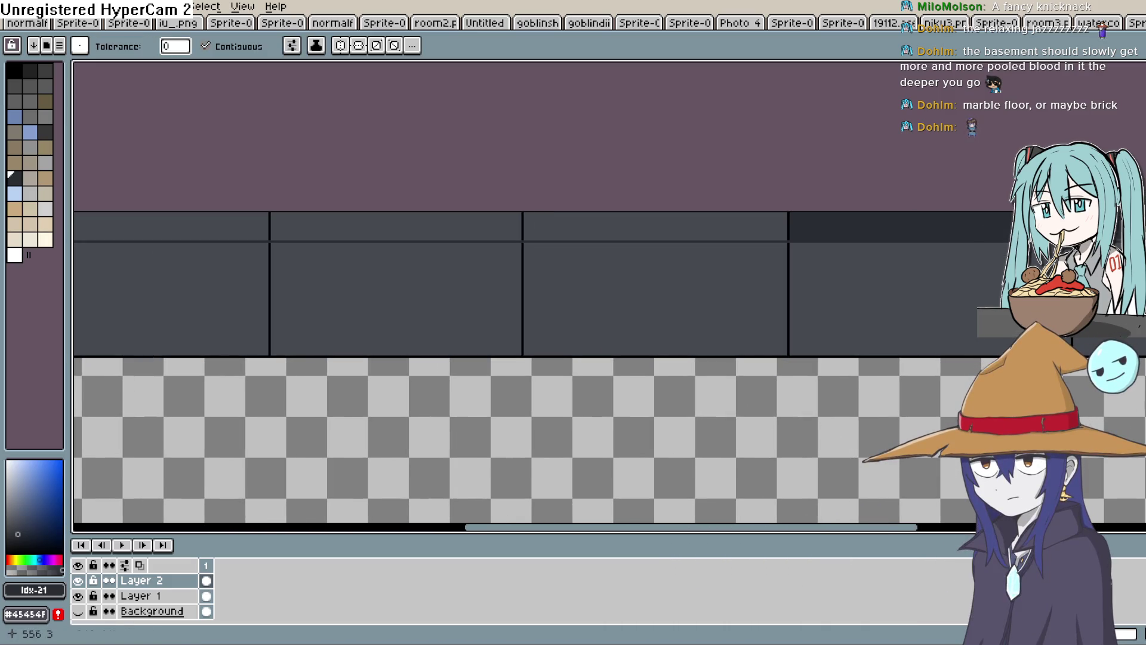
click(751, 232)
click(452, 225)
click(207, 223)
drag(864, 219, 858, 220)
scroll(970, 249, down, 2)
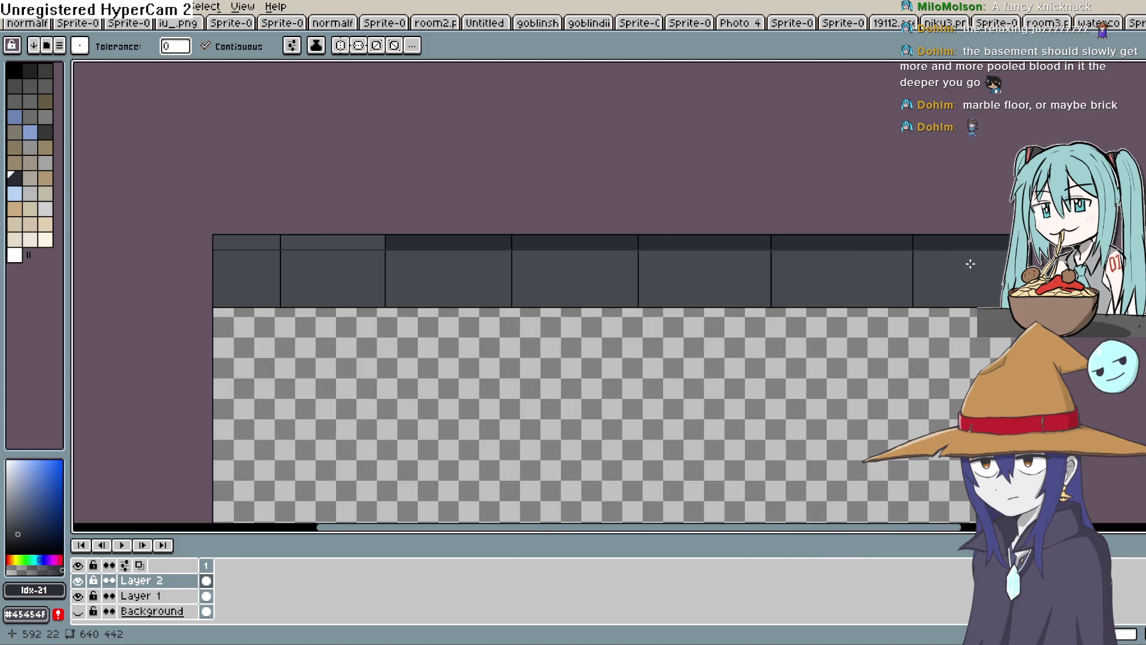
click(344, 240)
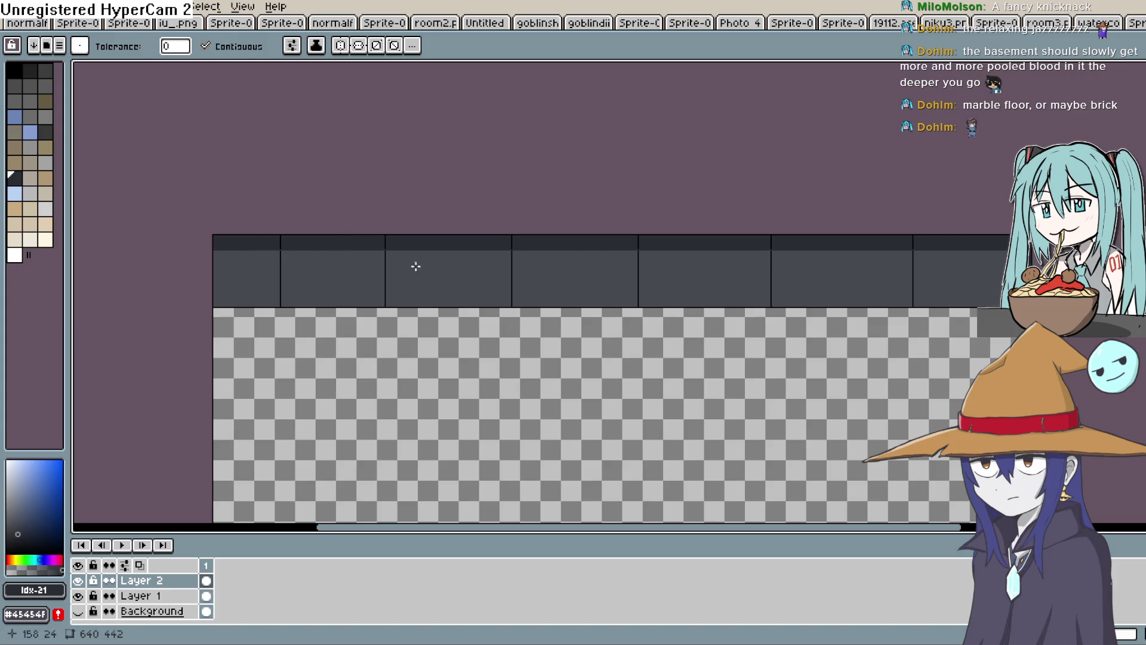
scroll(678, 258, down, 2)
scroll(673, 312, down, 2)
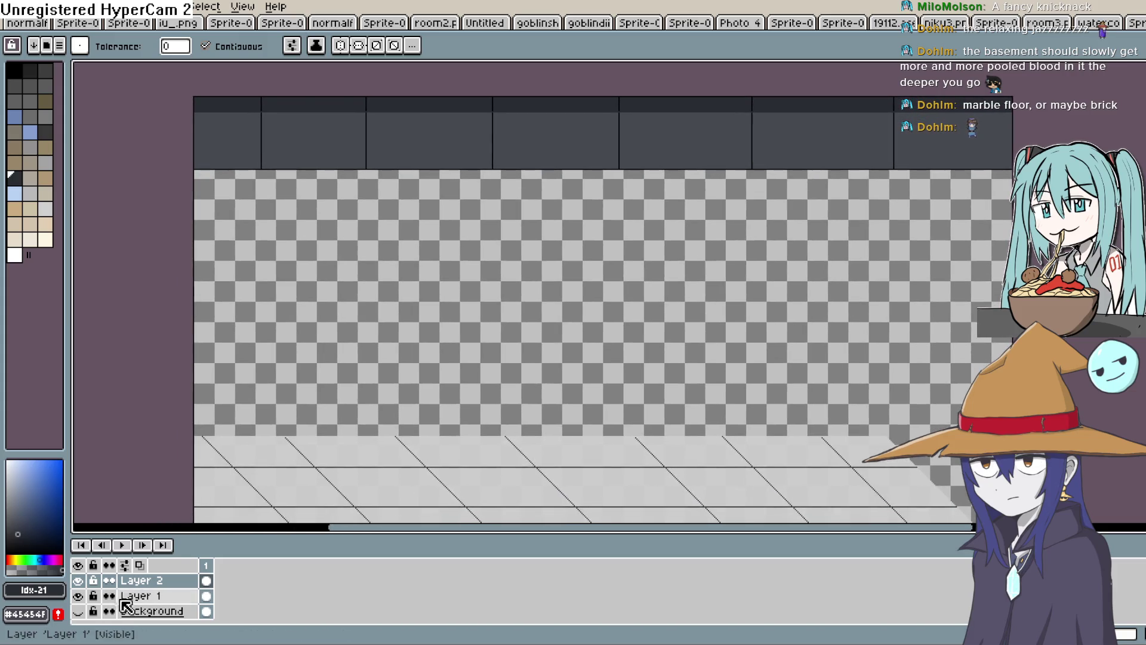
Show the Background layer's grey wall and floor and look over the room
click(77, 611)
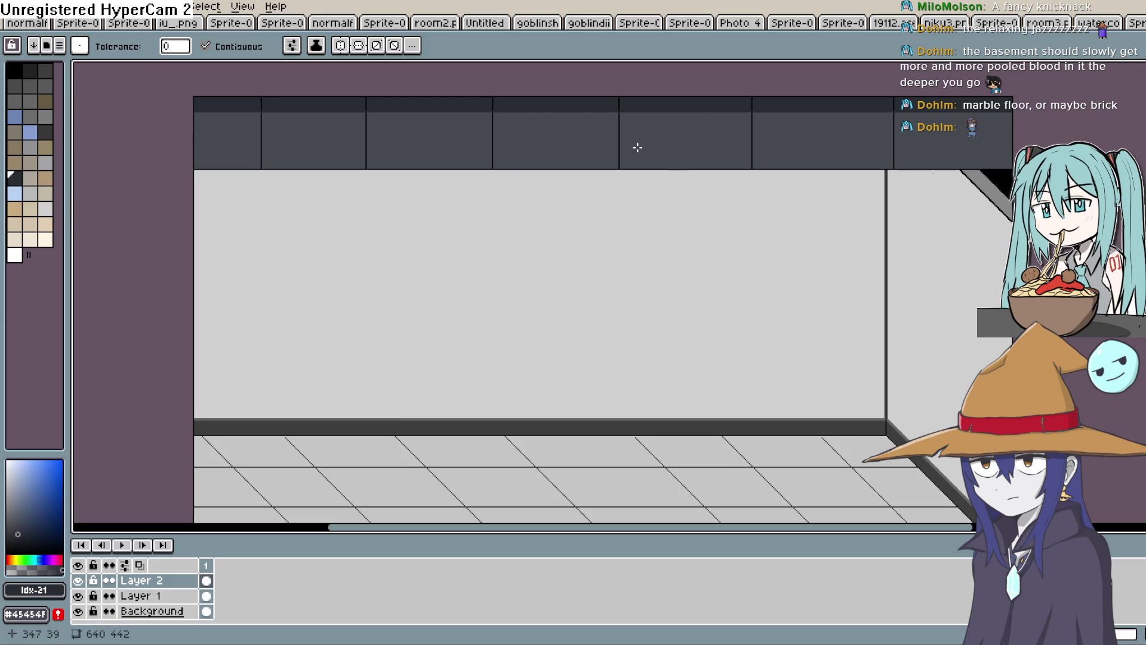
mouse_move(656, 164)
mouse_down()
mouse_move(682, 189)
mouse_move(701, 154)
mouse_move(709, 174)
mouse_up()
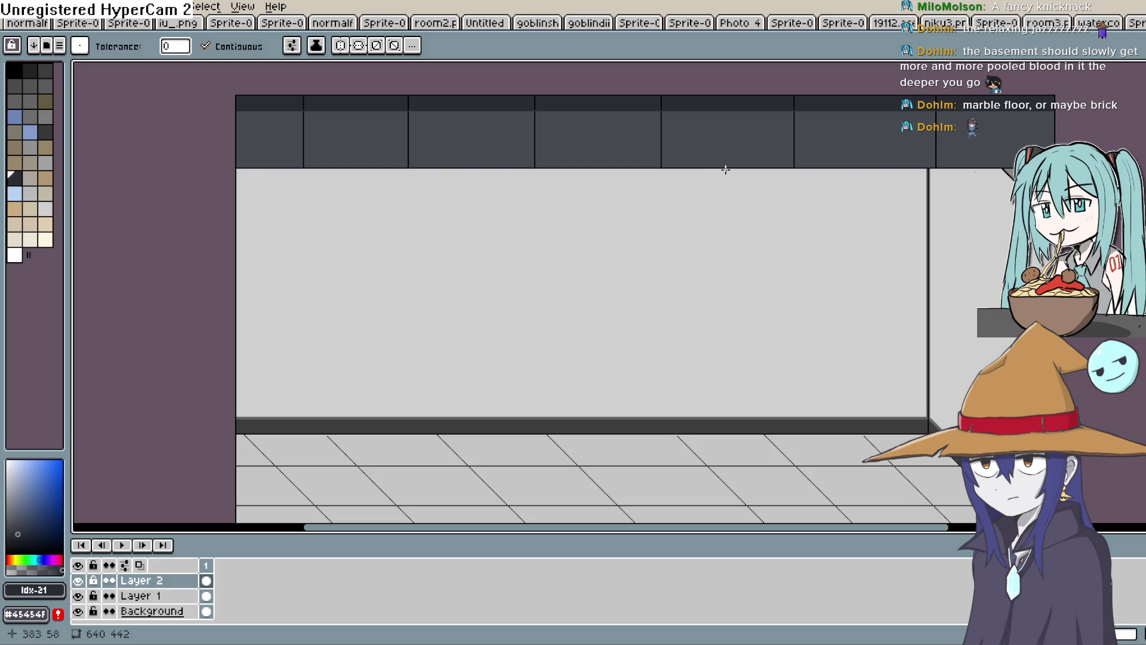
scroll(725, 170, up, 1)
scroll(735, 163, down, 1)
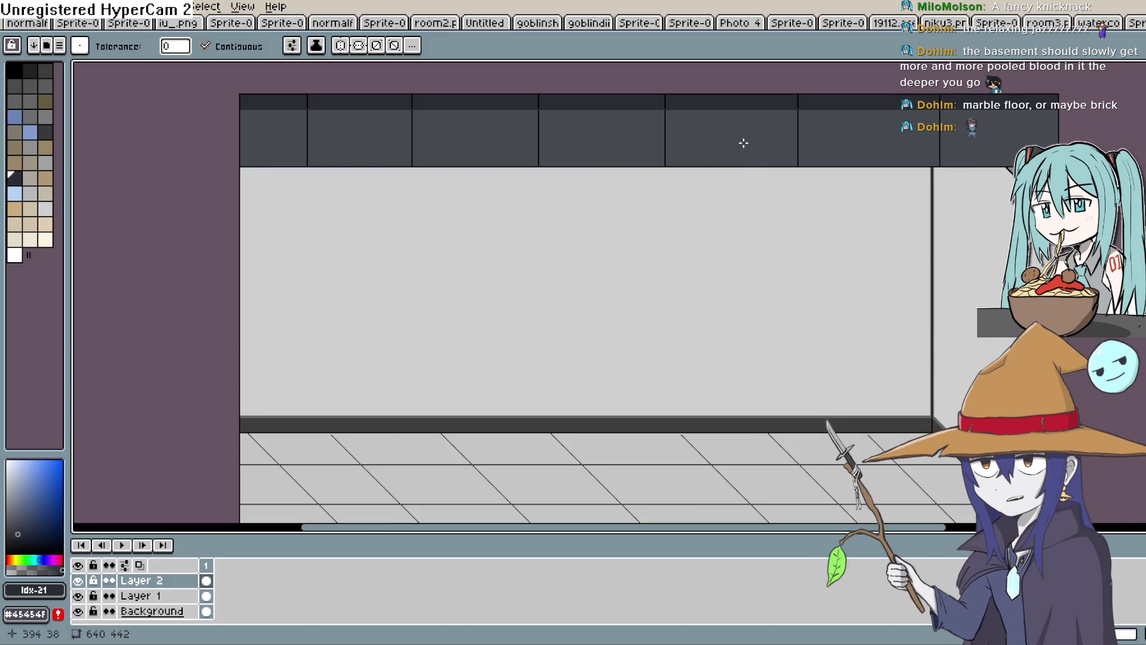
scroll(745, 141, down, 2)
scroll(746, 144, up, 1)
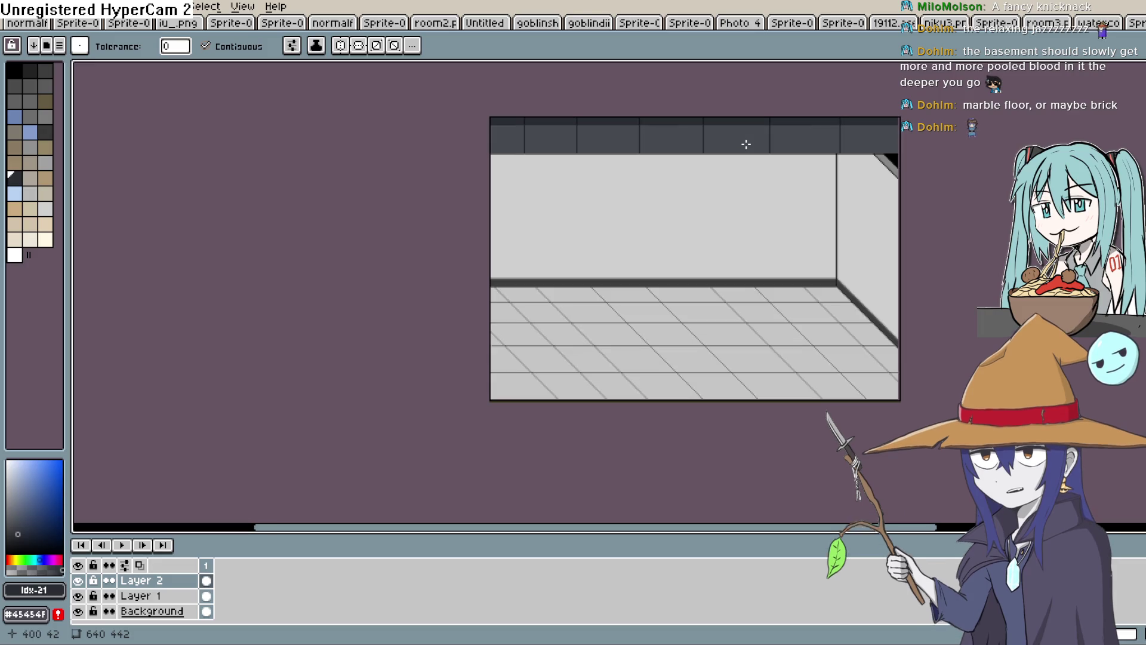
scroll(747, 144, up, 1)
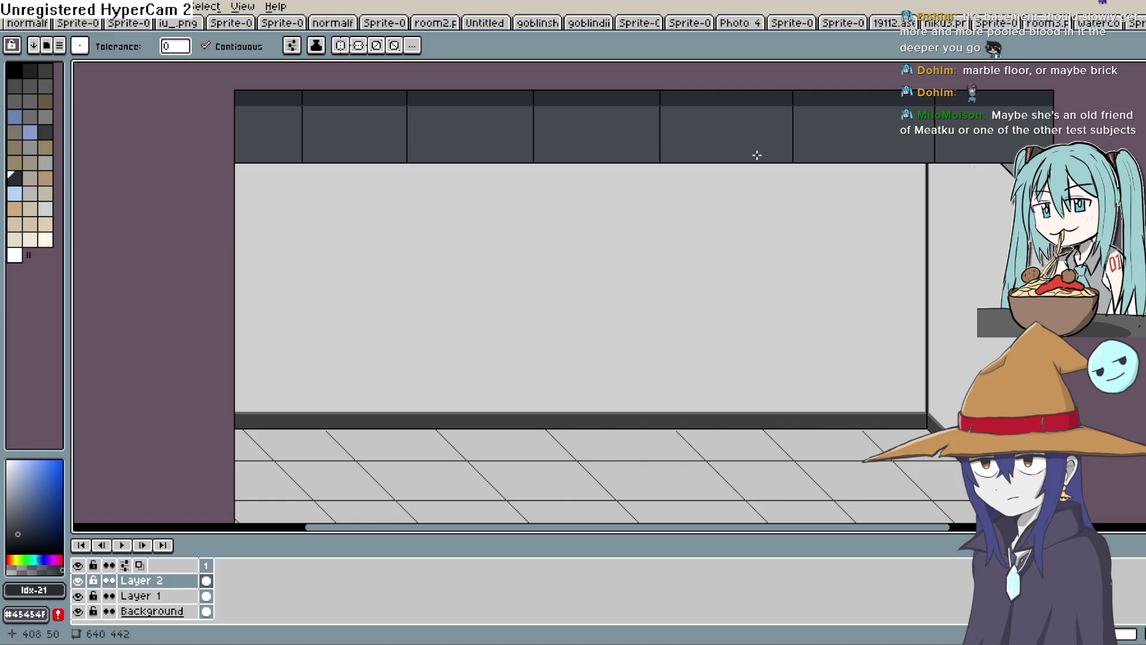
scroll(869, 96, down, 1)
scroll(878, 94, up, 1)
scroll(865, 97, up, 2)
Sample black from a panel outline and bring the whole room back into view
key(i)
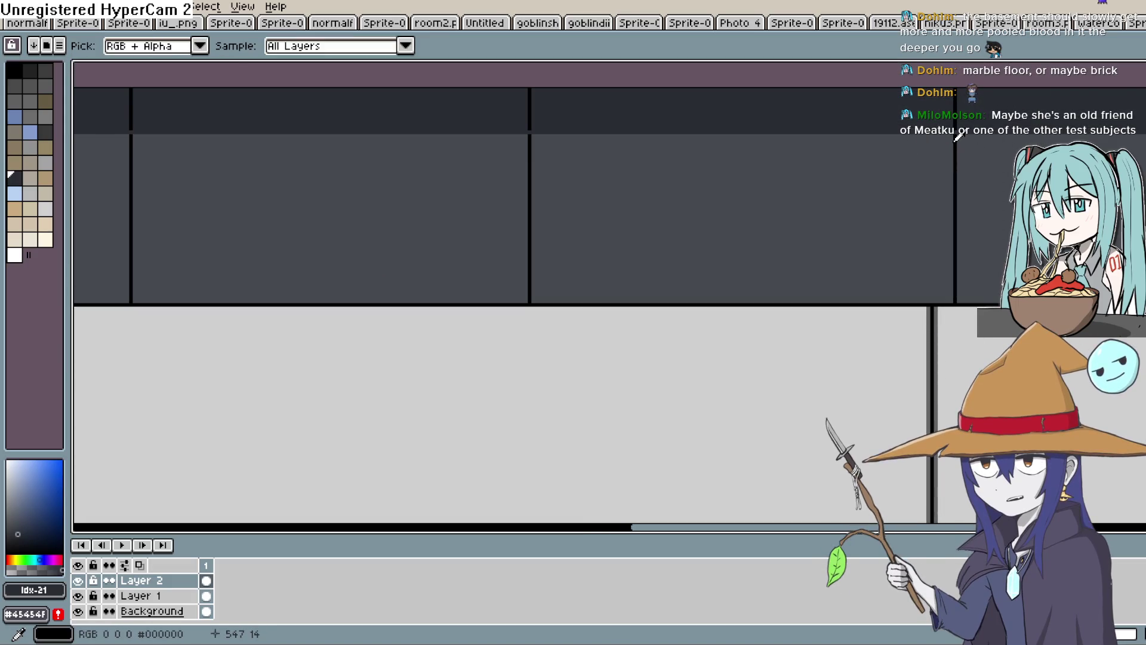
click(956, 134)
key(b)
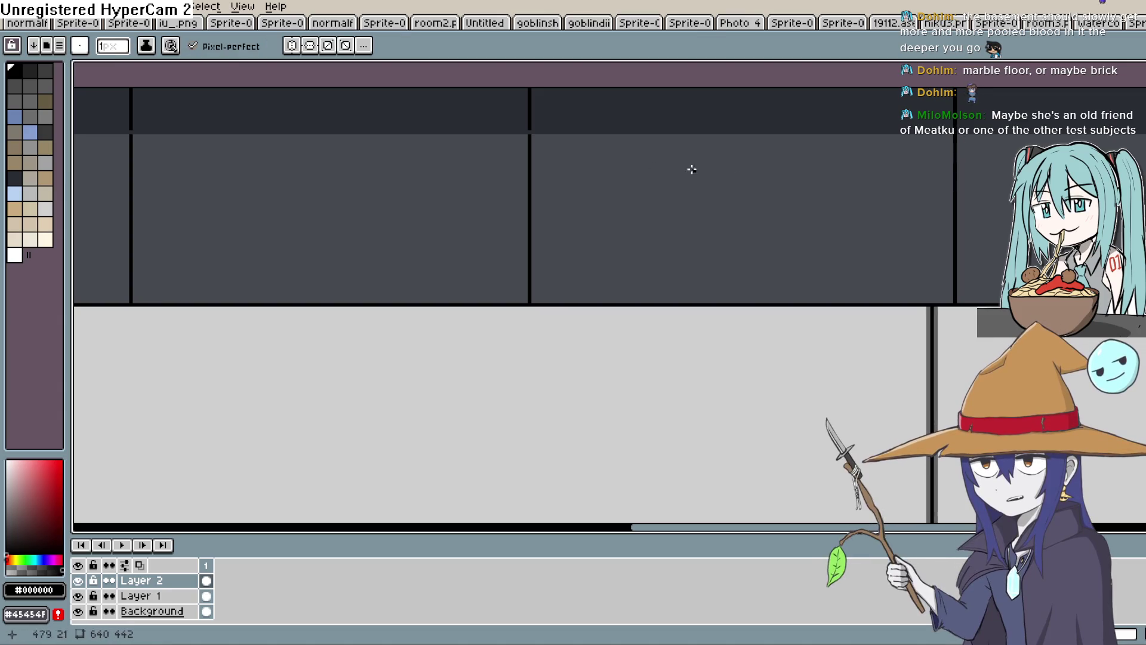
scroll(627, 169, left, 6)
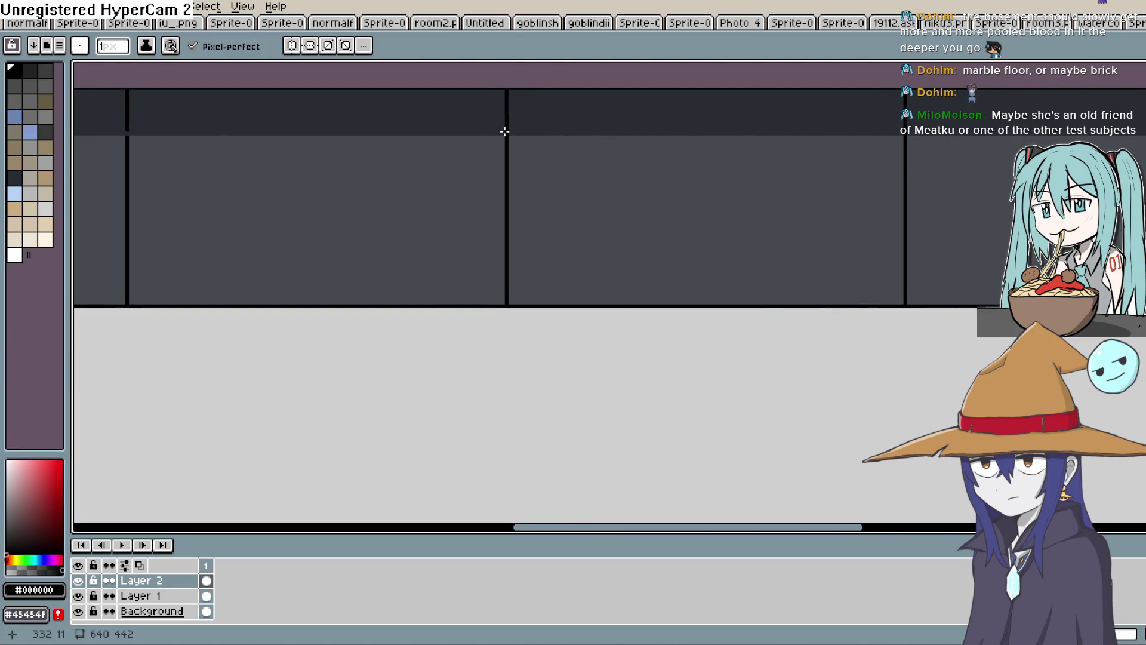
drag(271, 147, 600, 141)
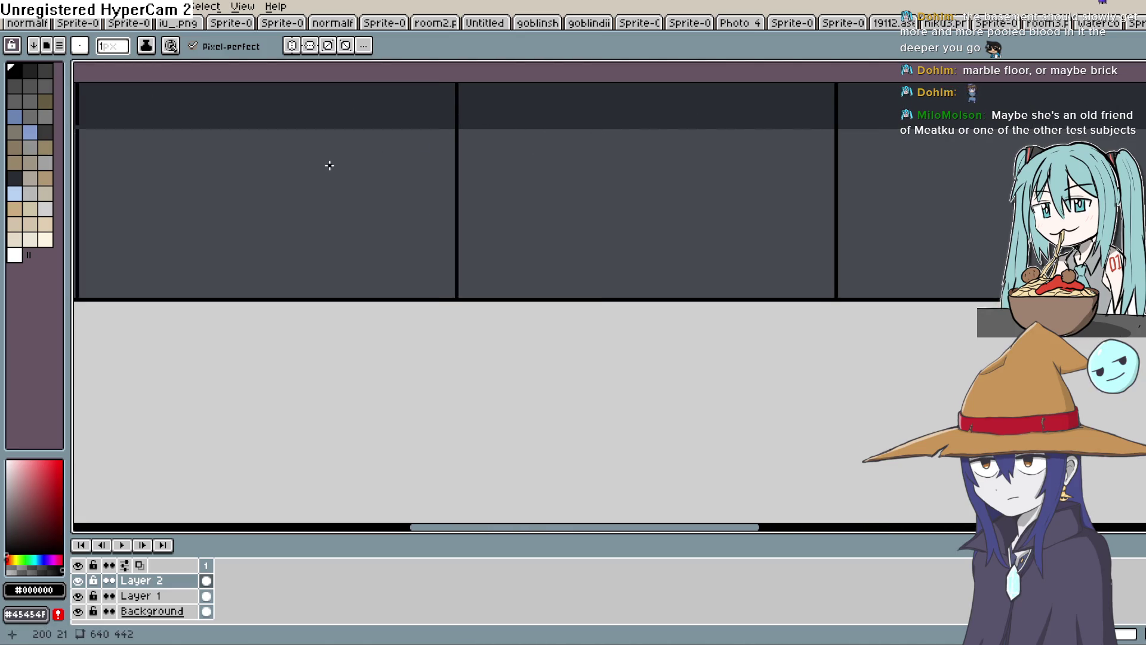
scroll(329, 165, right, 1)
scroll(480, 160, down, 1)
scroll(426, 143, left, 1)
scroll(458, 151, down, 4)
drag(901, 294, 686, 274)
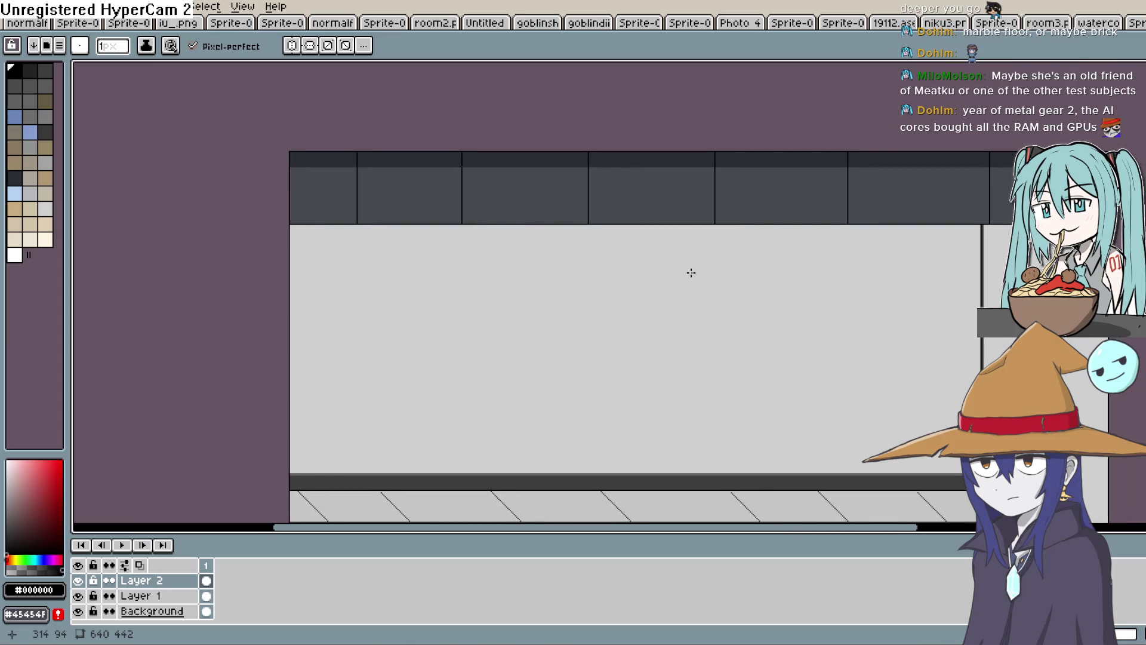
scroll(814, 197, down, 3)
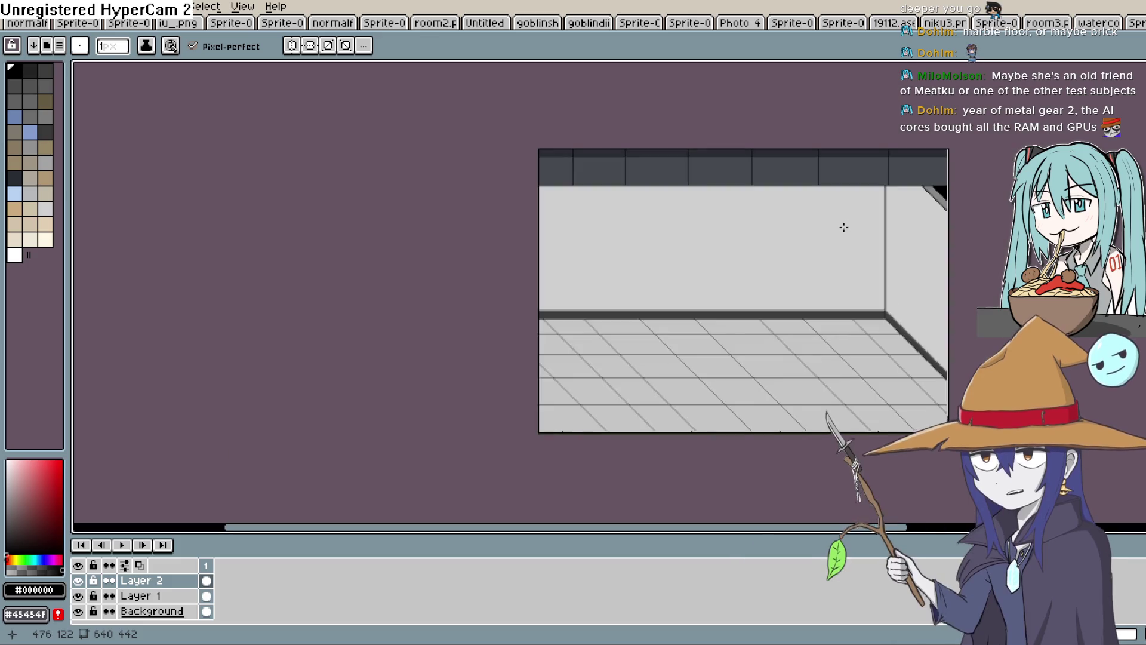
scroll(844, 227, up, 3)
scroll(740, 302, up, 3)
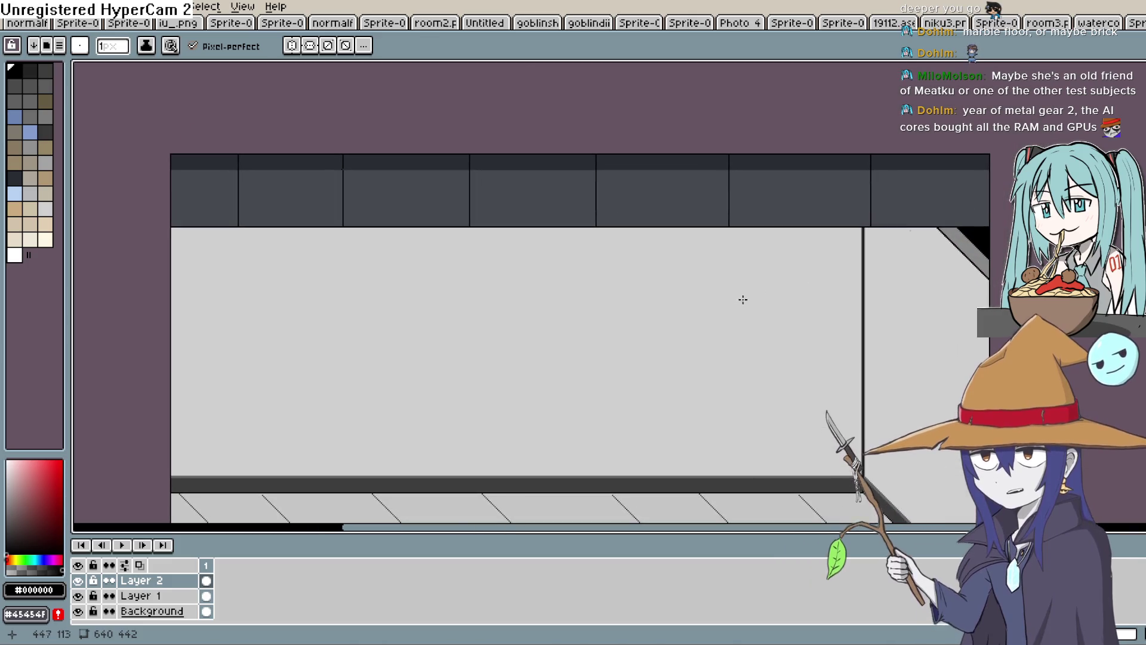
scroll(657, 173, down, 3)
Sample the dark #292d34 from the wall's top strip as the drawing colour
key(i)
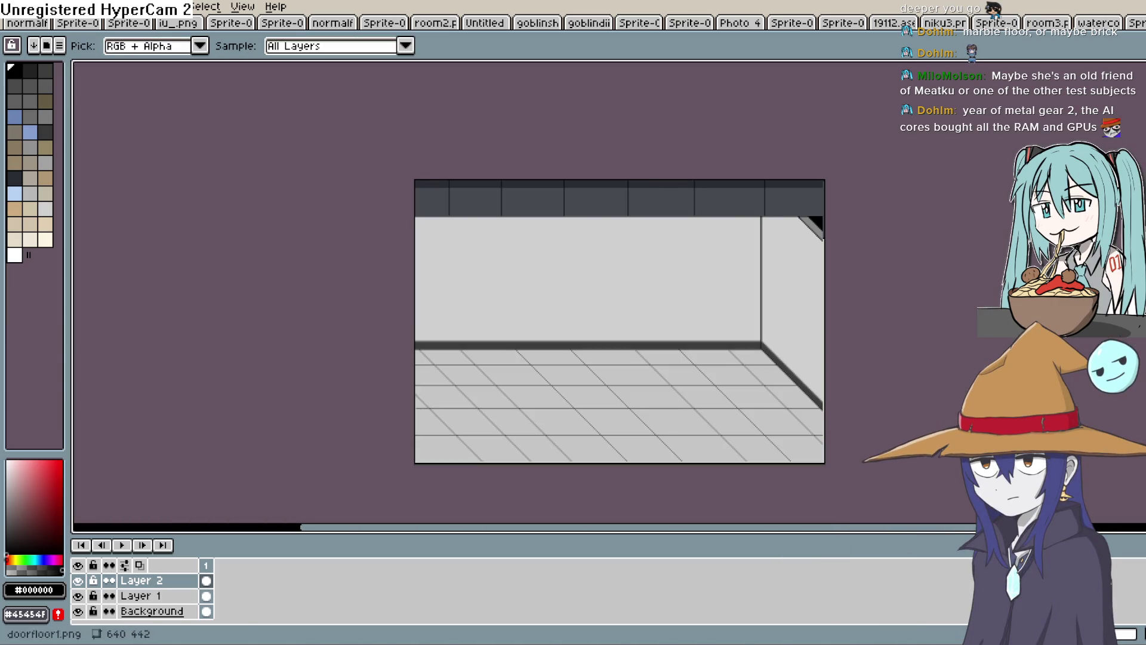
scroll(632, 207, up, 3)
scroll(794, 221, down, 2)
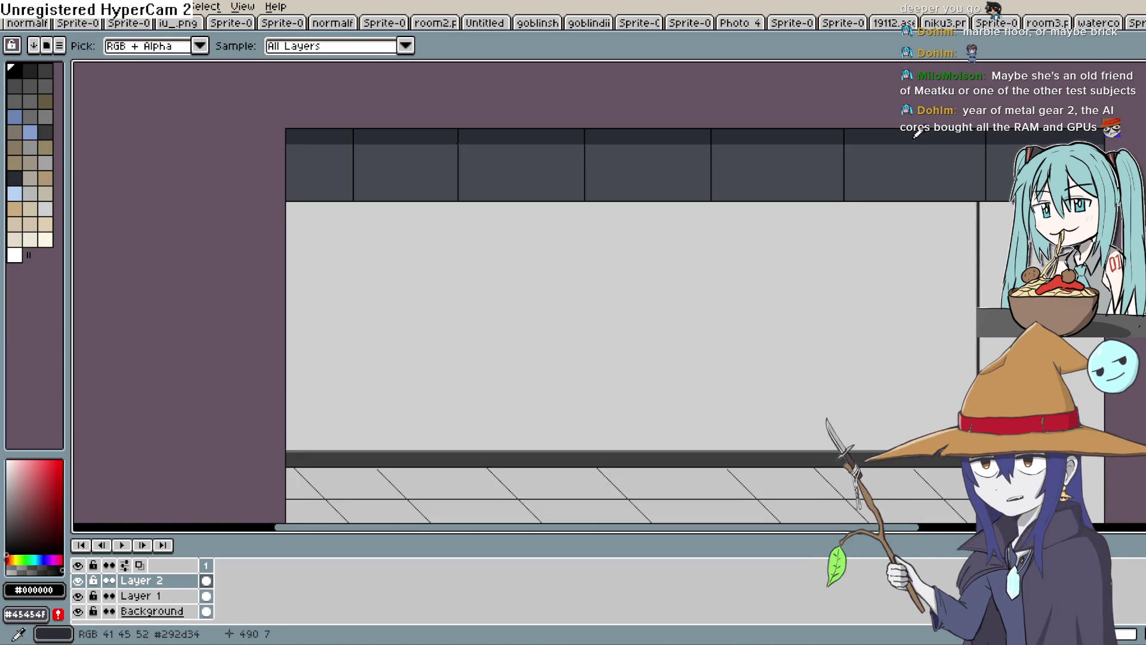
click(794, 136)
Draw a horizontal line across the top band and fill its seven second-row cells darker
key(l)
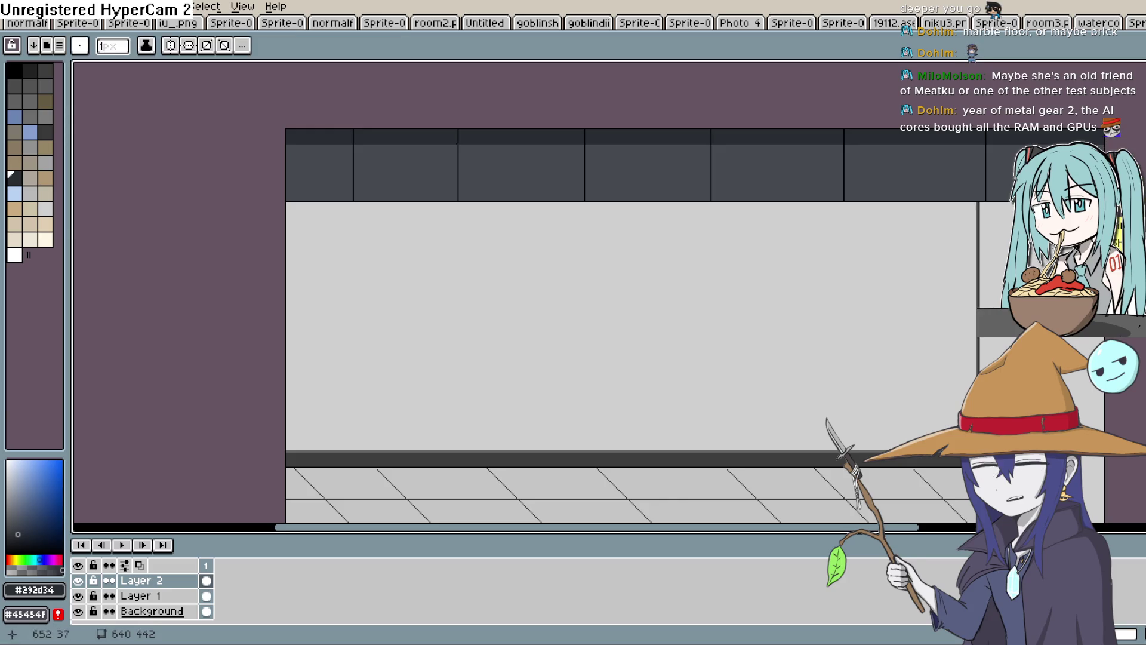
drag(1141, 170, 595, 151)
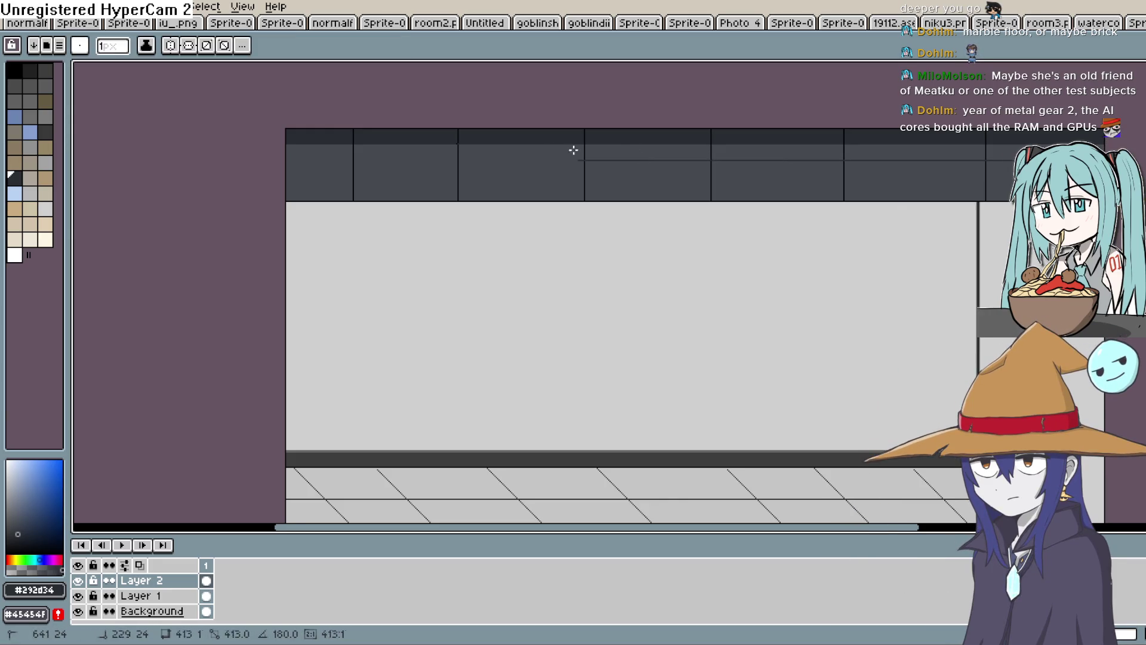
drag(291, 149, 291, 150)
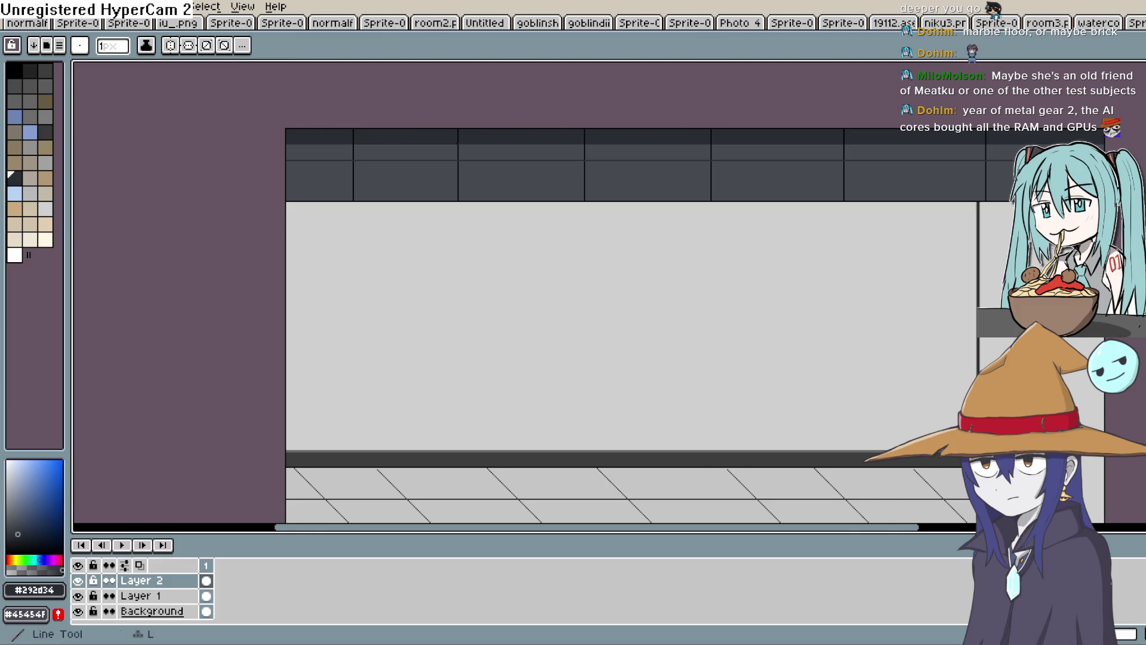
key(g)
click(1000, 152)
click(931, 155)
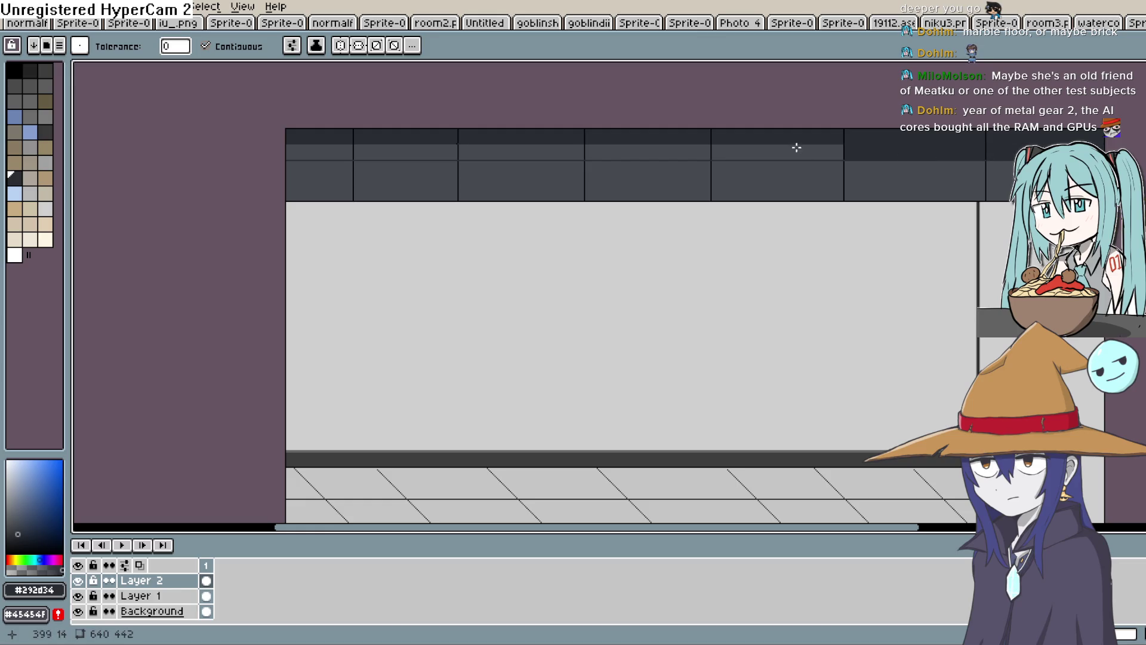
click(796, 150)
click(675, 153)
click(504, 149)
click(402, 149)
click(328, 149)
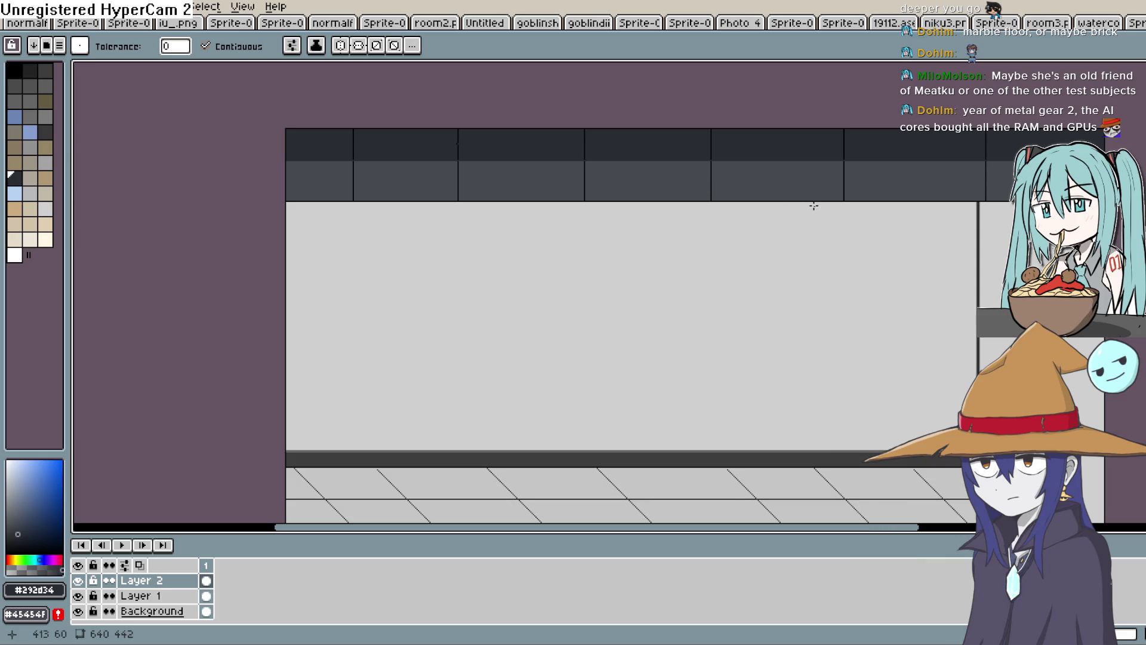
Zoom in on the wall and switch back to the drawing tool
scroll(852, 225, up, 1)
scroll(847, 233, down, 4)
scroll(775, 219, up, 1)
scroll(775, 219, up, 3)
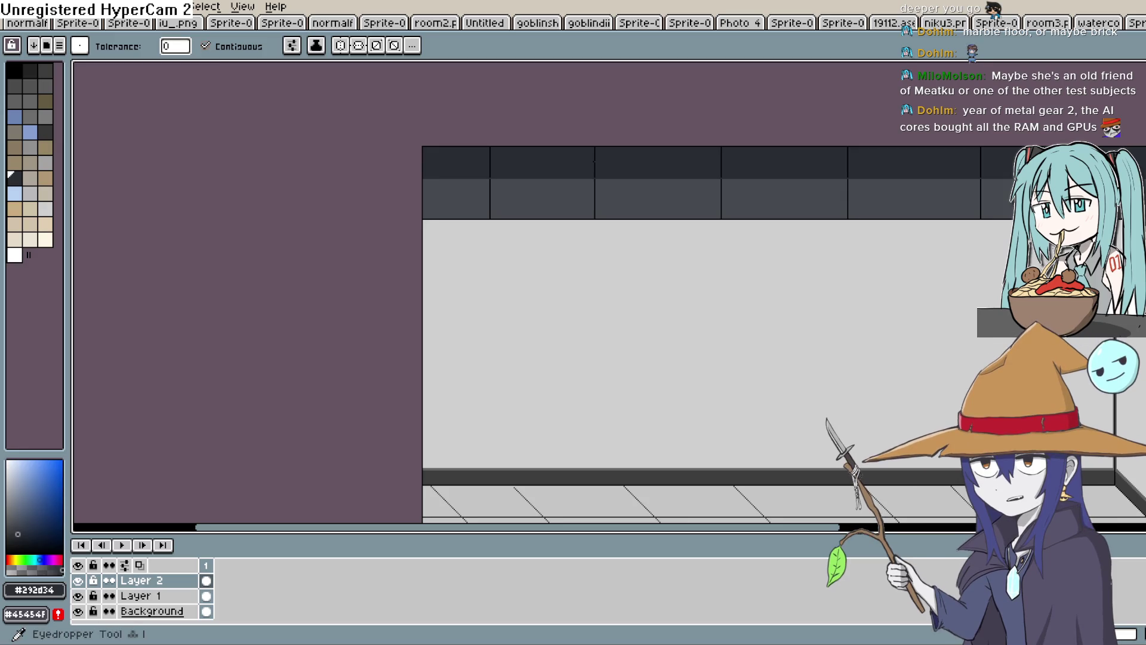
key(b)
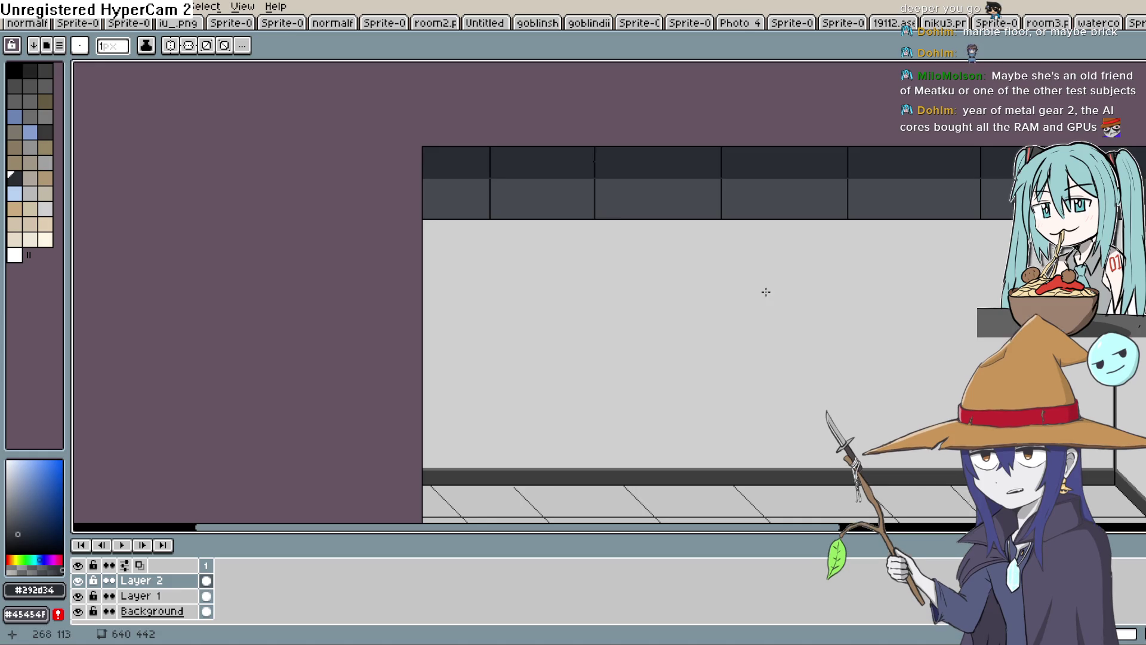
scroll(621, 206, up, 2)
Outline a box below the wall band, filling its front medium grey and slanted side darker
mouse_move(584, 231)
mouse_down()
mouse_move(583, 320)
mouse_move(727, 317)
mouse_up()
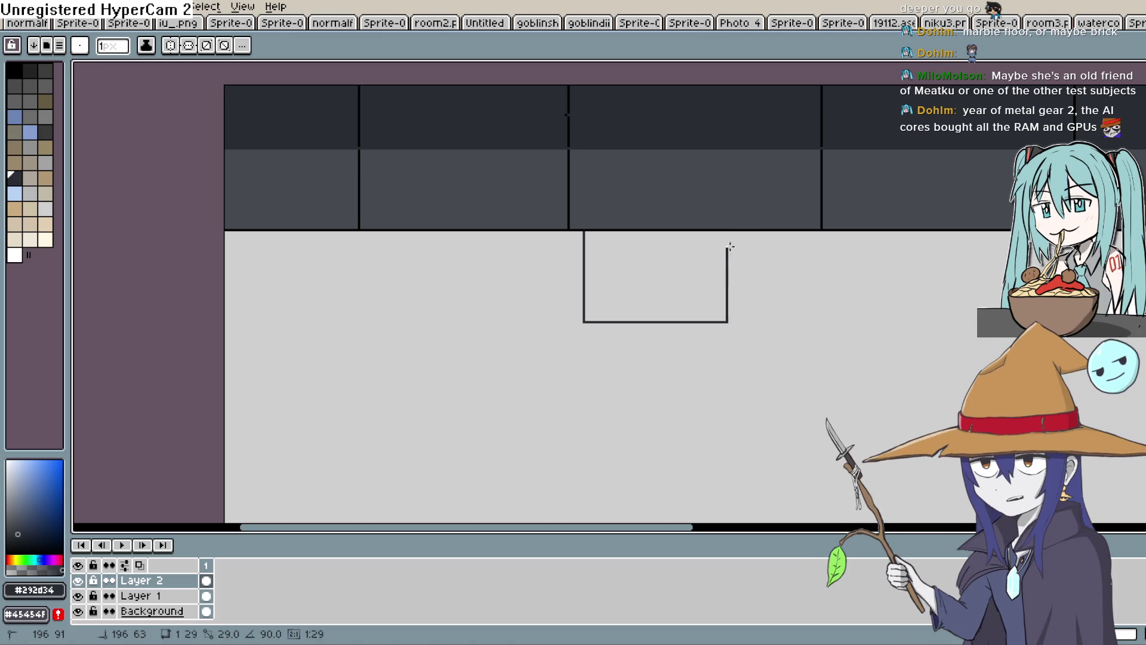
drag(733, 231, 733, 233)
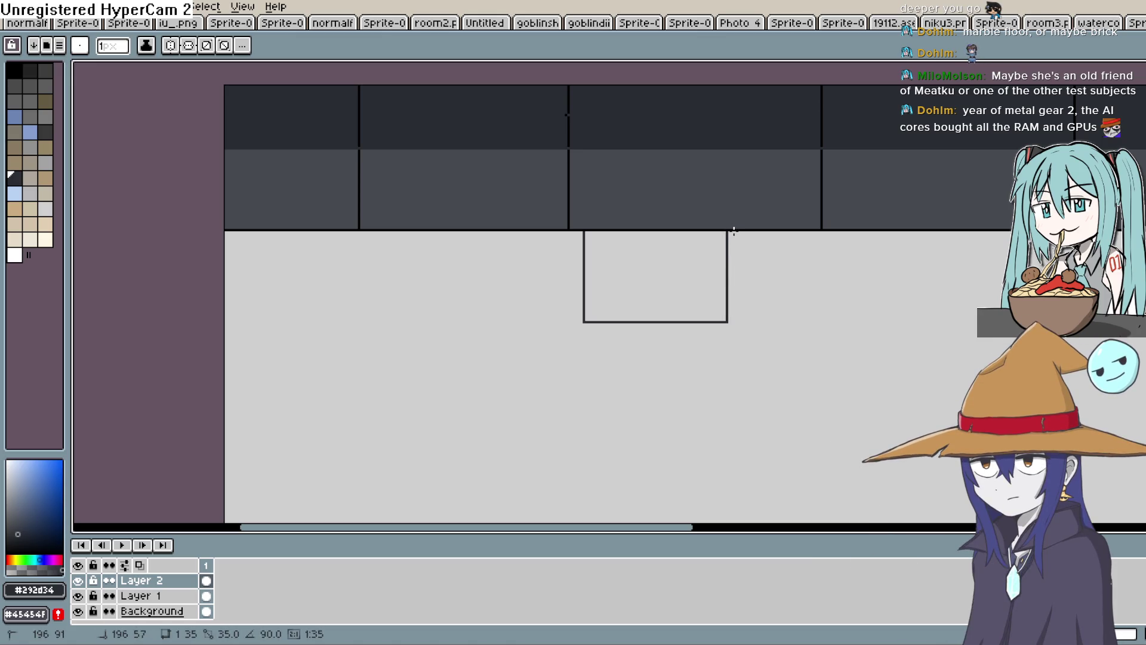
mouse_move(728, 320)
mouse_down()
mouse_move(773, 279)
mouse_move(775, 231)
mouse_up()
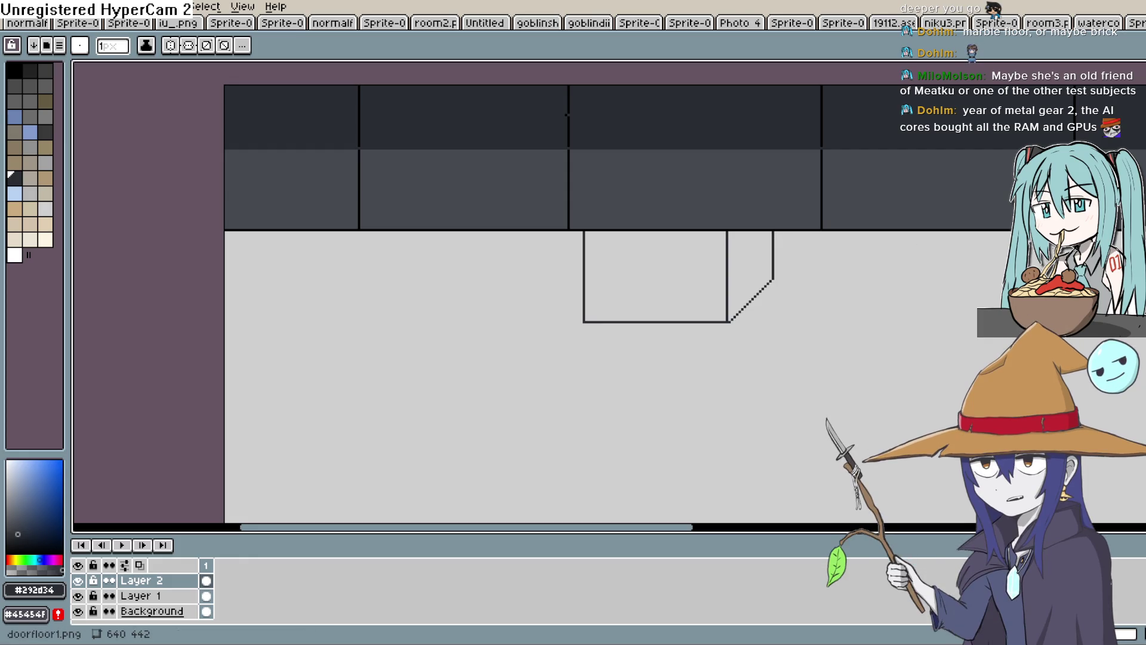
key(g)
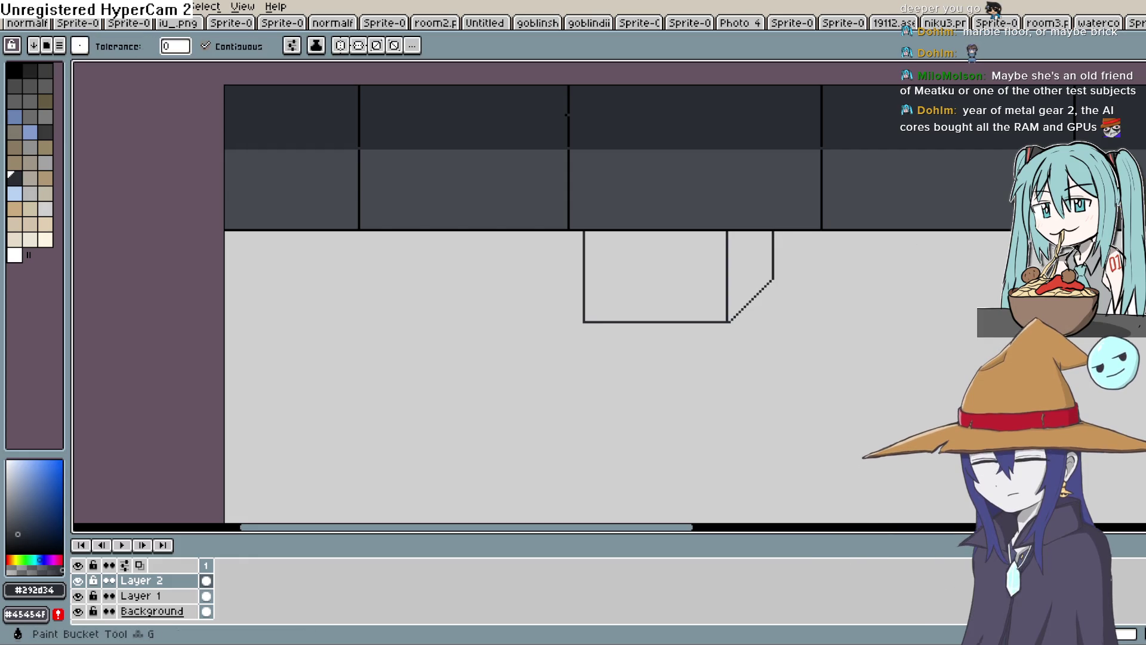
click(667, 270)
click(760, 252)
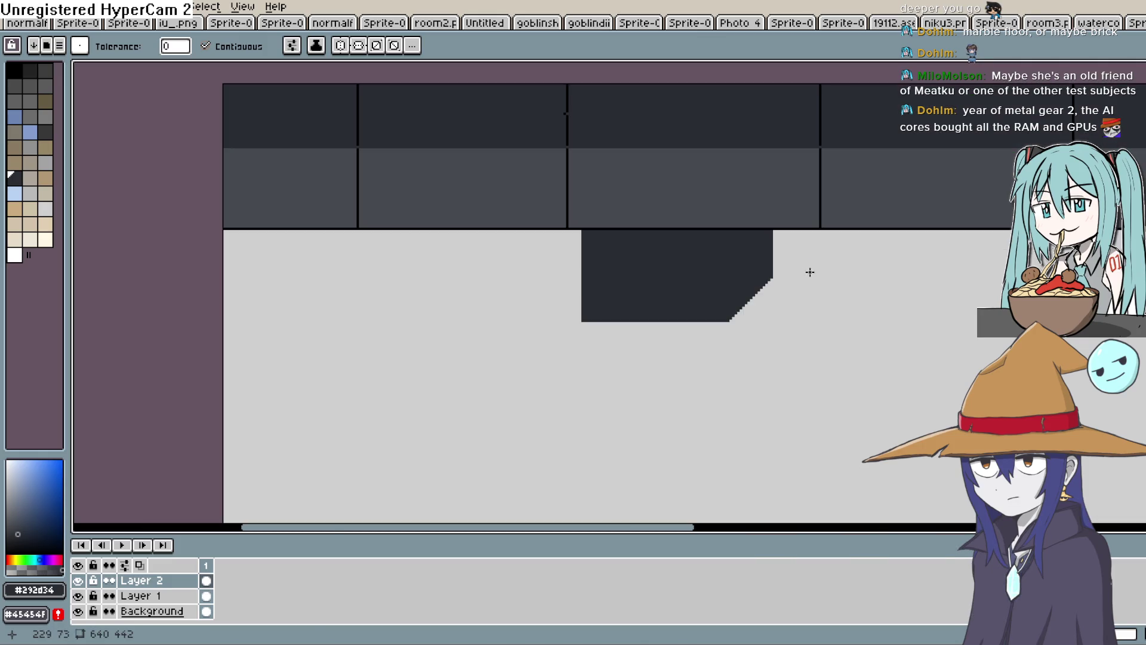
key(ctrl+z)
key(ctrl+z)
click(9, 516)
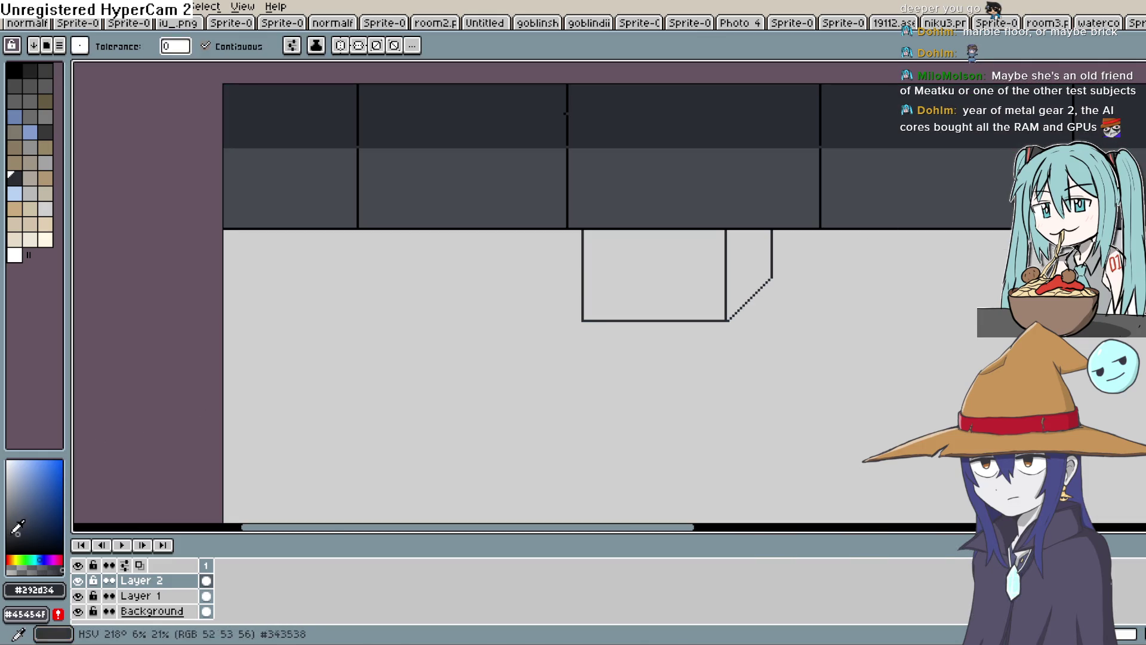
click(720, 263)
click(737, 286)
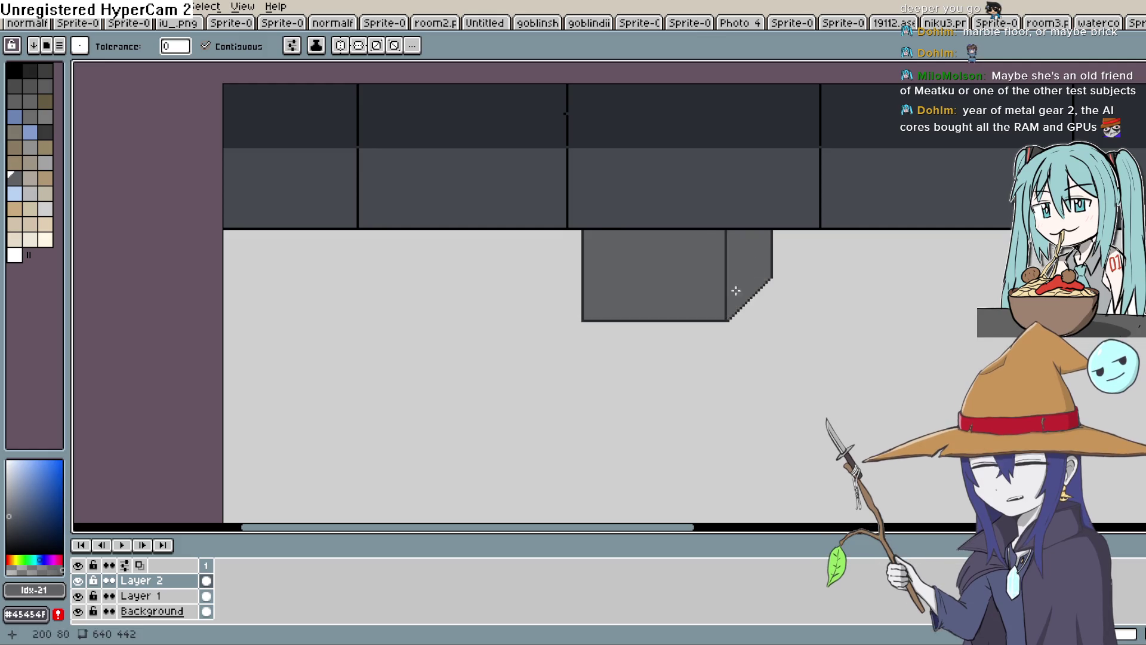
Recolour the top wall band to the lighter grey #474a50
scroll(768, 322, down, 3)
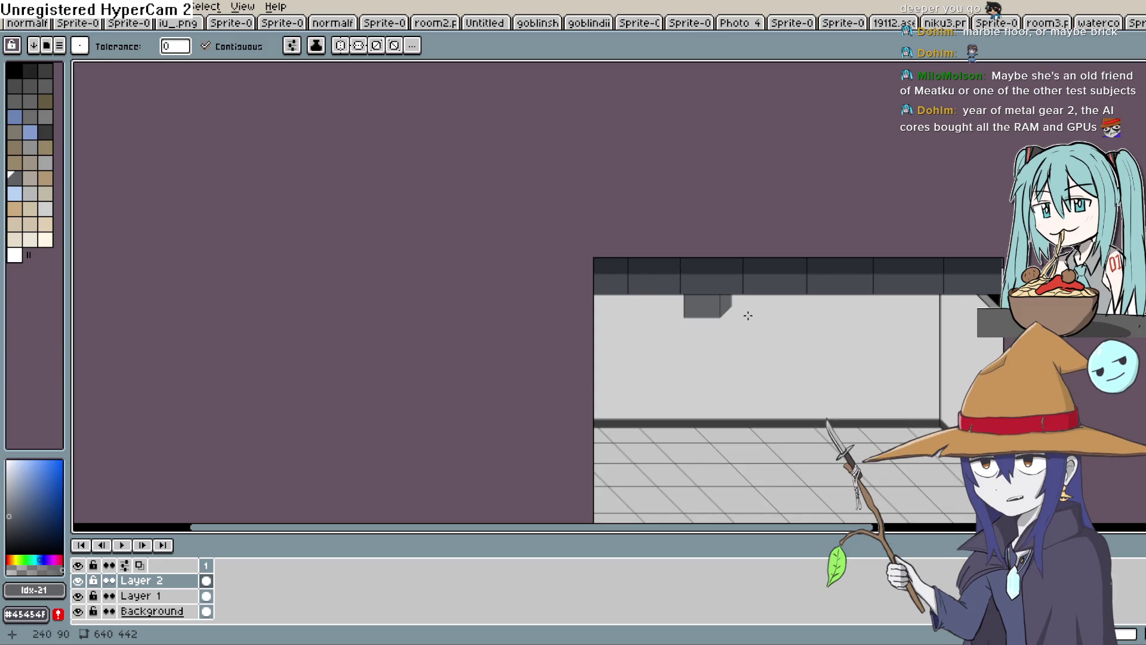
scroll(755, 332, up, 2)
scroll(740, 322, down, 2)
scroll(733, 323, up, 1)
click(722, 203)
key(v)
key(ctrl+z)
key(g)
drag(818, 290, 609, 223)
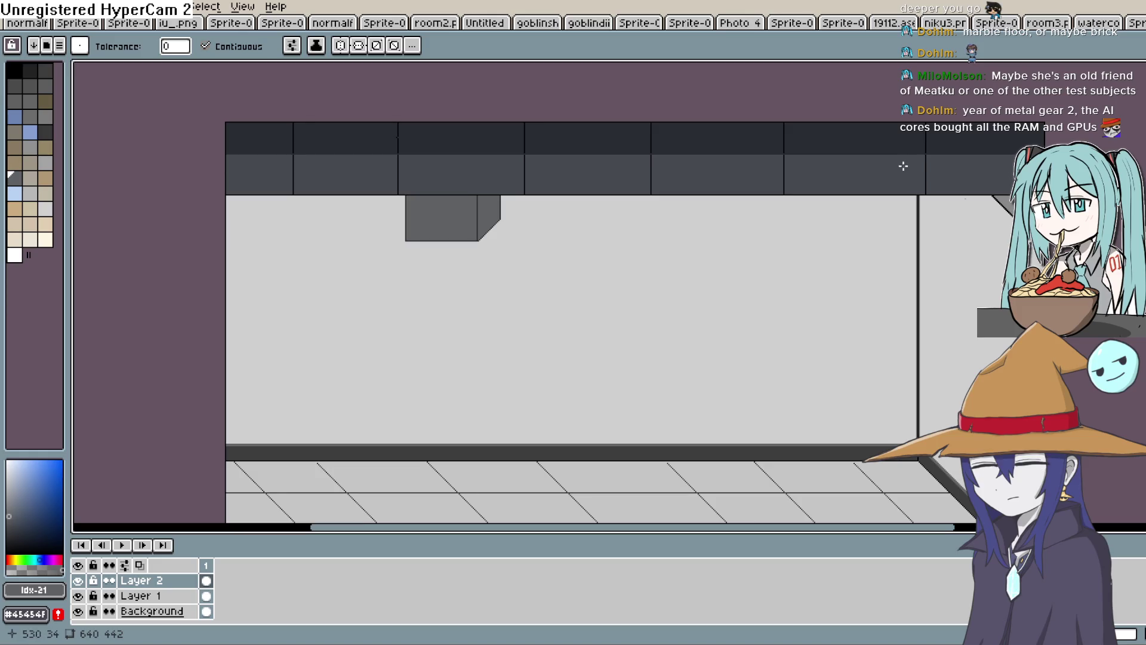
click(901, 134)
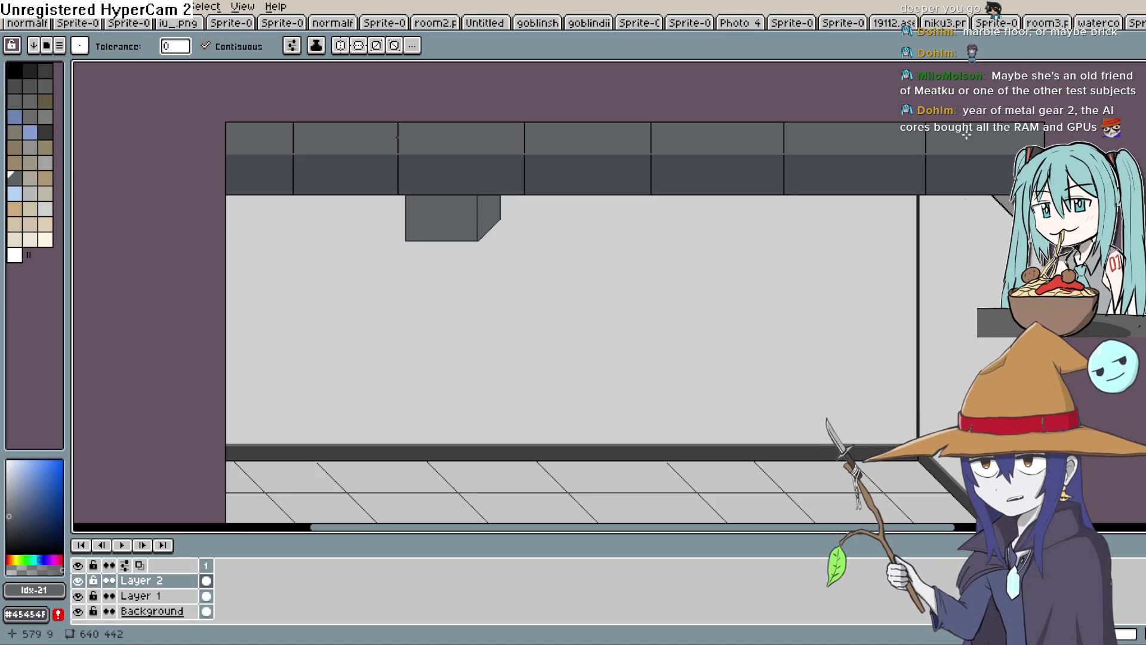
key(ctrl+z)
key(b)
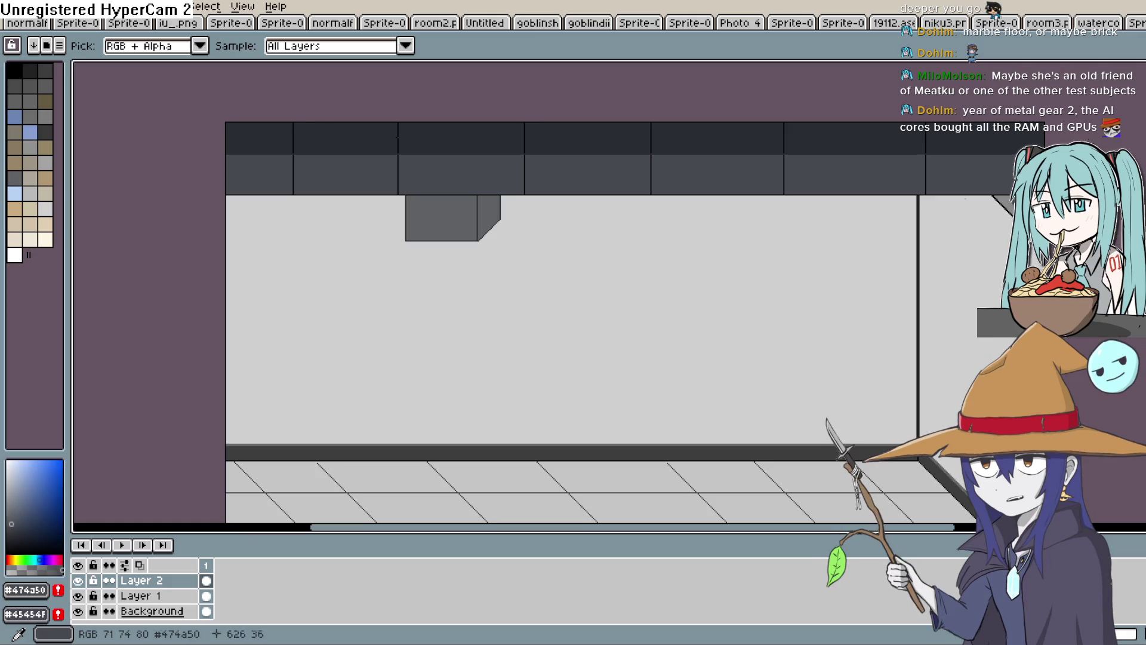
key(g)
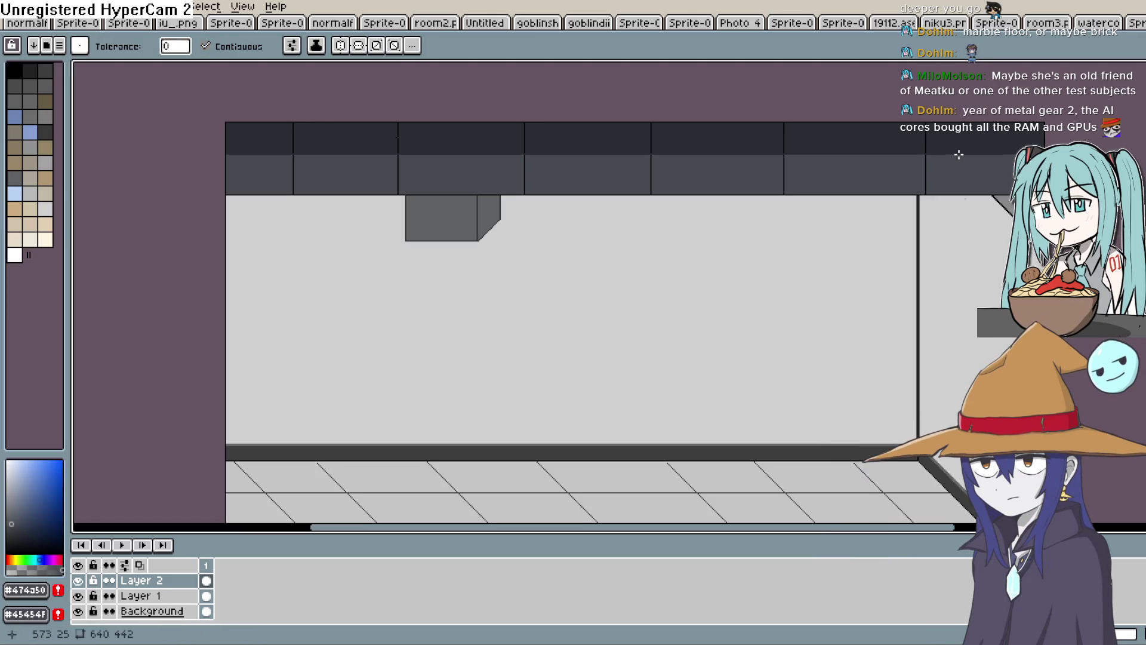
click(862, 146)
Sample the box's front grey #616265 and fill the box's slanted side face darker
scroll(666, 252, down, 2)
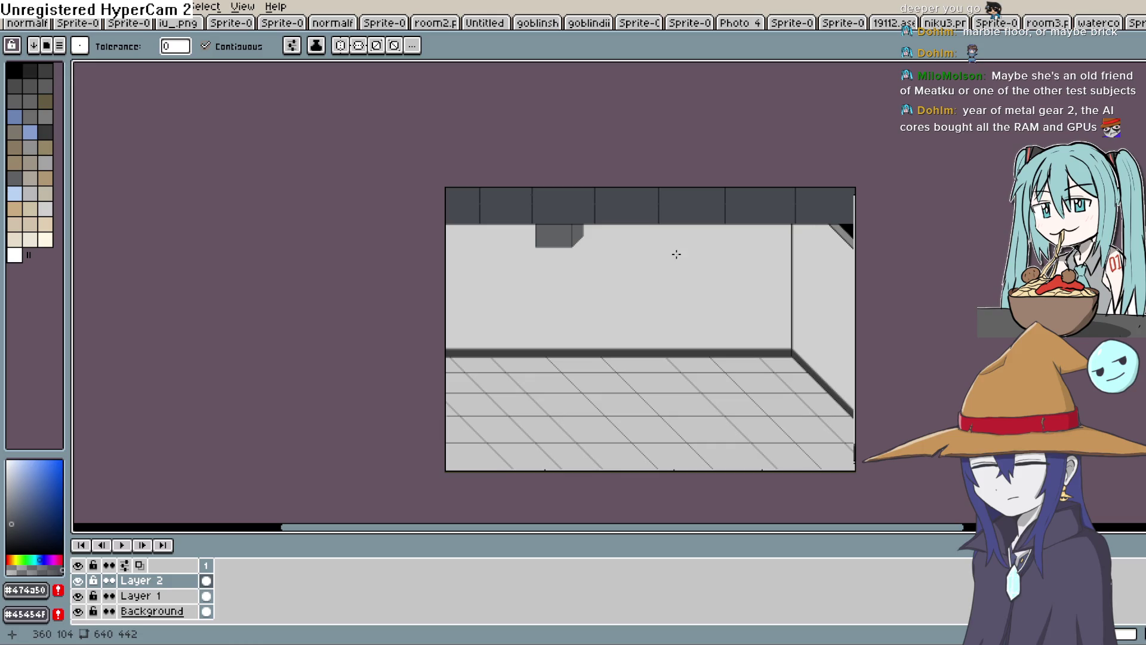
scroll(669, 241, up, 4)
scroll(639, 213, down, 2)
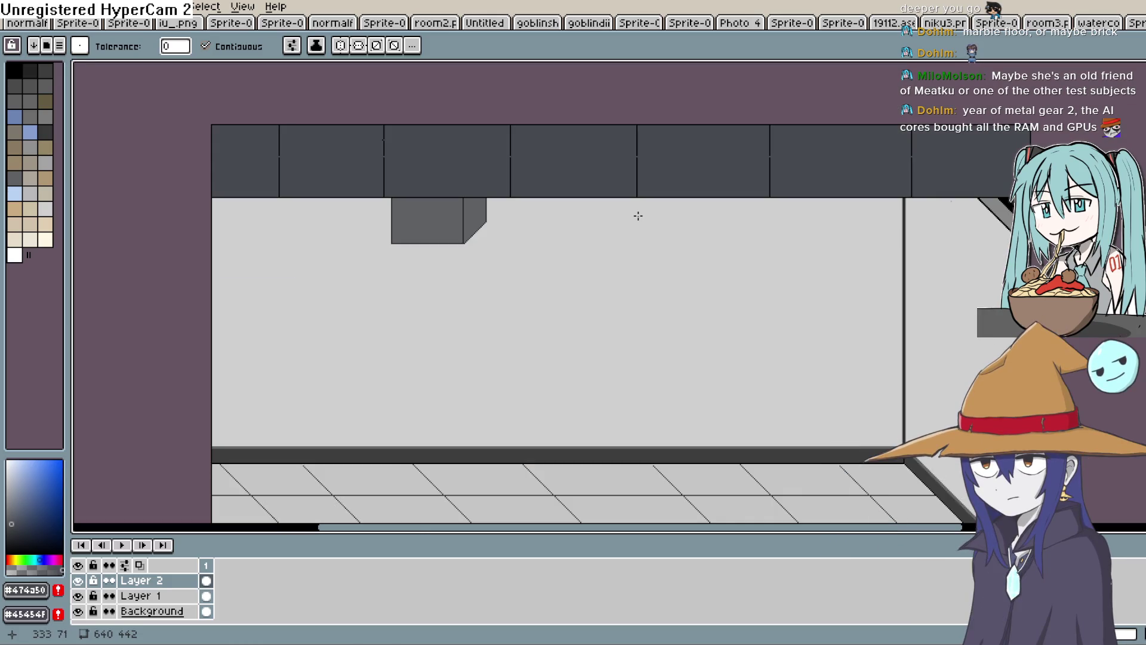
mouse_move(582, 231)
mouse_down()
mouse_move(615, 171)
mouse_move(699, 191)
mouse_up()
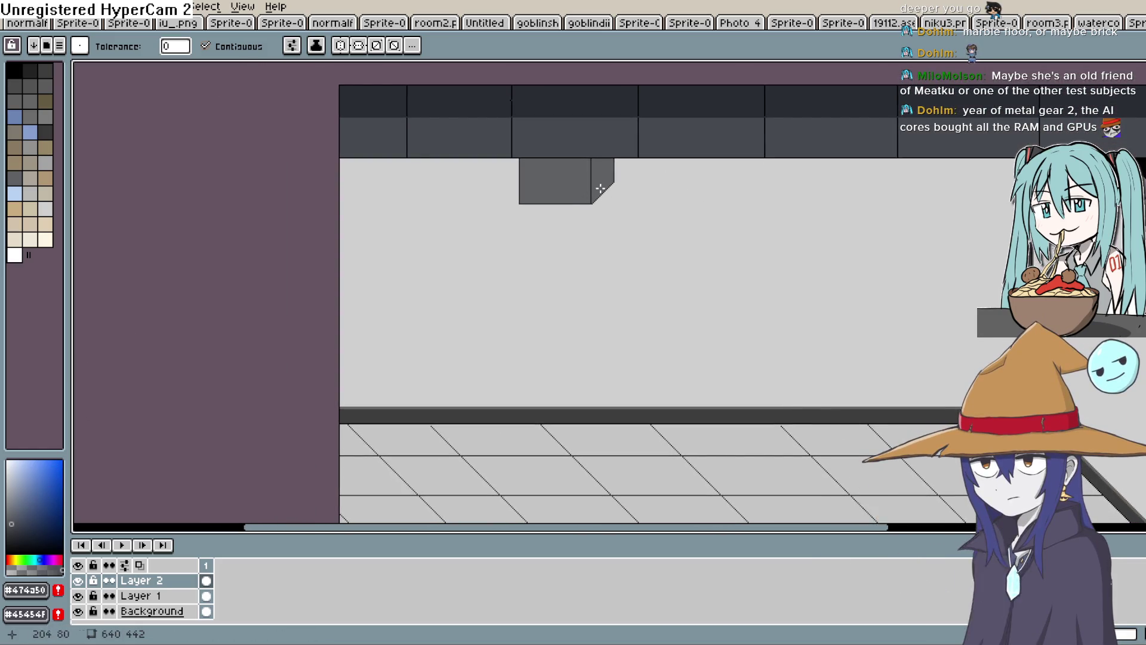
key(i)
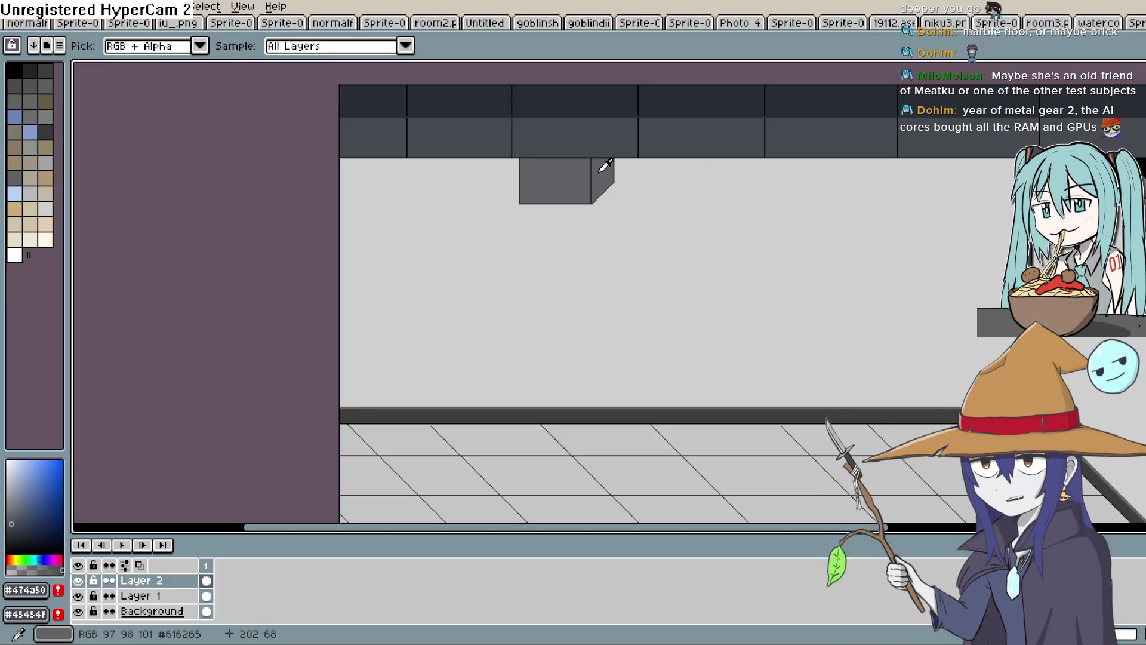
click(601, 171)
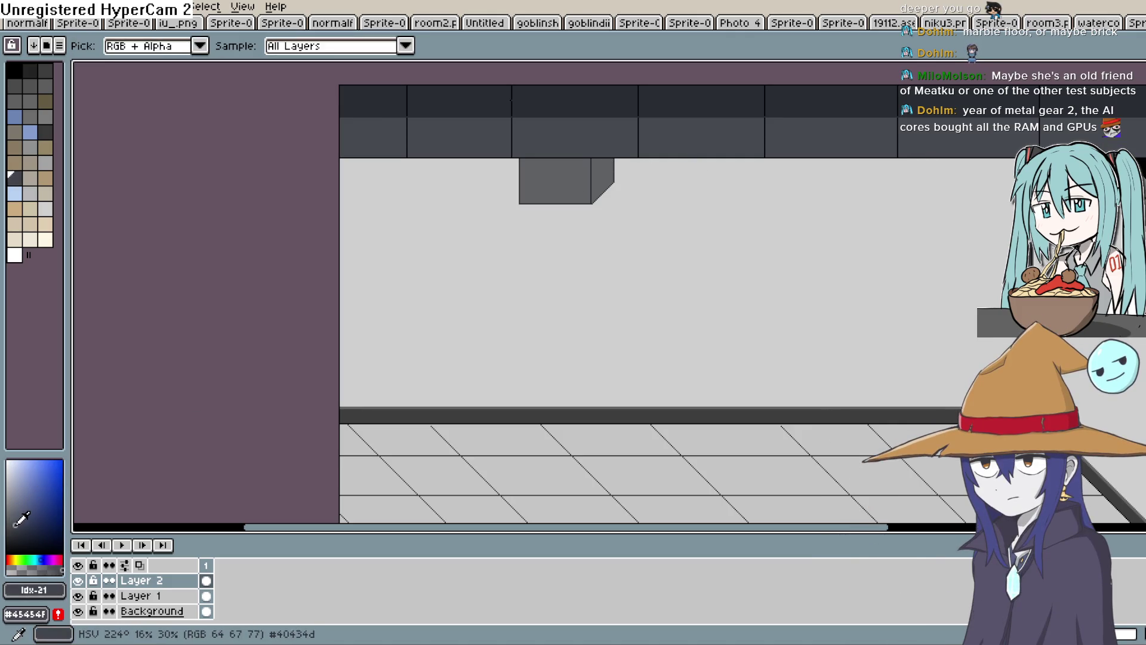
key(g)
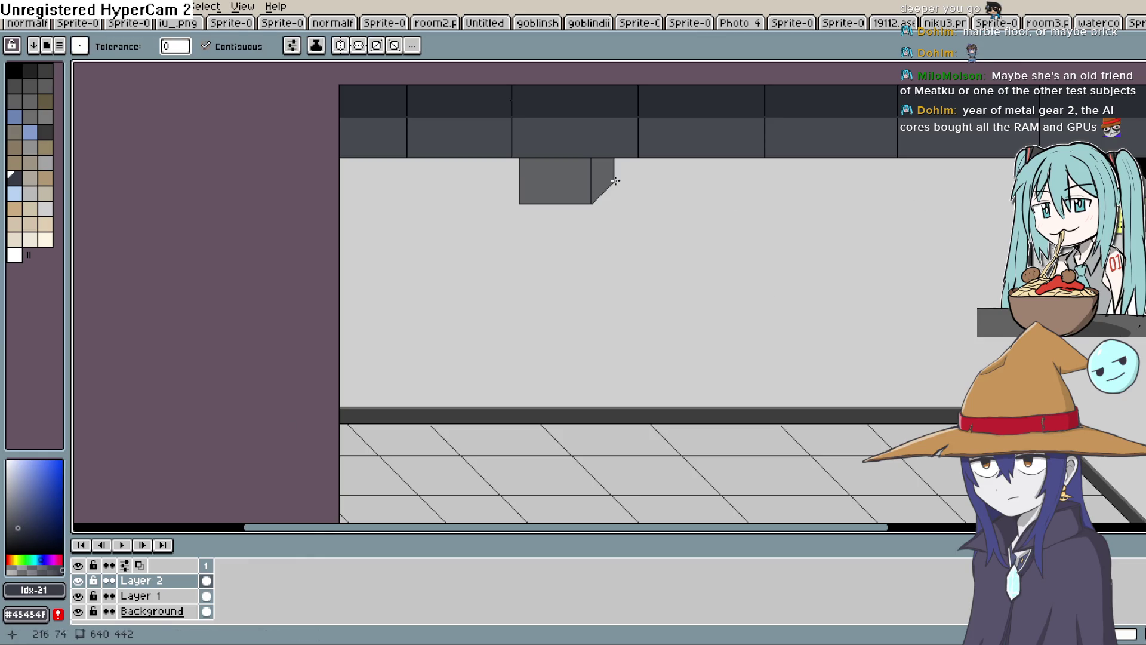
click(605, 179)
scroll(652, 161, down, 1)
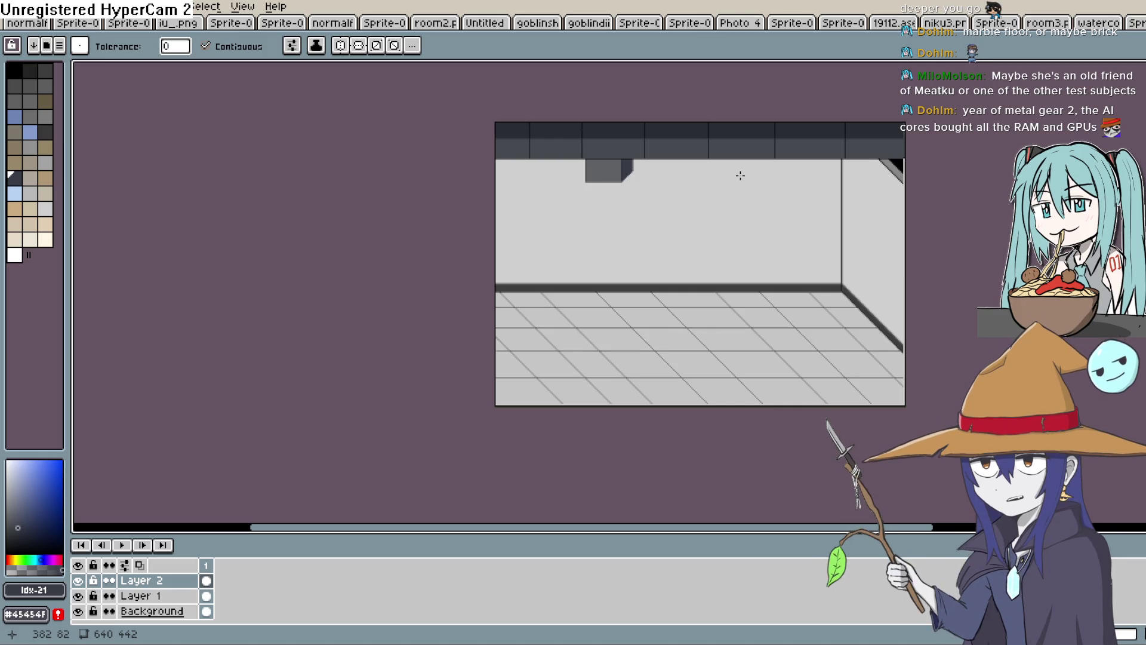
scroll(739, 176, up, 3)
scroll(750, 173, down, 3)
scroll(701, 191, up, 1)
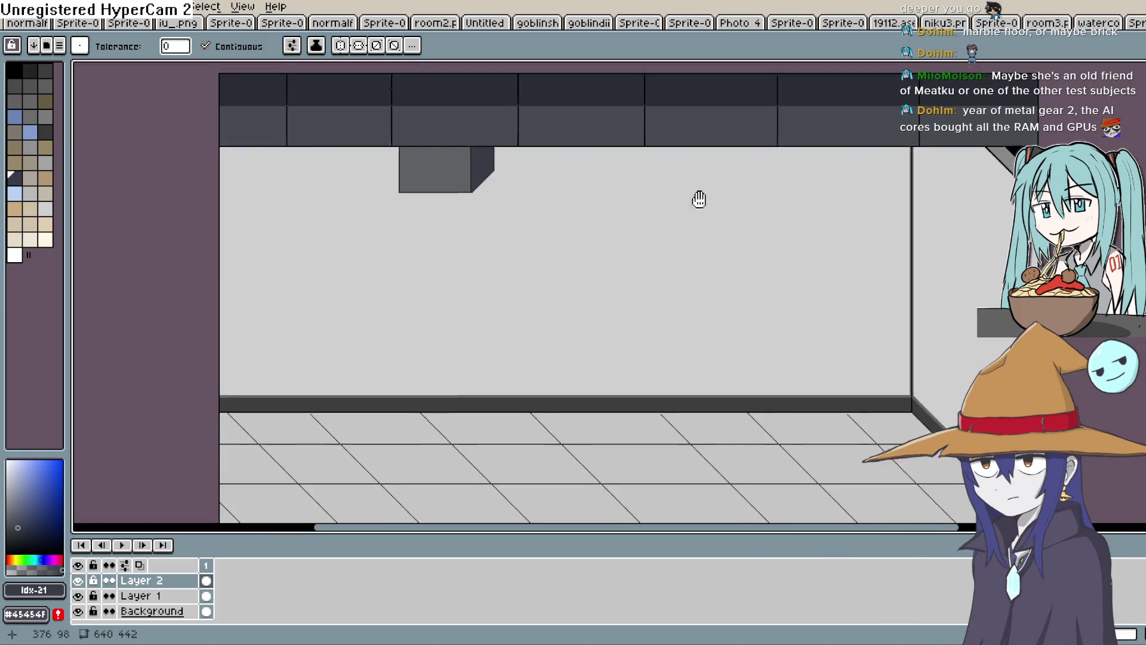
scroll(668, 241, down, 1)
scroll(770, 228, up, 2)
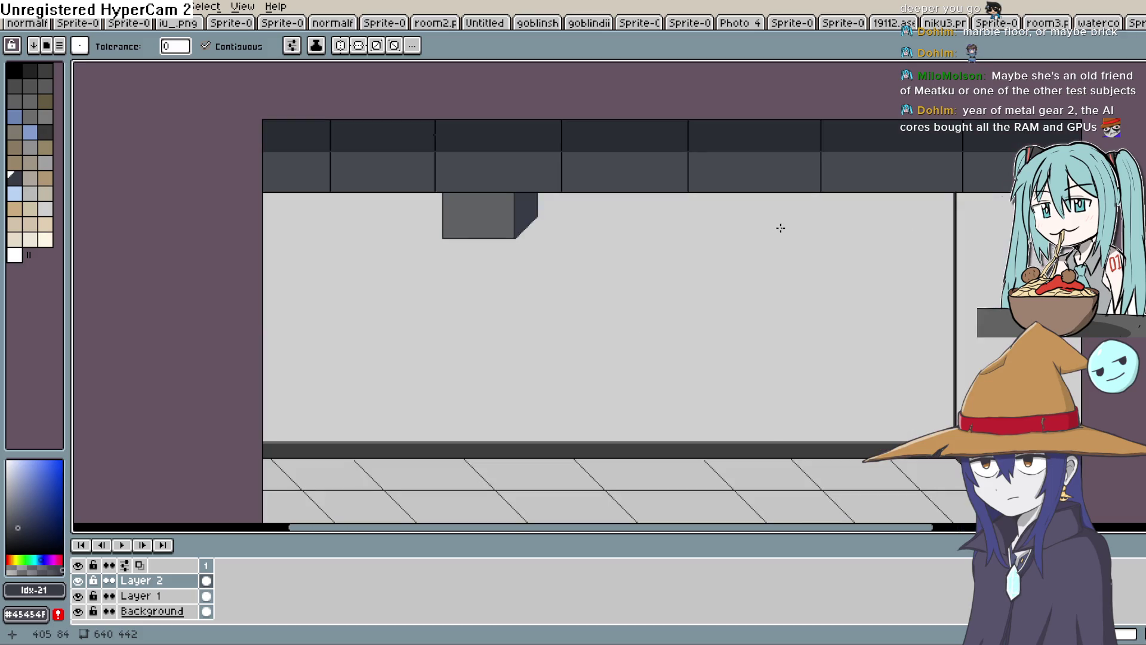
scroll(781, 227, down, 1)
drag(781, 226, 774, 282)
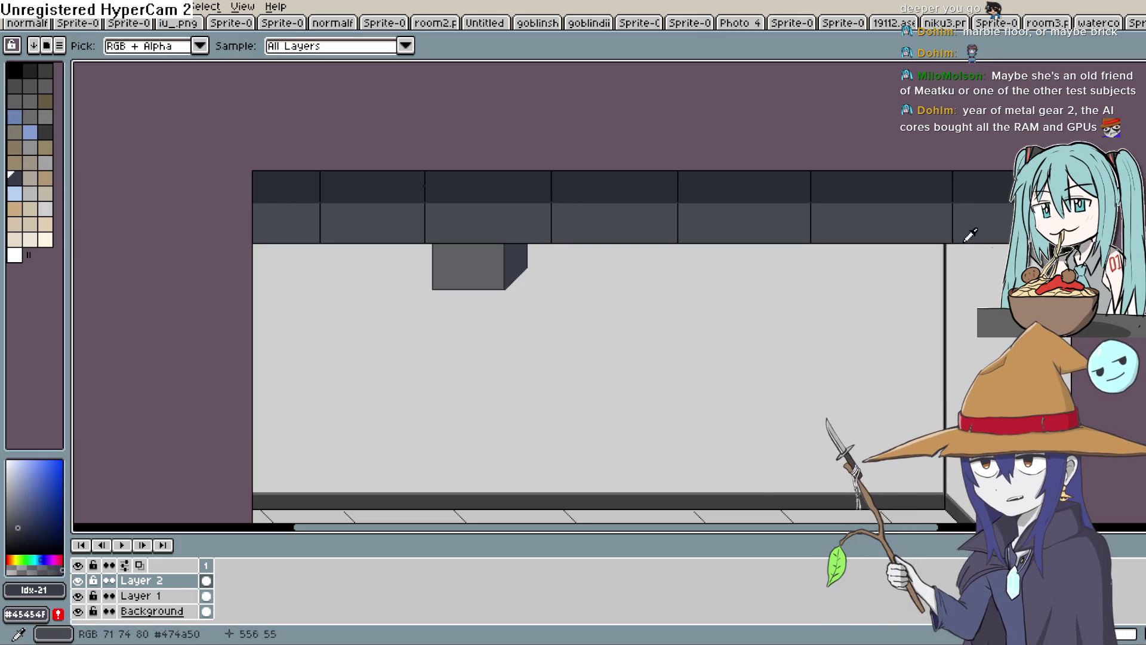
click(966, 238)
scroll(986, 221, up, 2)
drag(990, 218, 906, 289)
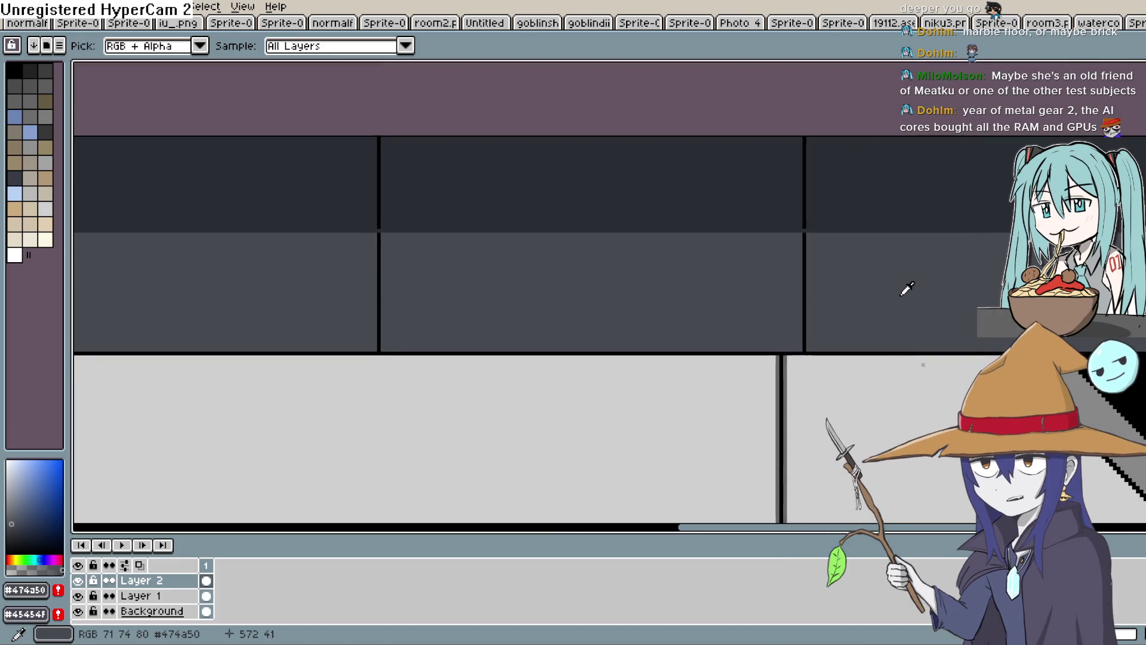
scroll(917, 269, down, 1)
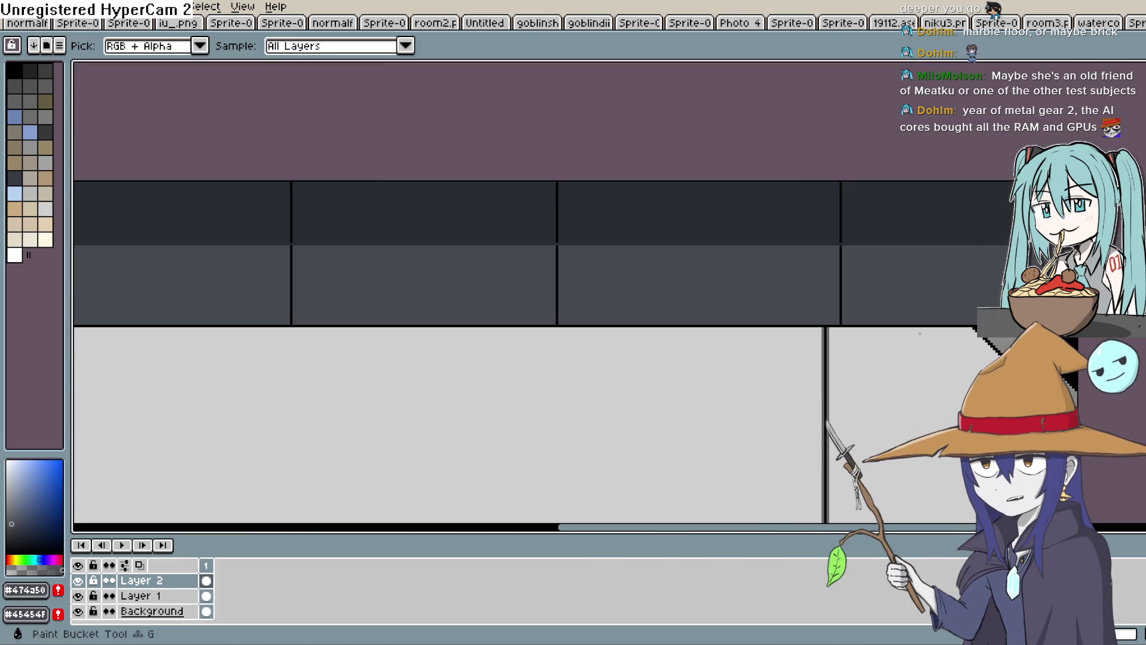
key(g)
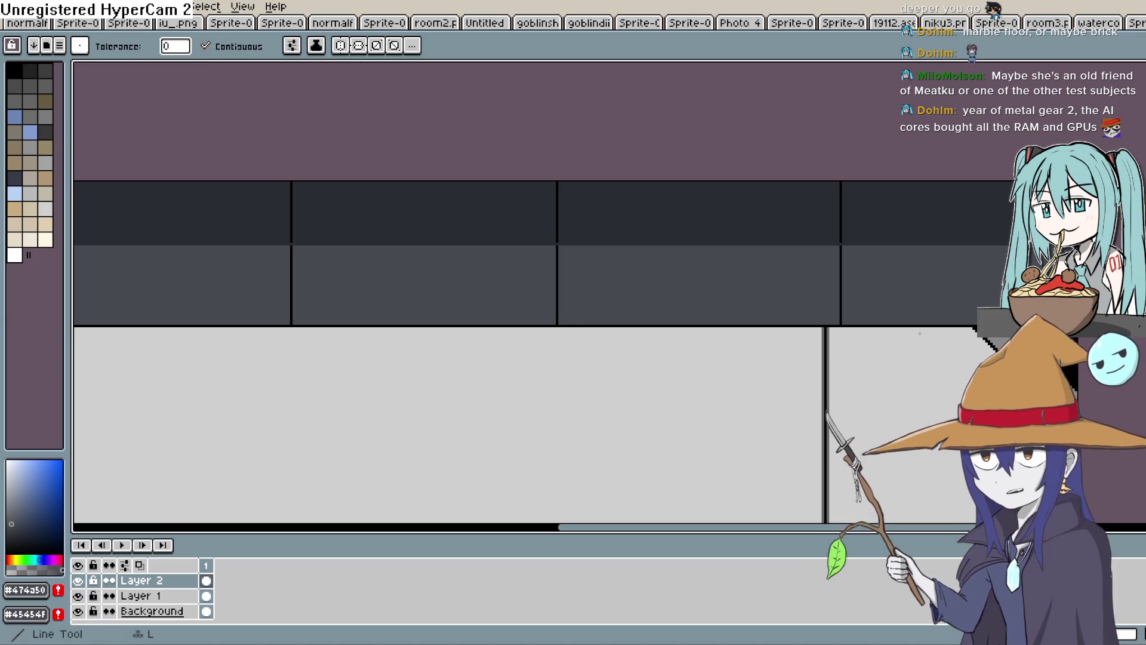
key(i)
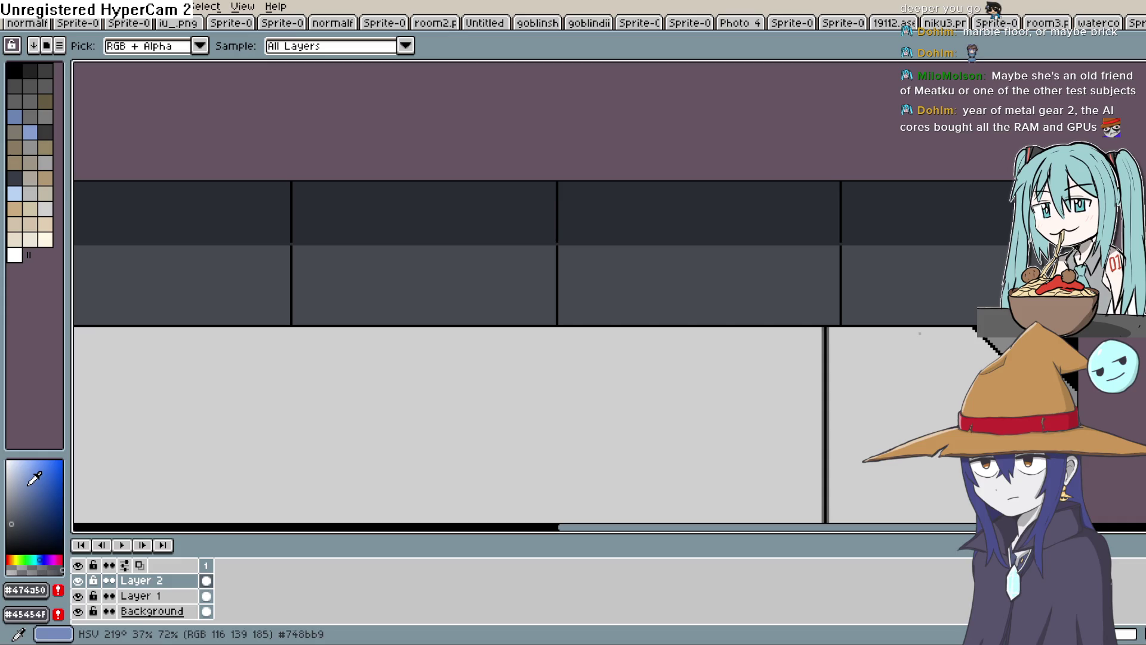
scroll(719, 350, down, 4)
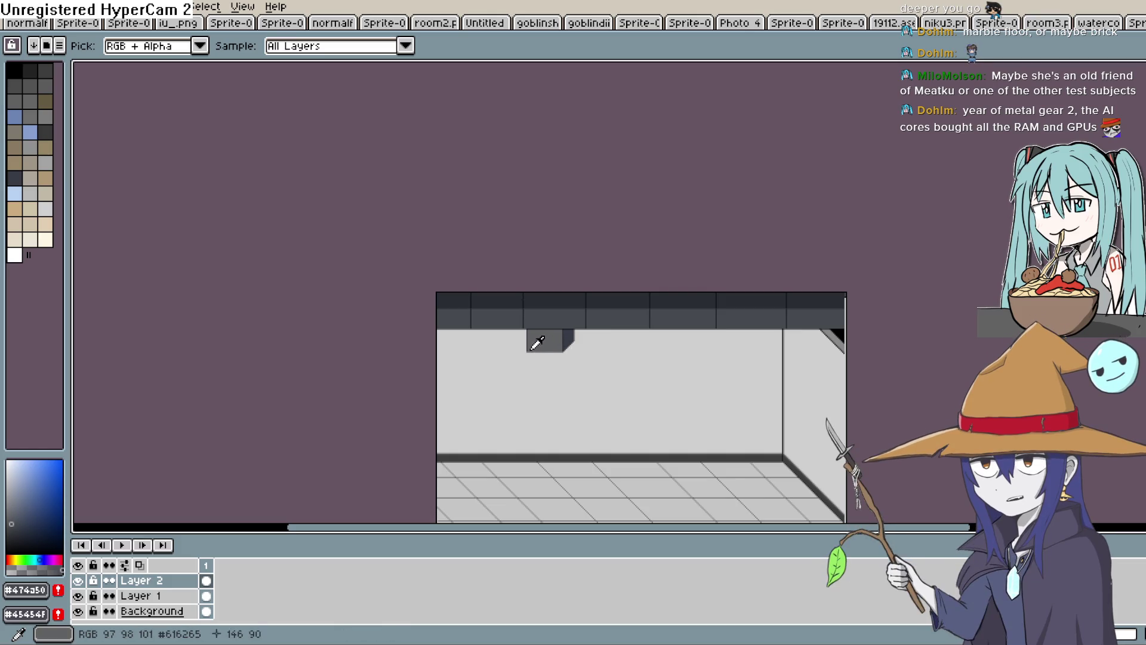
scroll(531, 341, up, 3)
scroll(671, 332, down, 2)
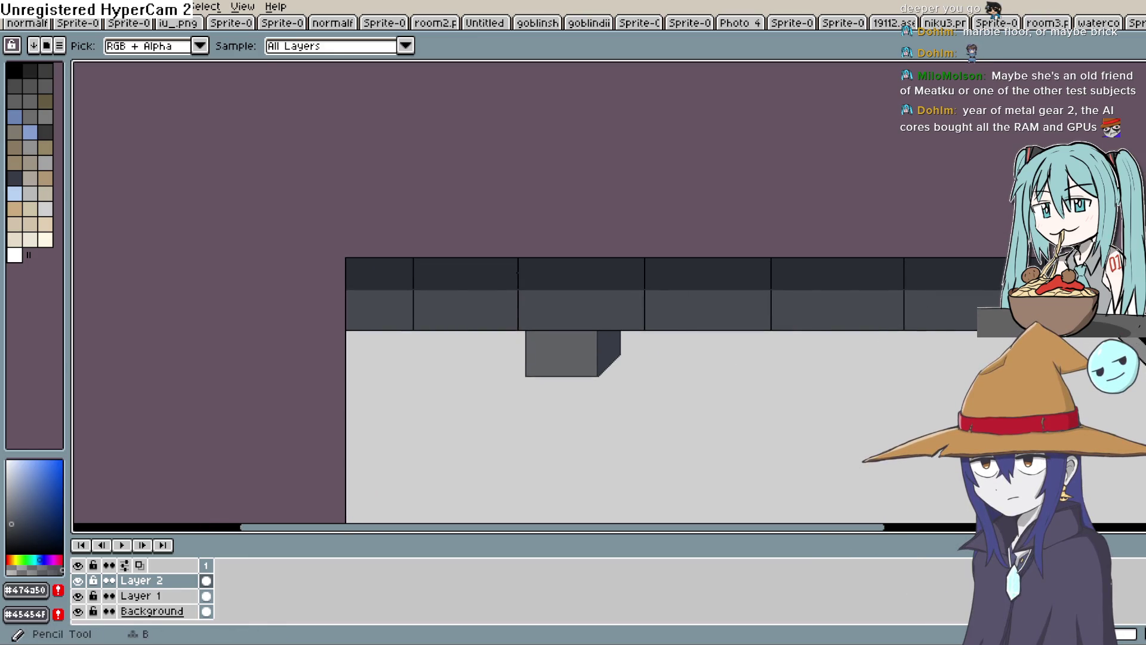
key(l)
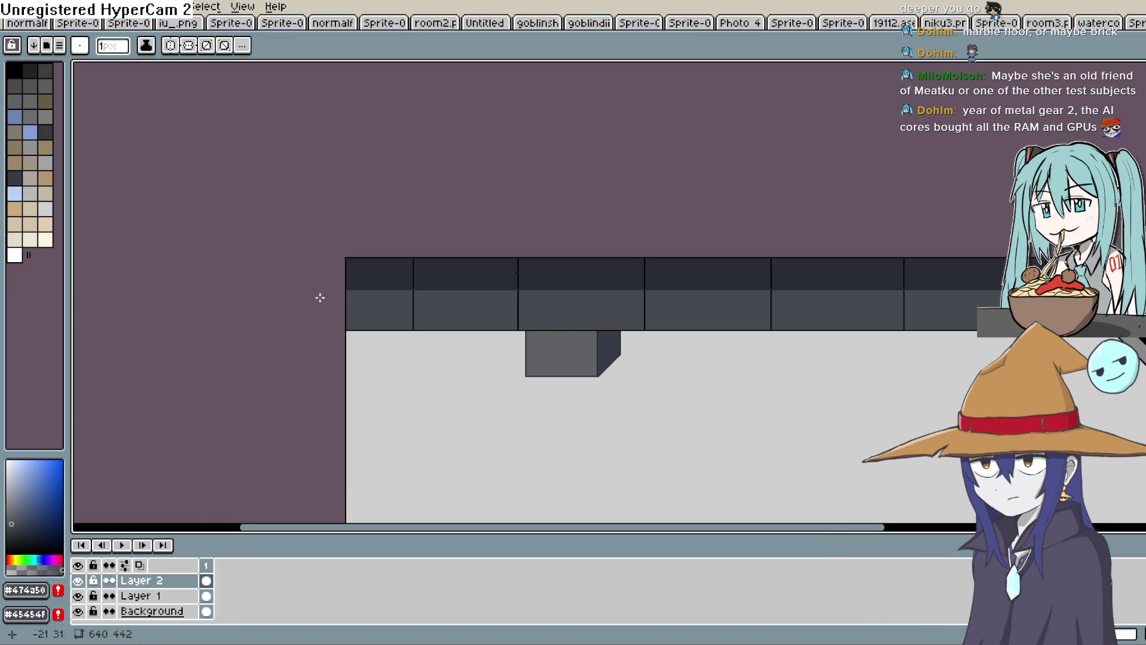
Draw black 45° diagonals from the tile seams across the upper wall tile band
drag(415, 284, 486, 256)
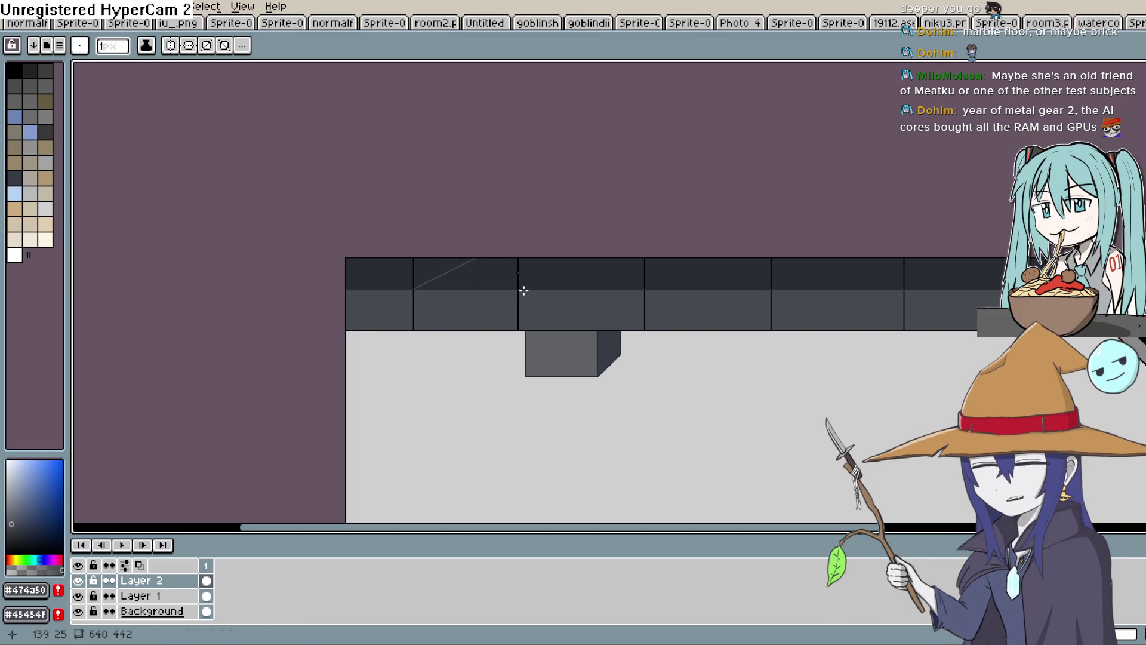
key(g)
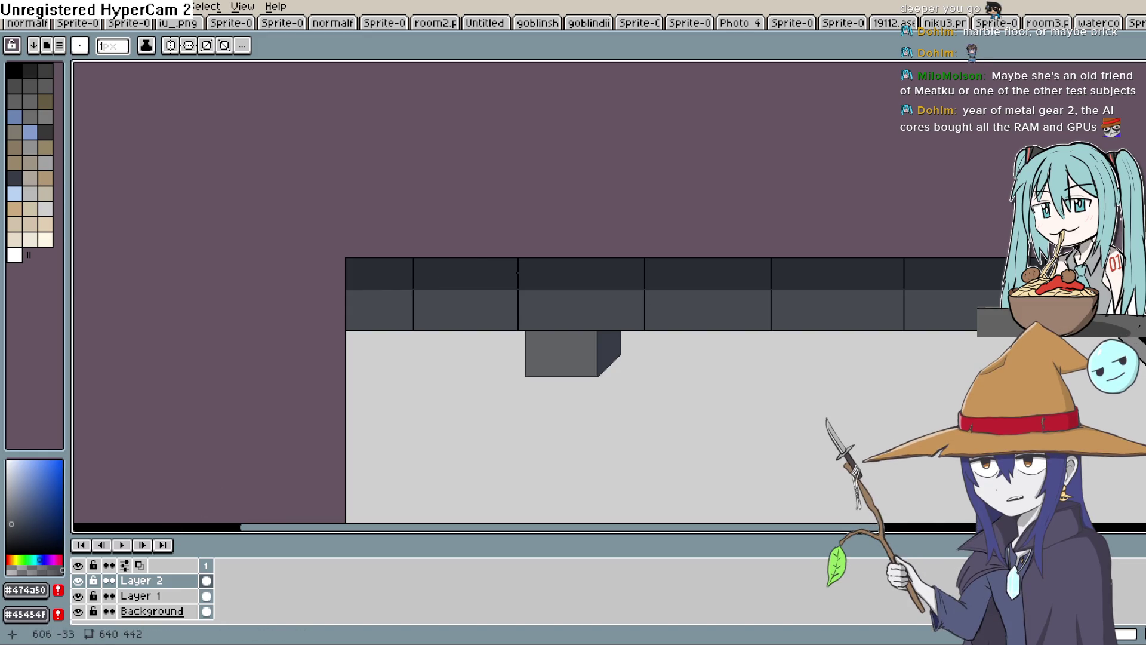
key(i)
scroll(619, 261, up, 2)
scroll(806, 227, down, 1)
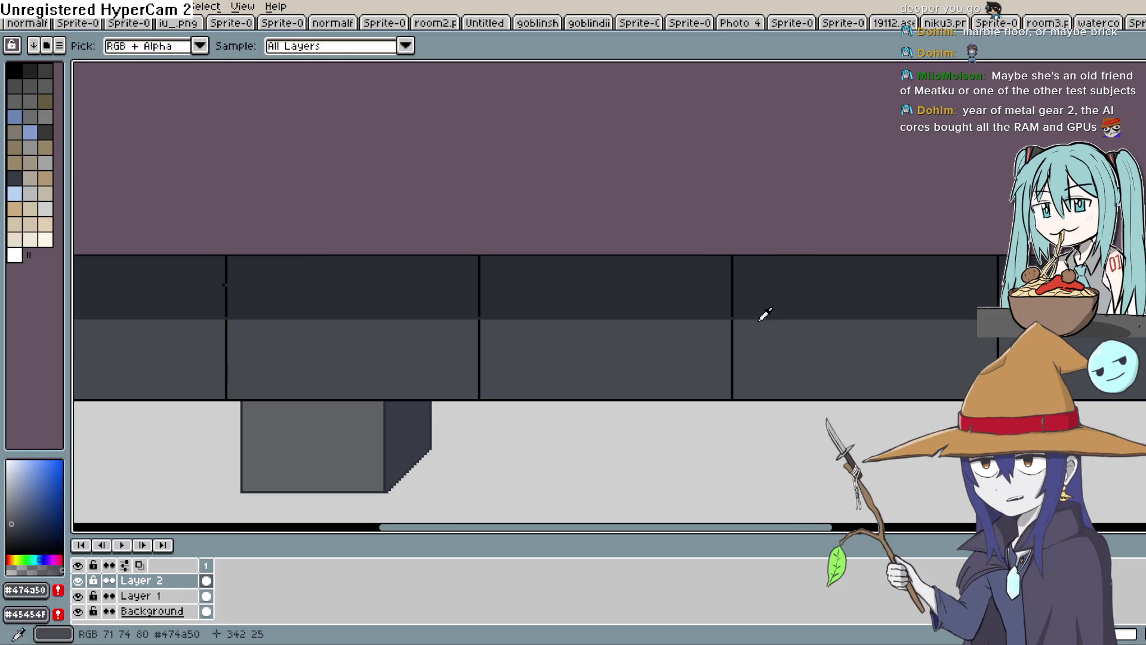
click(733, 329)
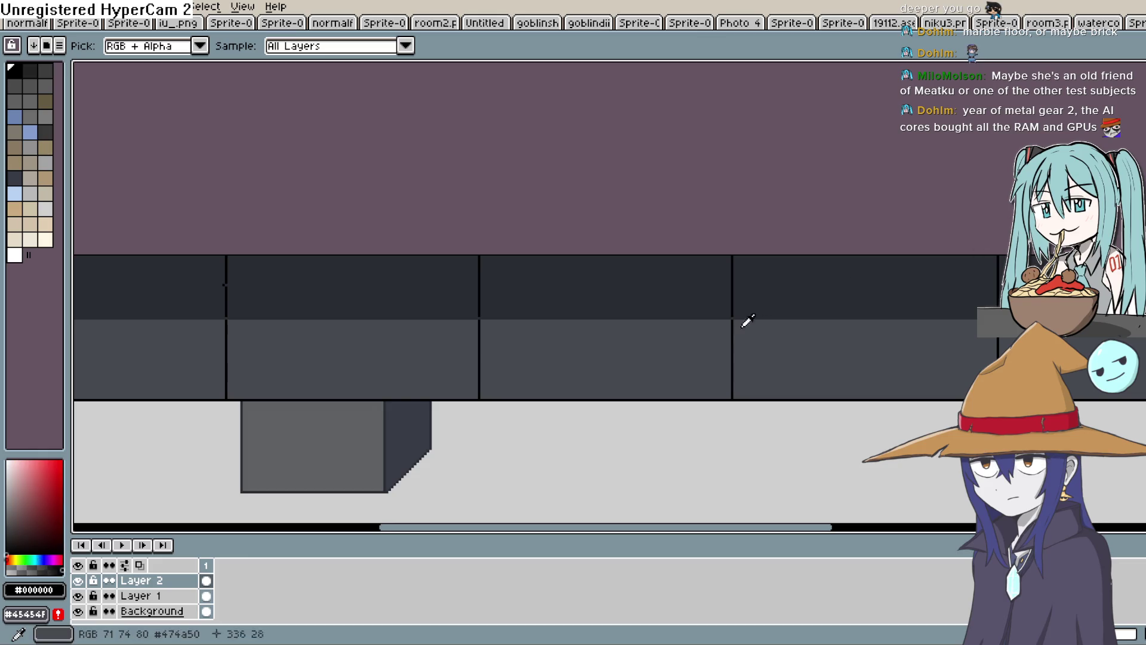
key(l)
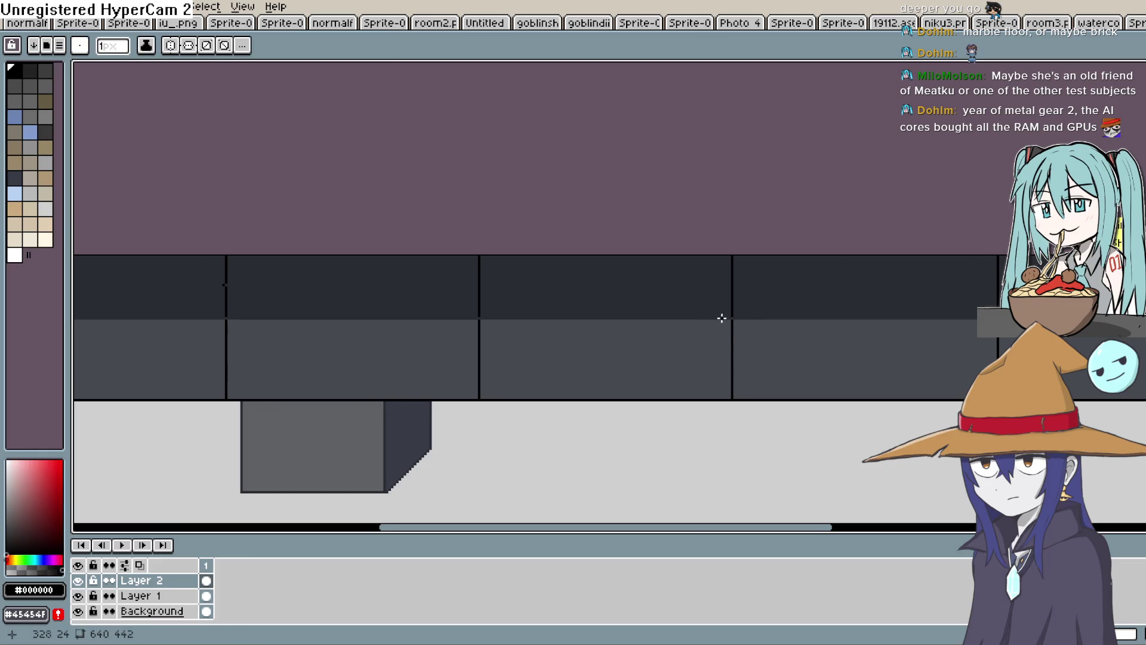
mouse_move(733, 316)
mouse_down()
mouse_move(878, 220)
mouse_move(830, 229)
mouse_up()
scroll(830, 229, up, 1)
scroll(747, 325, right, 2)
drag(747, 325, 842, 223)
scroll(961, 223, right, 1)
scroll(760, 261, down, 1)
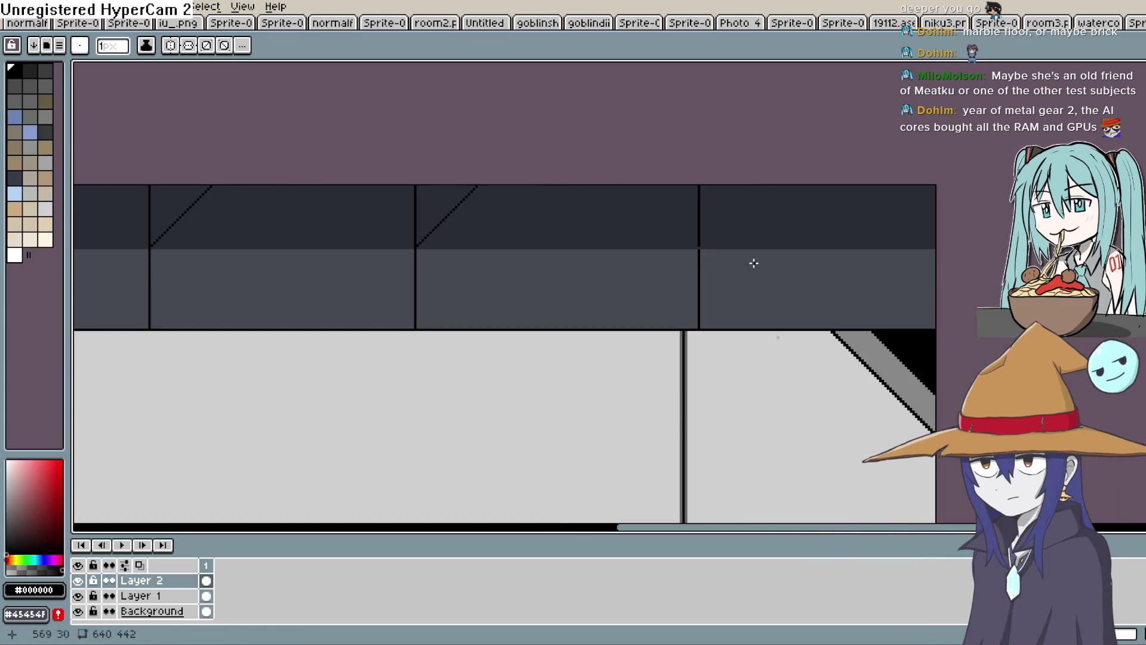
scroll(695, 251, up, 2)
drag(697, 254, 804, 123)
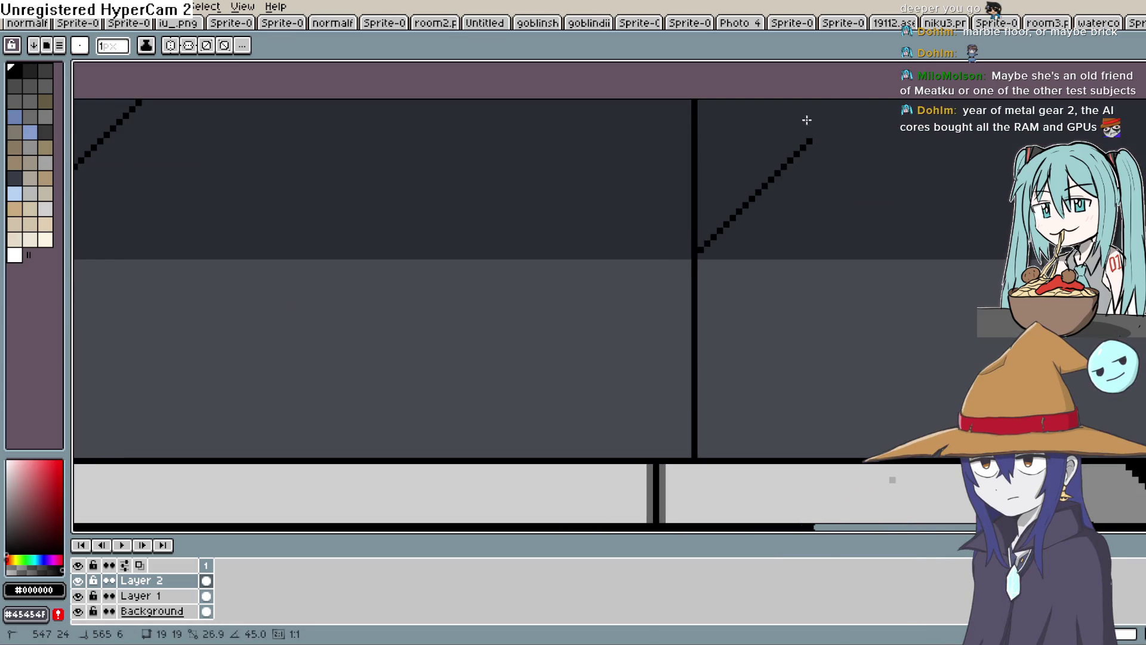
Paint over the upper parts of the seams in the dark wall colour #292d34
key(i)
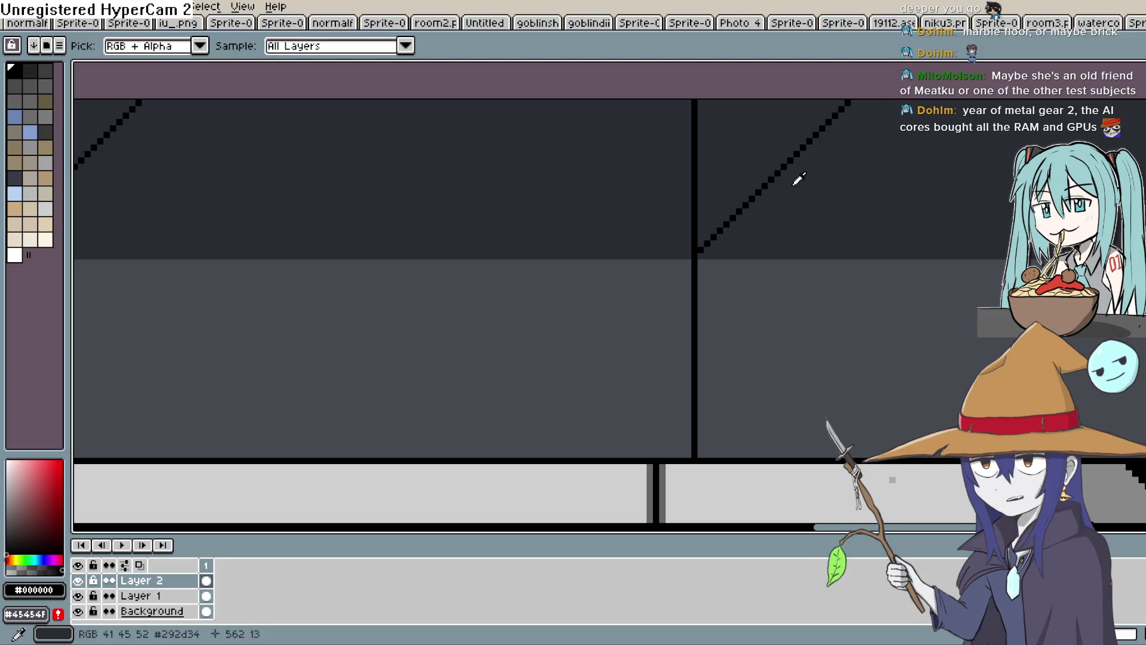
click(751, 187)
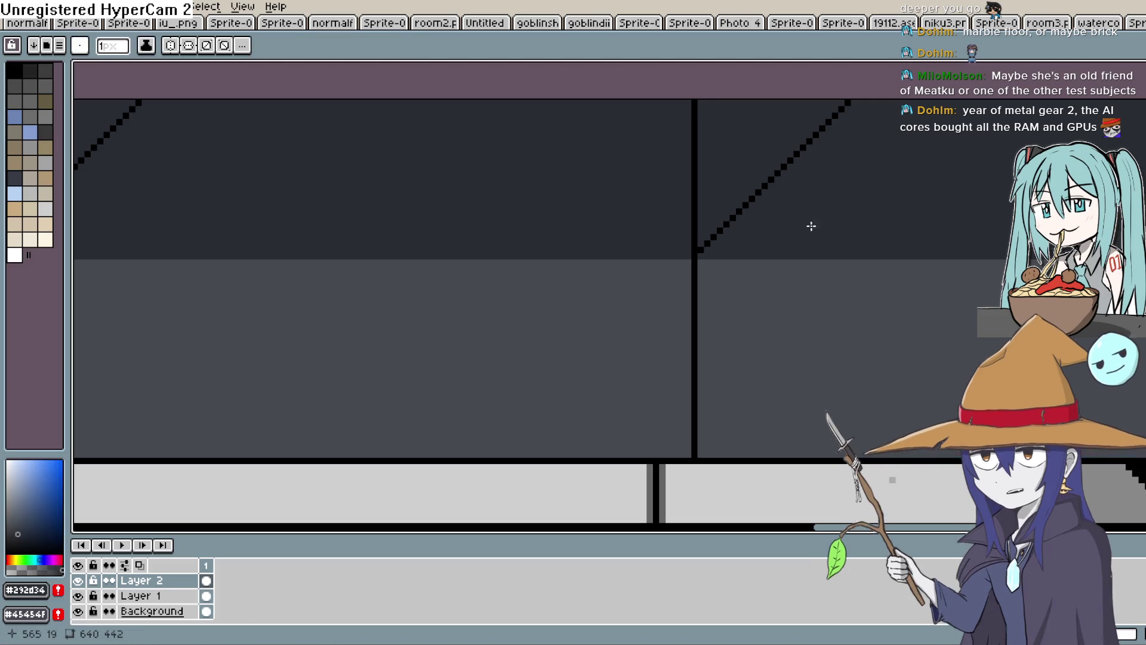
drag(693, 101, 693, 190)
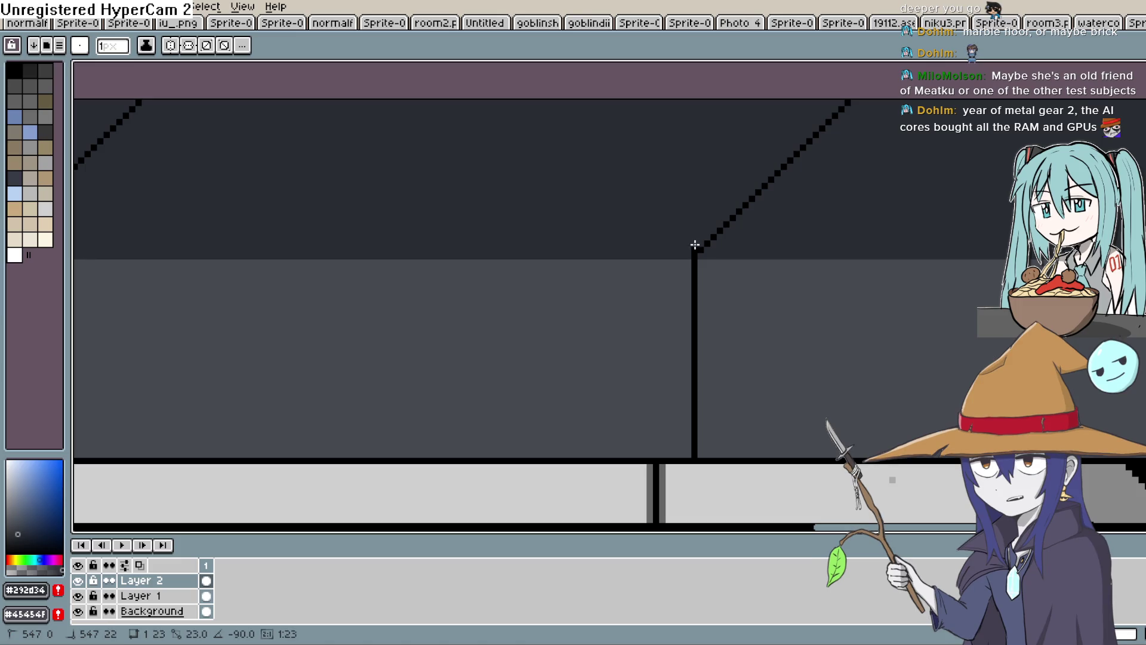
drag(695, 245, 695, 251)
scroll(806, 269, right, 5)
scroll(716, 233, left, 3)
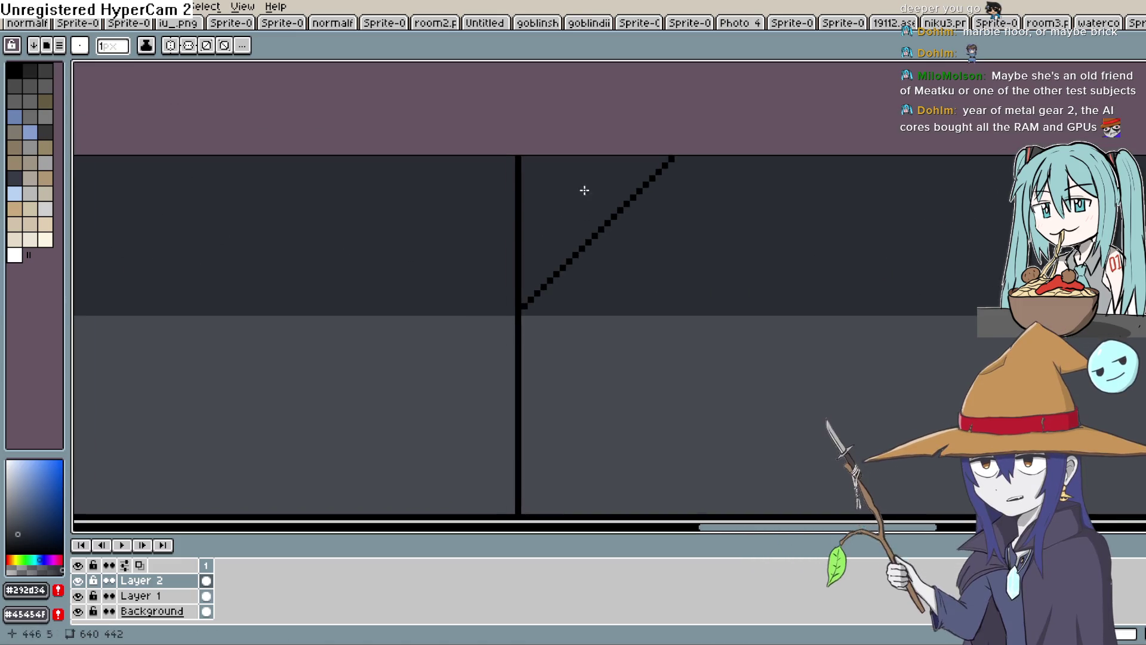
mouse_move(517, 158)
mouse_down()
mouse_move(502, 301)
mouse_move(512, 304)
mouse_up()
key(ctrl+z)
scroll(512, 305, right, 3)
scroll(561, 164, left, 4)
mouse_move(534, 133)
mouse_down()
mouse_move(523, 268)
mouse_move(532, 283)
mouse_up()
scroll(407, 228, left, 5)
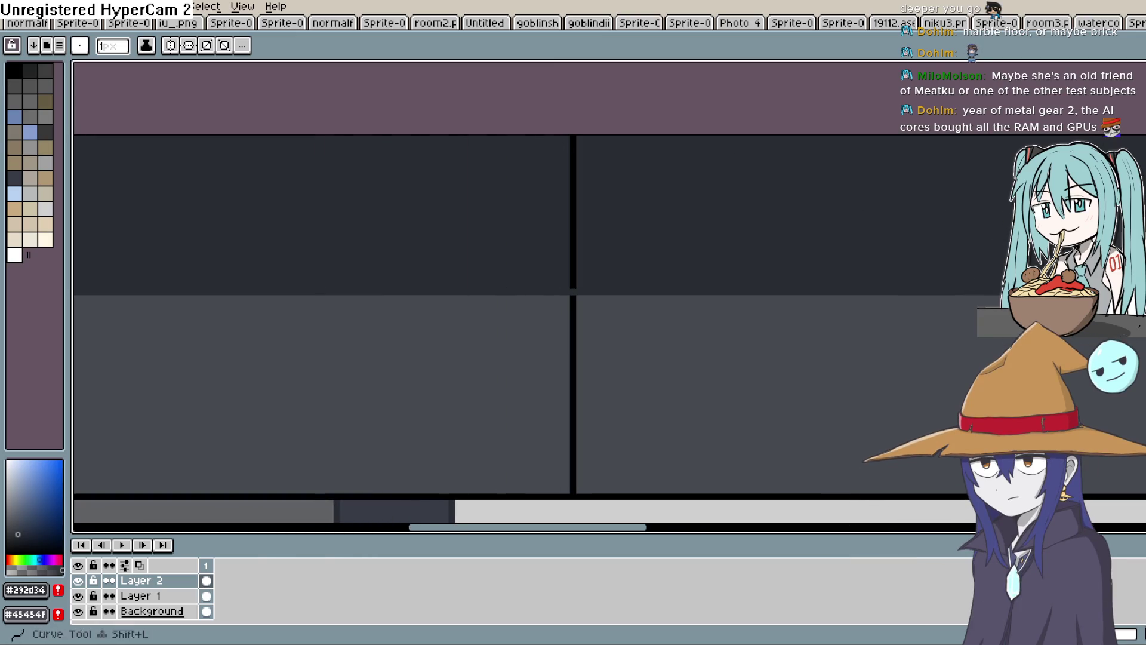
Draw more black 45° diagonals rising from the wall-panel seams to the band's top
key(i)
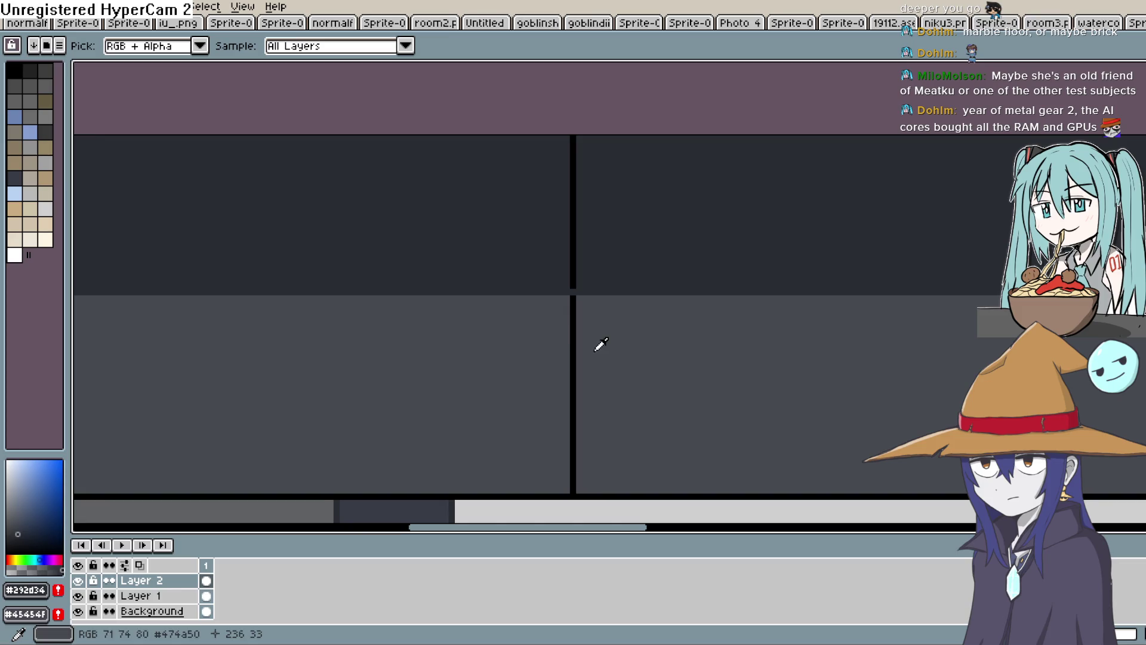
click(572, 335)
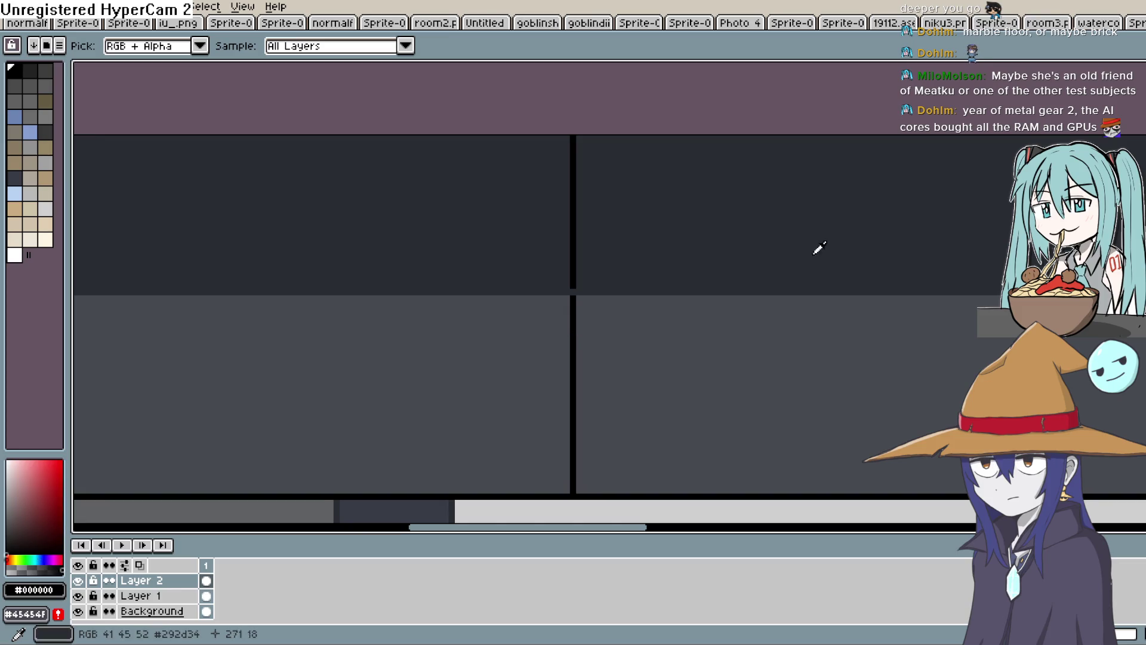
key(b)
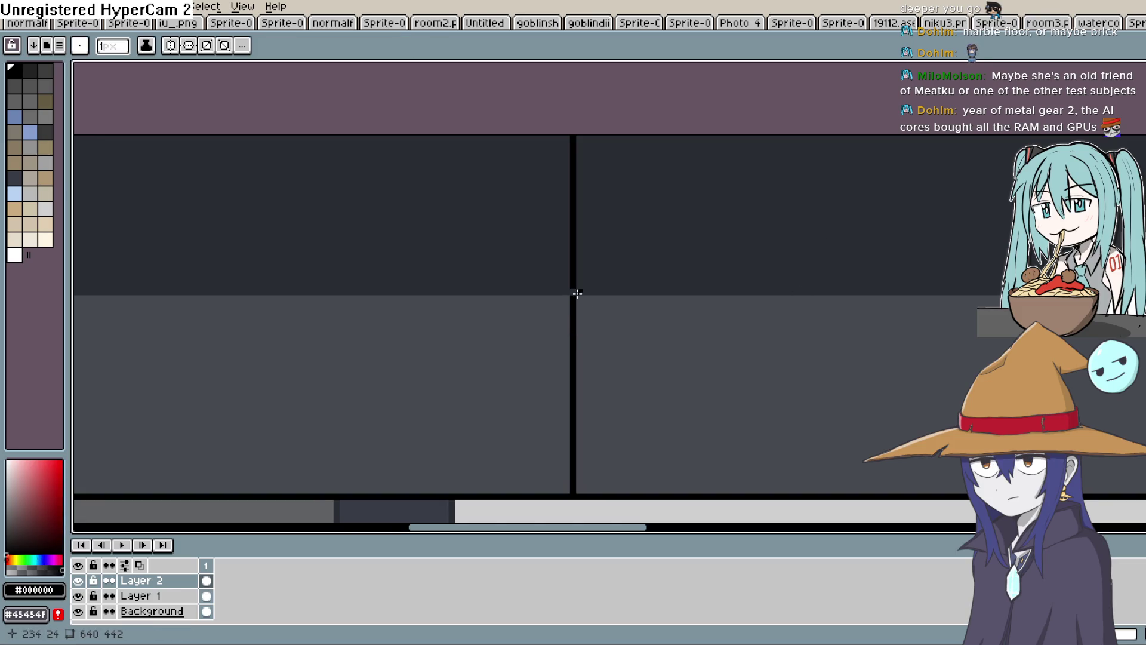
mouse_move(579, 290)
mouse_down()
mouse_move(724, 171)
mouse_move(814, 135)
mouse_up()
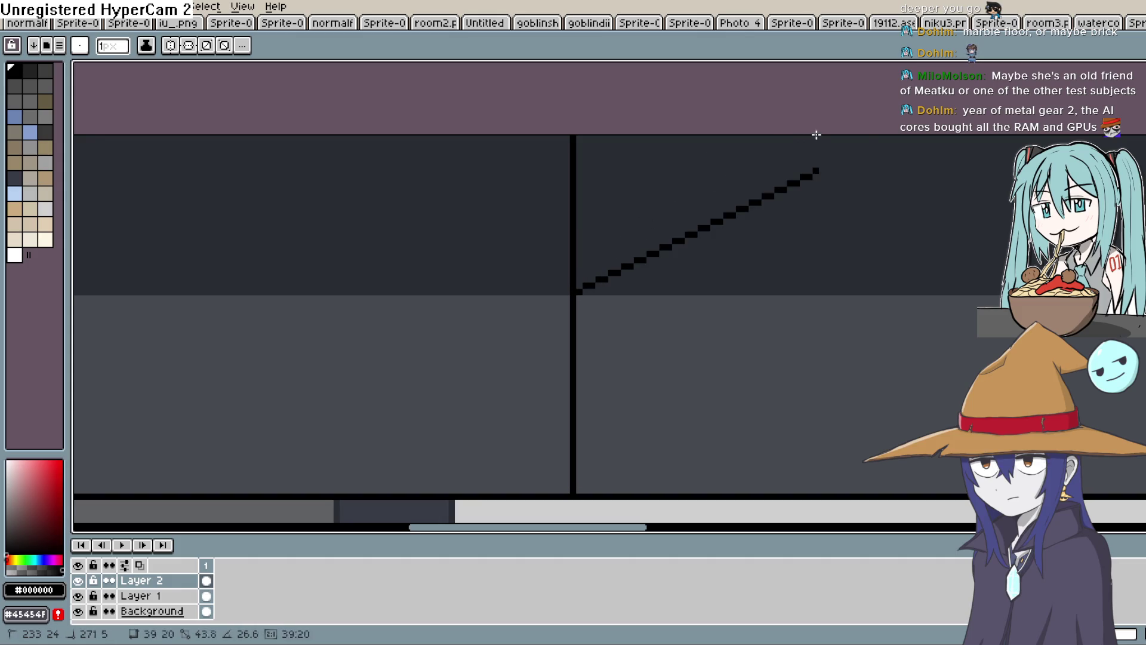
drag(876, 91, 814, 105)
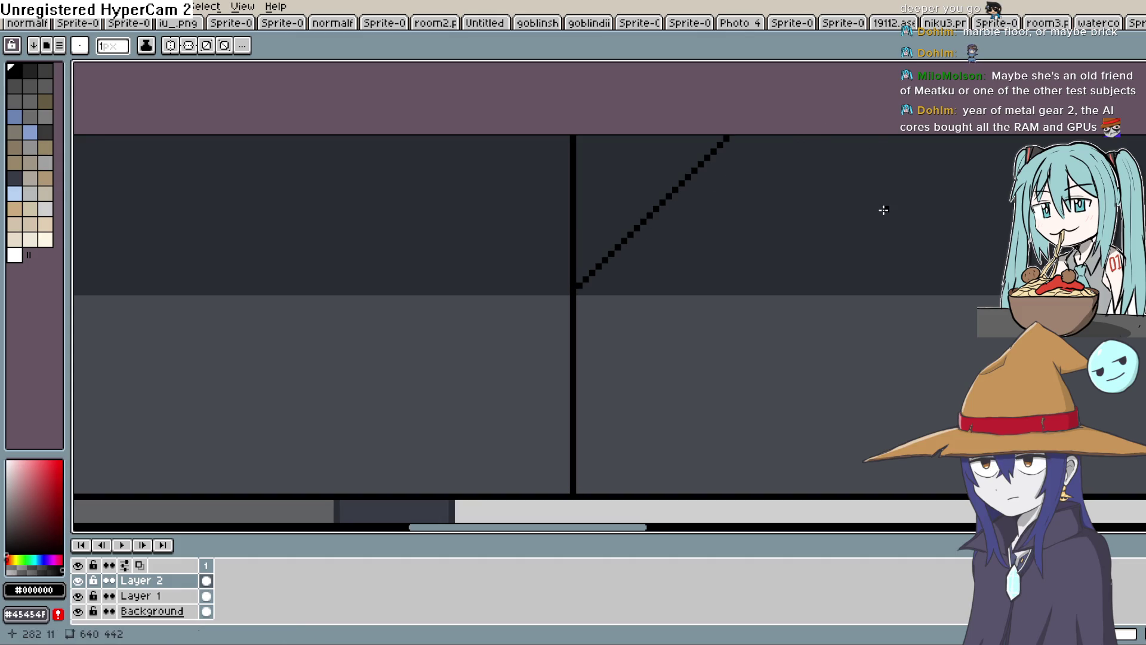
scroll(894, 218, down, 1)
scroll(854, 269, down, 2)
scroll(832, 269, up, 1)
scroll(853, 264, down, 1)
scroll(853, 264, down, 1)
scroll(650, 179, up, 1)
scroll(526, 237, down, 1)
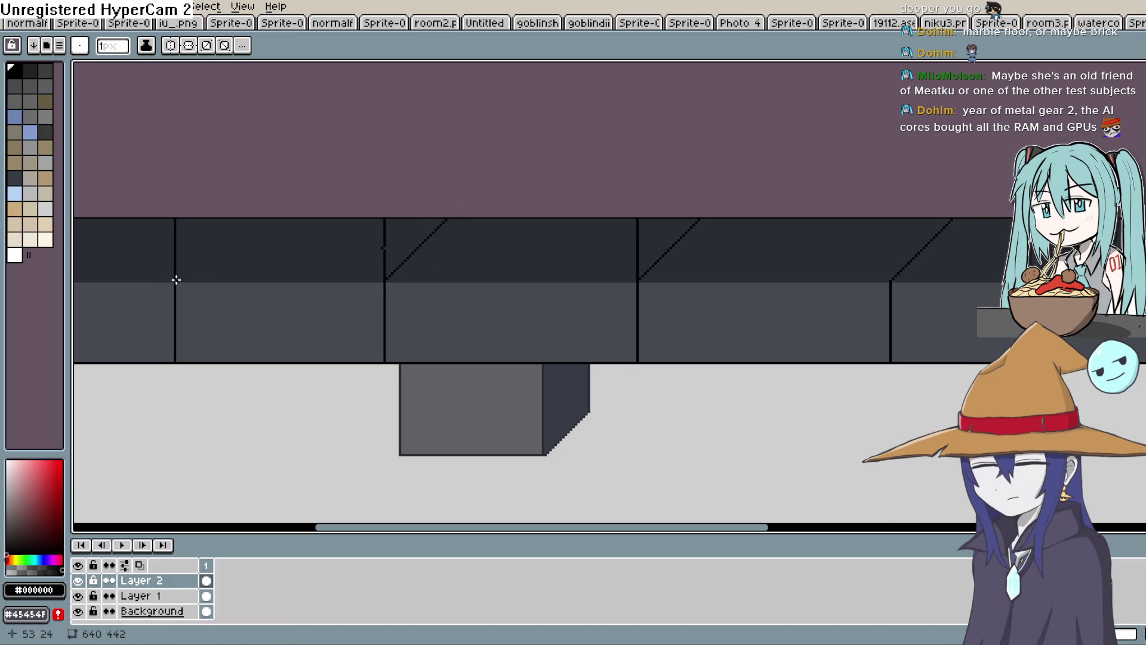
mouse_move(175, 280)
mouse_down()
mouse_move(277, 205)
mouse_move(292, 177)
mouse_up()
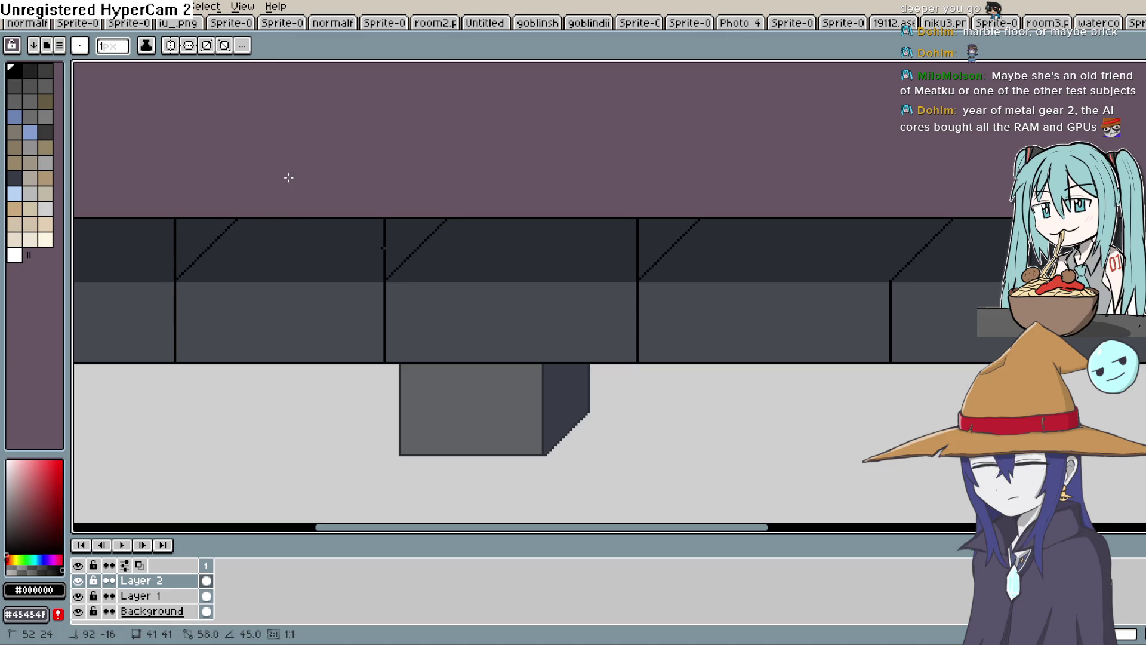
Cover the tops of three more seam lines in the dark wall colour
key(i)
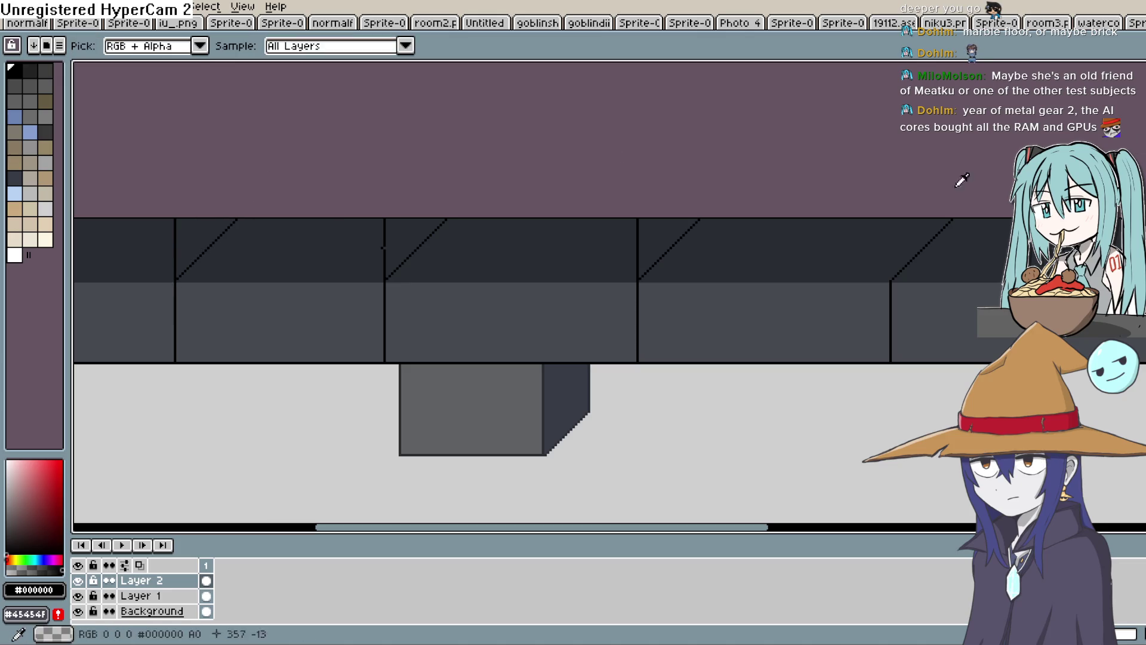
click(609, 236)
key(l)
scroll(619, 219, up, 2)
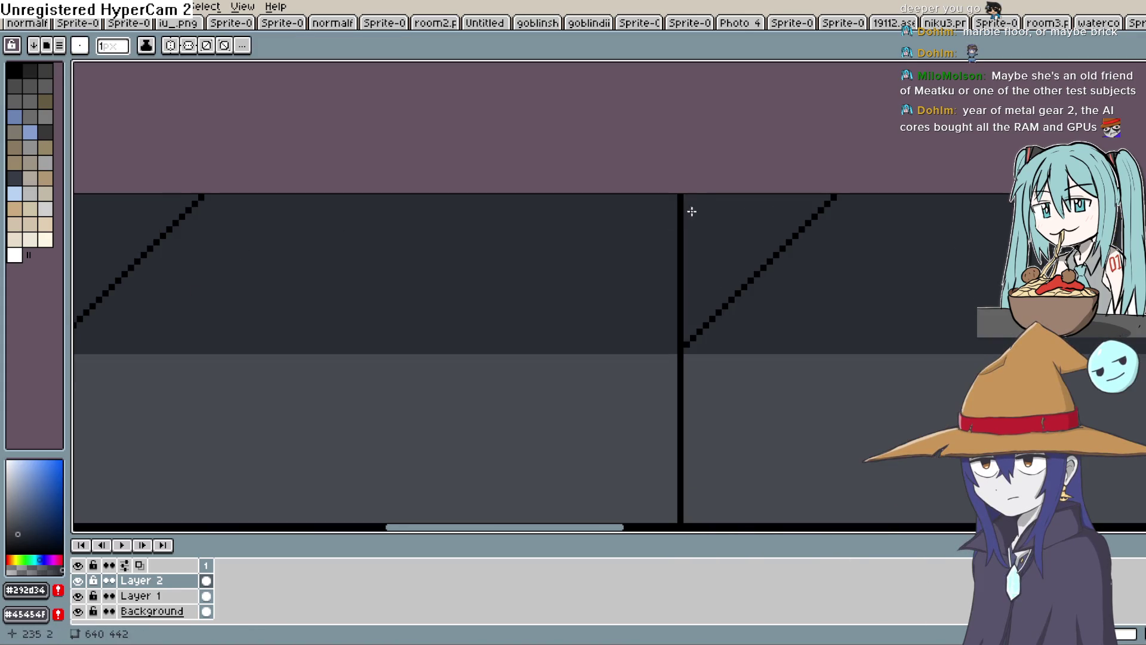
drag(682, 197, 682, 307)
key(ctrl+z)
drag(681, 316, 681, 177)
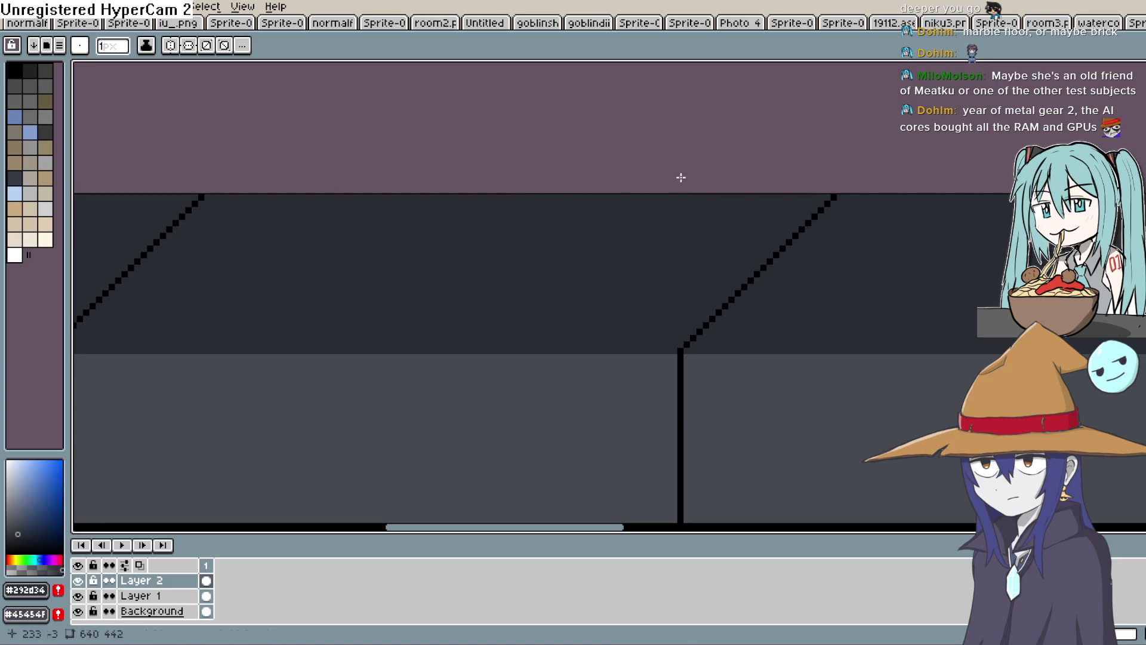
scroll(969, 205, down, 1)
scroll(864, 297, left, 5)
drag(764, 307, 787, 179)
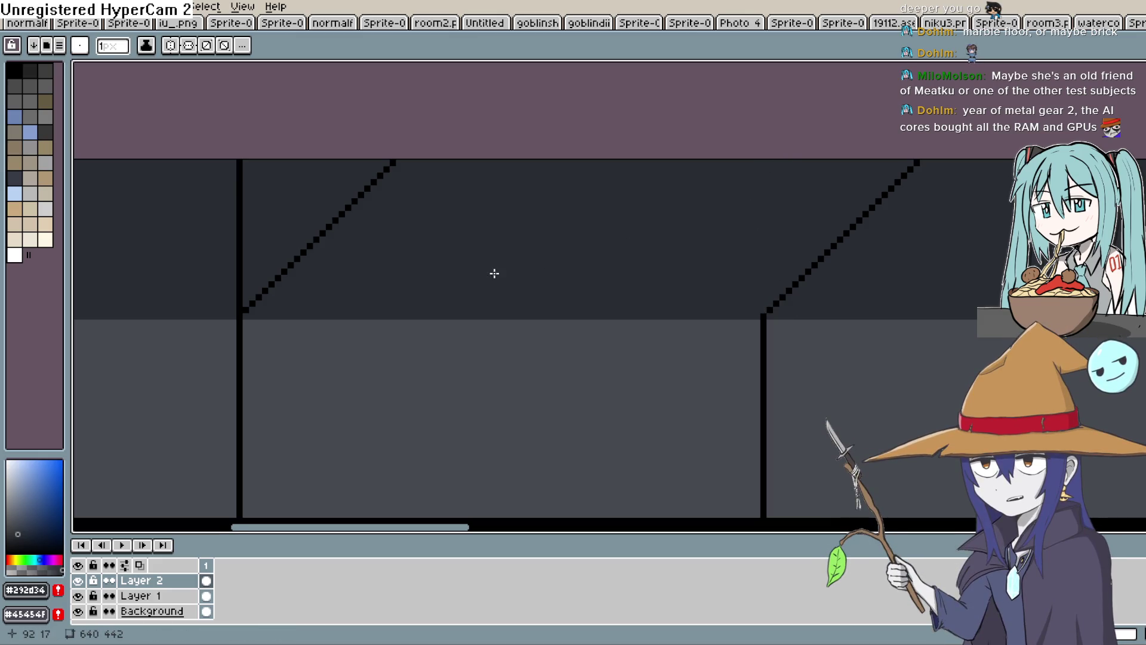
scroll(829, 197, left, 5)
scroll(829, 197, down, 1)
drag(649, 113, 649, 247)
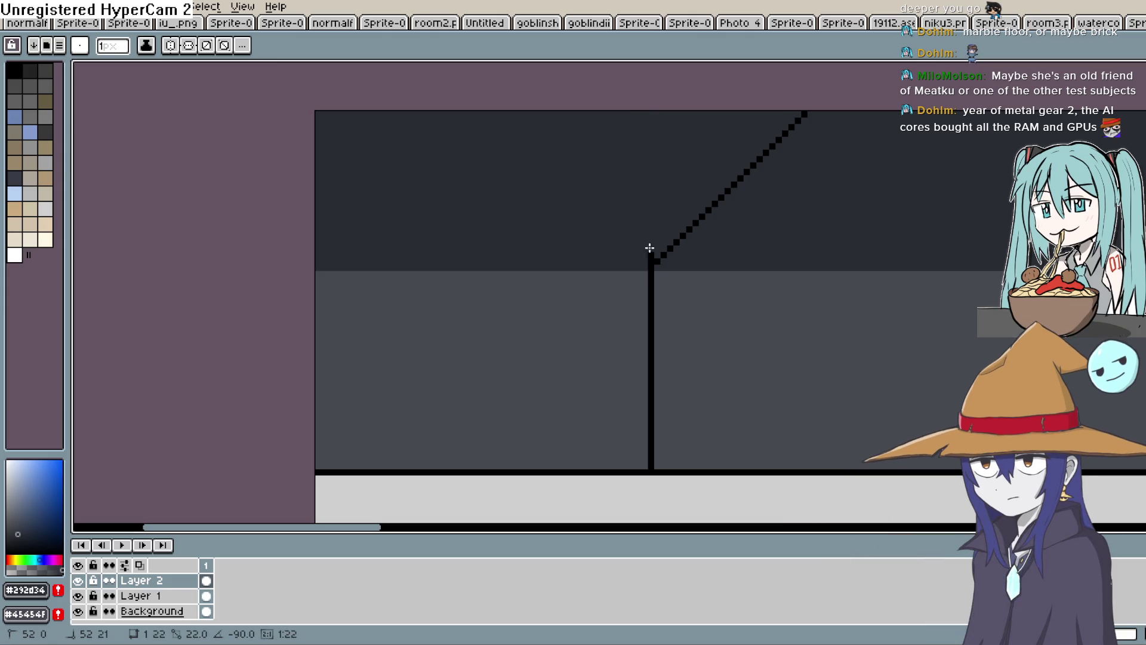
scroll(835, 223, down, 2)
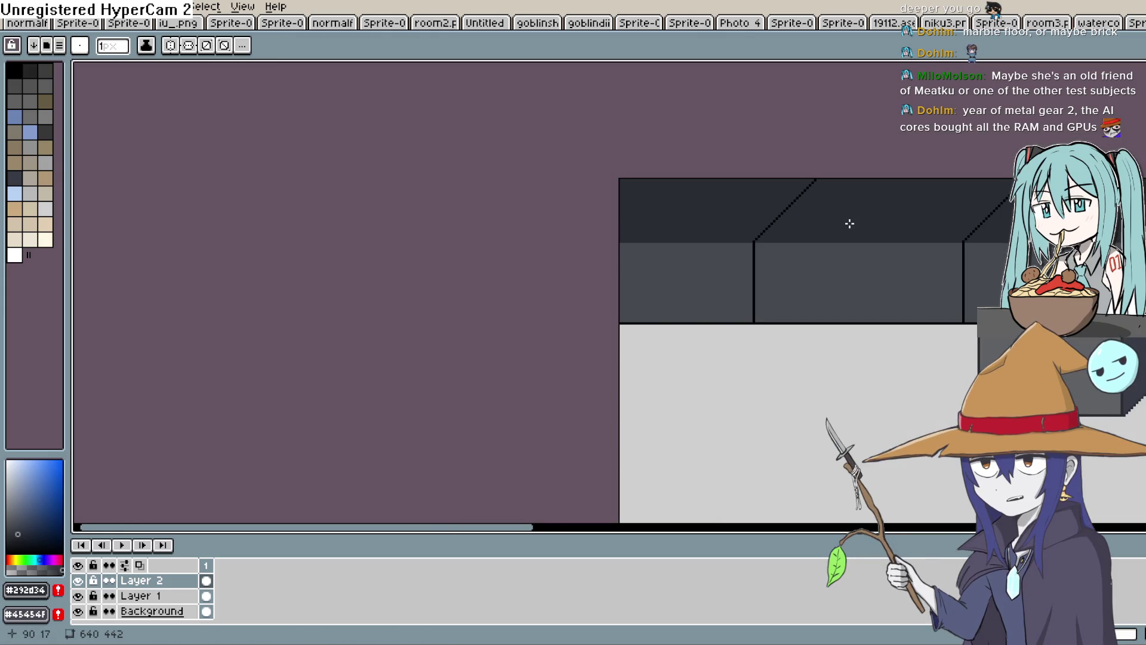
drag(849, 223, 840, 230)
Draw a black 45° diagonal edge on a ceiling block
key(l)
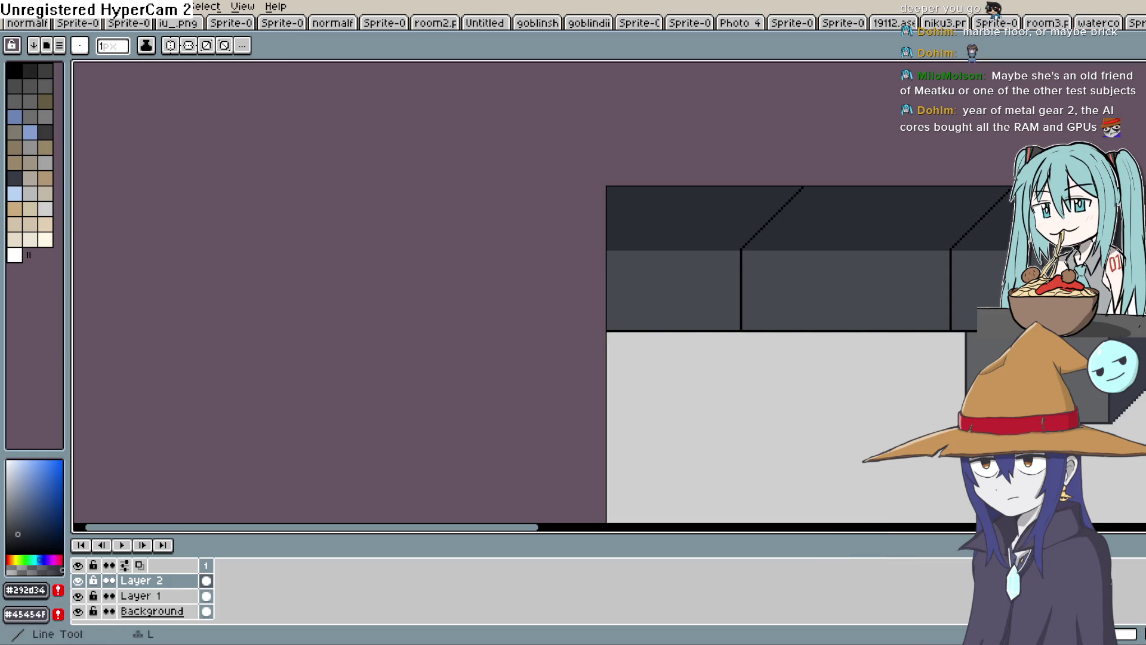
scroll(604, 235, up, 2)
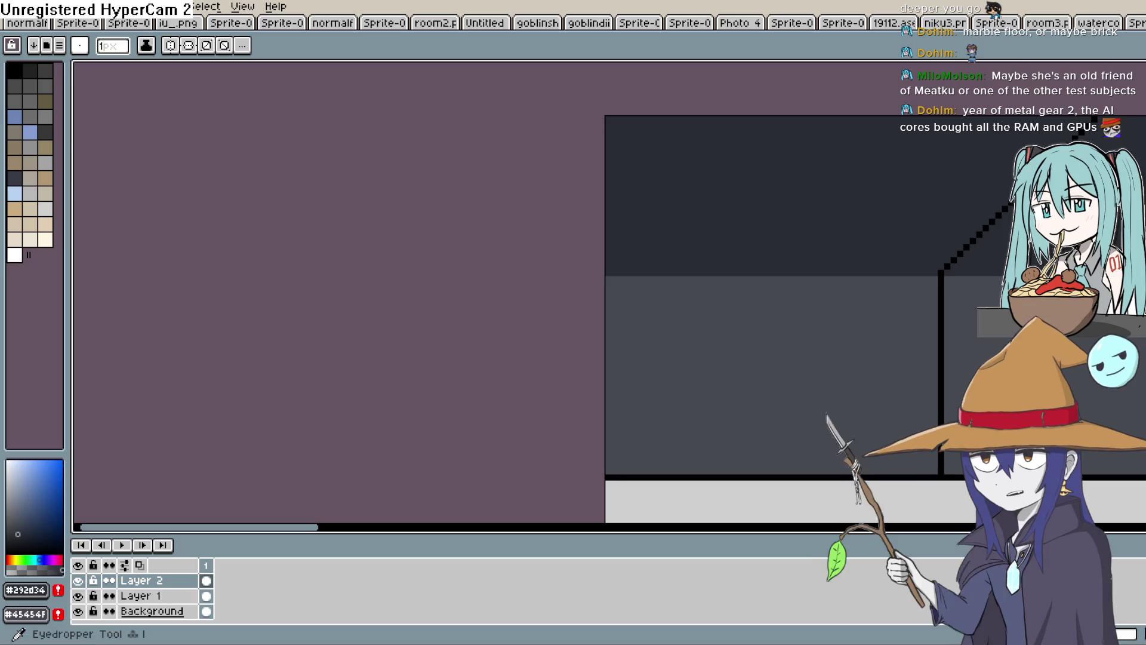
key(i)
click(944, 284)
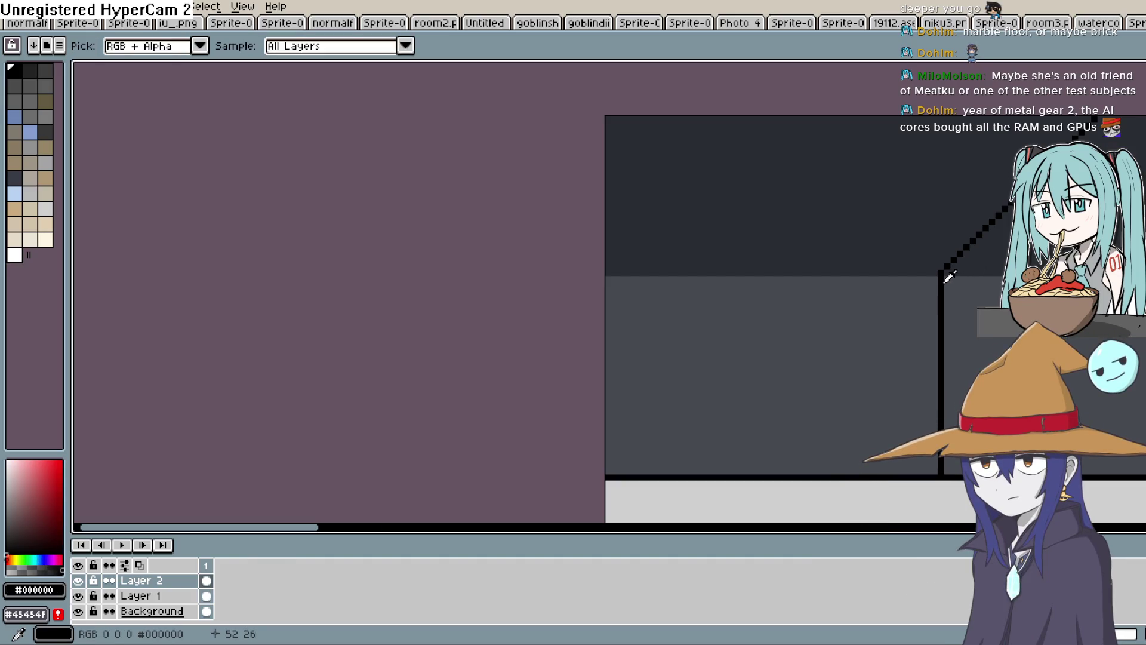
key(l)
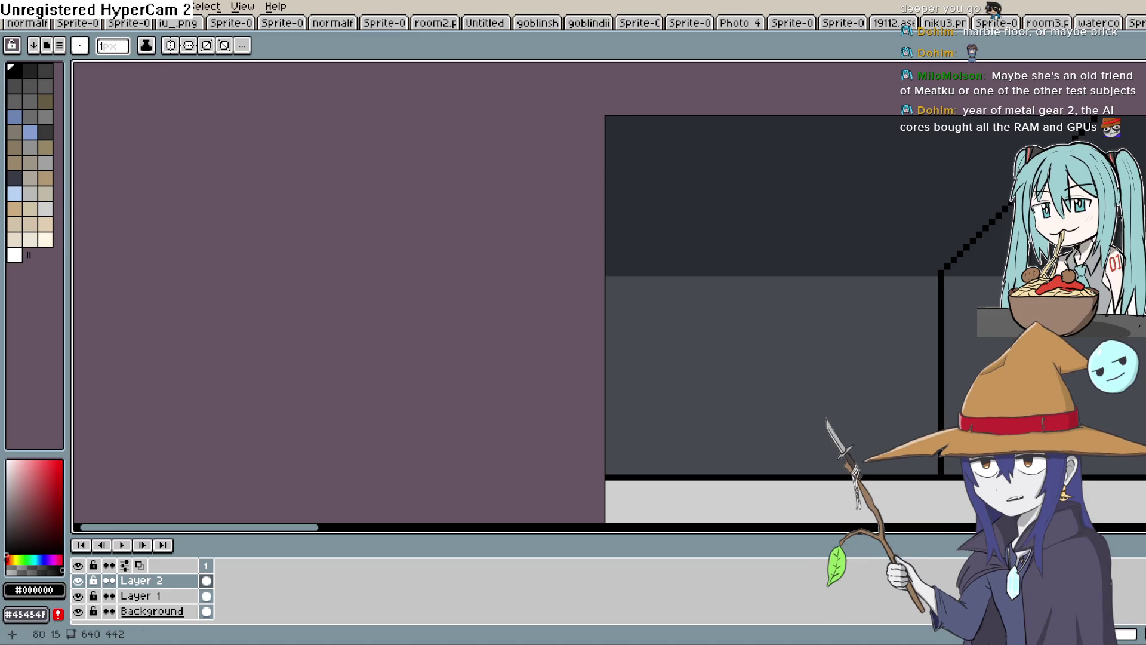
drag(610, 273, 791, 108)
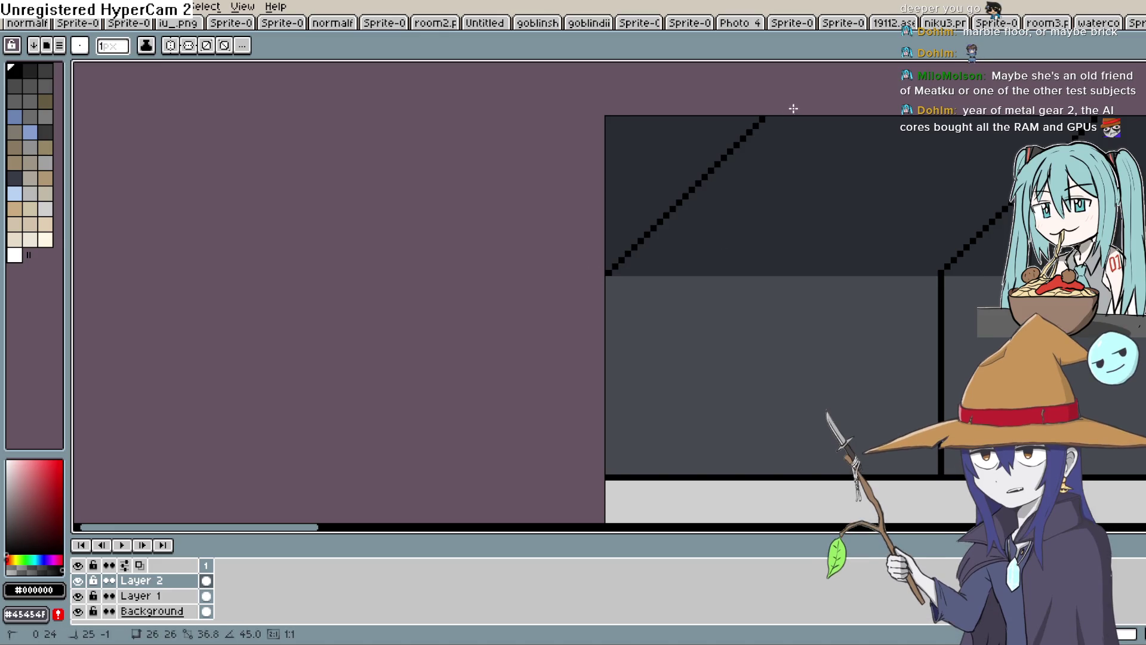
scroll(561, 238, down, 2)
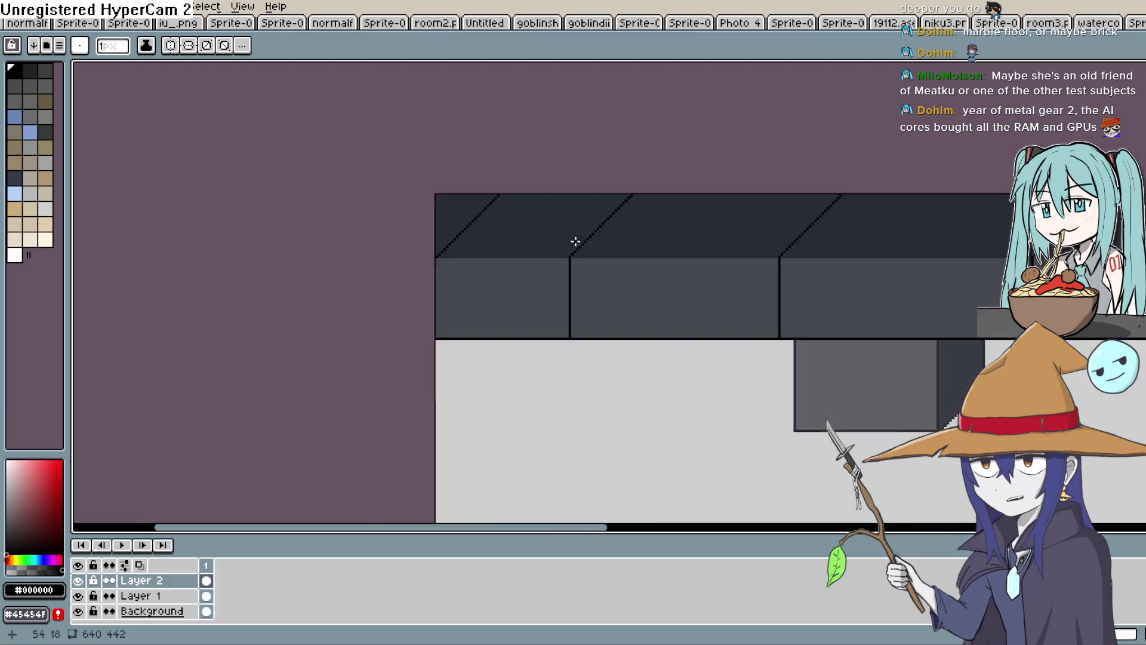
scroll(925, 290, down, 1)
scroll(907, 304, up, 3)
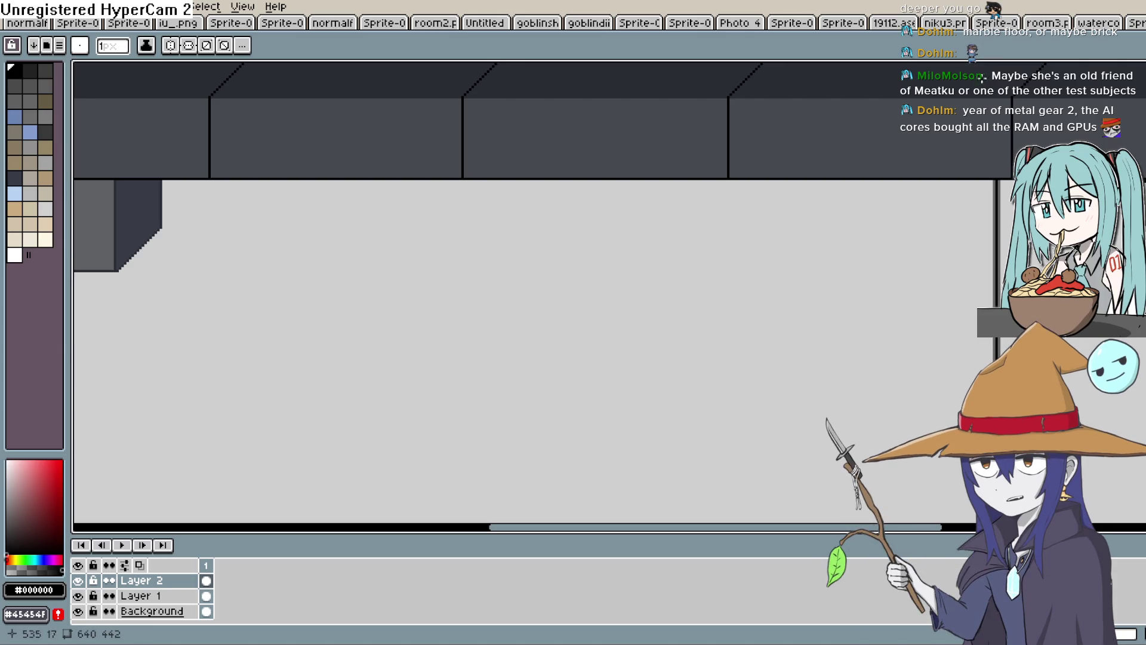
scroll(986, 76, down, 2)
Give the box under the ceiling a vertical left edge and a slanted side face
drag(382, 206, 834, 204)
scroll(729, 215, up, 3)
mouse_move(729, 215)
mouse_down()
mouse_move(830, 183)
mouse_move(772, 305)
mouse_up()
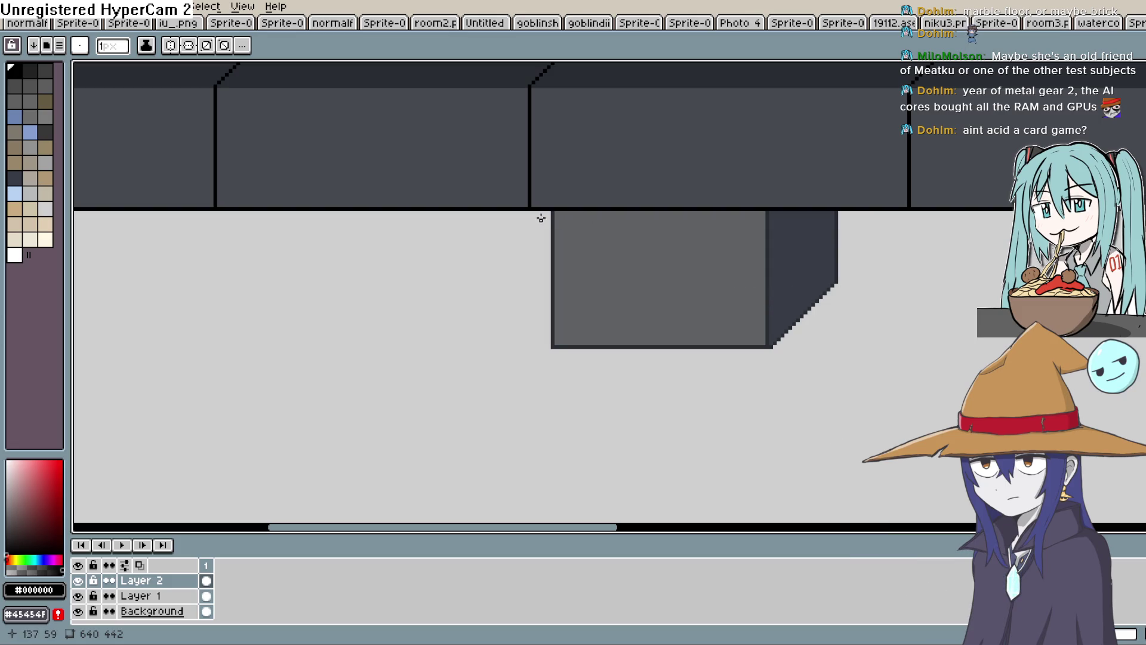
mouse_move(551, 210)
mouse_down()
mouse_move(543, 267)
mouse_move(615, 307)
mouse_move(649, 348)
mouse_move(832, 357)
mouse_up()
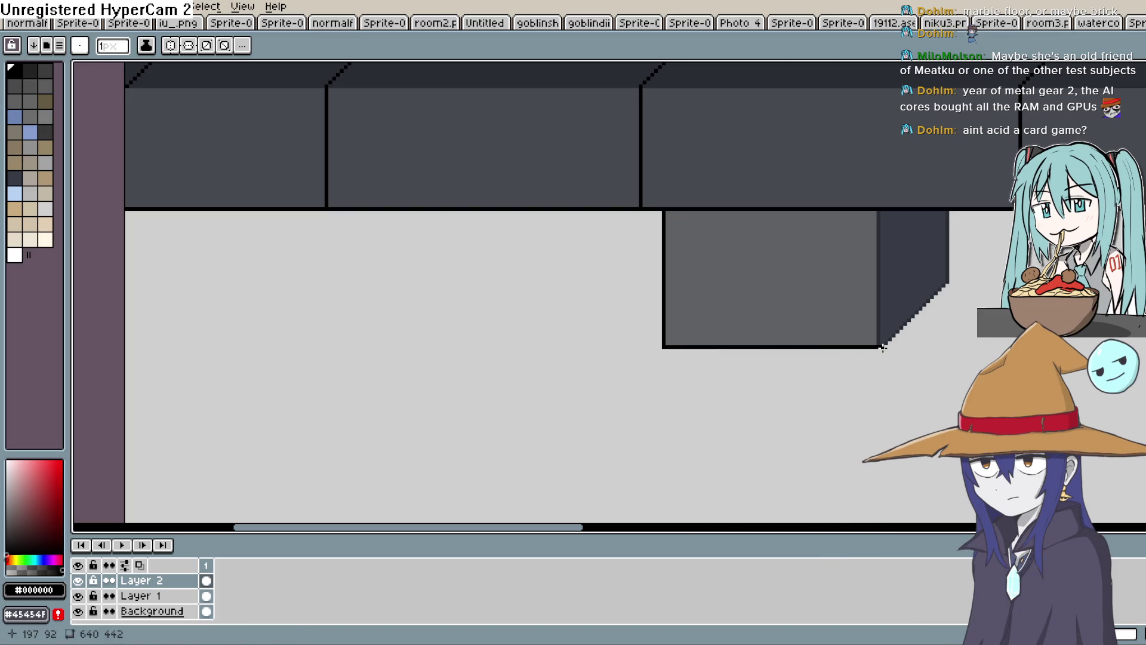
mouse_move(897, 332)
mouse_down()
mouse_move(947, 281)
mouse_move(950, 200)
mouse_up()
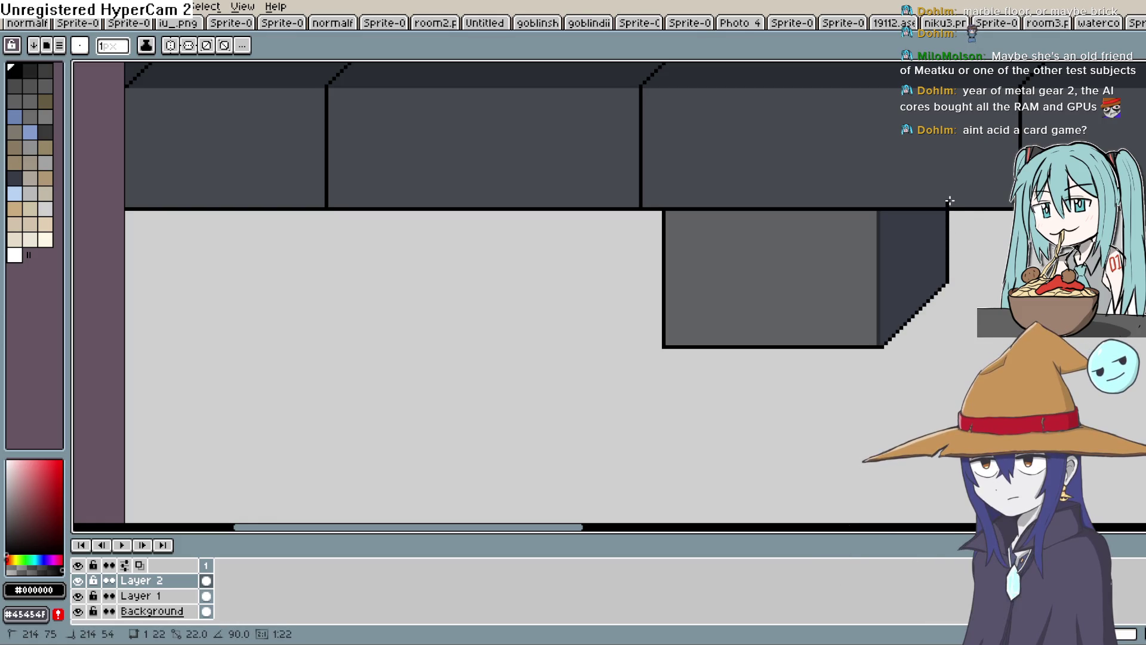
scroll(932, 295, down, 3)
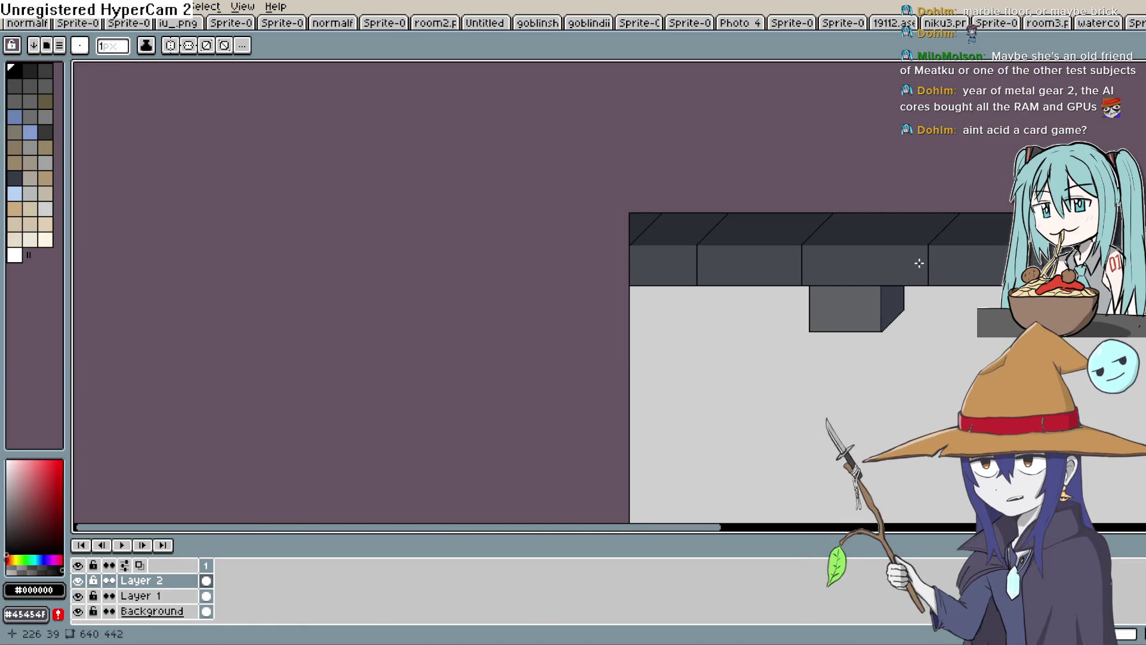
scroll(857, 294, up, 3)
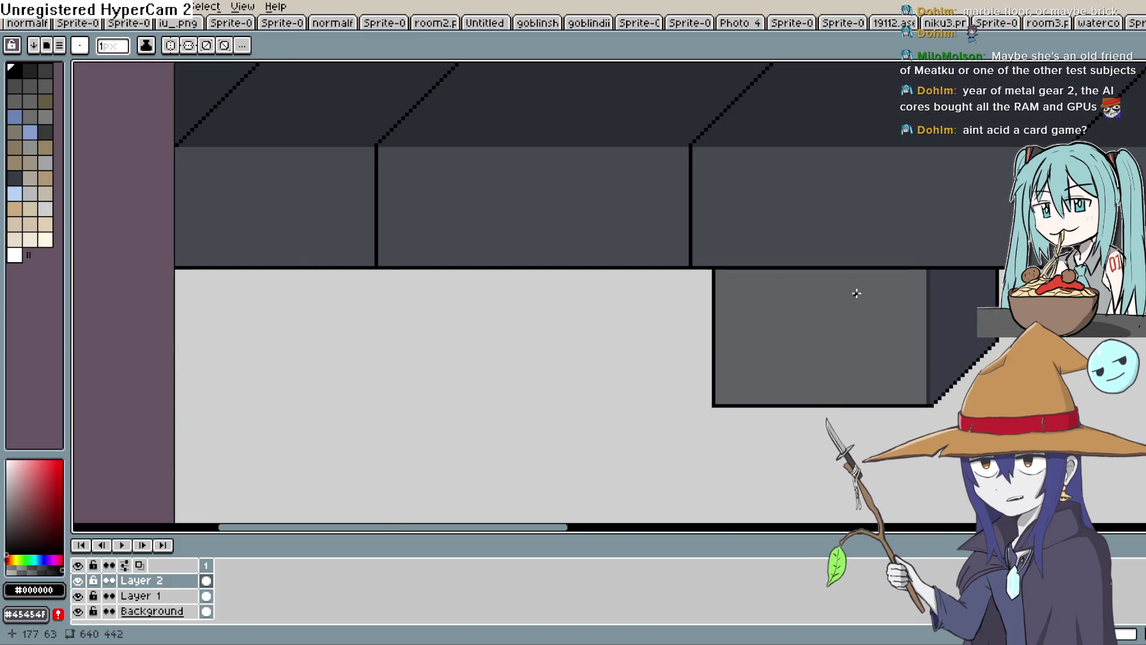
scroll(856, 292, down, 1)
scroll(860, 286, up, 1)
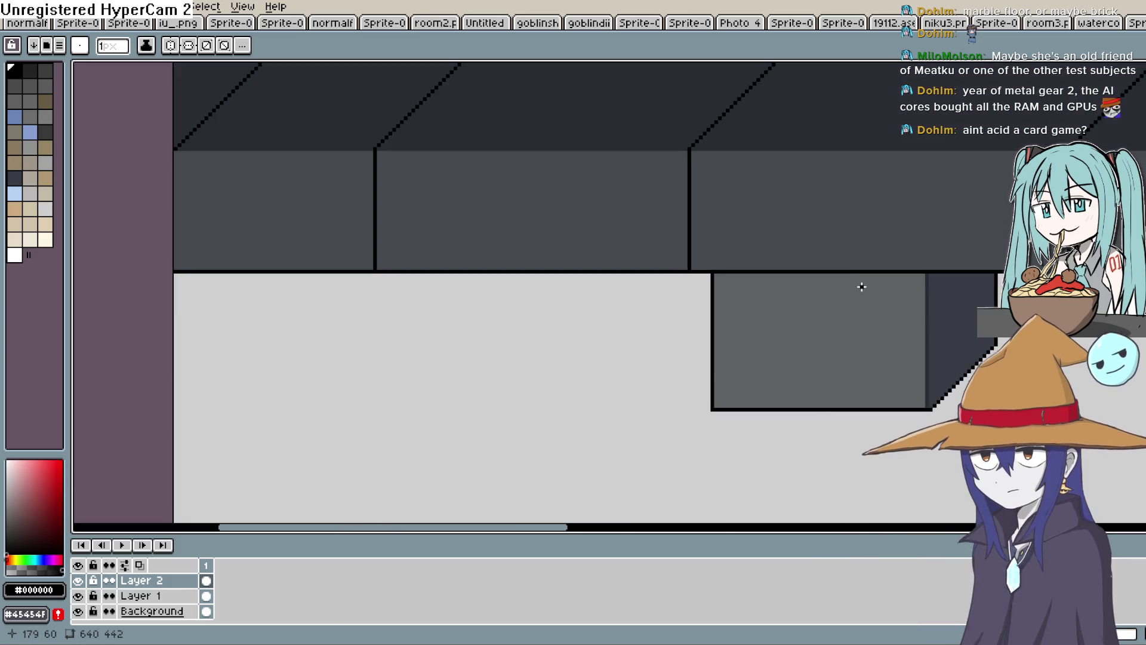
scroll(700, 325, down, 1)
scroll(742, 312, down, 1)
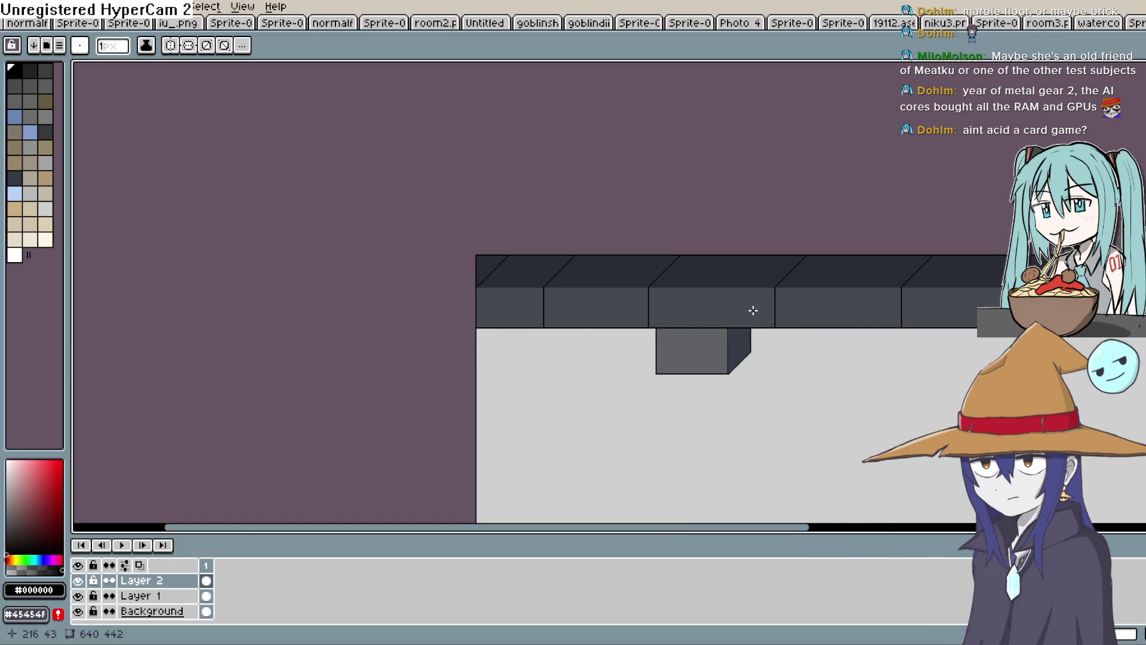
scroll(752, 311, up, 1)
scroll(779, 305, down, 1)
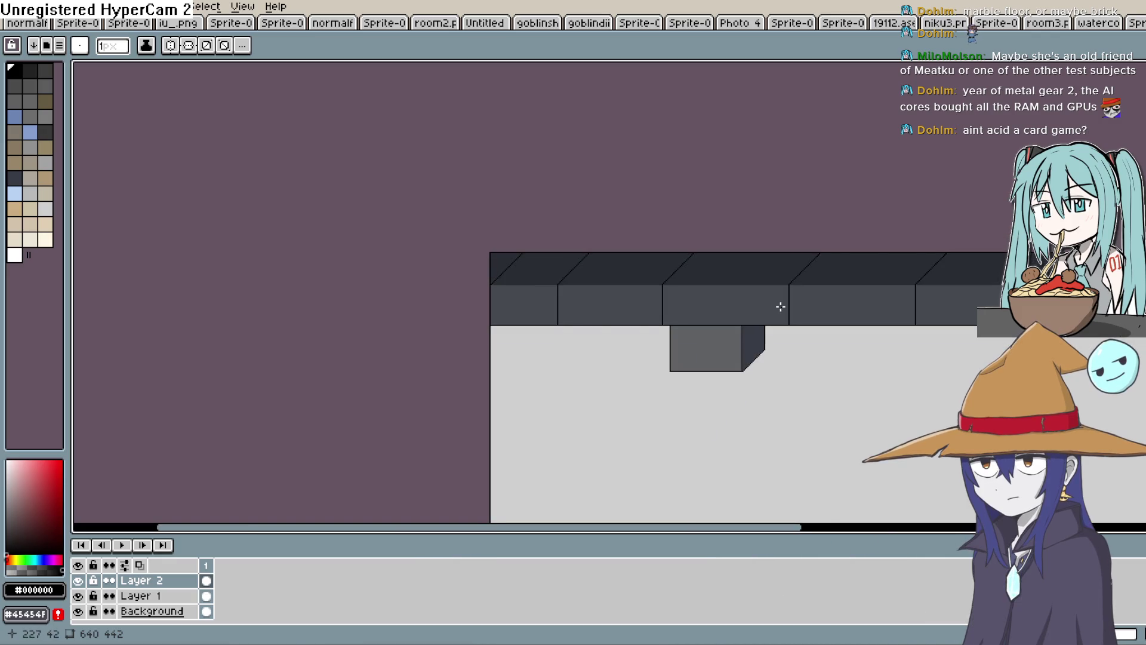
scroll(883, 299, down, 1)
scroll(975, 299, up, 3)
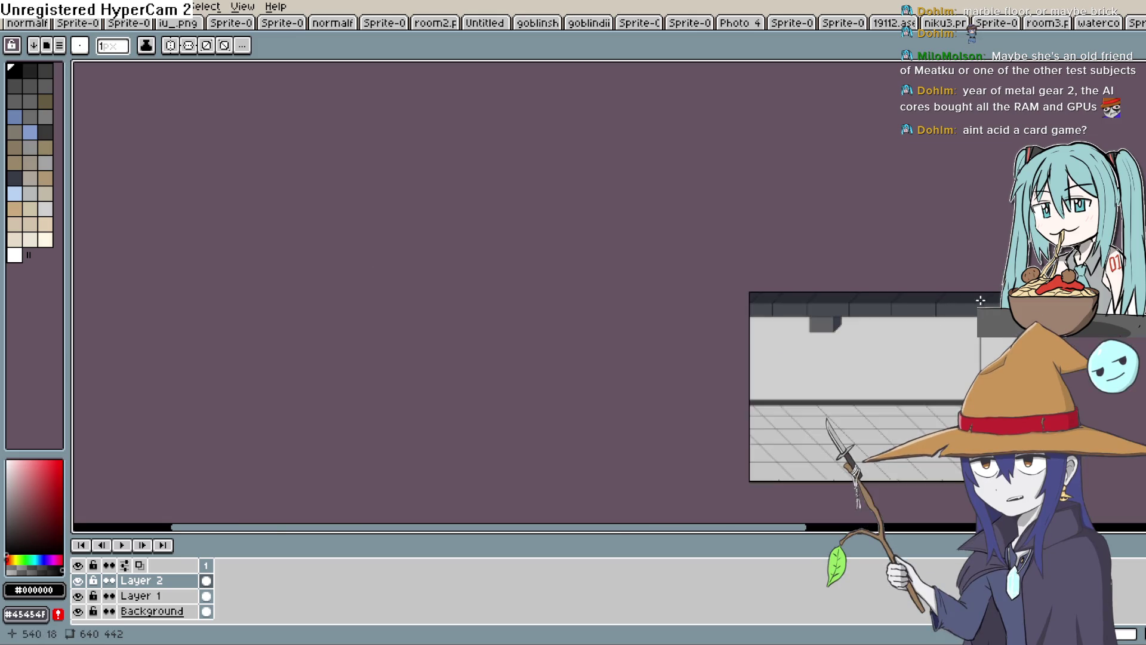
scroll(975, 299, left, 3)
Pick a lighter grey and draw a 1px highlight along the first block's top edge
key(i)
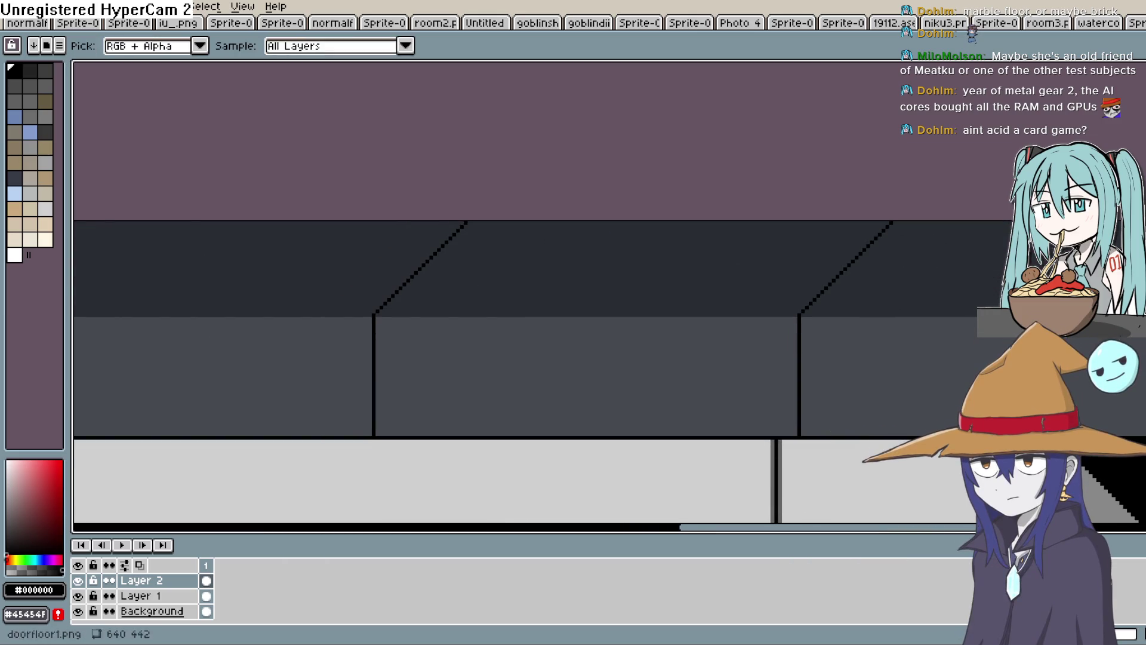
click(881, 350)
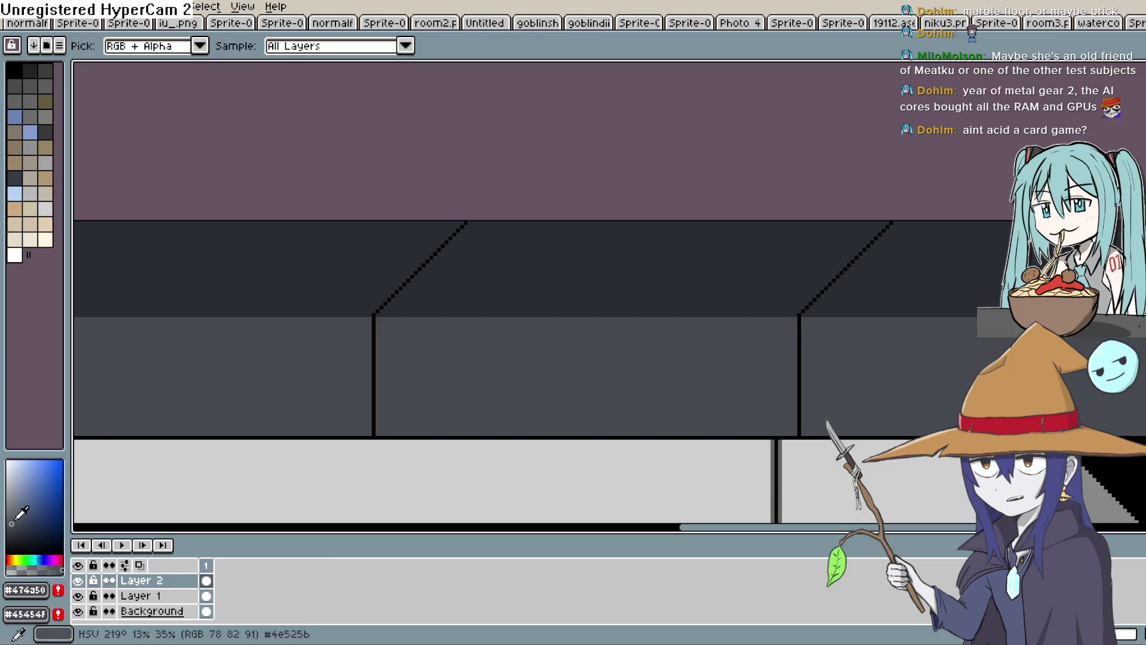
click(6, 515)
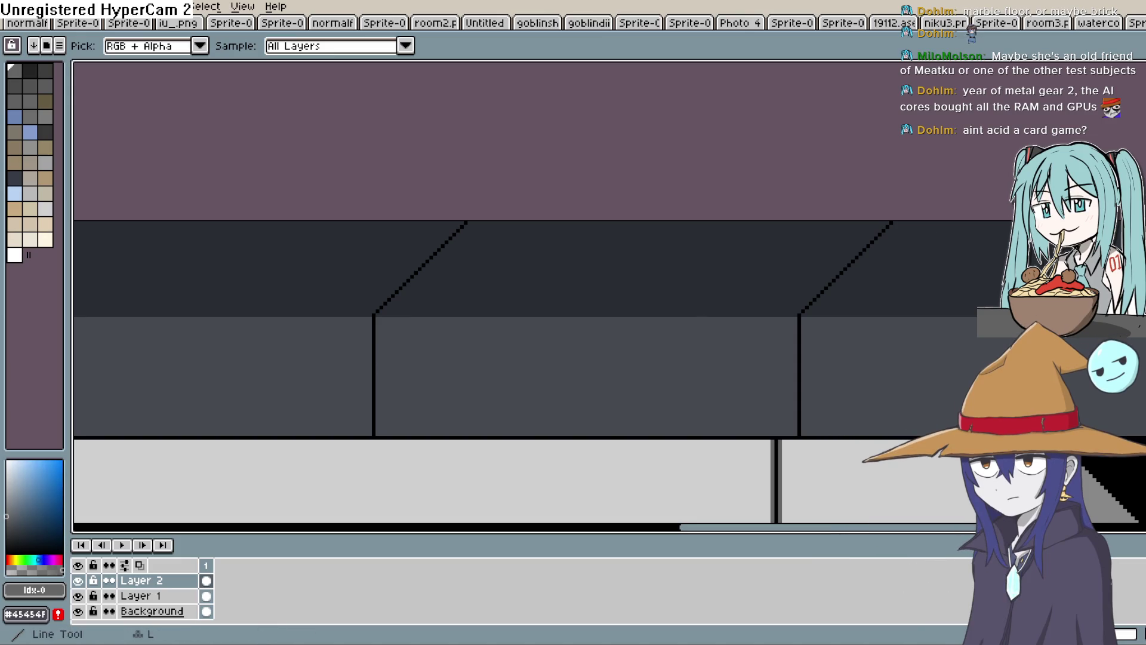
key(b)
key(shift)
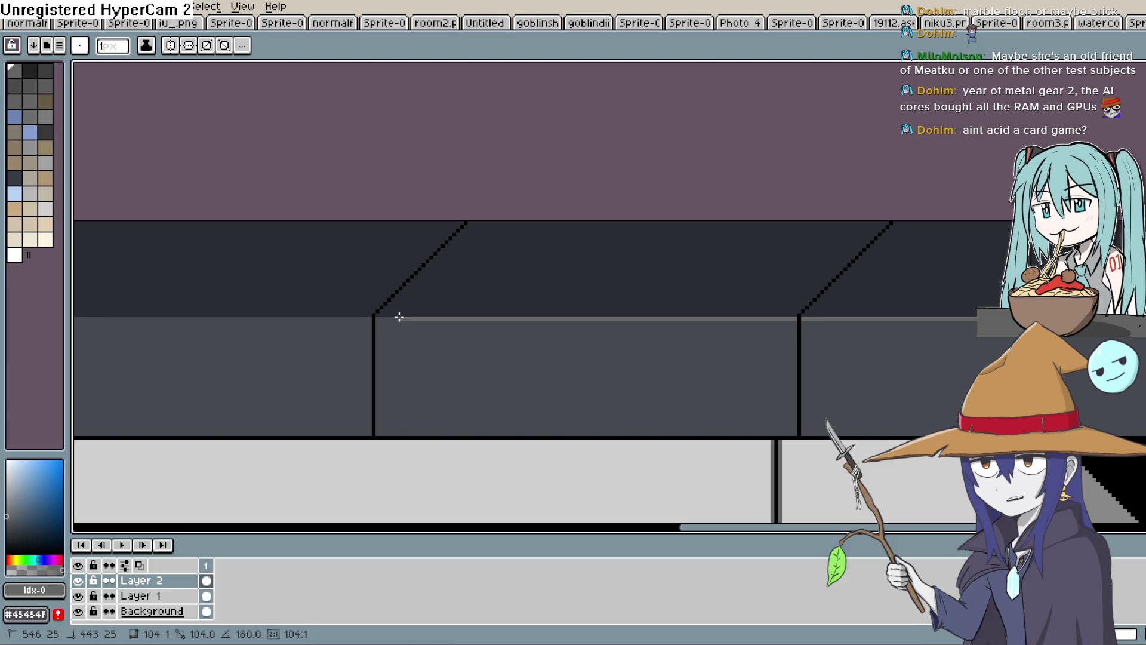
scroll(657, 325, right, 2)
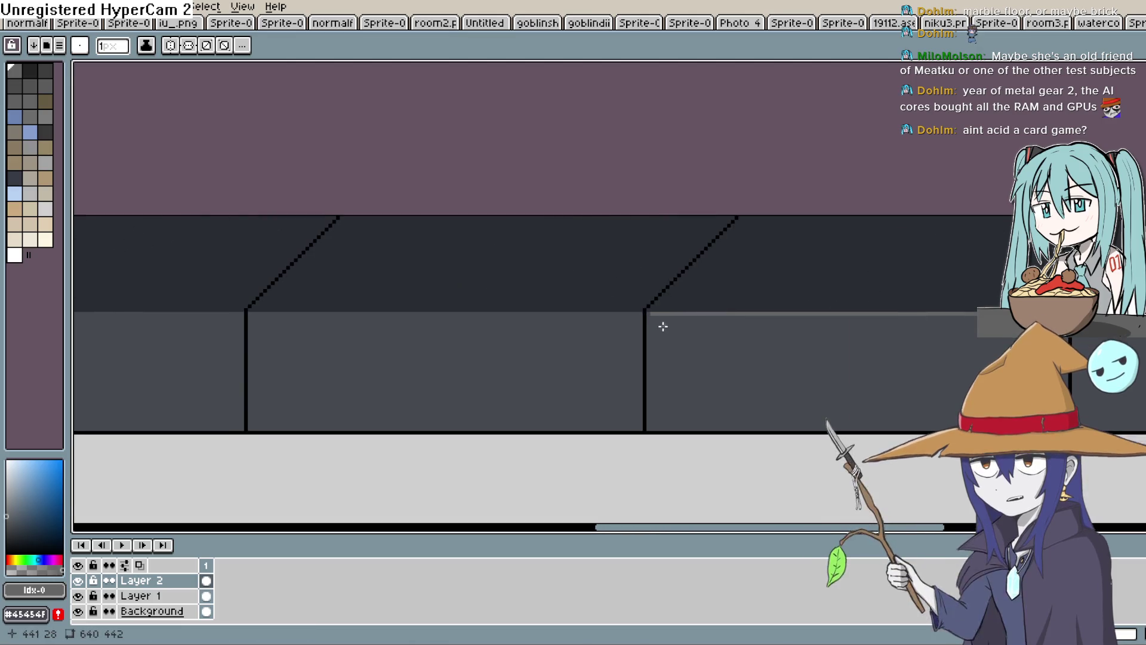
scroll(623, 306, up, 1)
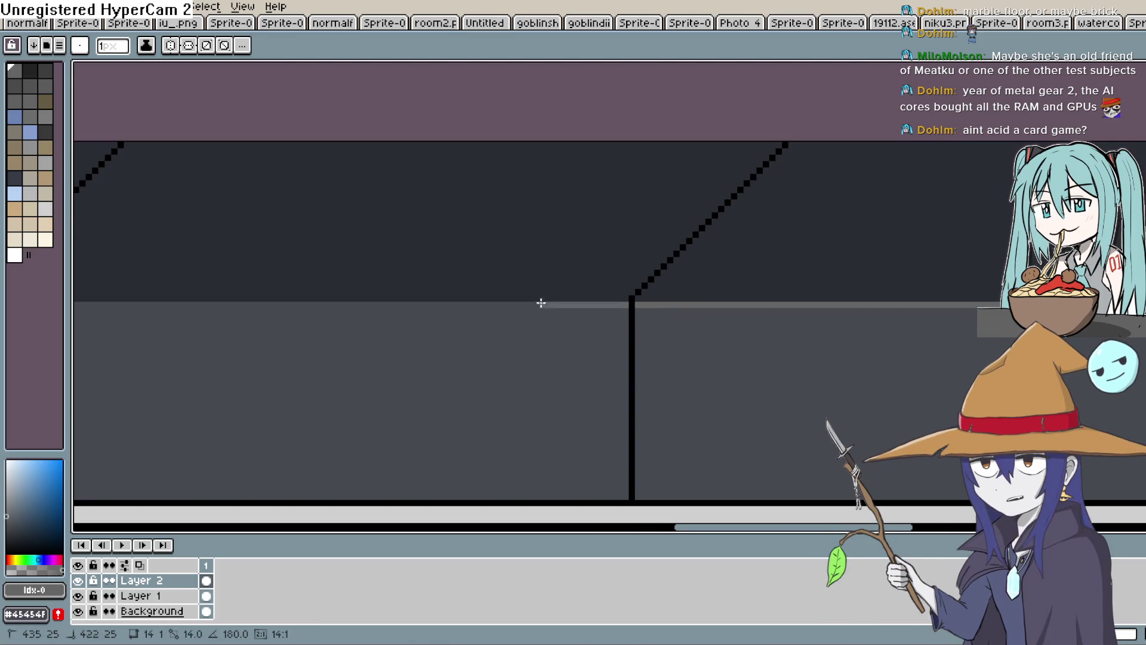
scroll(107, 305, left, 2)
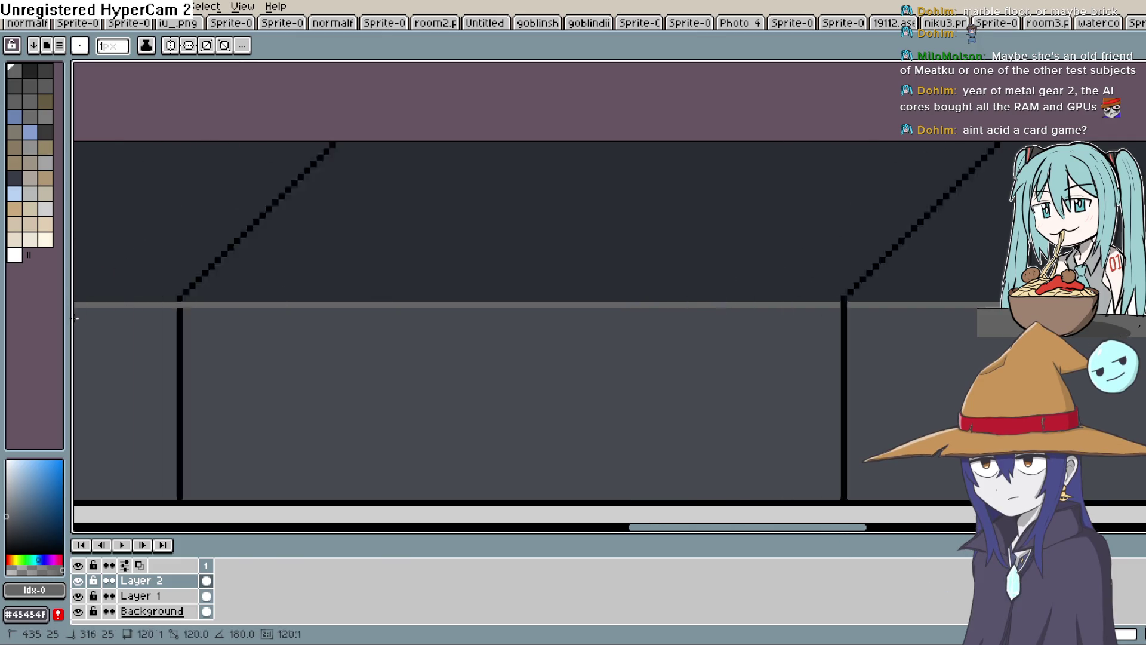
click(224, 307)
scroll(833, 340, right, 1)
scroll(996, 356, left, 2)
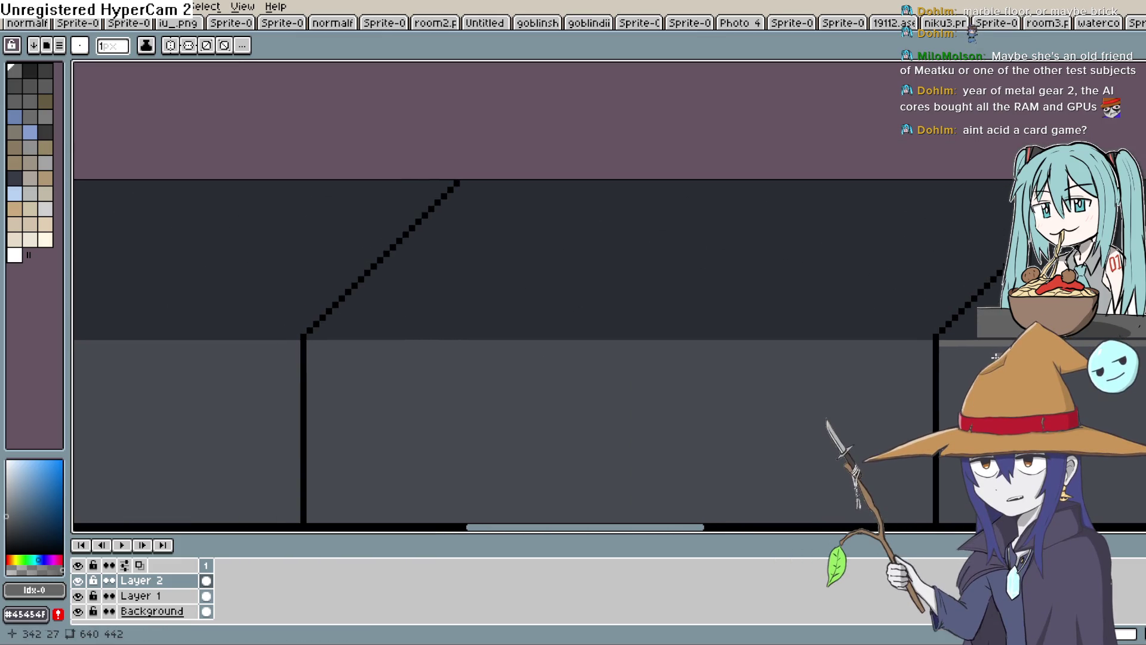
Add grey highlight lines along the remaining ceiling blocks' top edges
drag(927, 354, 310, 354)
scroll(517, 335, left, 2)
scroll(837, 323, right, 3)
drag(787, 312, 262, 309)
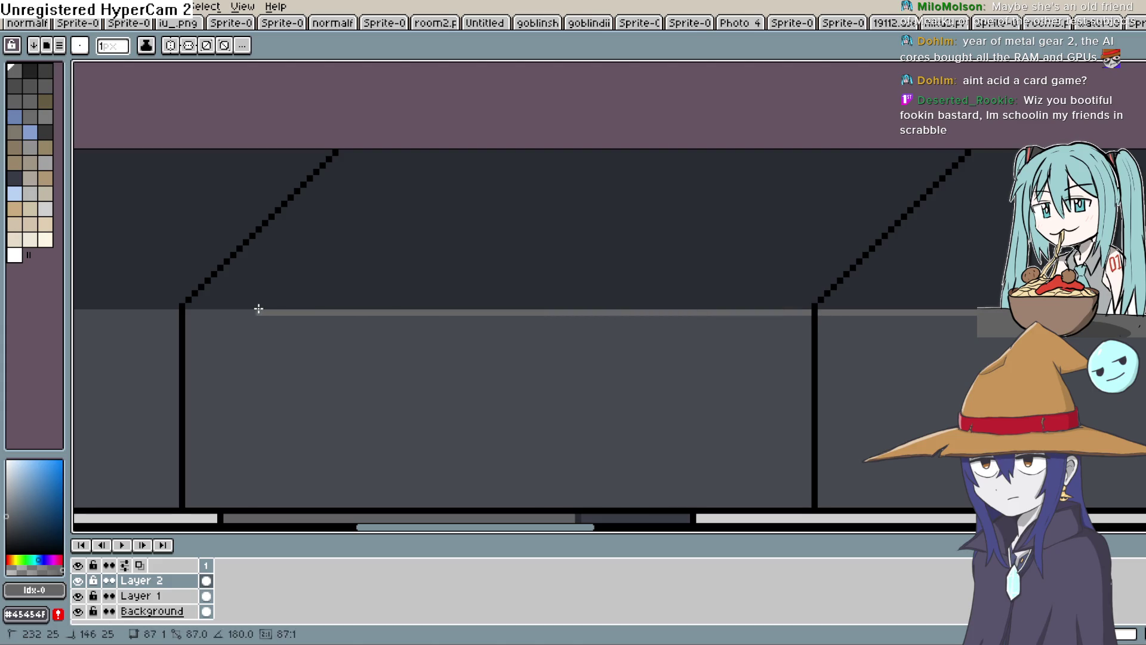
mouse_move(188, 315)
mouse_down()
mouse_move(725, 339)
mouse_move(504, 320)
mouse_move(206, 323)
mouse_up()
mouse_move(328, 340)
mouse_down()
mouse_move(729, 351)
mouse_move(350, 335)
mouse_up()
click(350, 335)
scroll(867, 398, down, 4)
scroll(867, 398, up, 3)
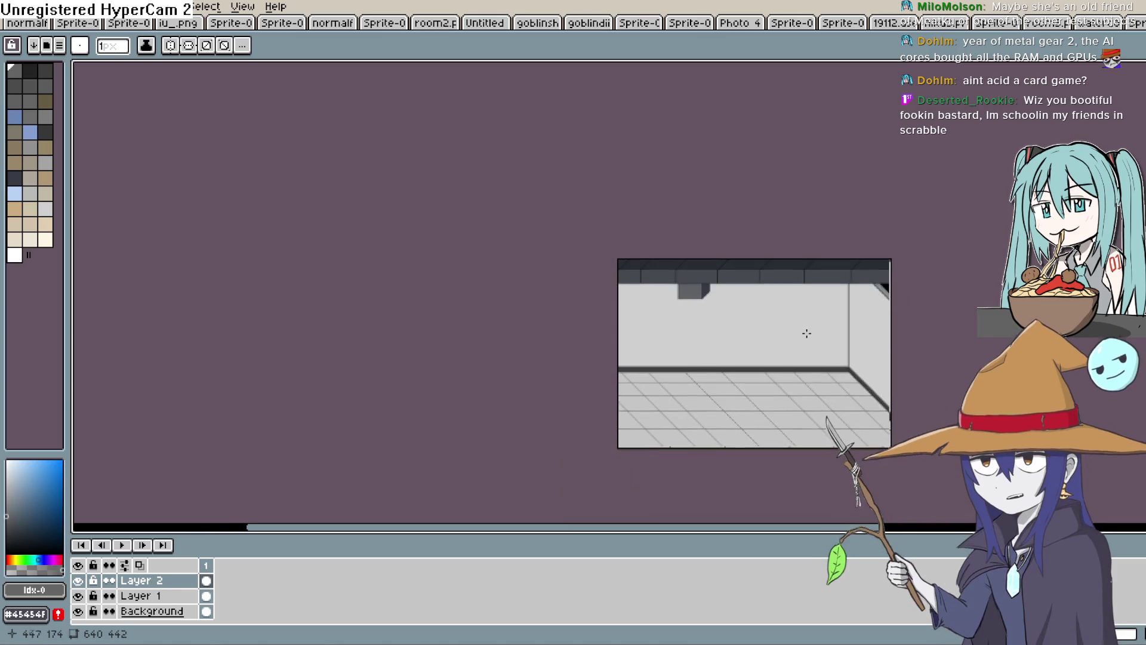
scroll(790, 351, down, 2)
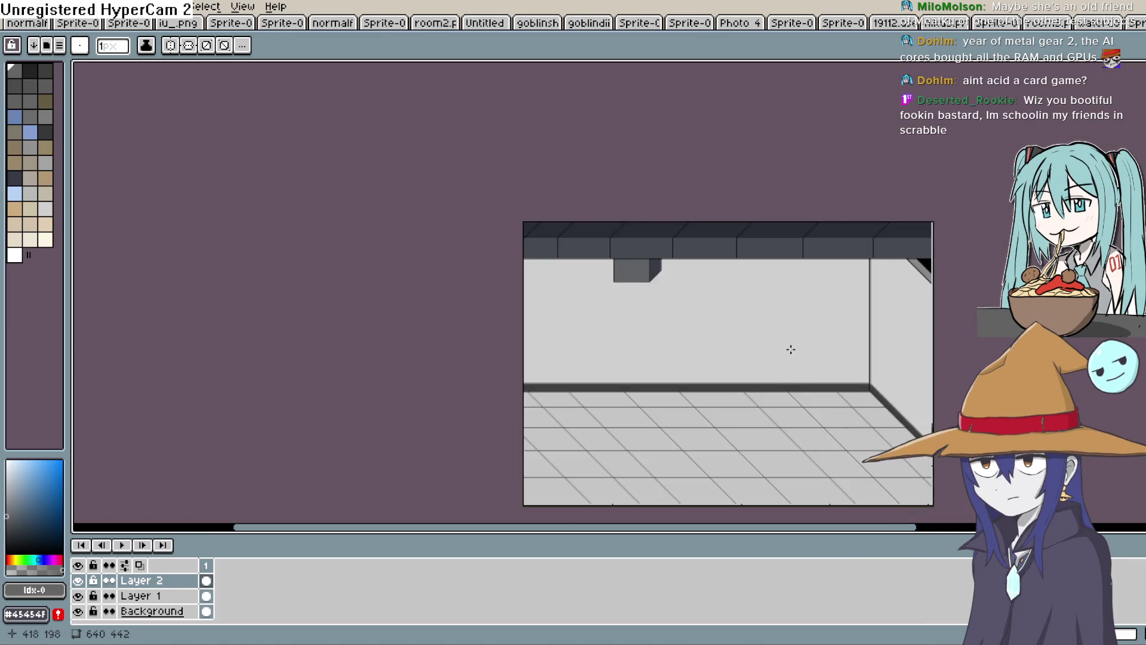
scroll(791, 351, up, 3)
scroll(790, 351, down, 1)
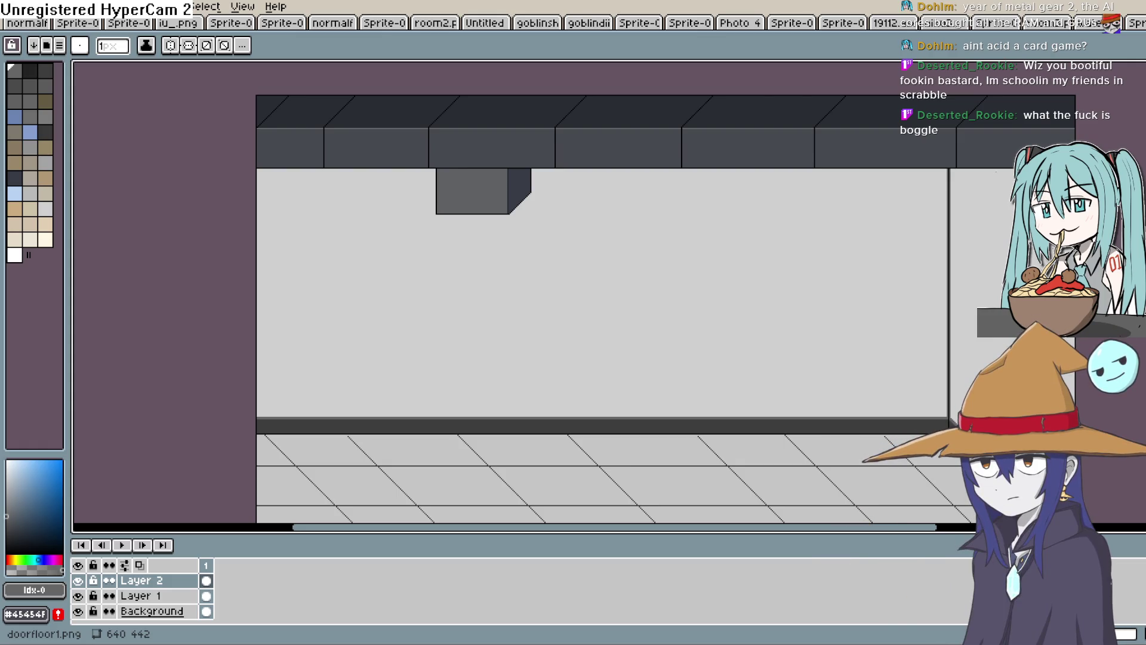
Try filling the back wall with a darker grey, then undo it
drag(634, 238, 576, 264)
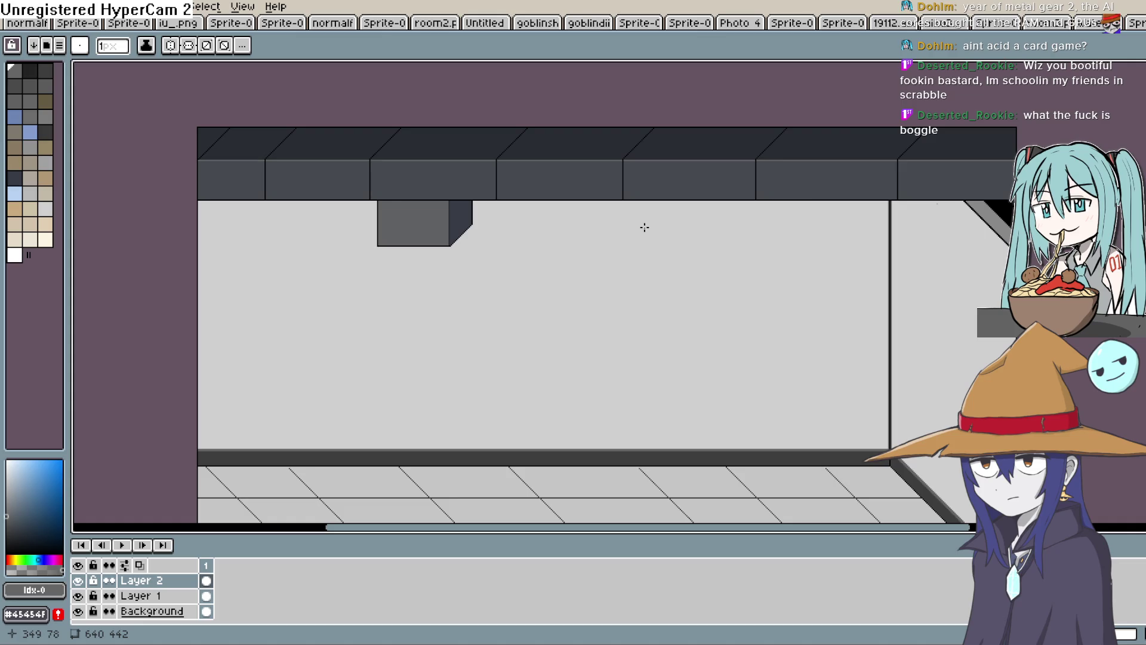
scroll(758, 239, down, 3)
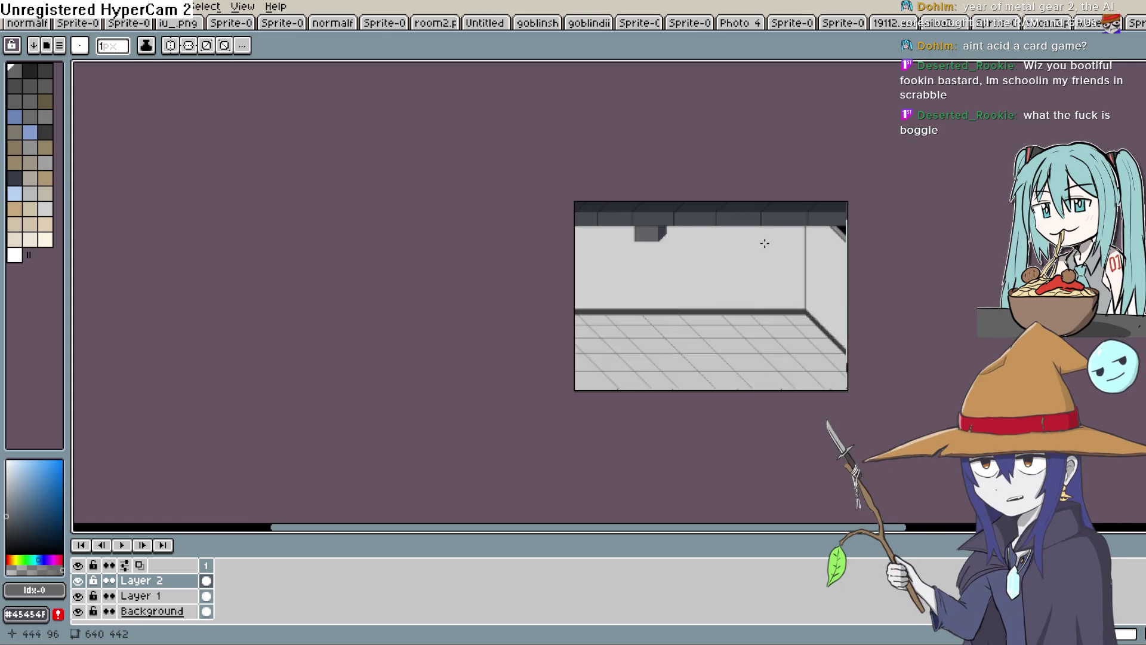
scroll(767, 243, up, 3)
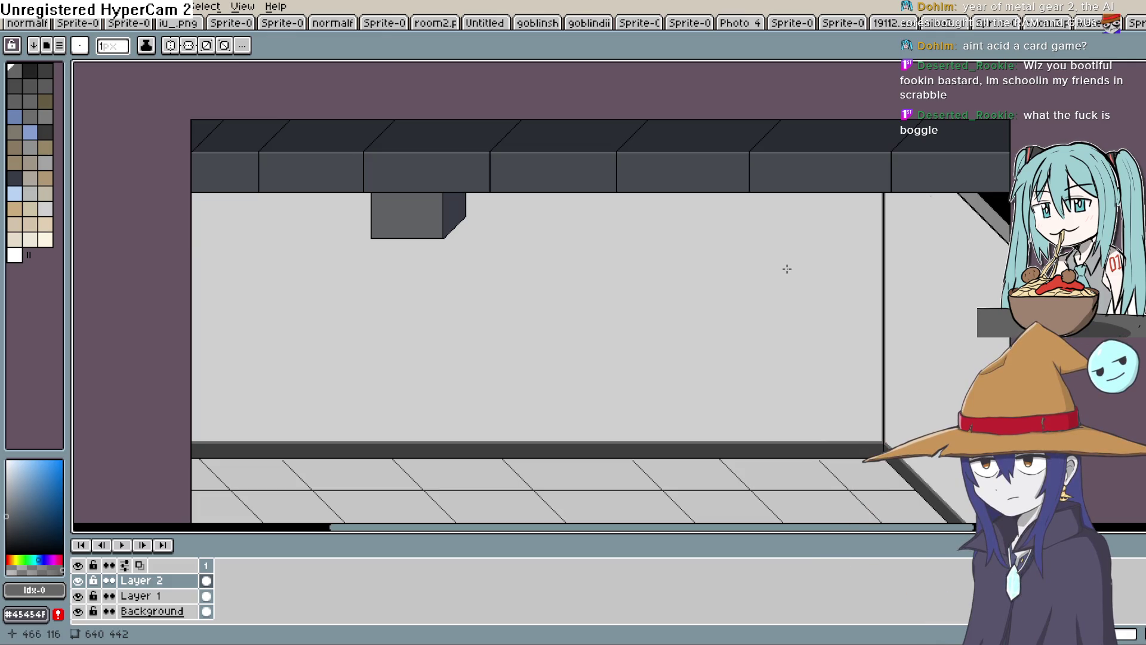
scroll(783, 273, up, 1)
scroll(799, 297, down, 1)
scroll(794, 322, up, 1)
scroll(770, 358, down, 1)
scroll(769, 364, up, 1)
scroll(900, 220, down, 1)
scroll(901, 276, down, 2)
scroll(900, 284, up, 2)
scroll(895, 290, down, 1)
scroll(895, 290, up, 1)
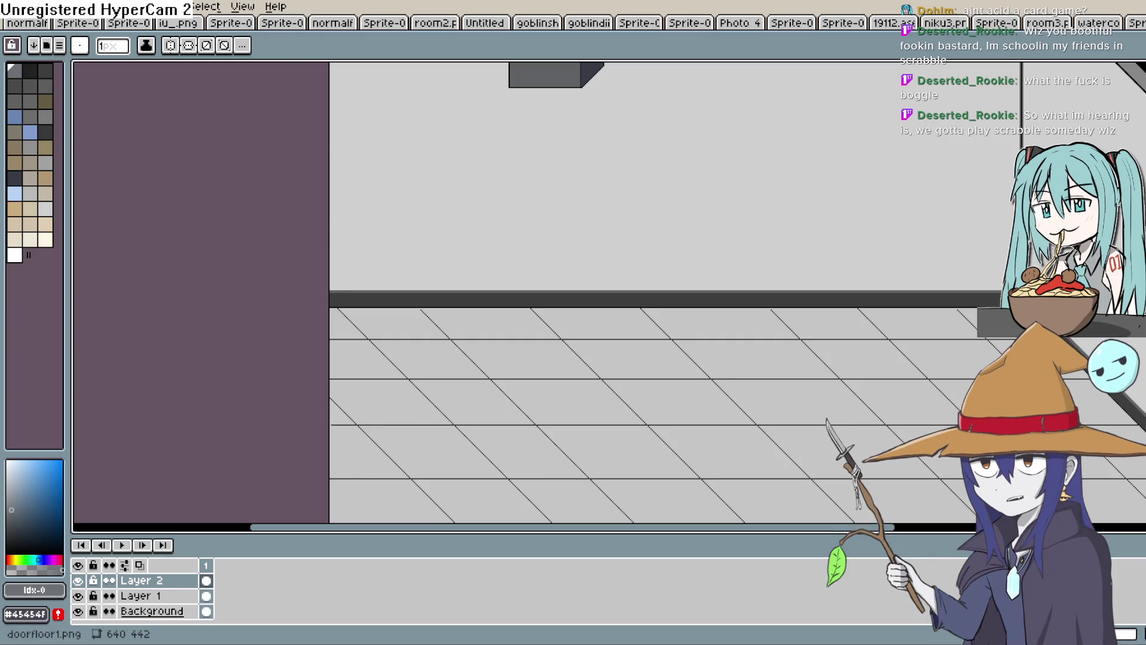
key(g)
click(940, 203)
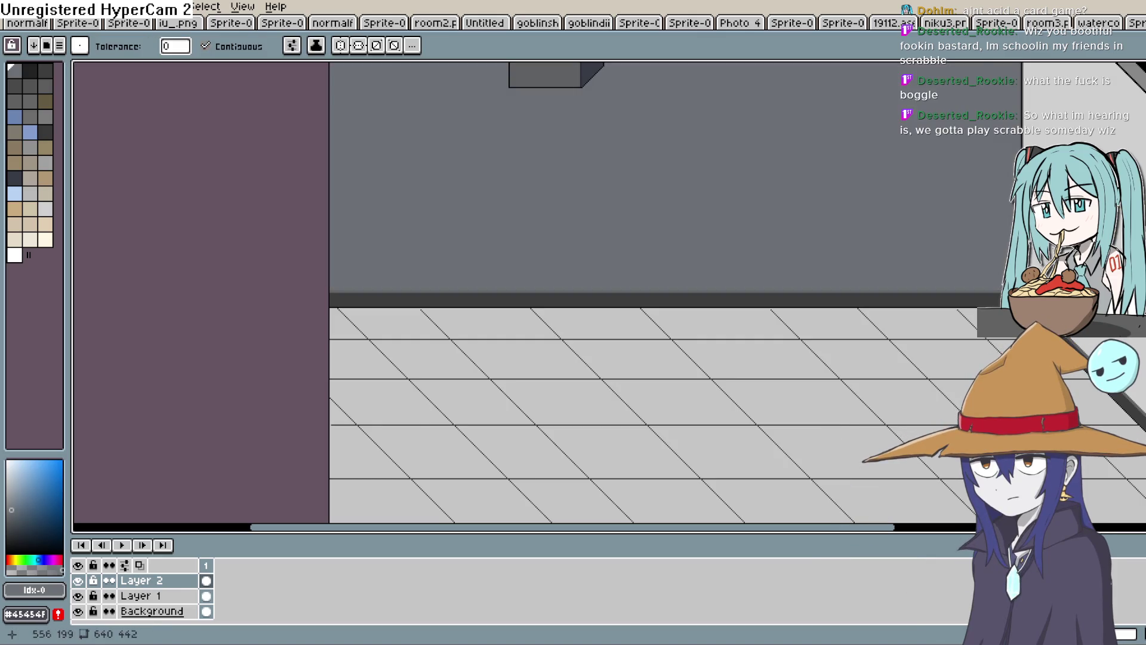
key(ctrl+z)
Switch to the hooded figure's Sprite-0011 document
scroll(768, 343, down, 2)
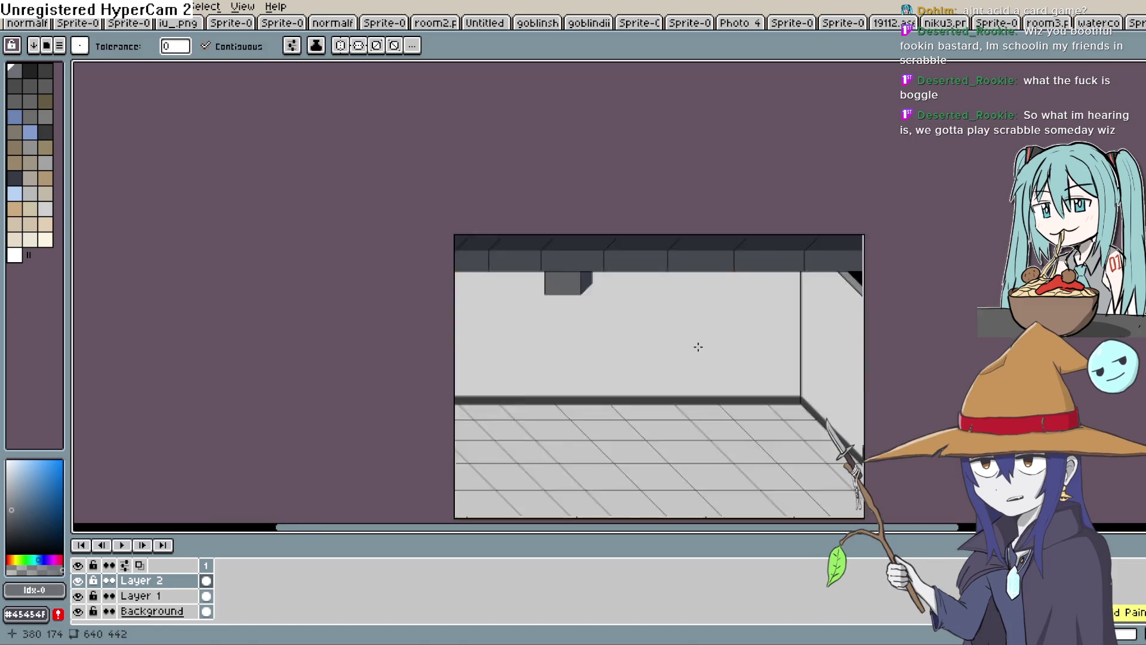
scroll(699, 344, up, 3)
scroll(699, 344, down, 2)
drag(701, 361, 707, 250)
scroll(572, 174, down, 1)
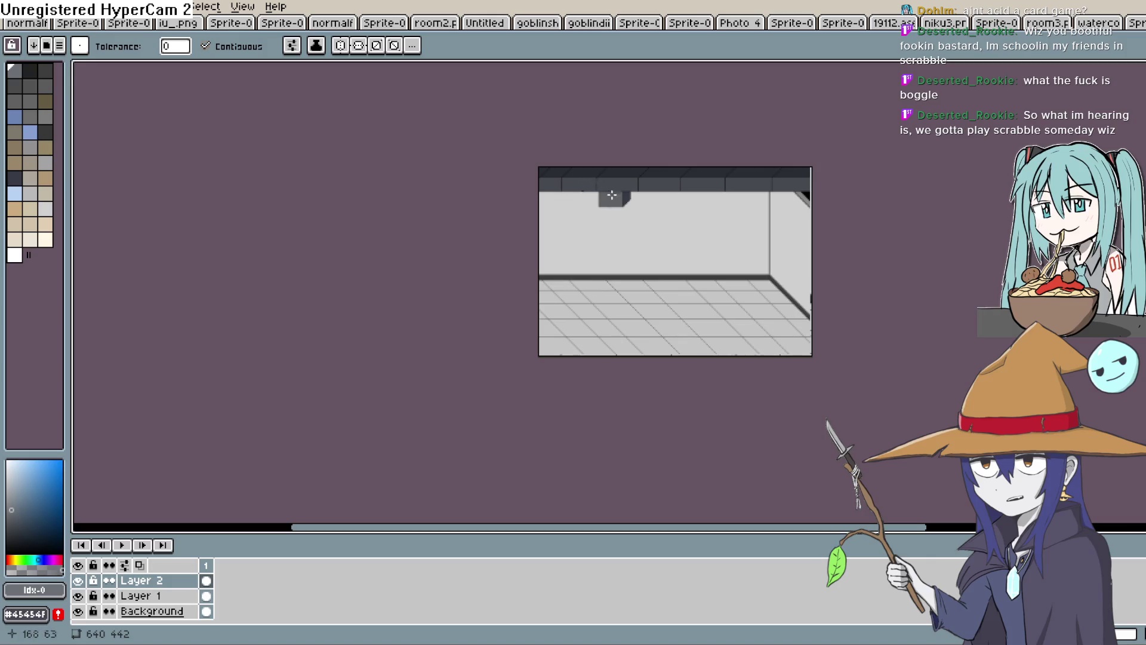
click(1137, 24)
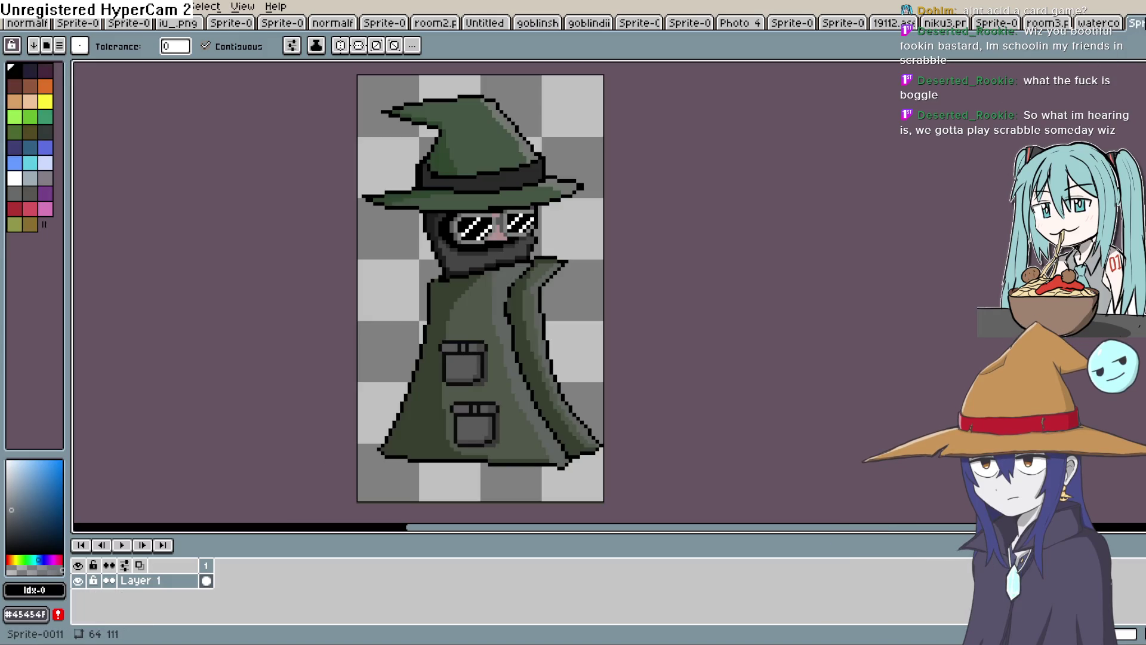
Browse the sprite documents to the goblin gunner and toggle the goblin girl layer to check the gun
click(1108, 23)
click(1065, 24)
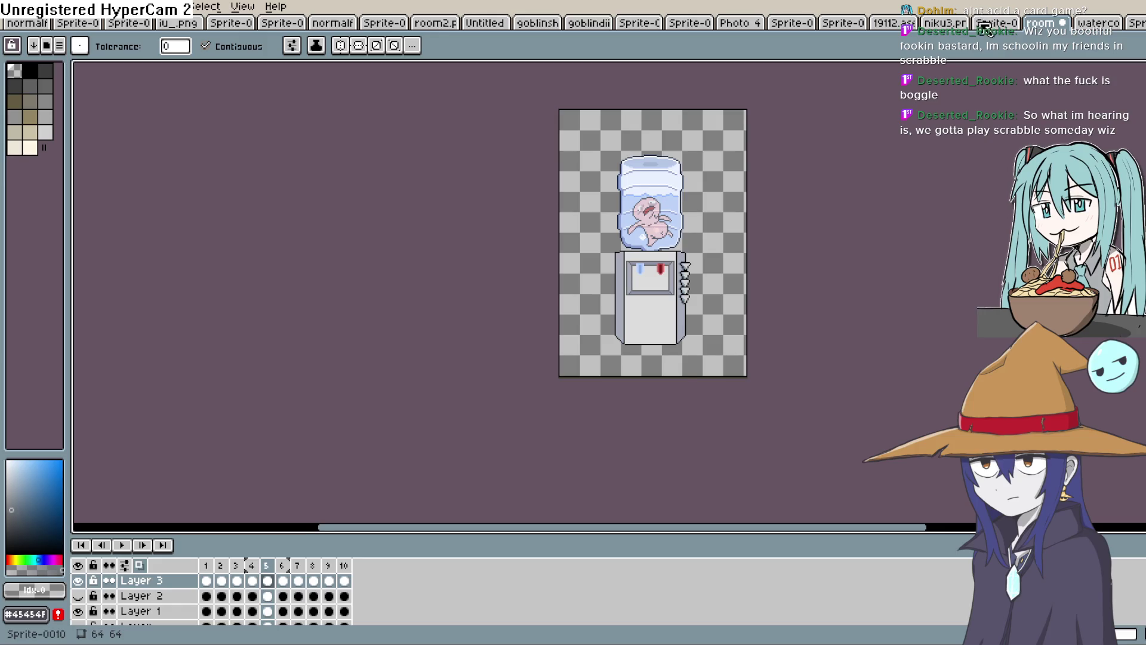
click(991, 25)
click(945, 25)
click(892, 26)
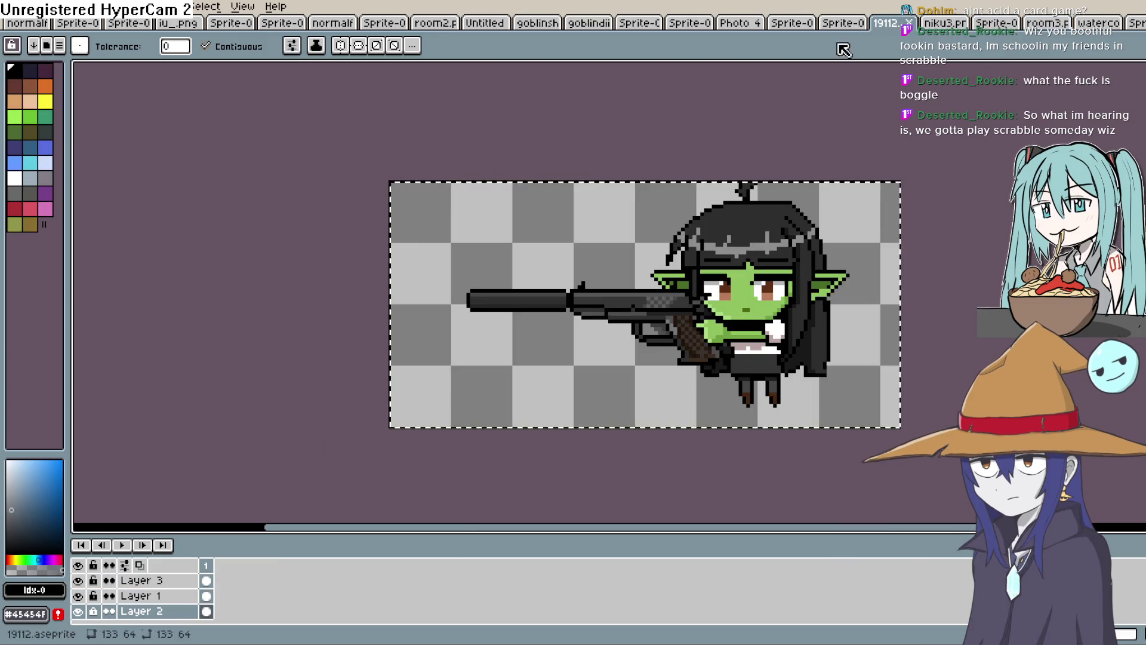
click(77, 612)
click(78, 611)
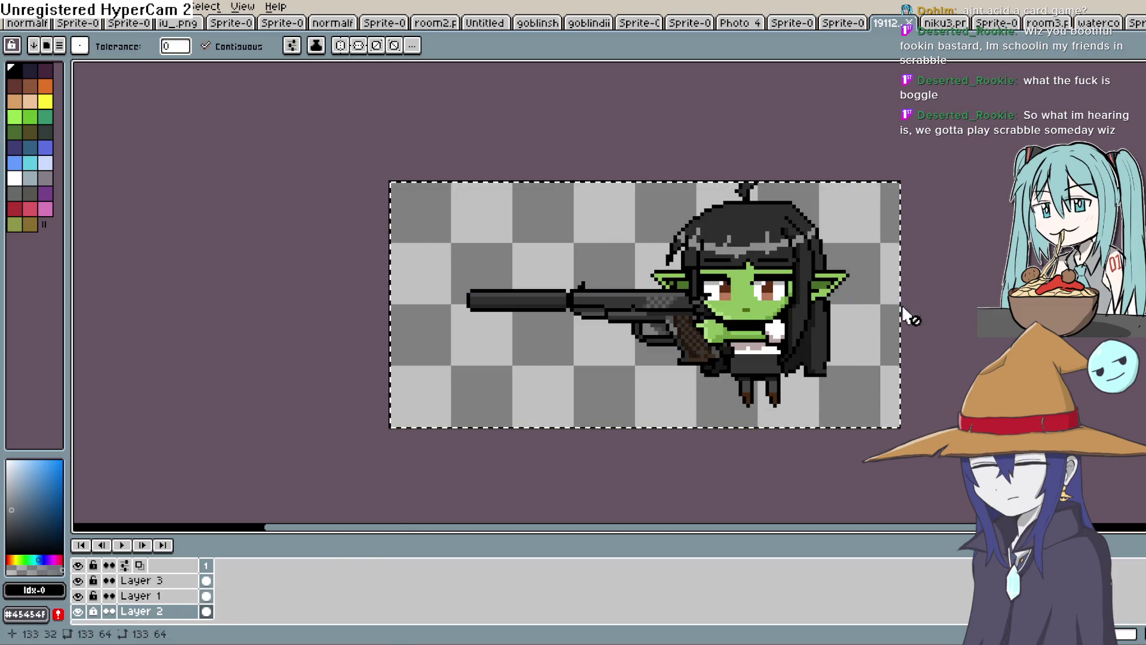
Paste the goblin girl onto a new layer of the doorfloor1.png room background
key(ctrl+Tab)
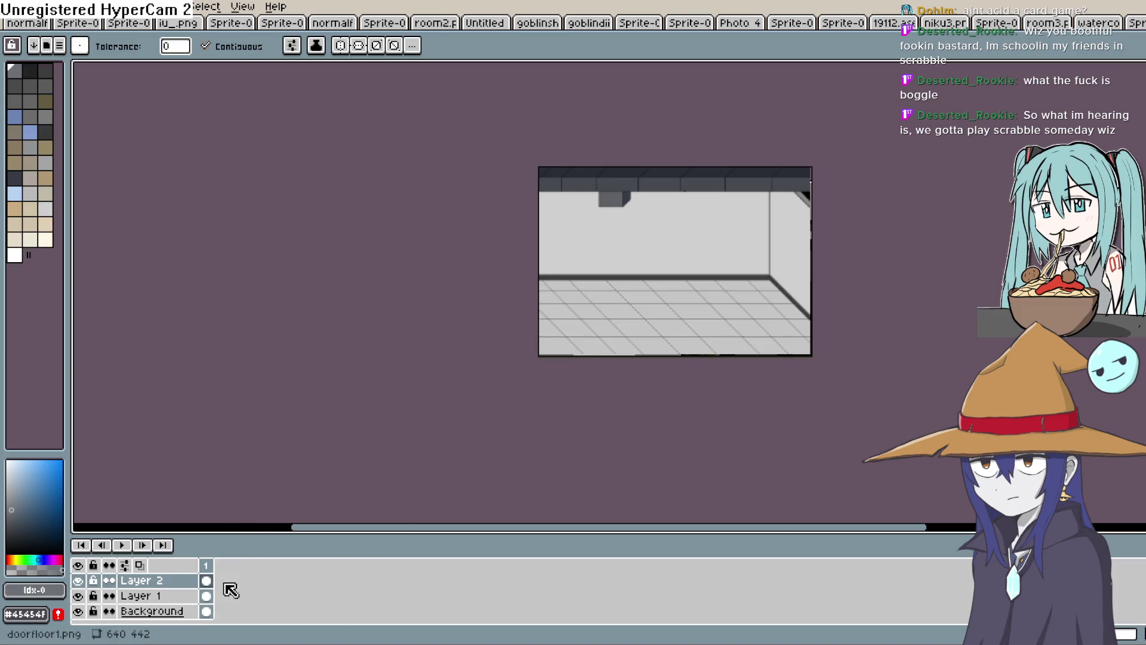
key(shift+n)
key(ctrl+v)
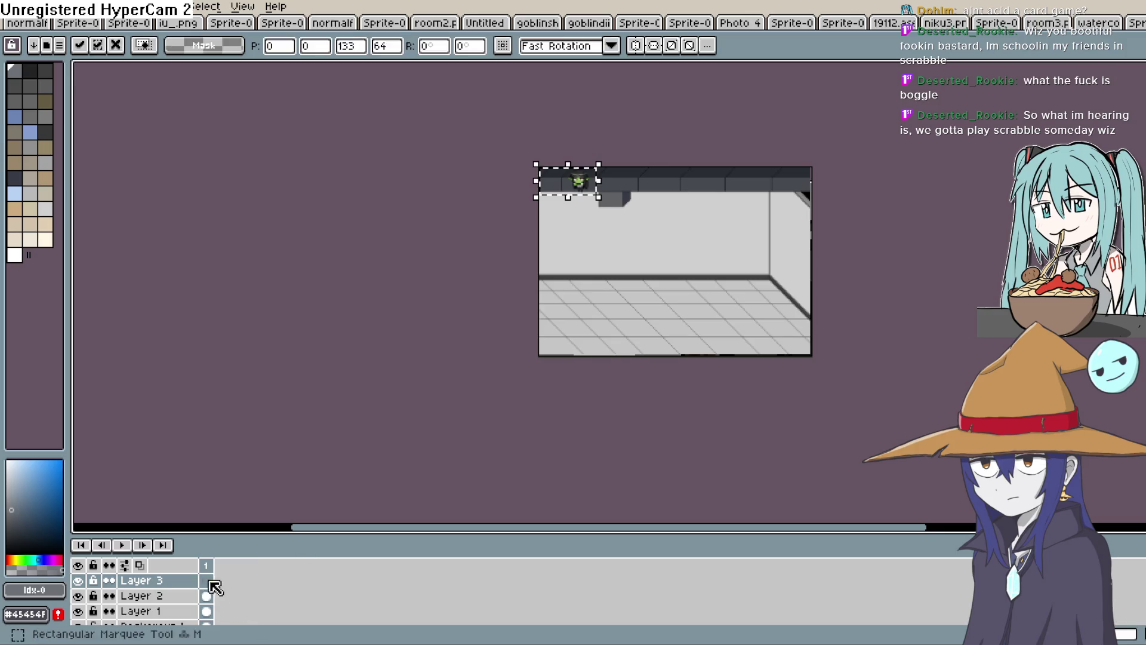
scroll(578, 214, up, 5)
scroll(589, 212, down, 3)
scroll(669, 231, up, 3)
scroll(714, 272, up, 2)
Position the goblin on the floor at the far right, then bring up the water cooler sprite
mouse_move(531, 144)
mouse_down()
mouse_move(746, 213)
mouse_move(748, 468)
mouse_up()
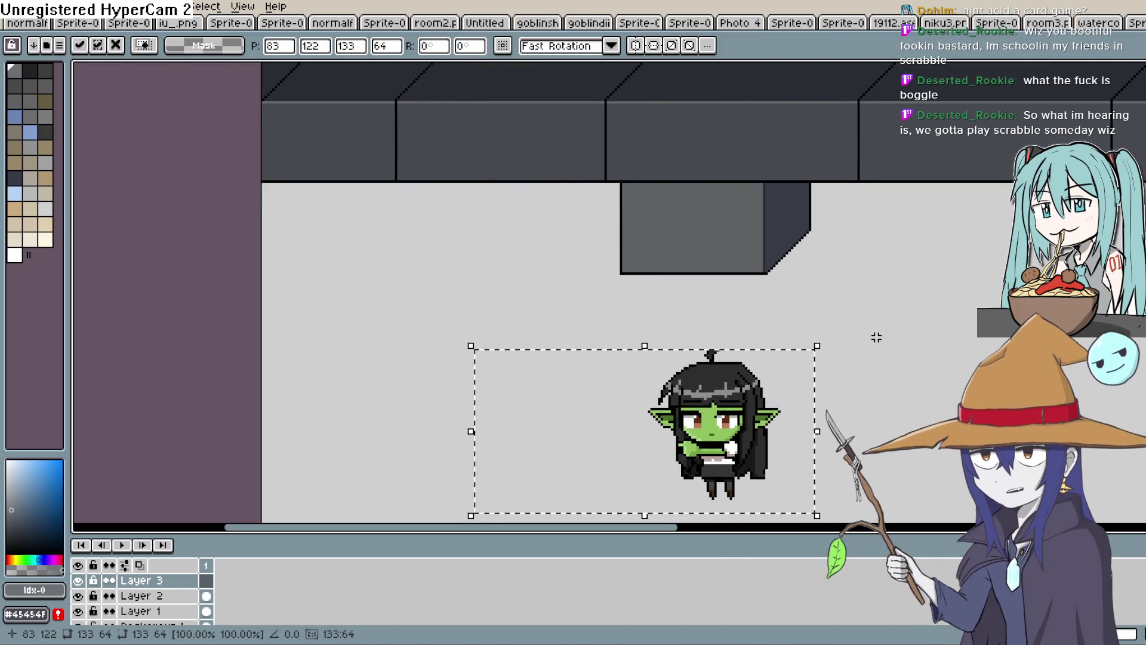
scroll(878, 333, down, 2)
drag(913, 358, 839, 176)
mouse_move(712, 197)
mouse_down()
mouse_move(707, 94)
mouse_move(702, 412)
mouse_move(715, 424)
mouse_up()
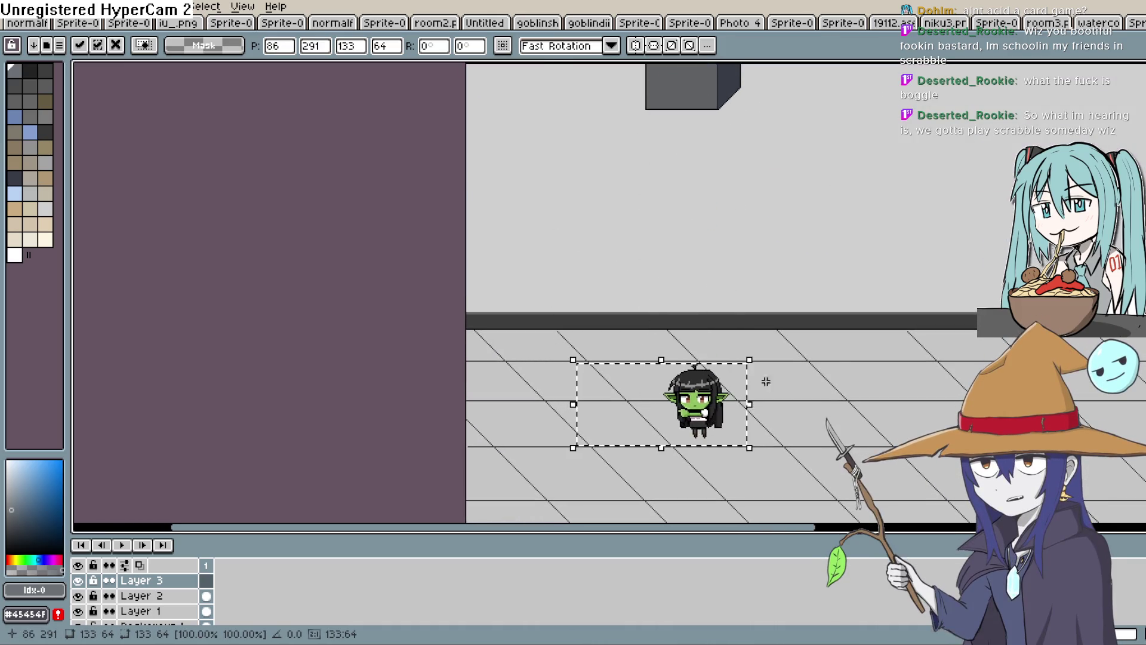
scroll(883, 331, down, 2)
drag(883, 330, 822, 325)
scroll(791, 366, up, 2)
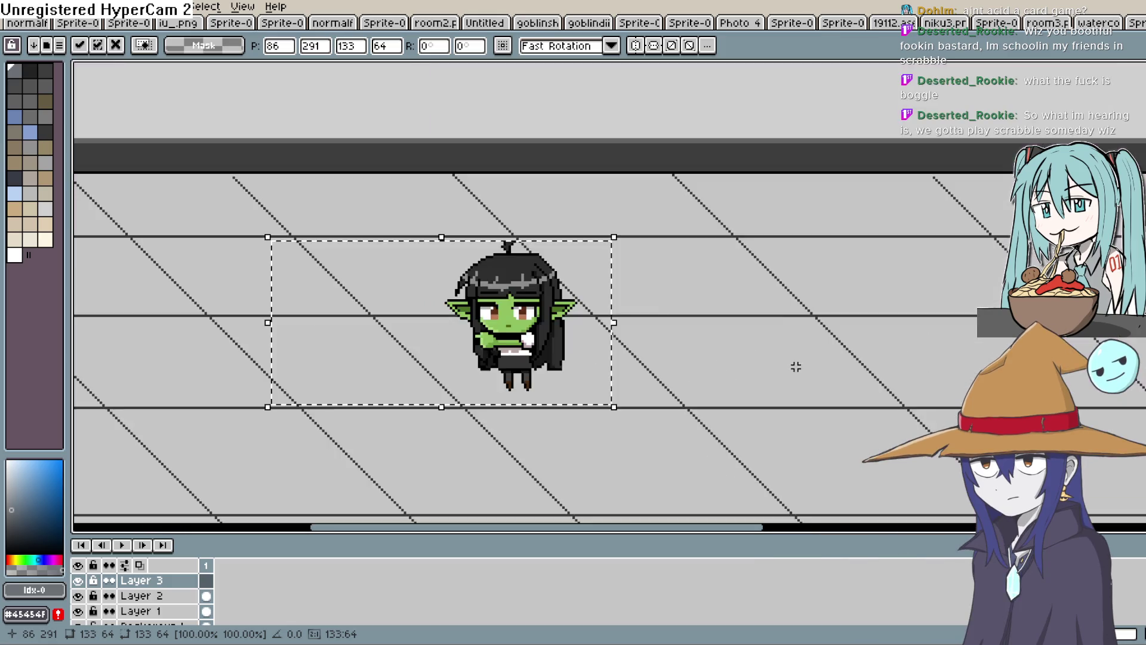
mouse_move(669, 370)
mouse_down()
mouse_move(704, 325)
mouse_move(1140, 370)
mouse_up()
click(1099, 22)
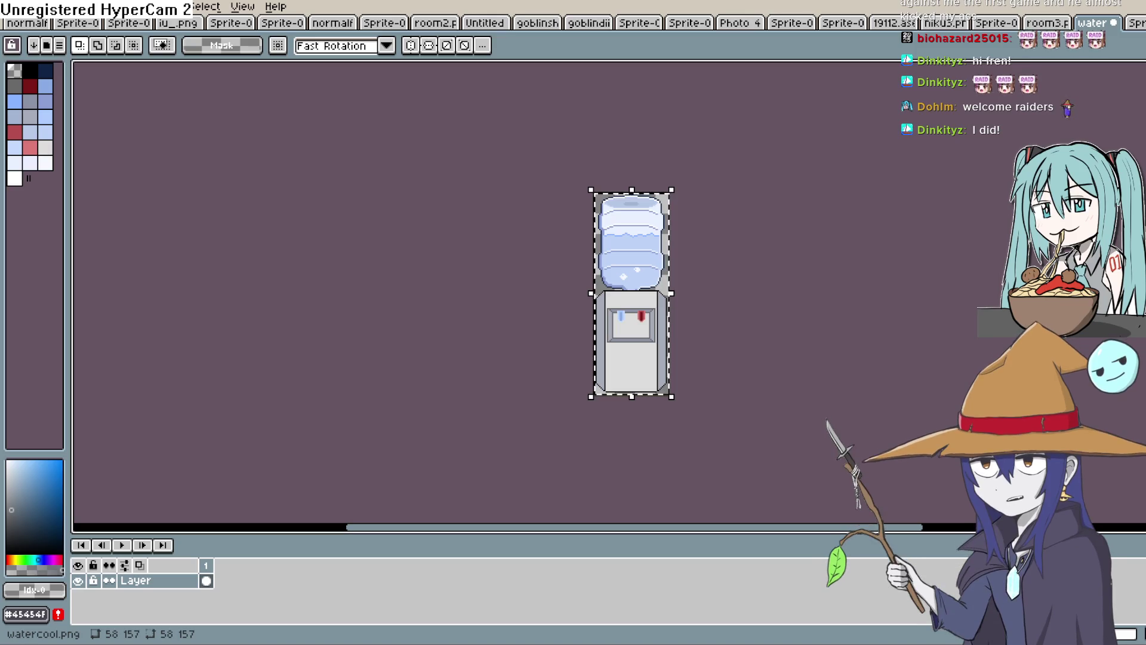
Leave the water cooler sprite in Aseprite and switch to the Construct 3 editor
key(alt+Tab)
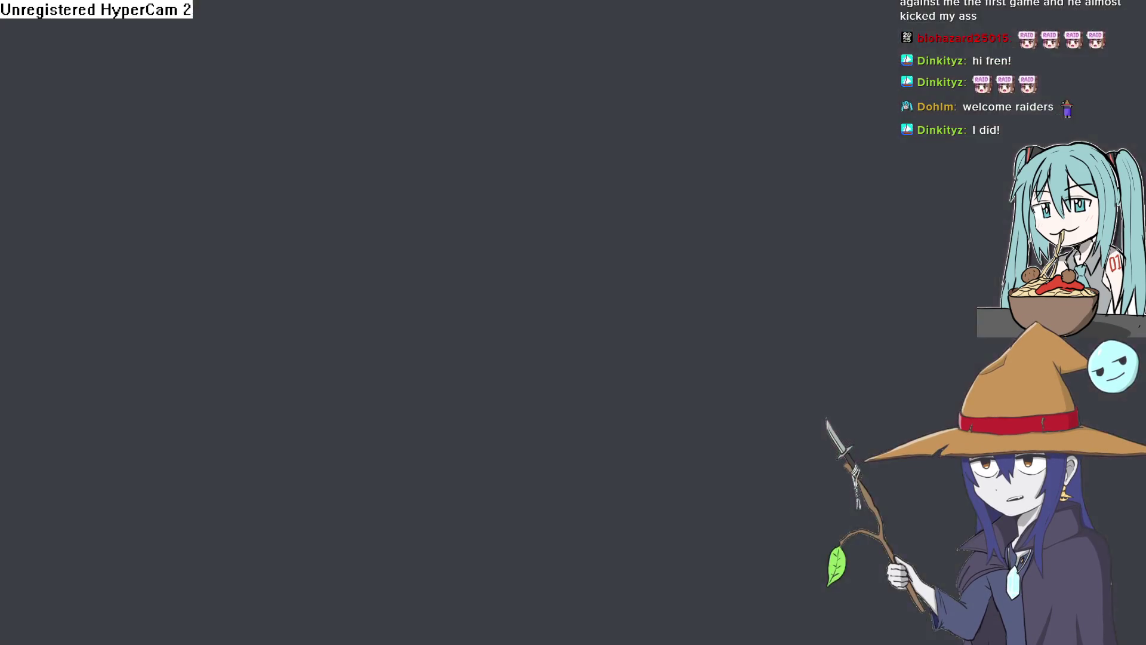
Preview the groundfloor1 layout and walk the goblin girl left and down into the next rooms
scroll(644, 345, right, 2)
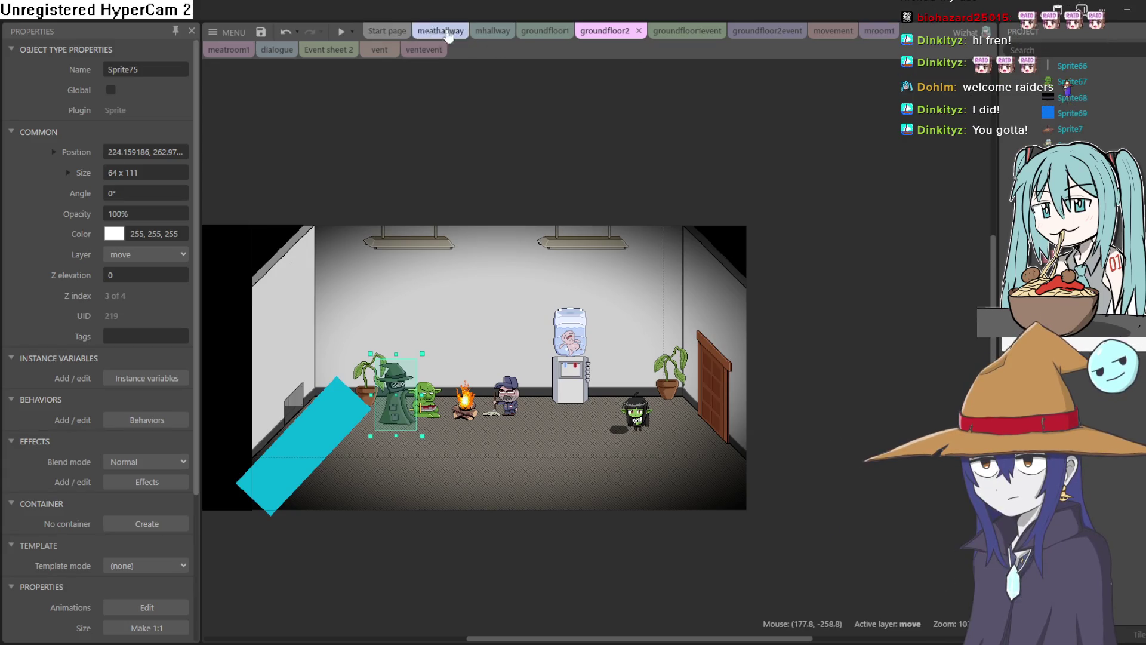
click(542, 36)
click(341, 36)
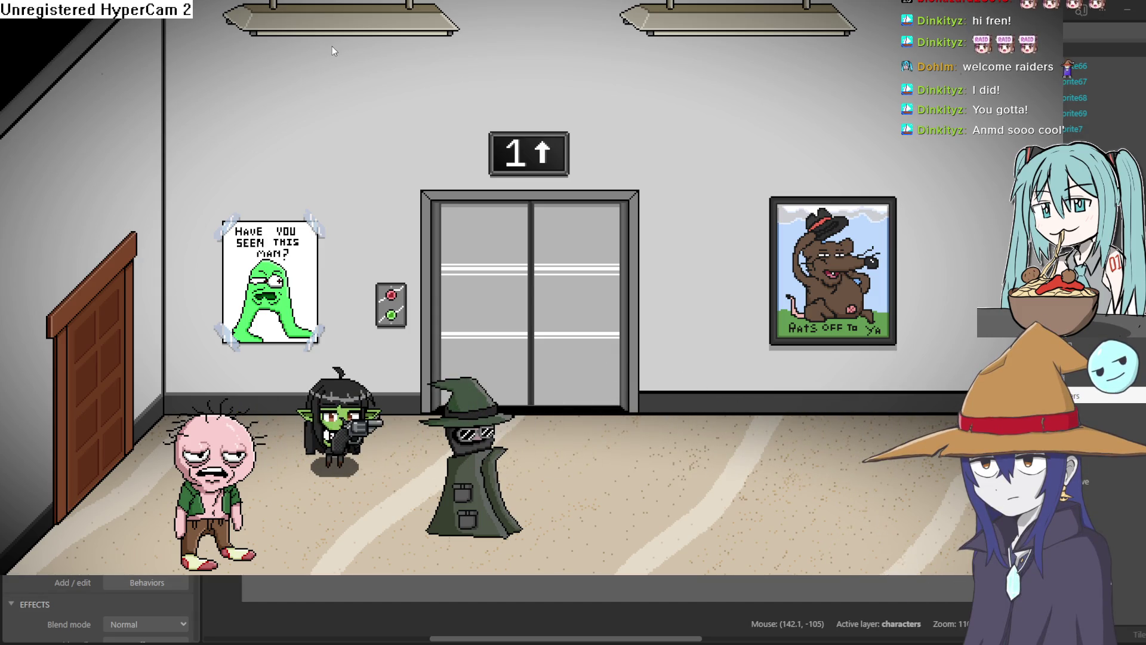
key(Left)
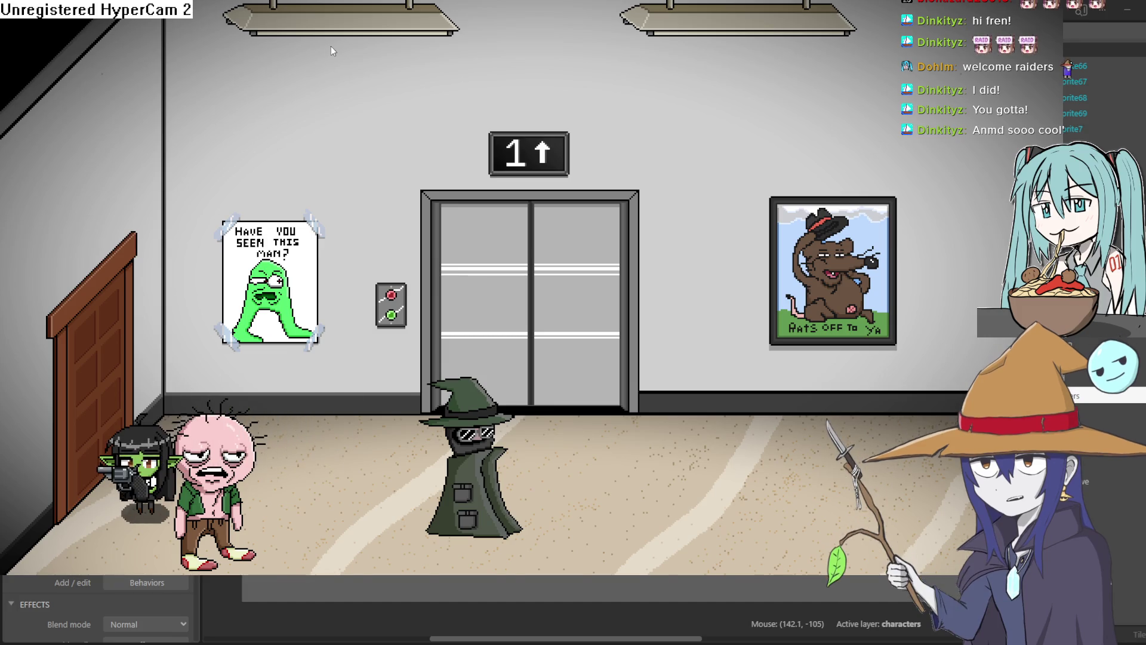
key(Down)
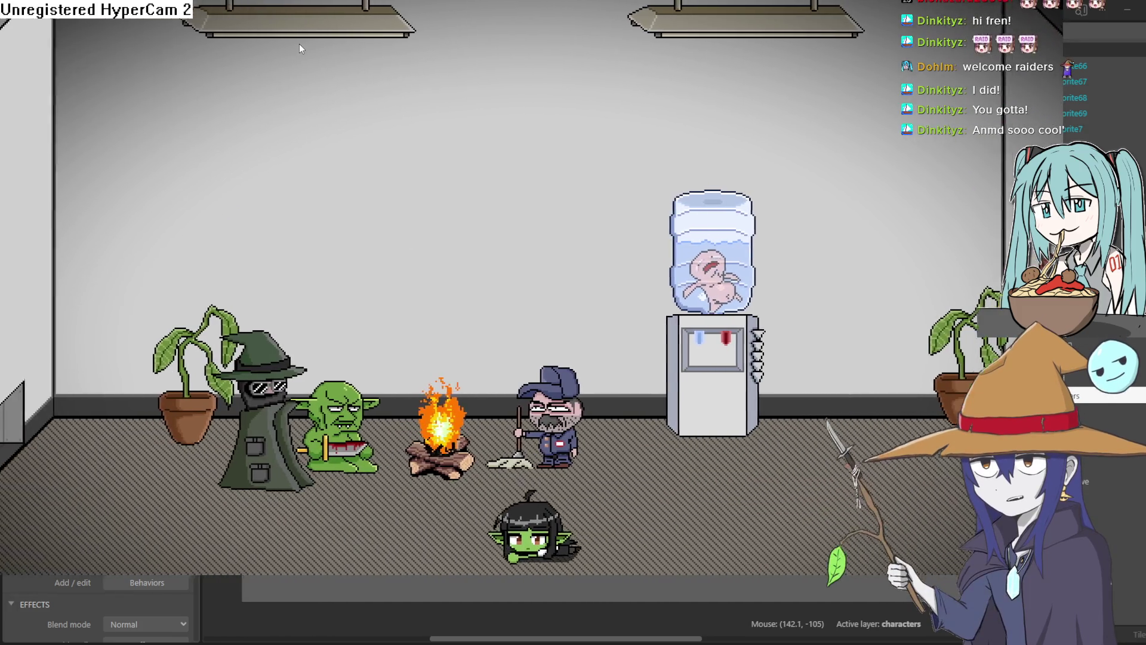
key(Left)
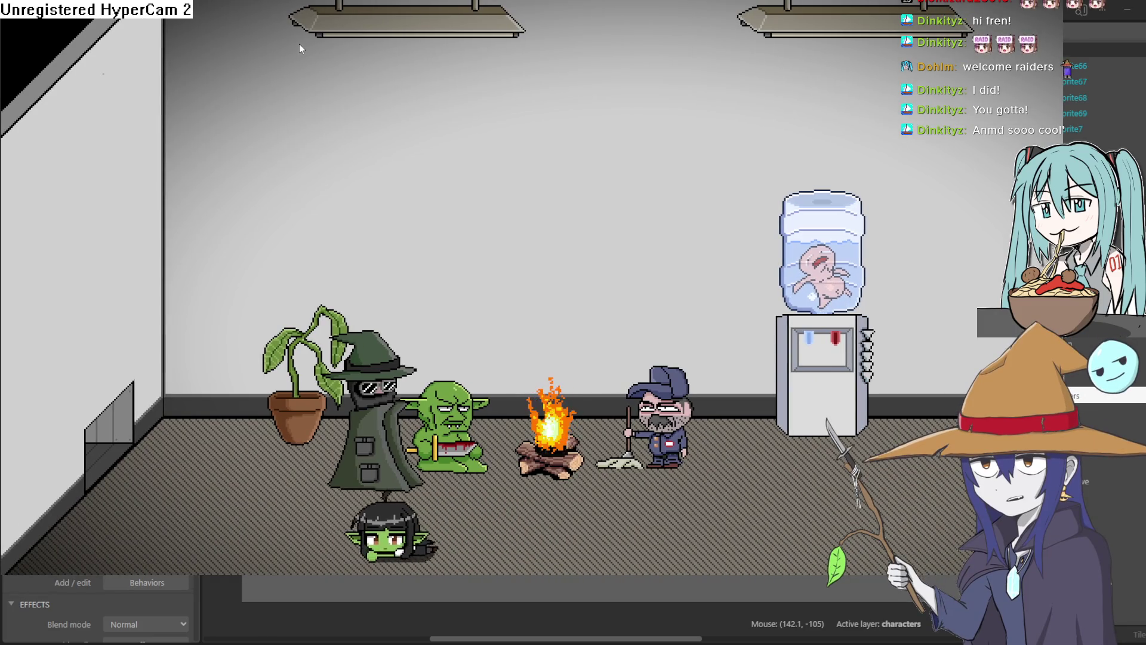
key(Up)
key(Left)
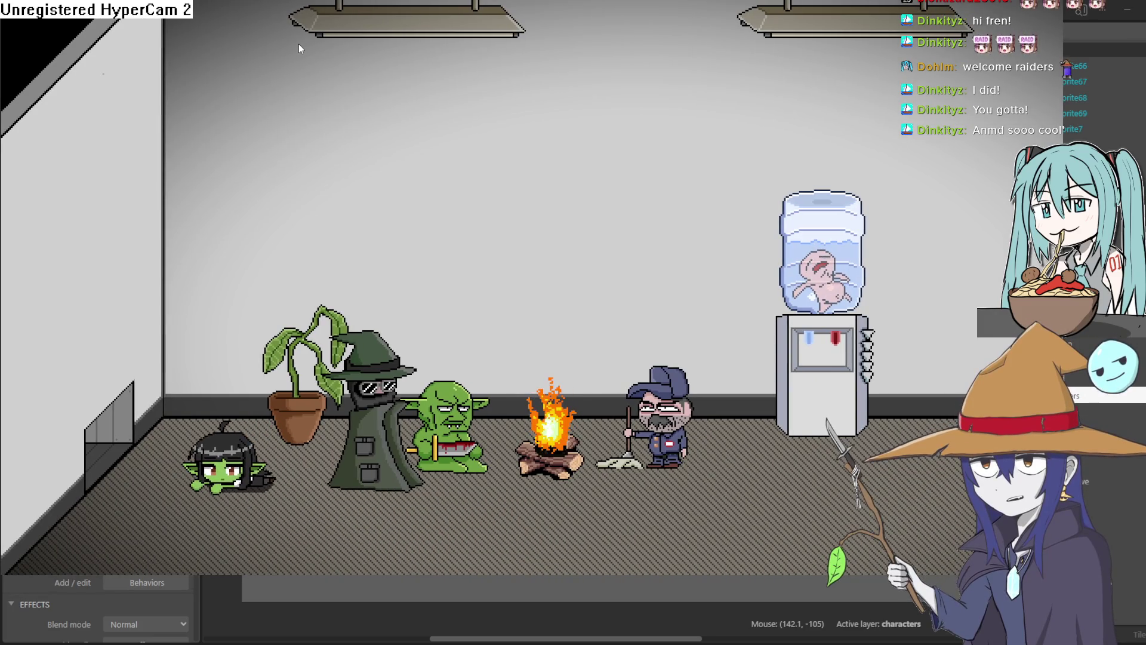
key(Left)
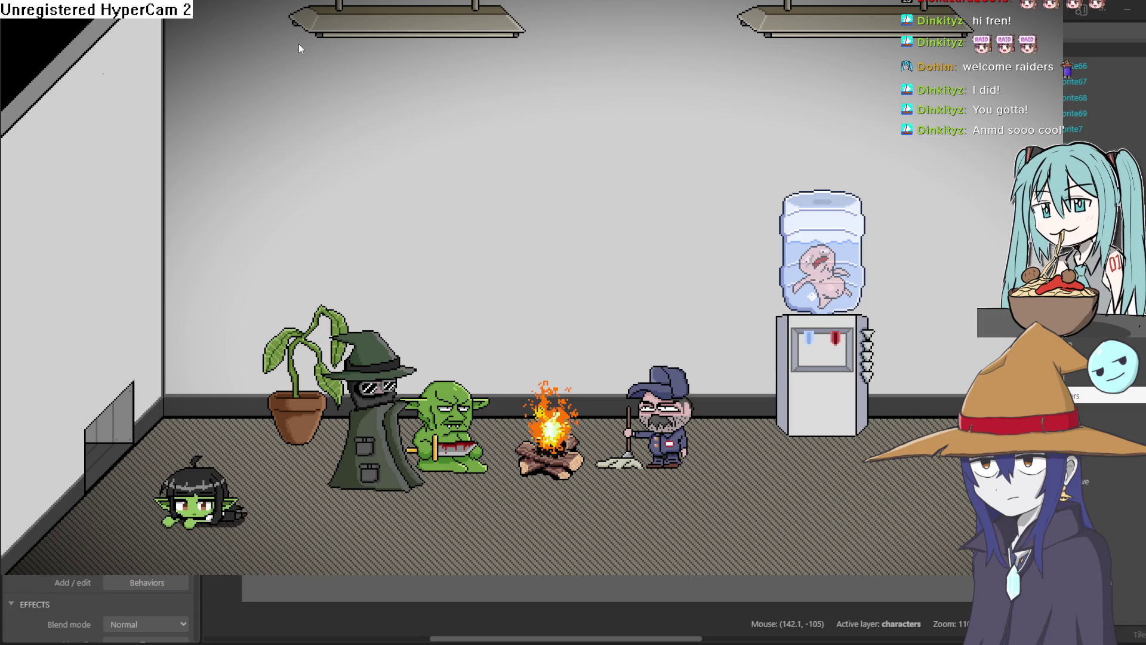
Walk the goblin up to the wall and crawl along the dark corridor, then restore the preview window
key(Up)
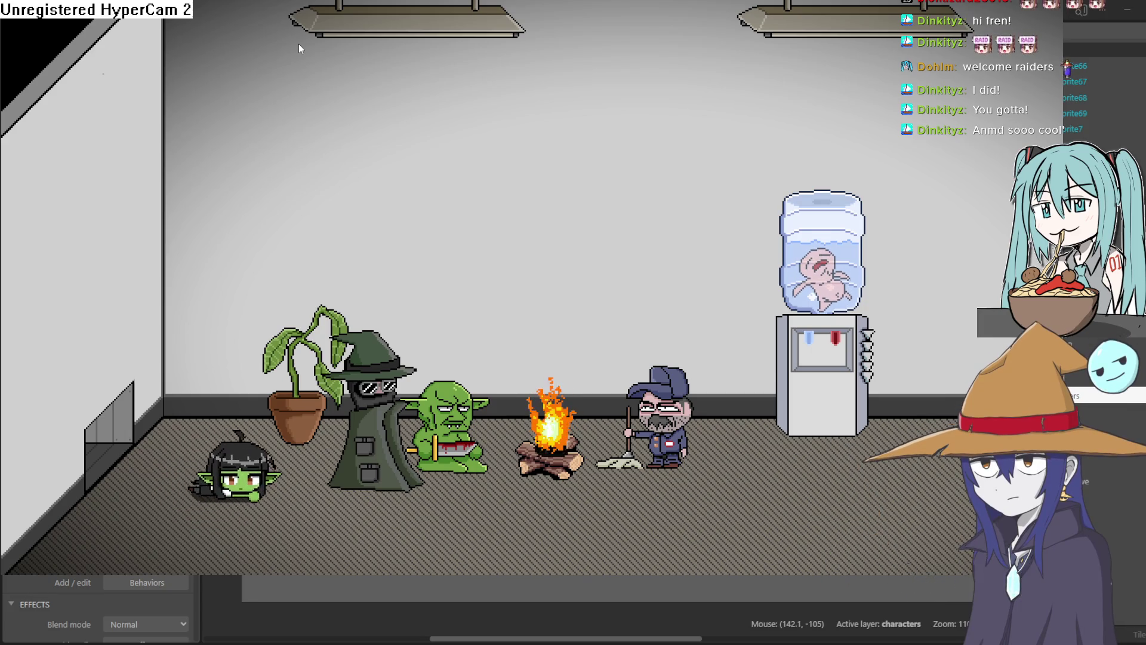
key(Up)
key(Left)
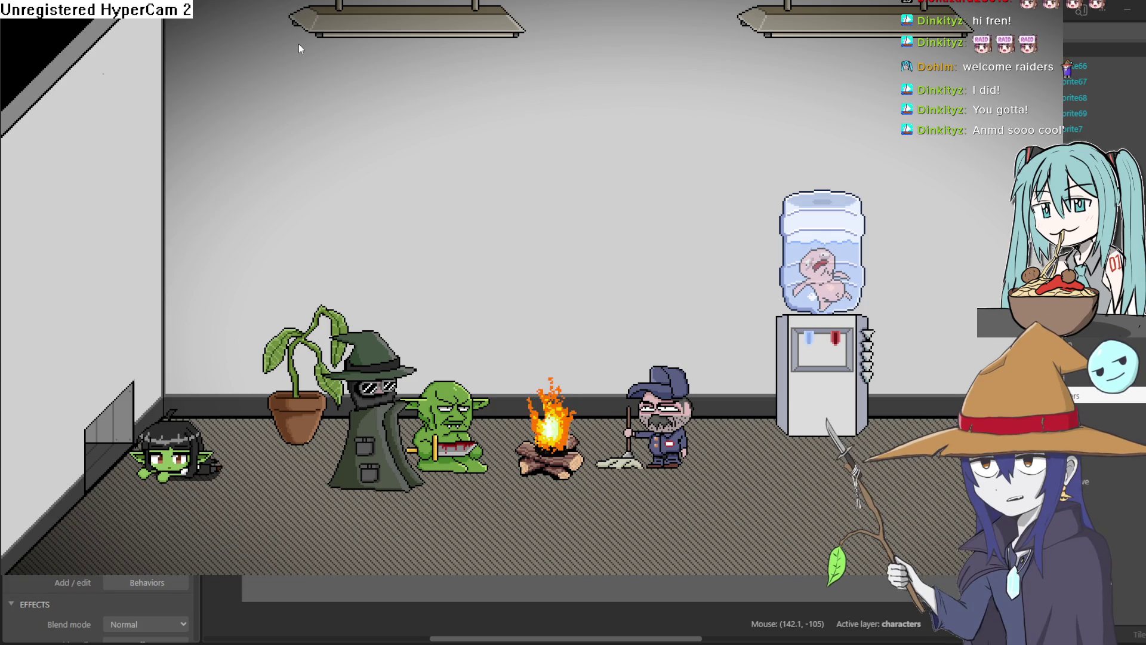
key(Left)
key(Up)
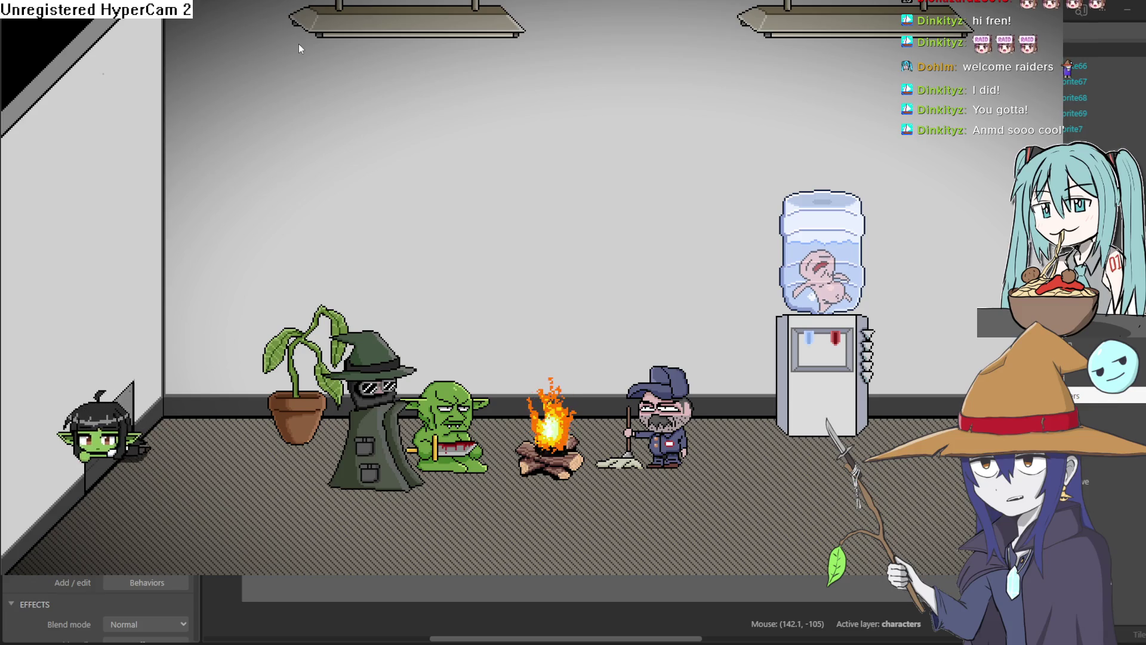
key(Left)
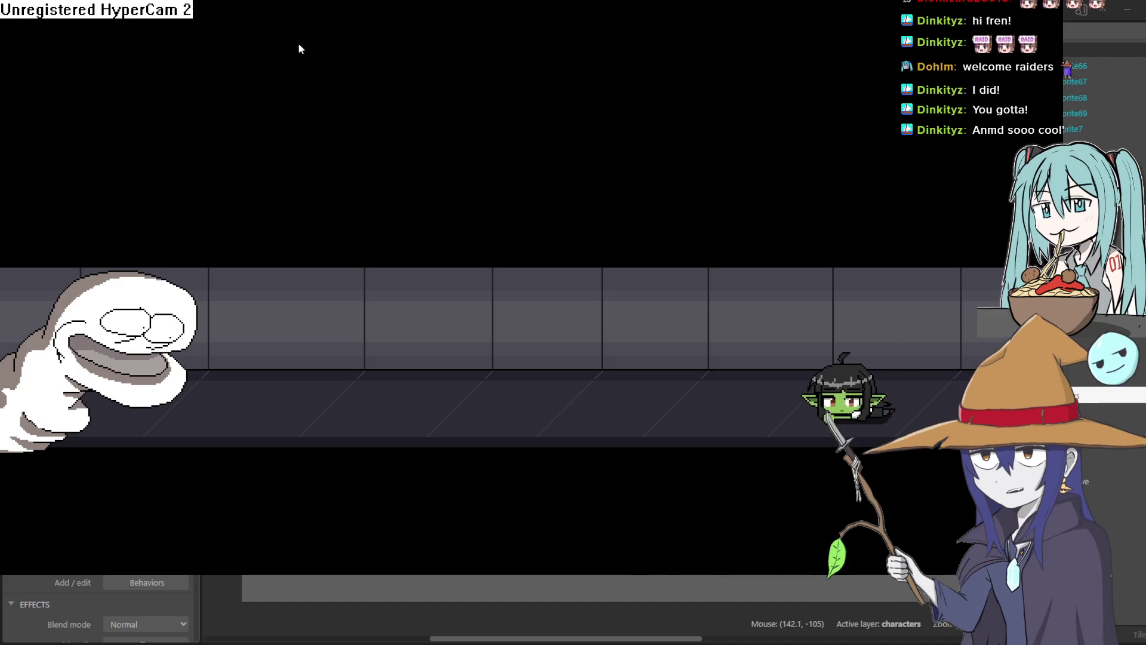
key(Left)
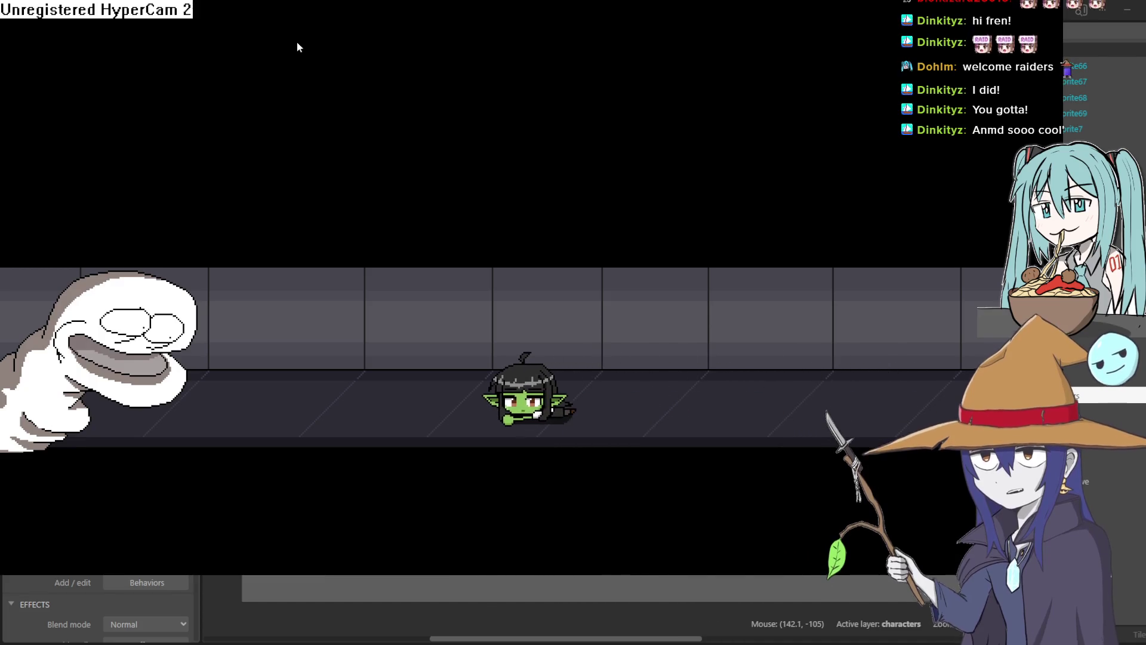
key(Left)
key(Left)
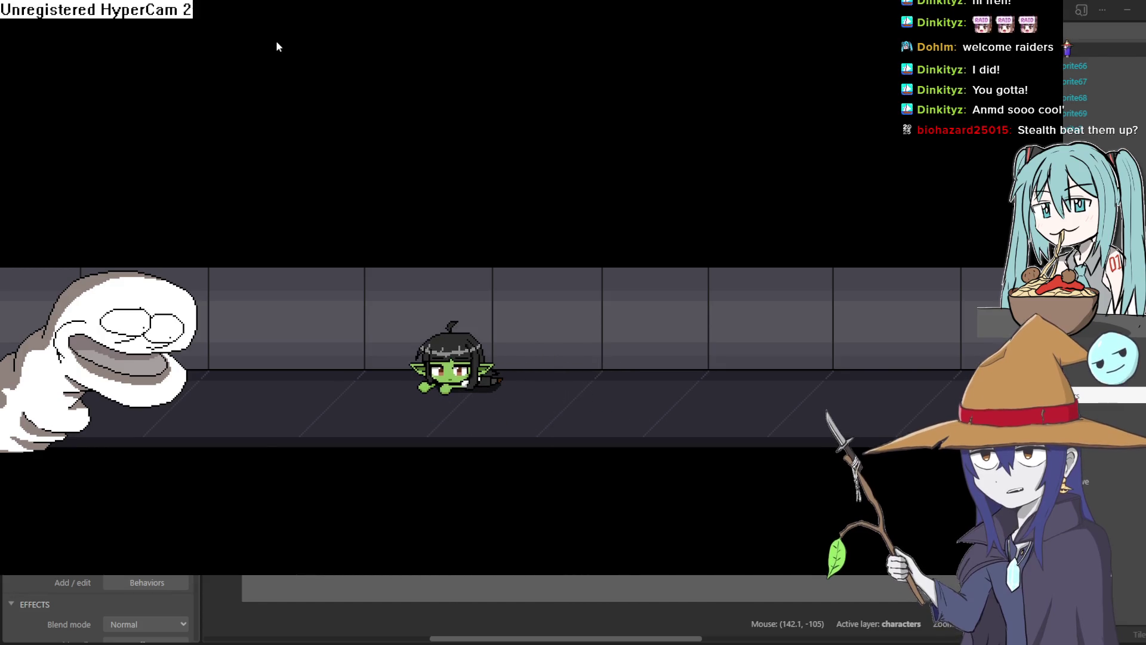
key(Left)
key(Right)
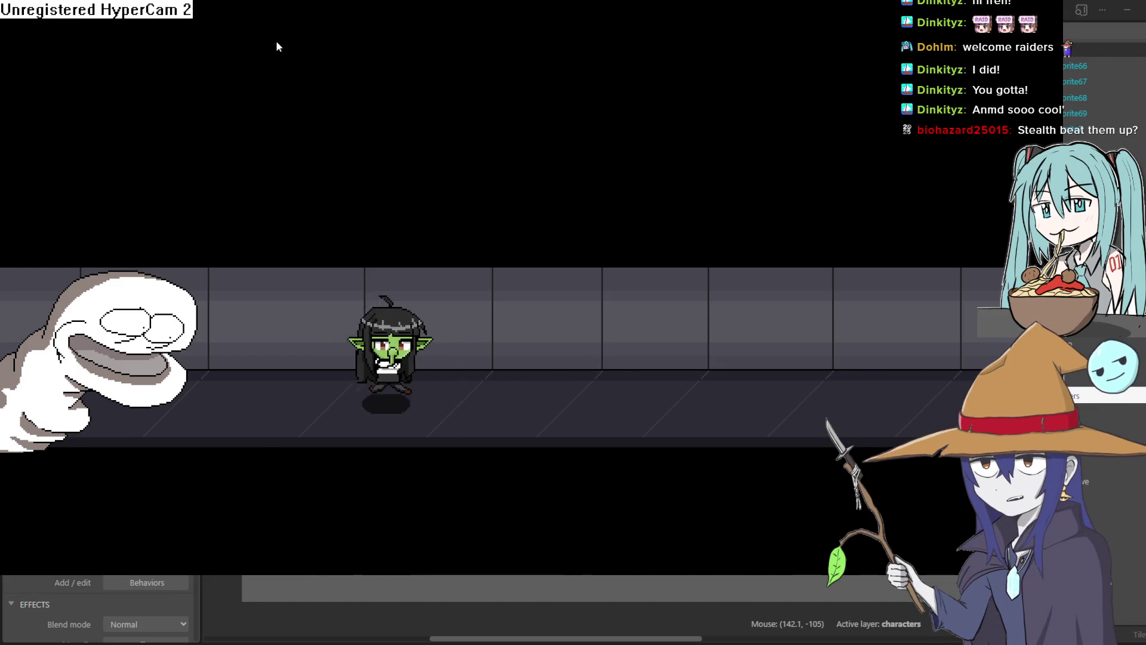
key(Left)
key(Left)
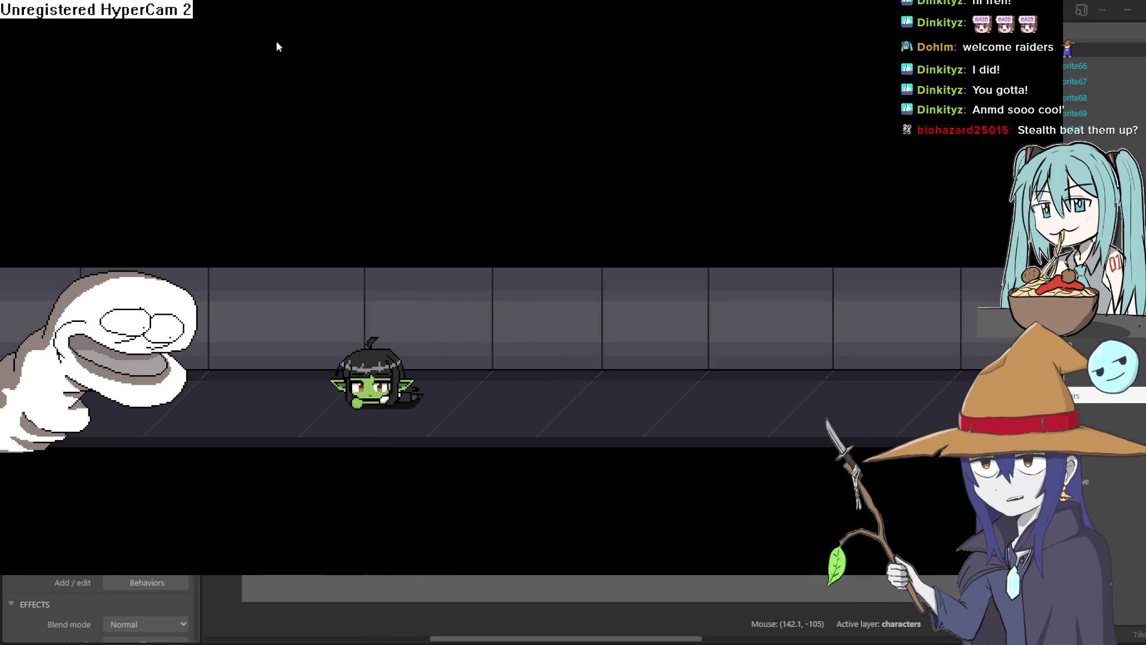
double_click(270, 26)
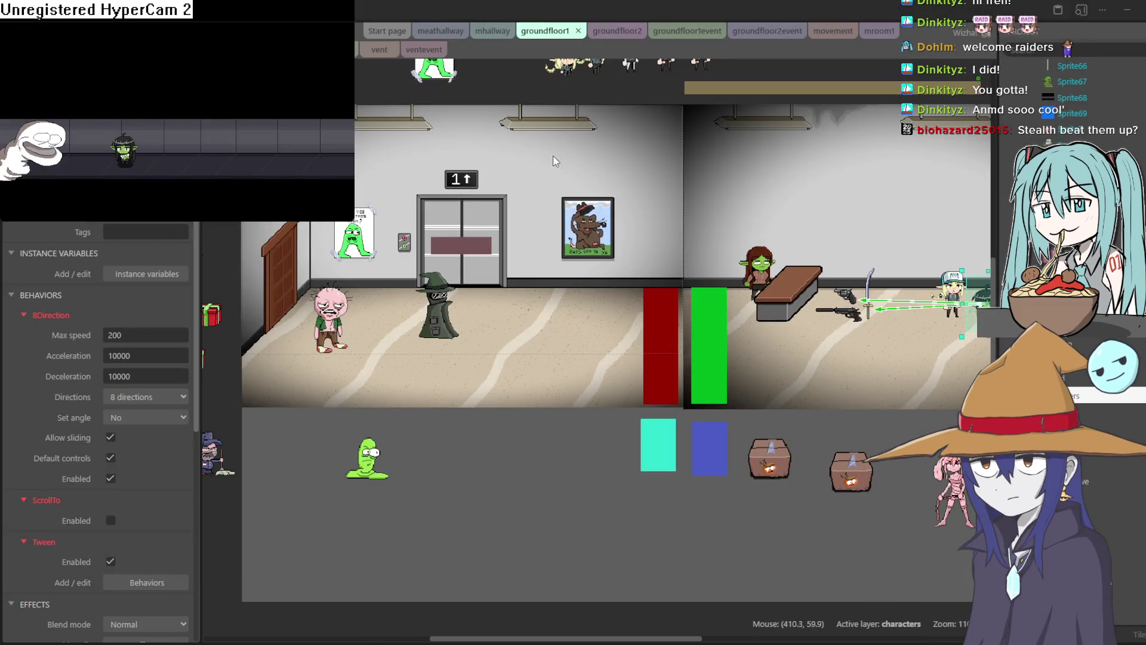
Close the preview, pan groundfloor1 to the reception area, and launch a new preview
key(alt+Tab)
drag(878, 221, 699, 257)
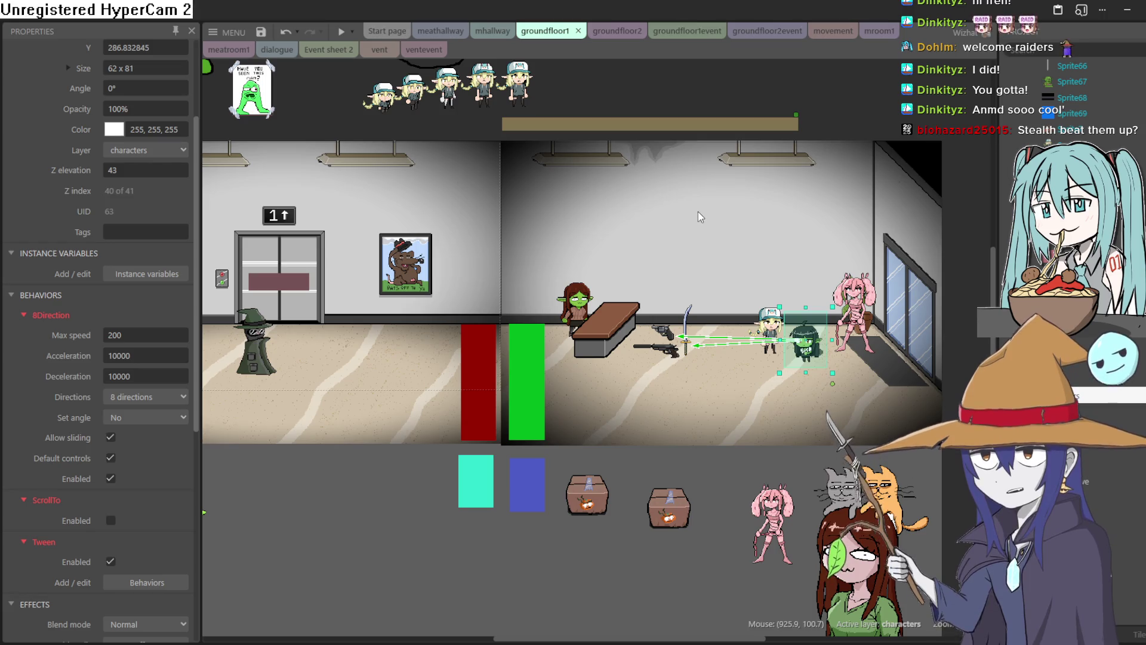
drag(705, 251, 744, 228)
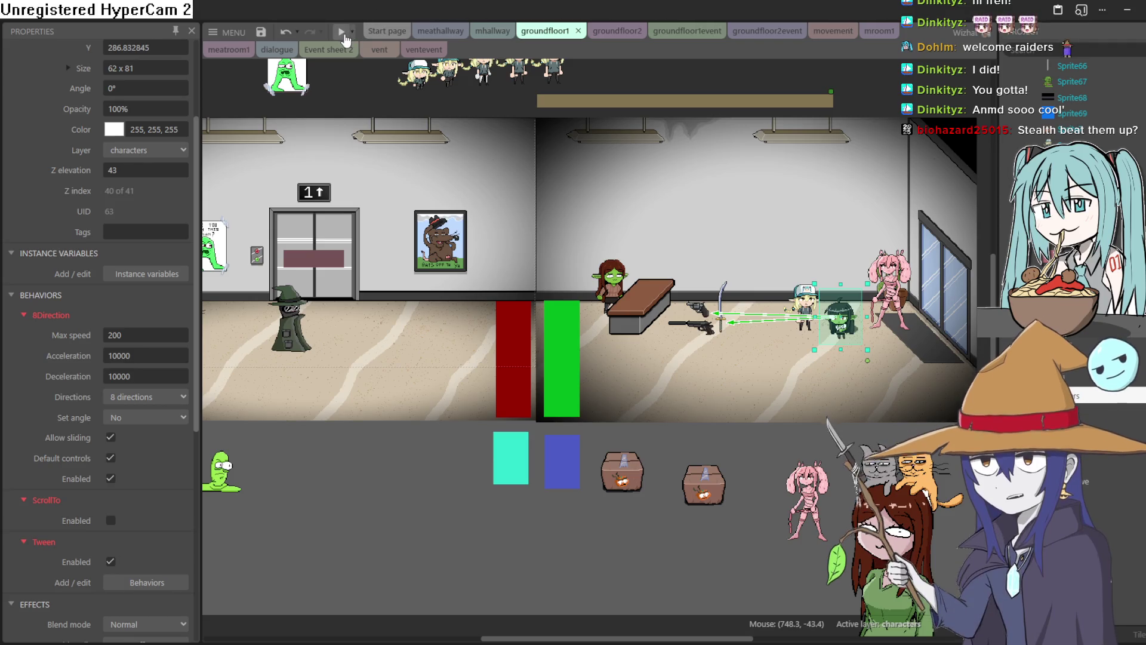
click(344, 36)
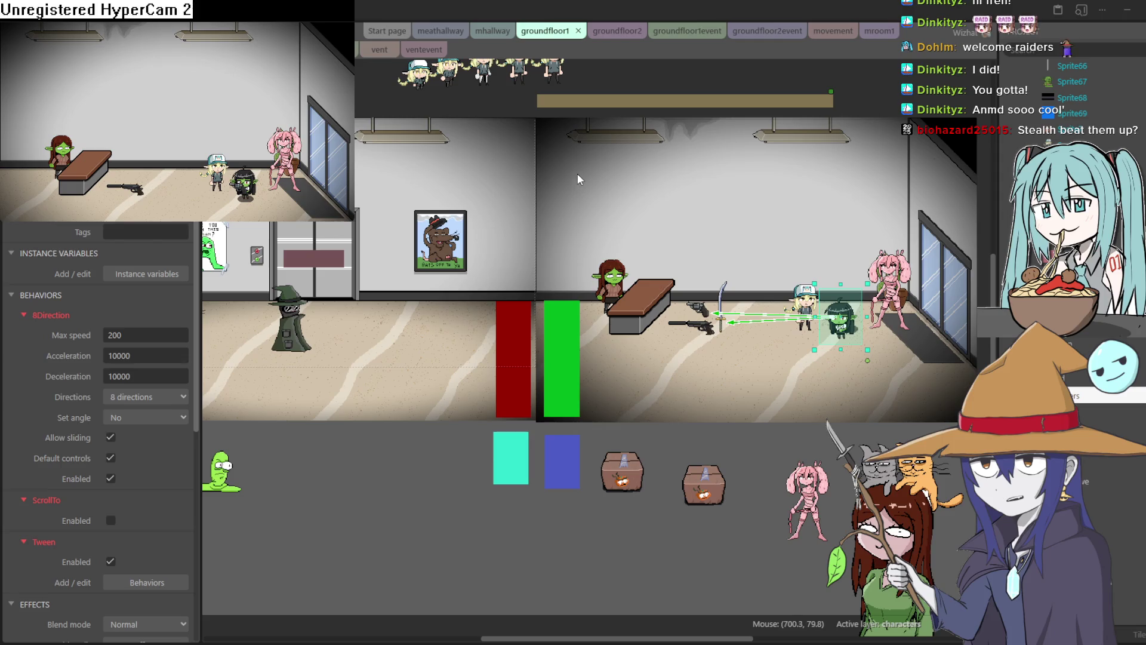
Crawl the prone armed goblin around the room and into the elevator room, then exit the test run
key(Down)
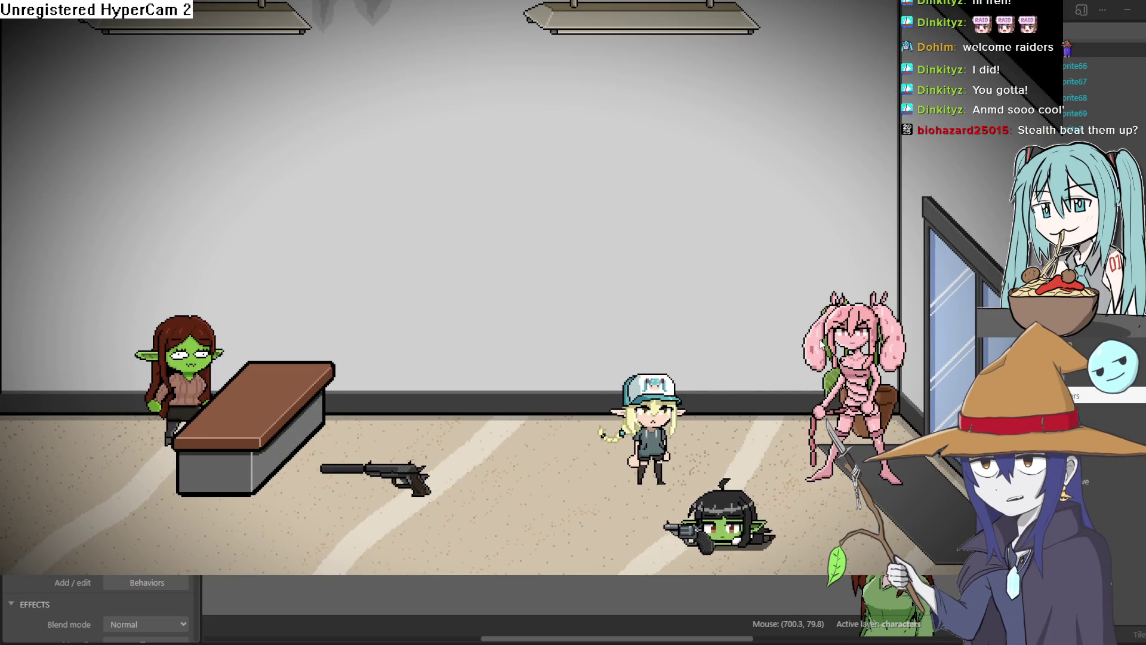
key(Left)
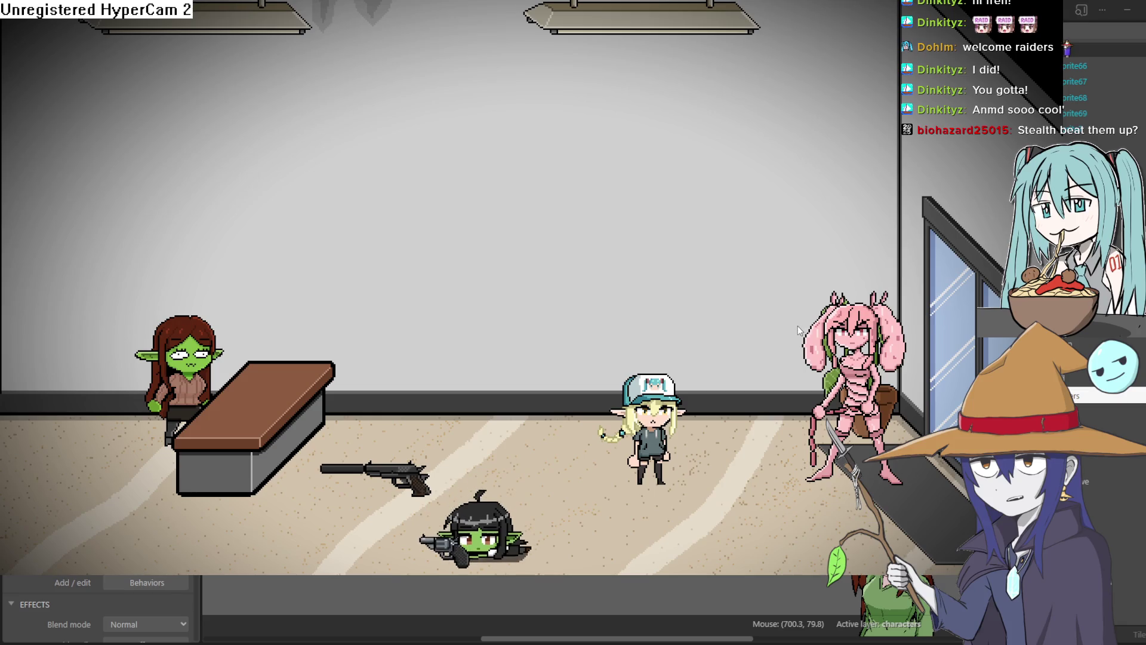
key(Up)
key(Left)
key(Right)
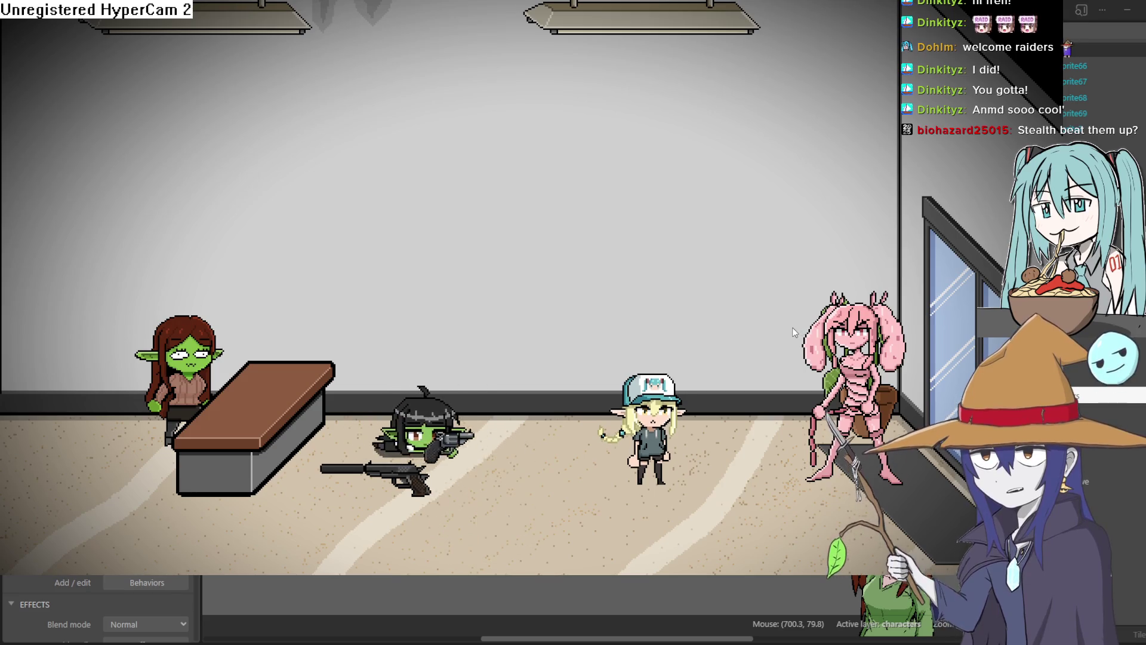
key(Down)
key(Left)
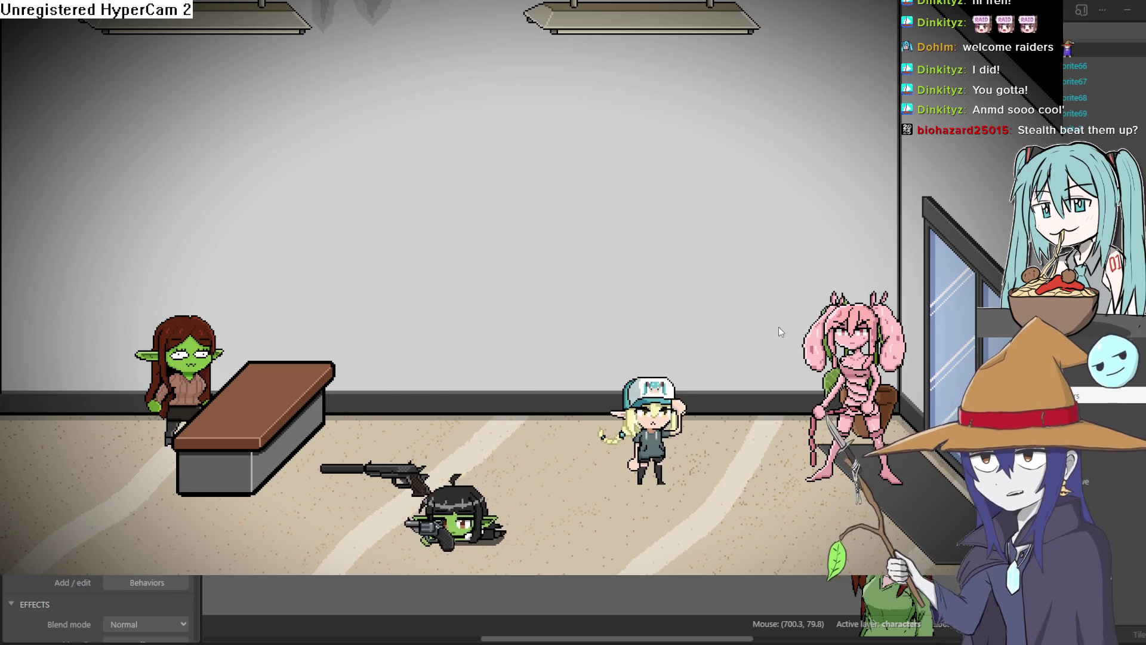
key(Left)
key(Up)
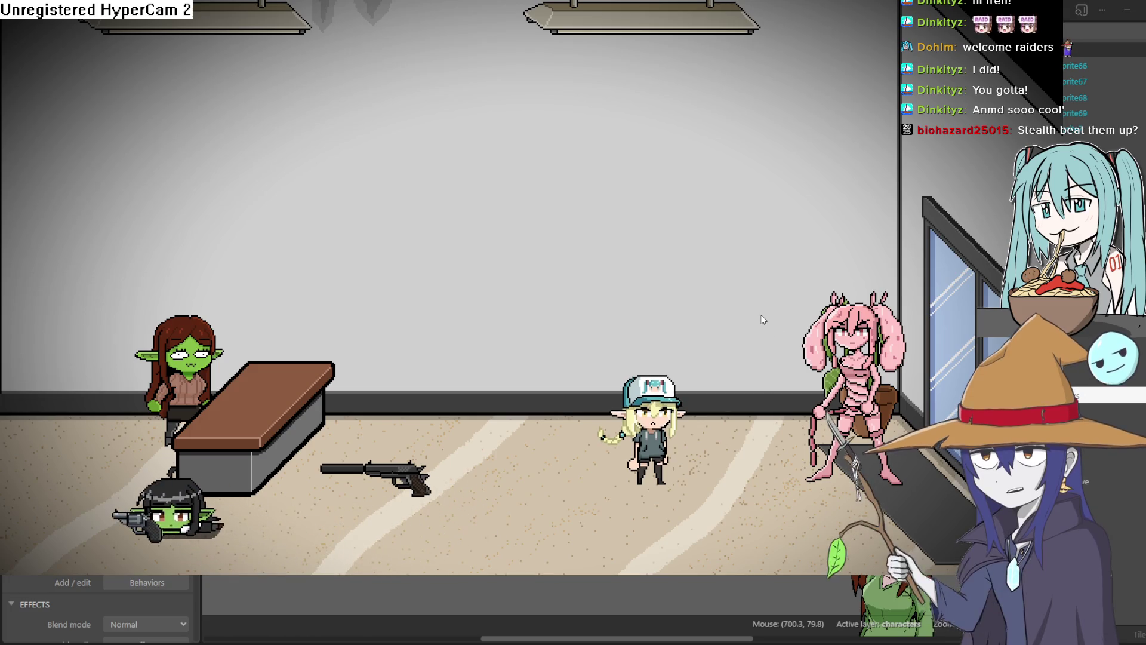
key(Left)
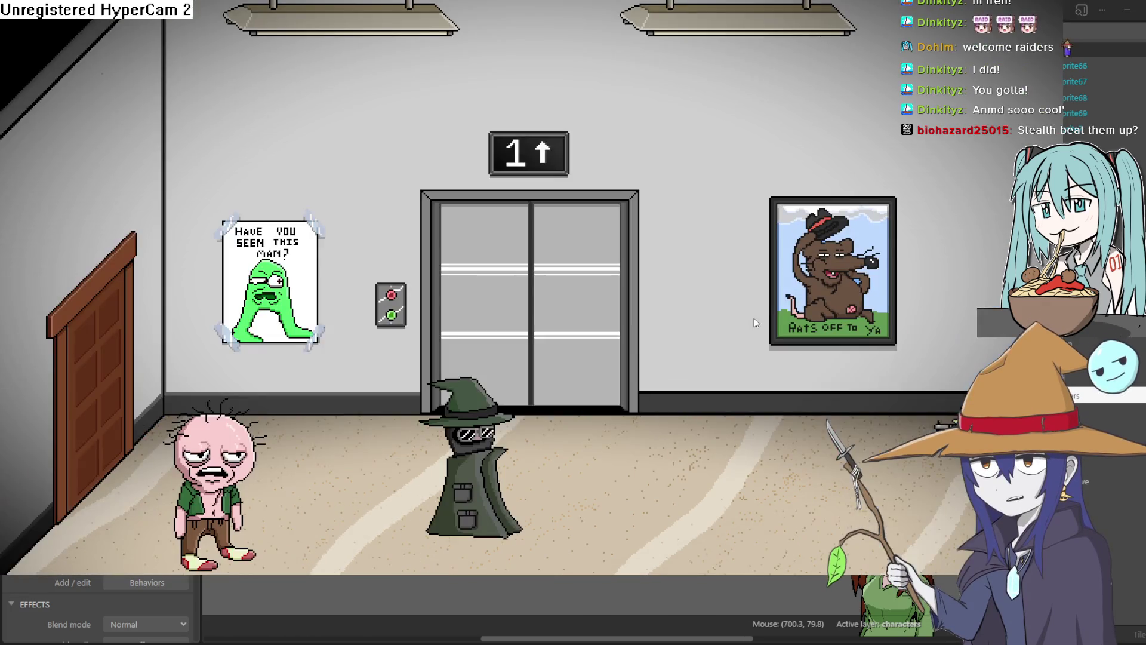
key(Down)
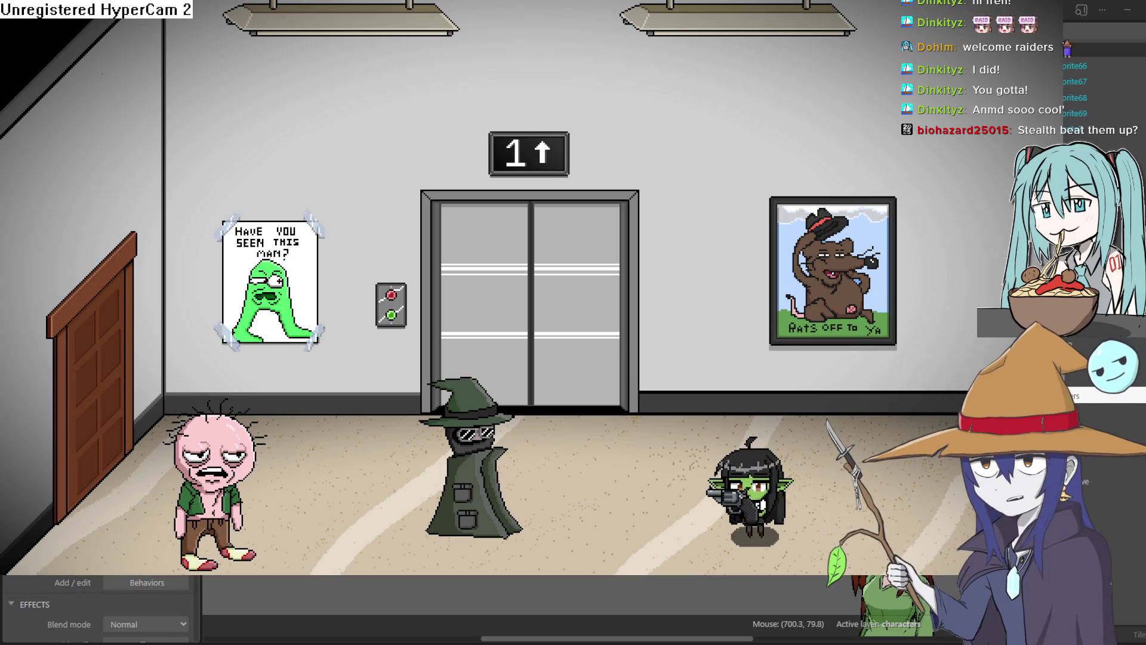
key(Escape)
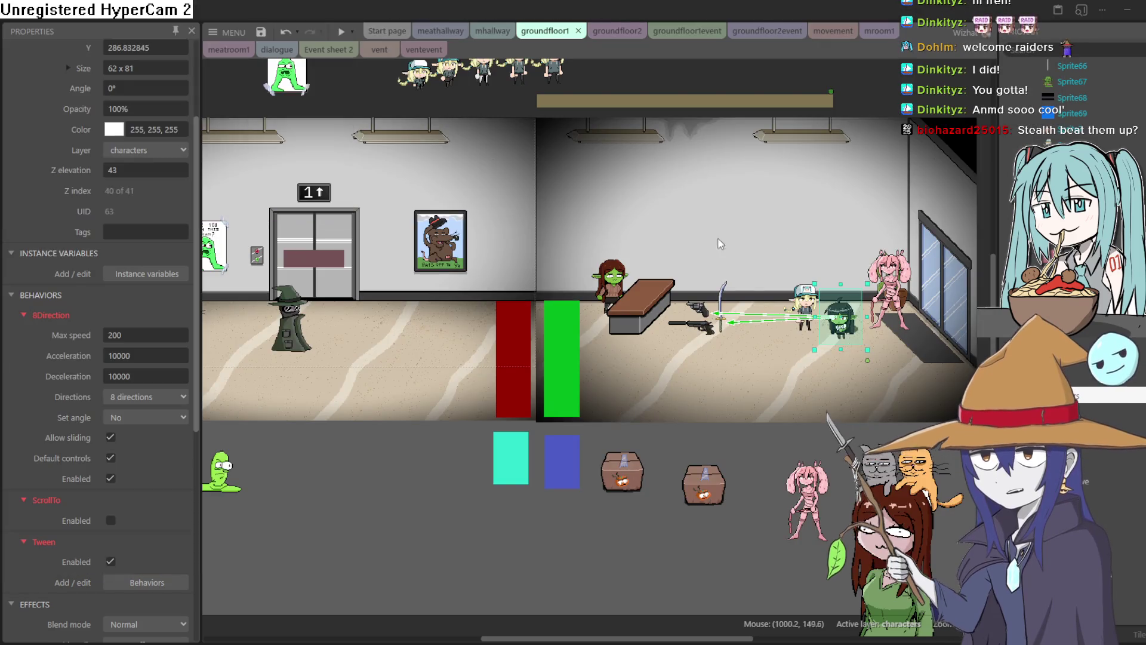
Drag the witch further right in the elevator room
scroll(615, 323, left, 5)
scroll(615, 322, up, 3)
scroll(643, 328, up, 2)
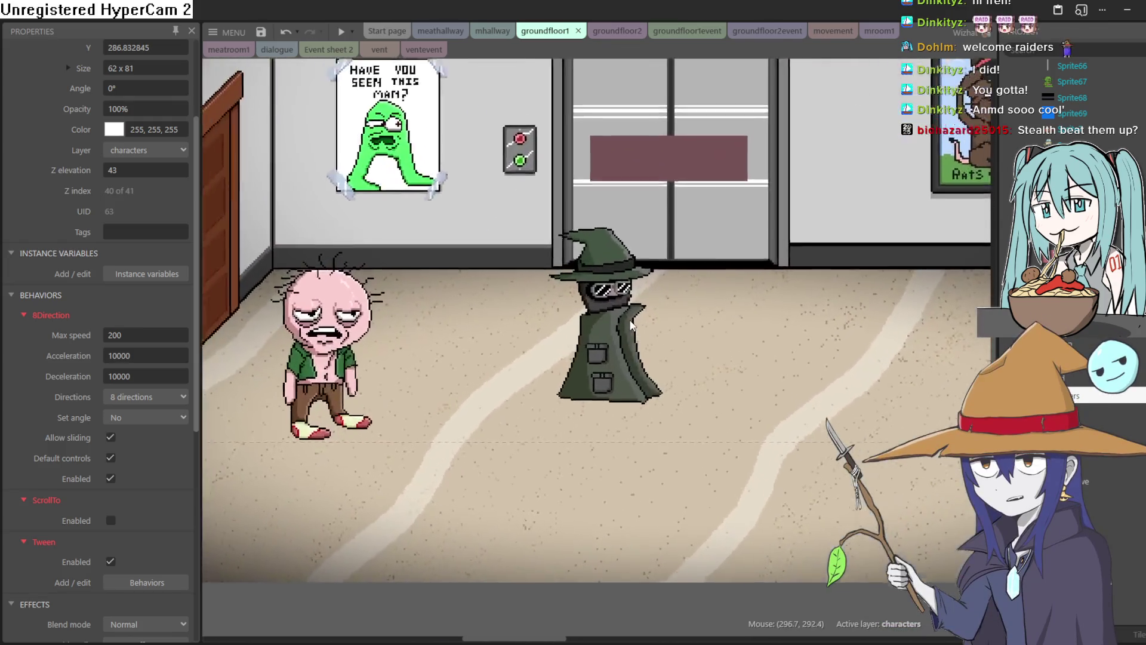
mouse_move(612, 337)
mouse_down()
mouse_move(920, 349)
mouse_move(677, 345)
mouse_up()
Move the silenced pistol across the layout into the crawling goblin's hands
scroll(680, 346, down, 3)
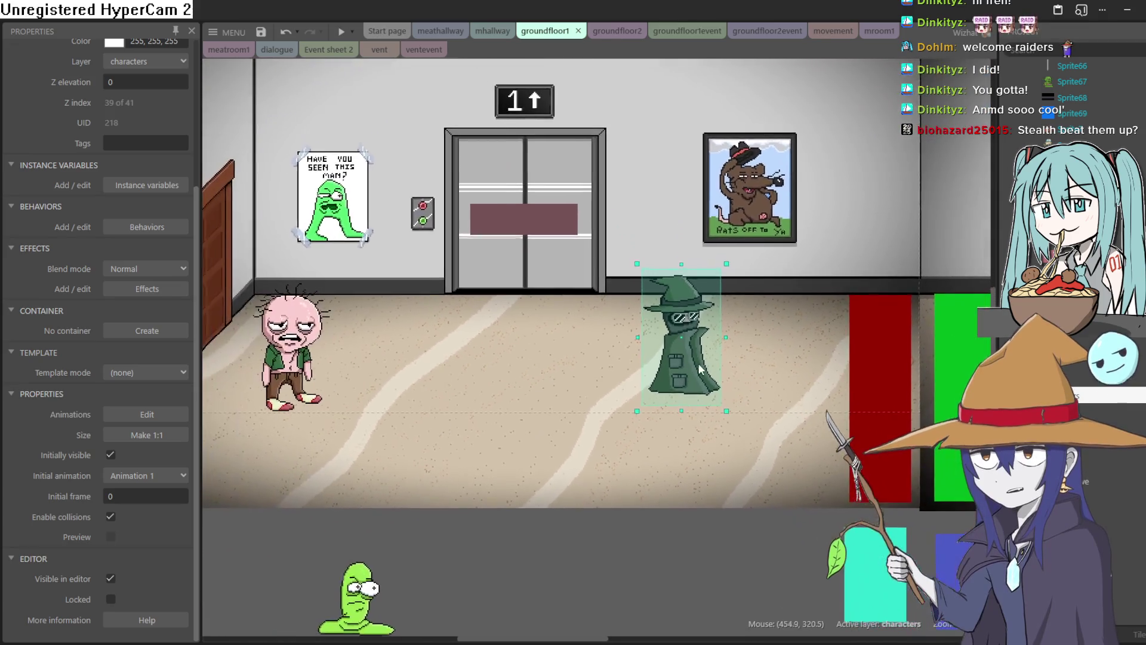
scroll(704, 359, right, 5)
scroll(717, 358, right, 5)
scroll(680, 343, up, 4)
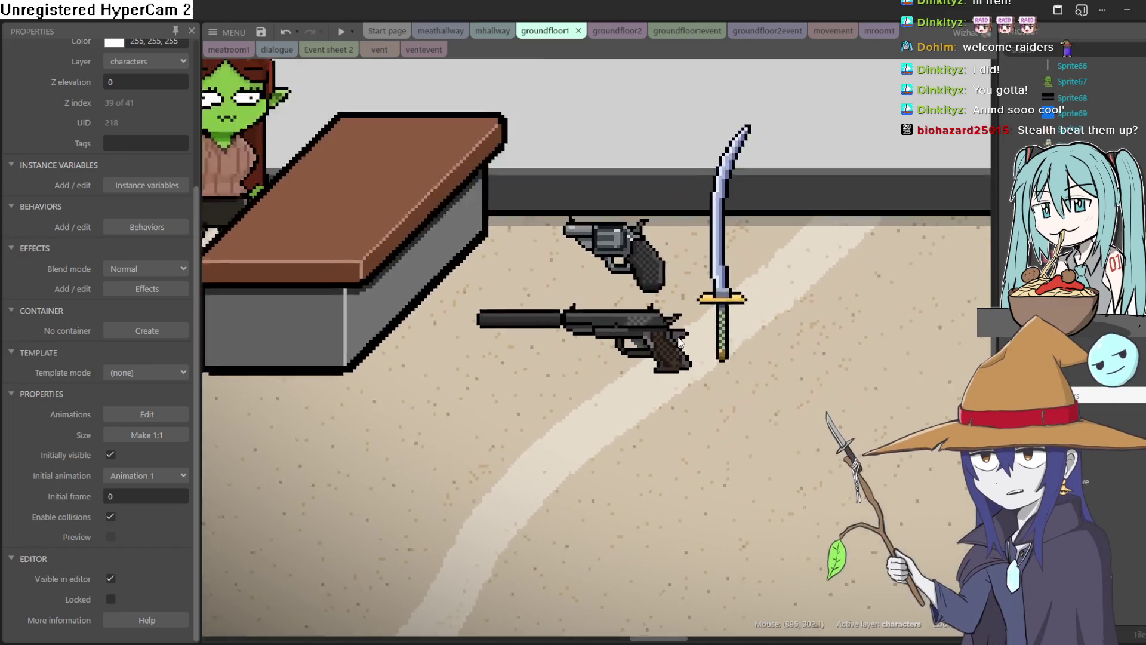
scroll(680, 340, up, 1)
drag(667, 325, 966, 311)
scroll(966, 311, right, 5)
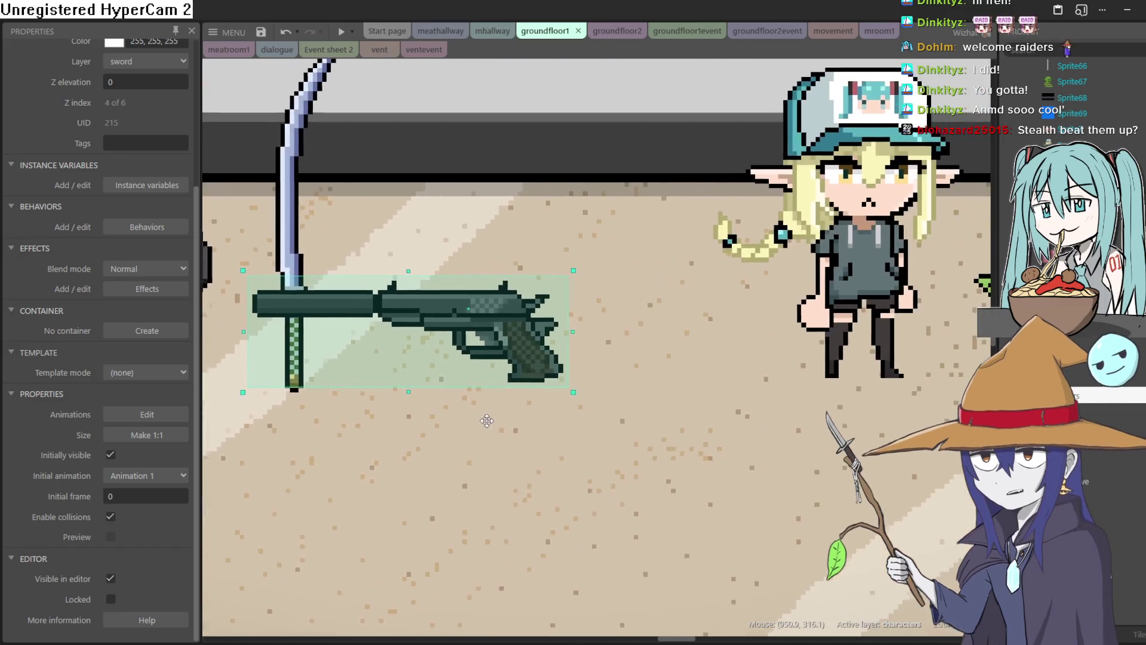
drag(482, 322, 907, 324)
scroll(907, 325, right, 5)
scroll(565, 301, up, 1)
mouse_move(564, 301)
mouse_down()
mouse_move(736, 324)
mouse_move(703, 335)
mouse_up()
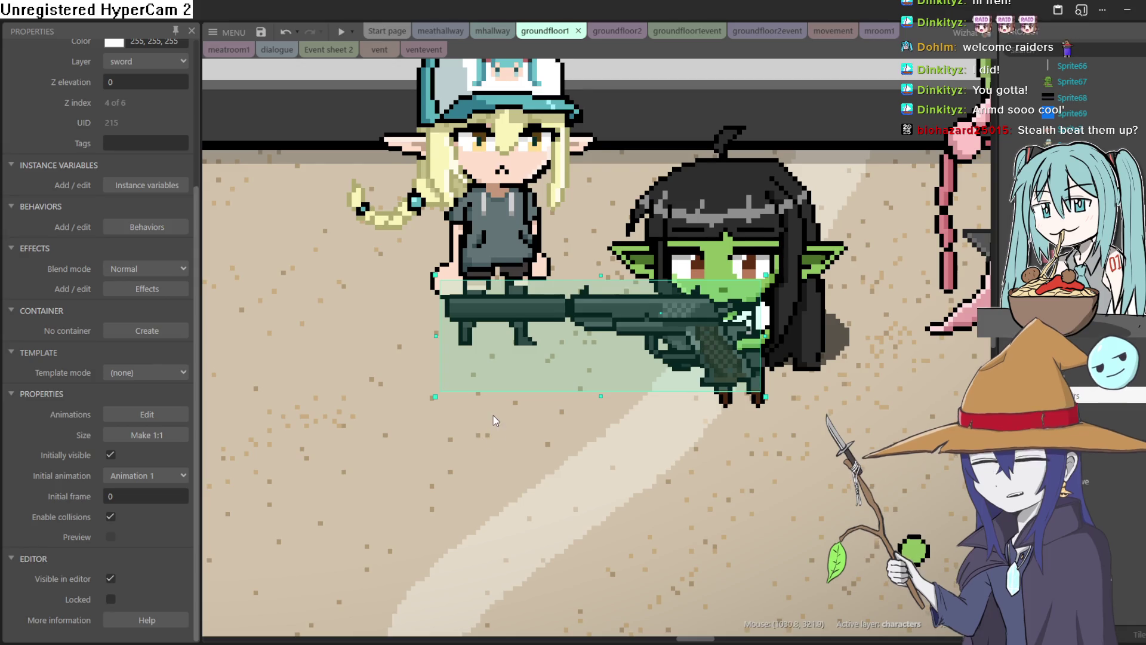
Shift the revolver slightly down and to the left
scroll(493, 414, down, 3)
scroll(474, 400, down, 2)
mouse_move(280, 379)
mouse_down()
mouse_move(537, 403)
mouse_move(604, 427)
mouse_up()
scroll(509, 422, down, 2)
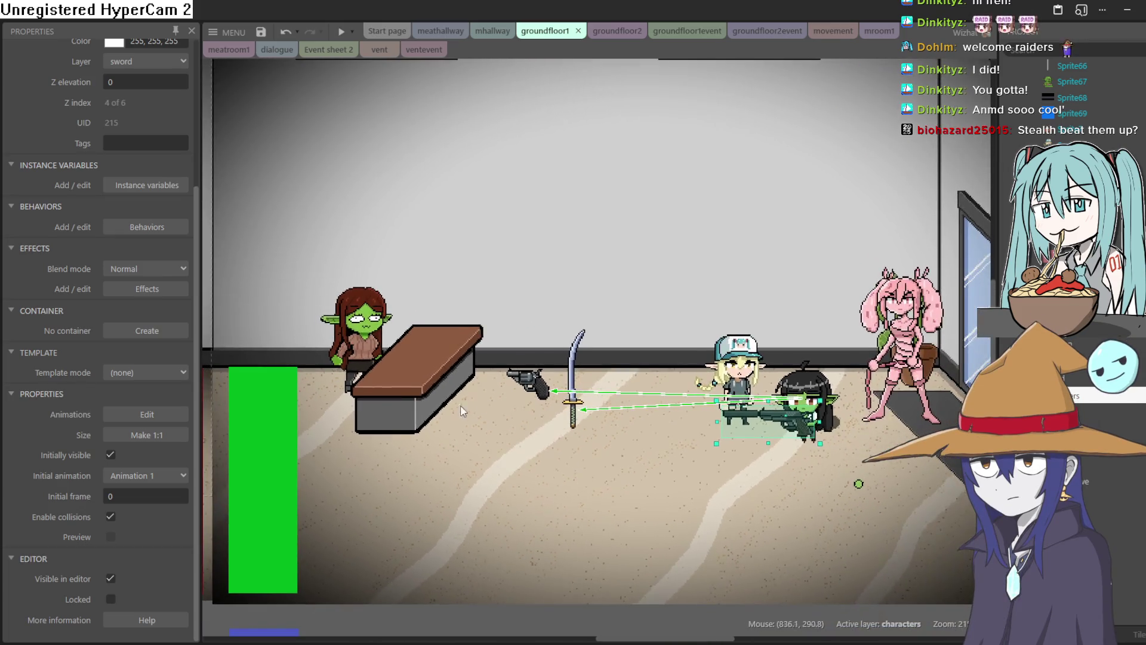
drag(509, 422, 661, 416)
click(687, 399)
mouse_move(866, 348)
mouse_down()
mouse_move(832, 378)
mouse_move(815, 376)
mouse_up()
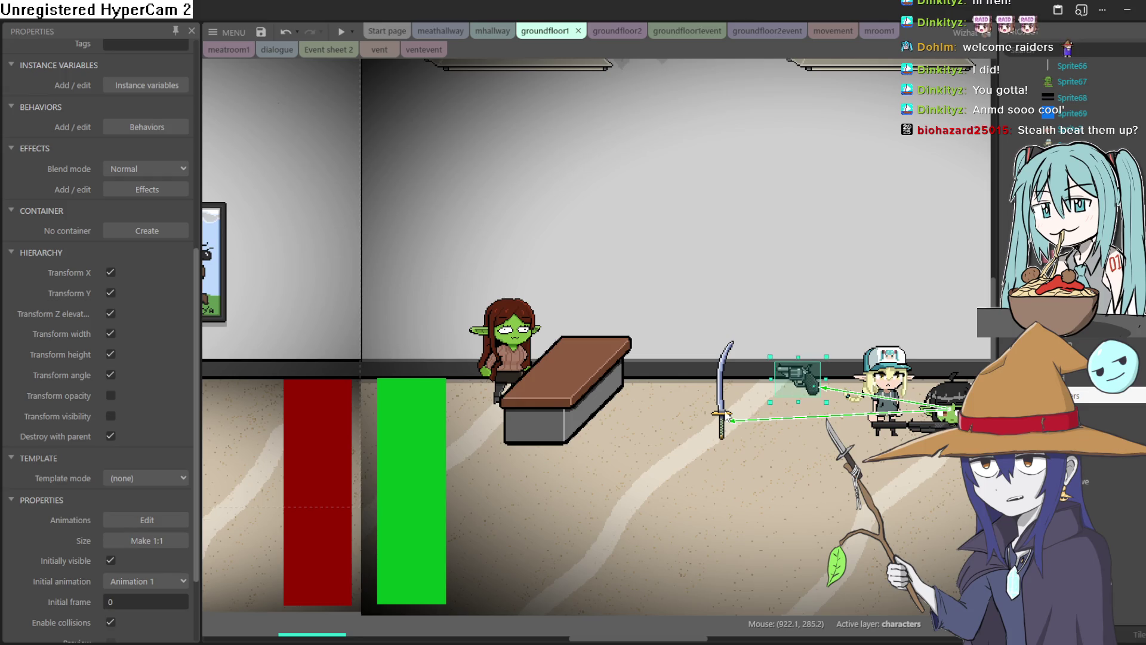
Pan back across the layout and switch over to Aseprite
scroll(731, 412, down, 3)
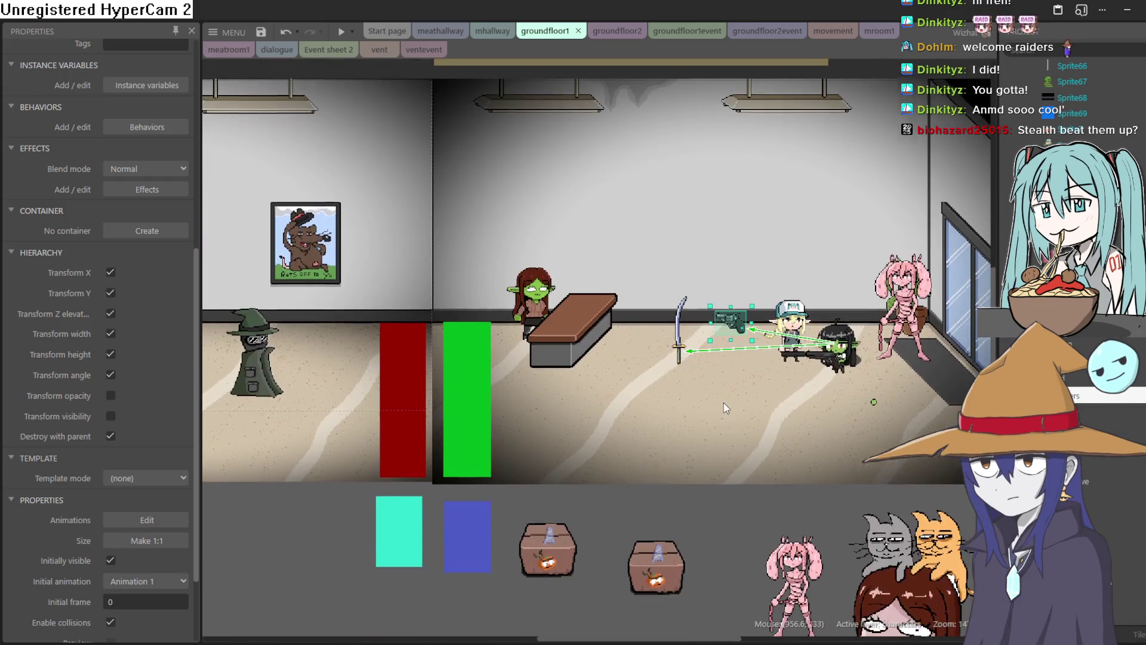
scroll(679, 391, left, 3)
scroll(633, 393, up, 3)
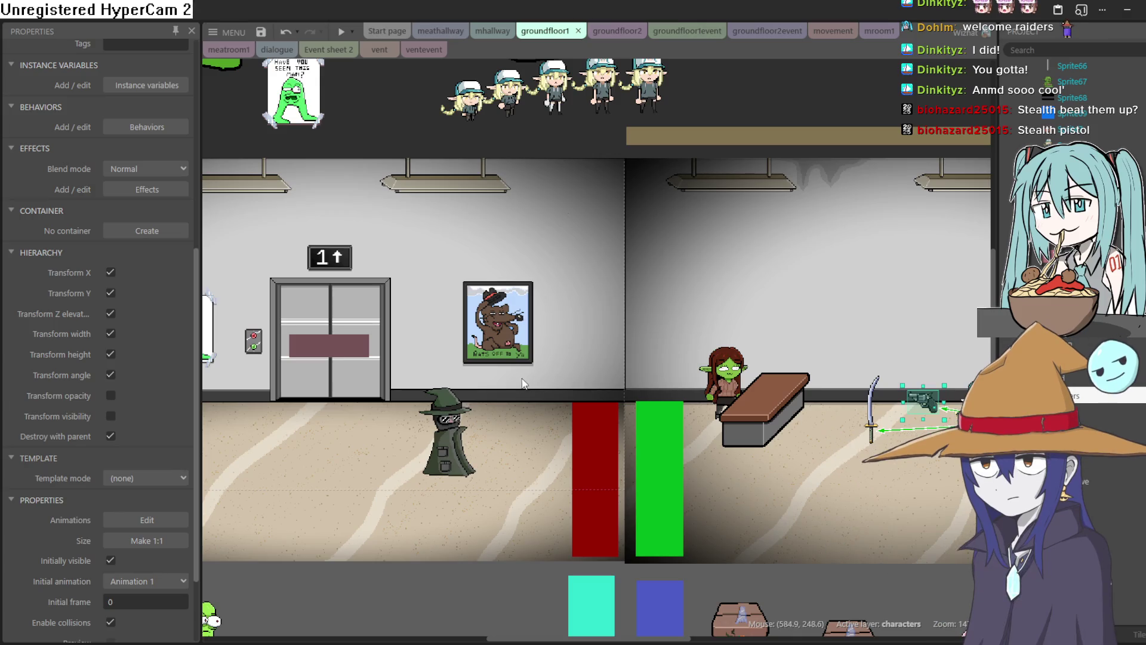
scroll(528, 382, left, 3)
scroll(525, 412, up, 2)
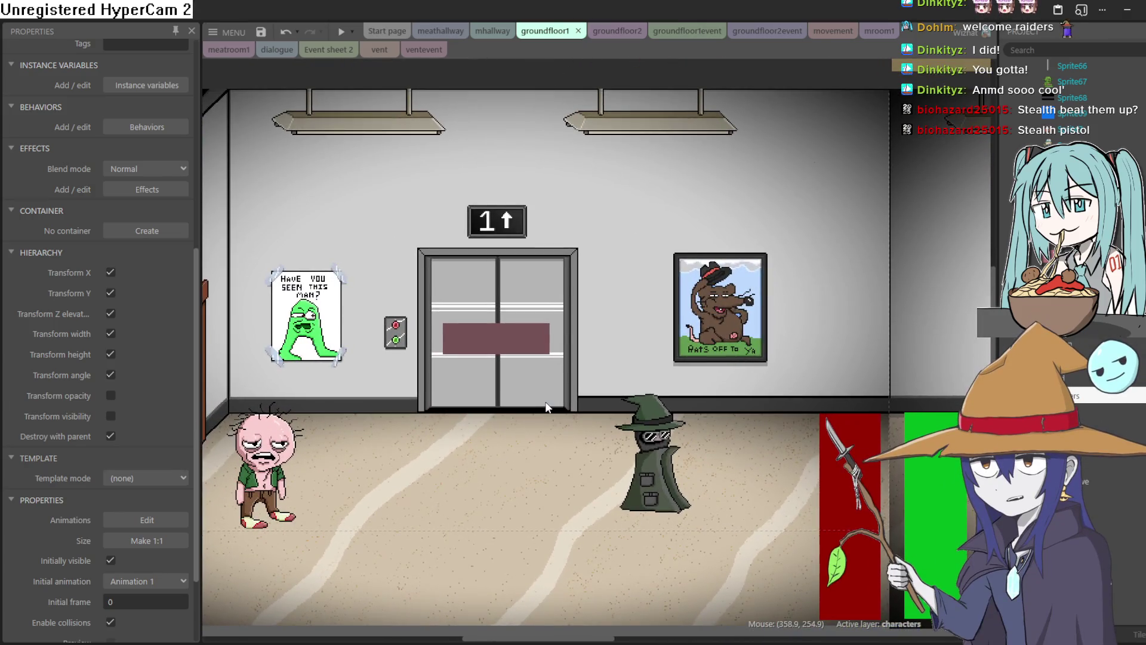
scroll(546, 402, left, 2)
scroll(546, 401, up, 1)
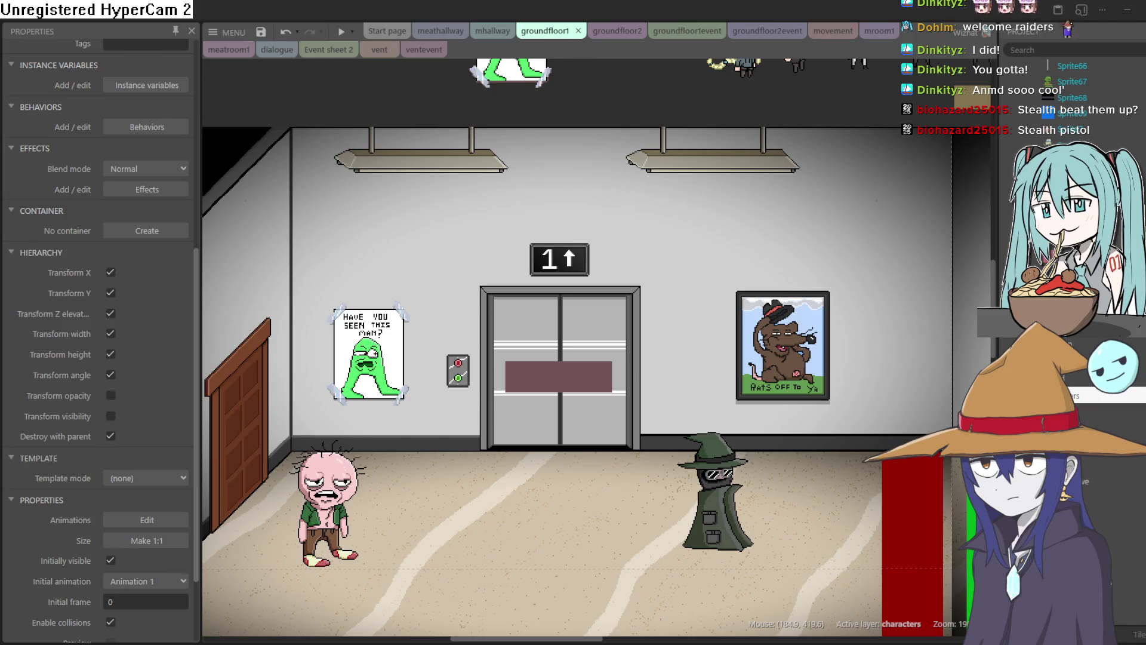
key(alt+Tab)
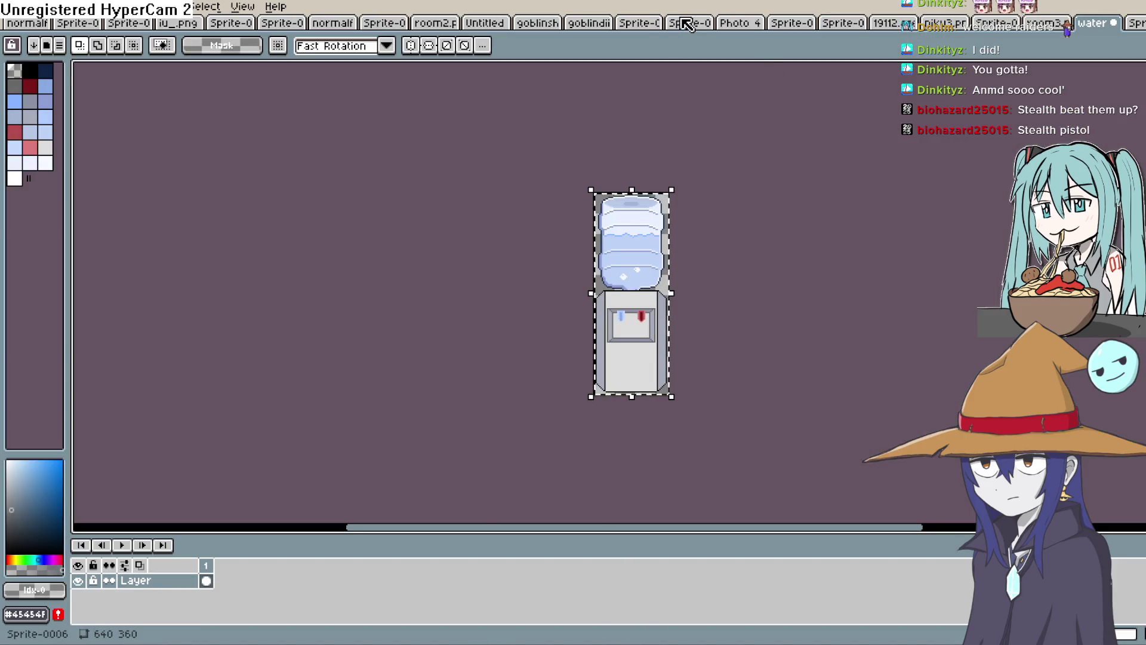
Flip through the perspective sketch, black, water cooler, witch, pink character and goblin-with-pistol sprites
click(687, 24)
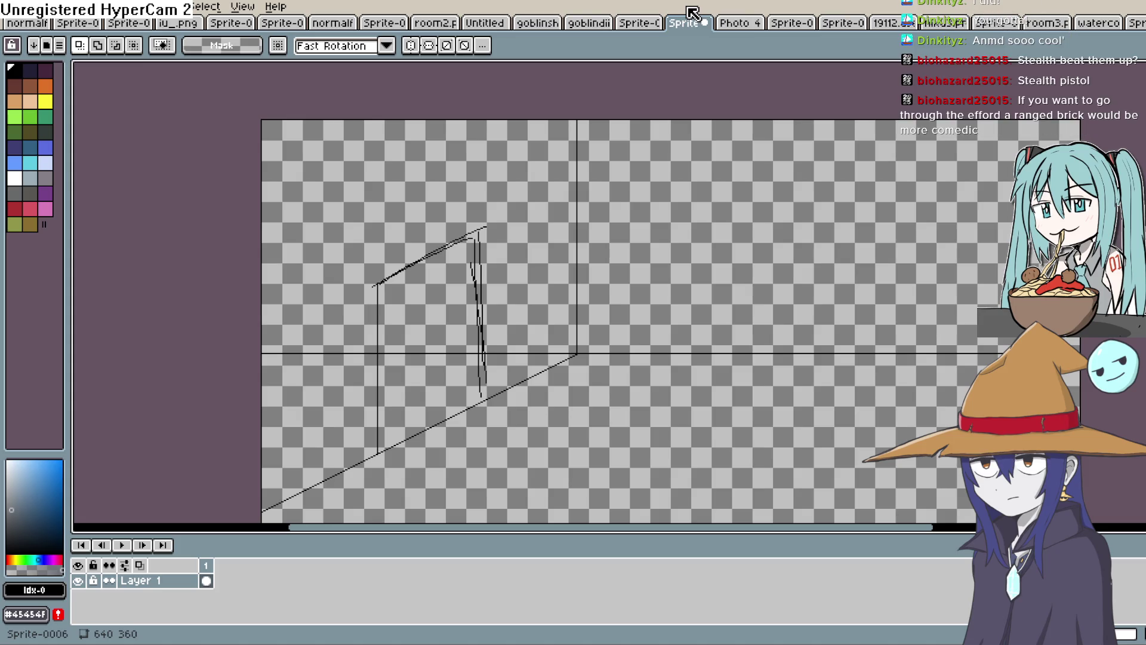
click(639, 24)
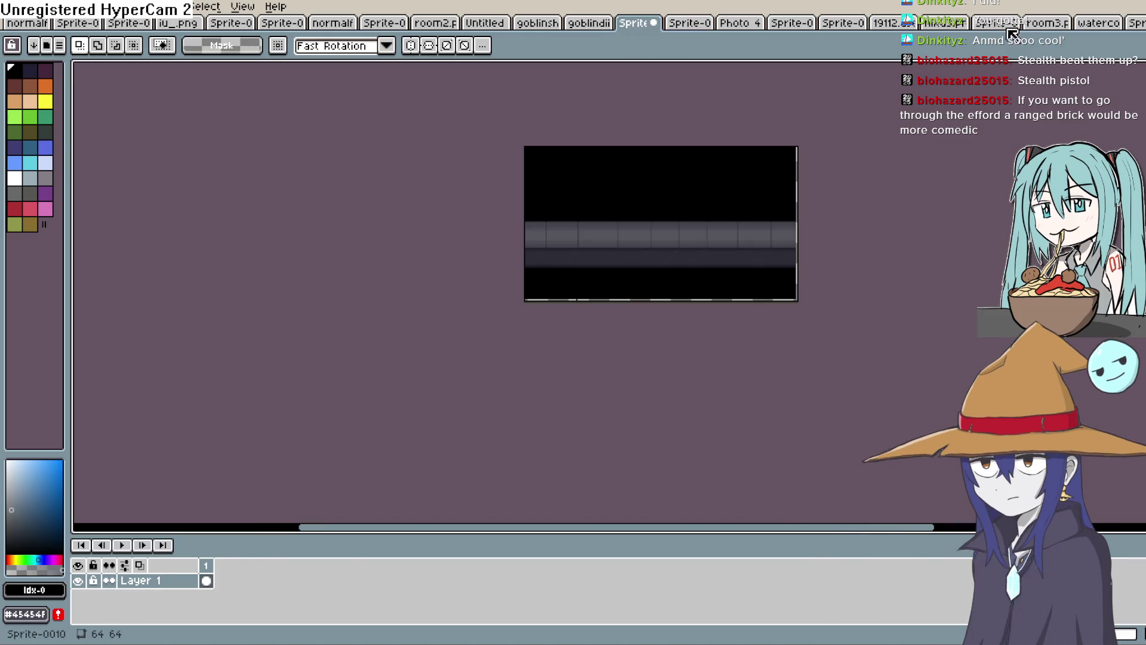
click(1099, 24)
key(ctrl+Tab)
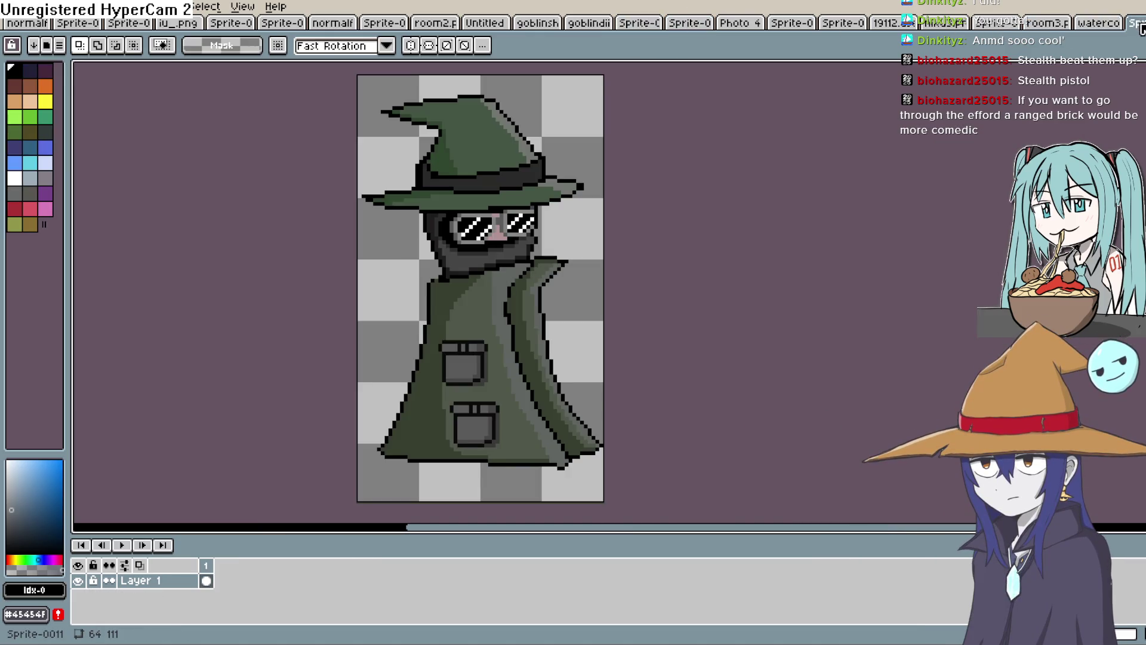
click(1013, 25)
click(967, 25)
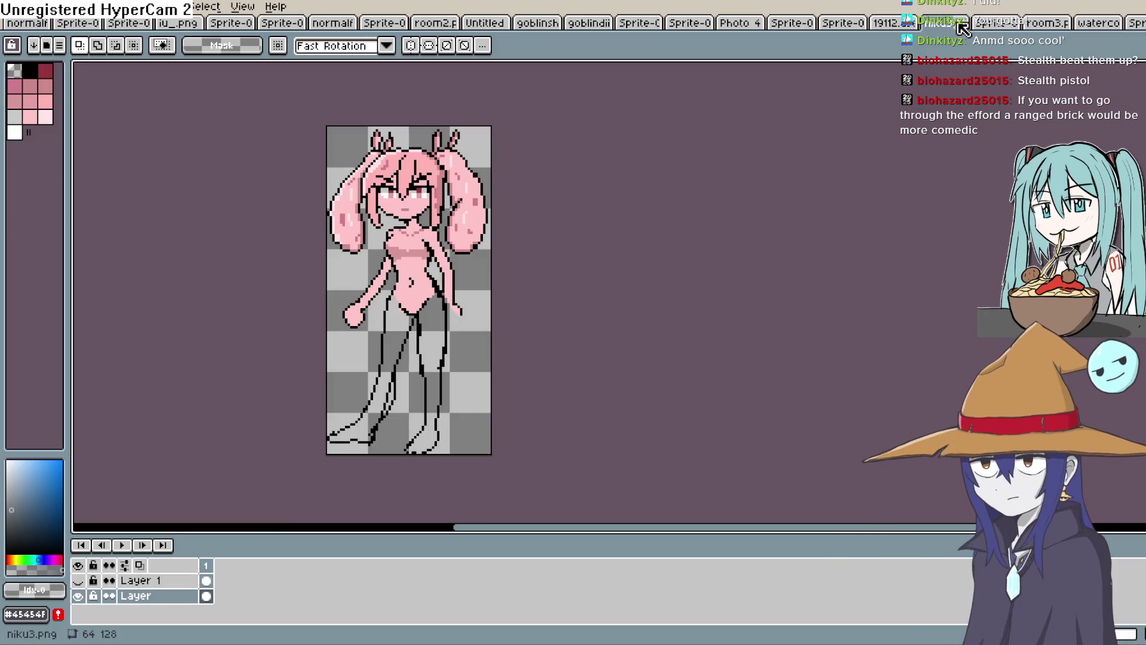
click(896, 26)
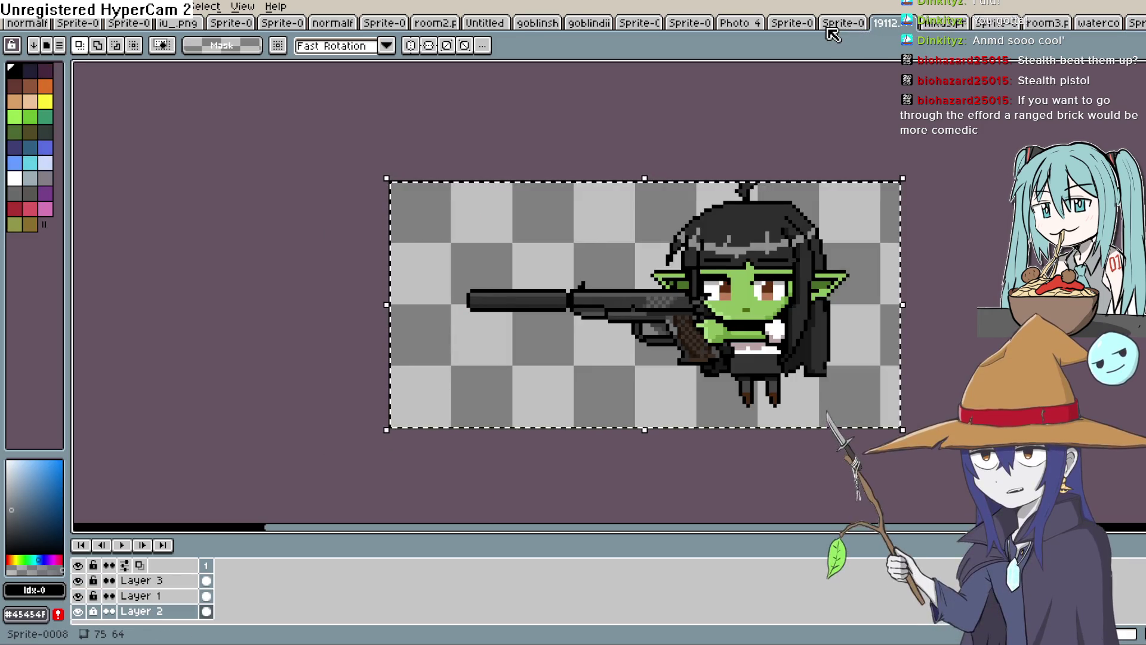
View the white blob, Goblin CORP sketch, perspective, black and crawling goblin sprites, ending on watercool.png
click(787, 25)
click(746, 25)
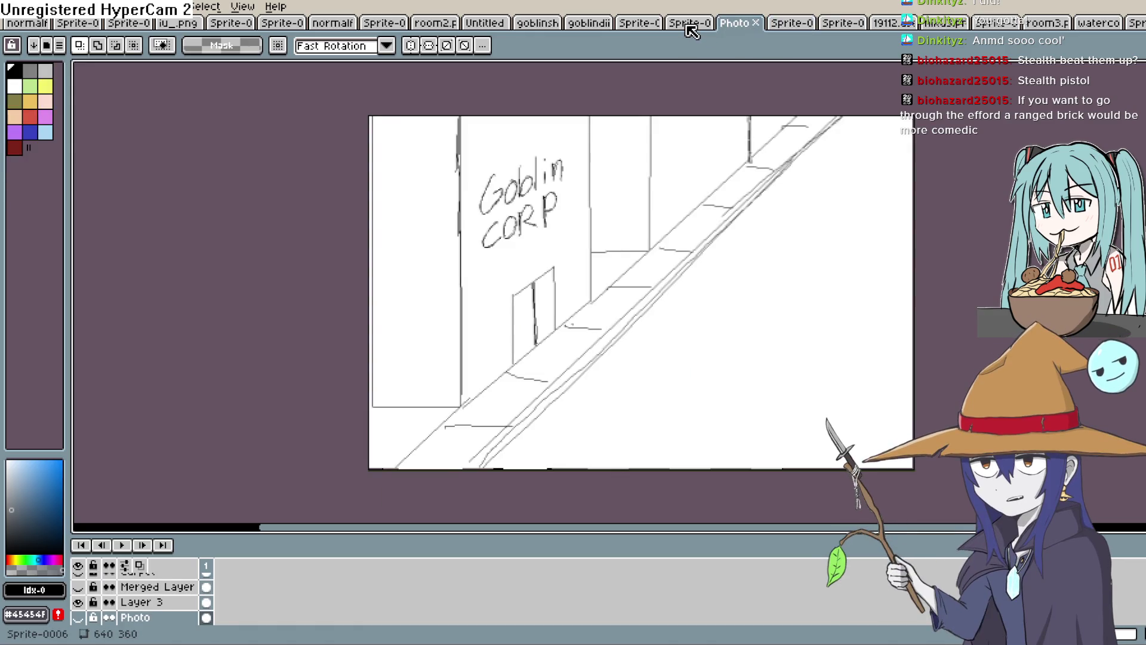
click(684, 26)
click(646, 25)
click(588, 26)
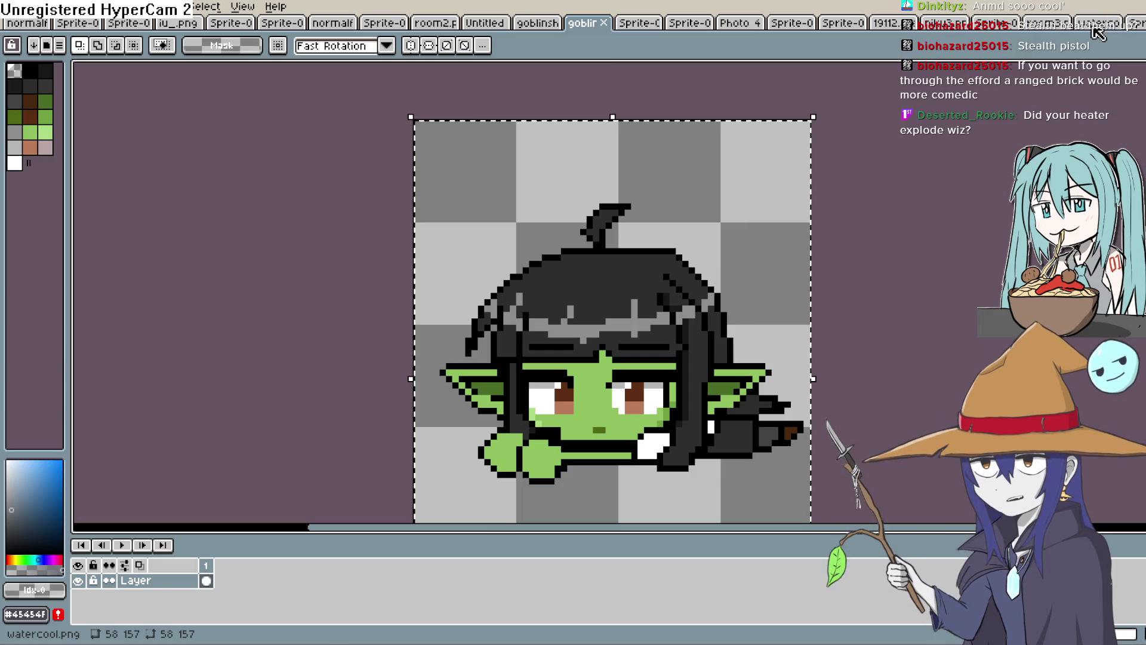
click(1090, 25)
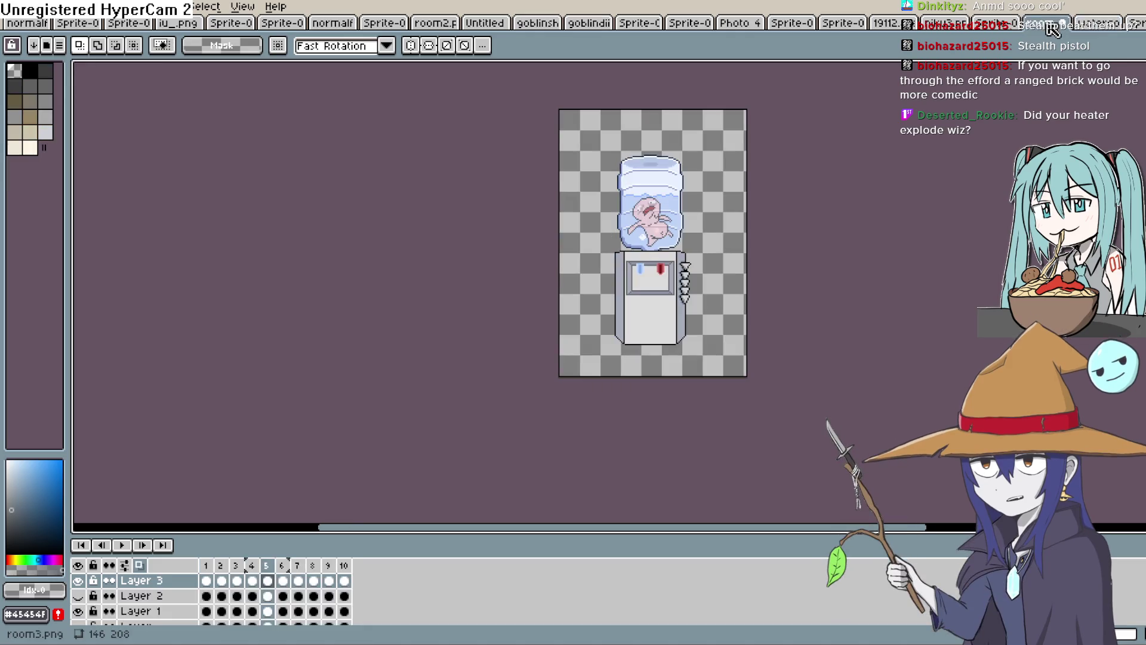
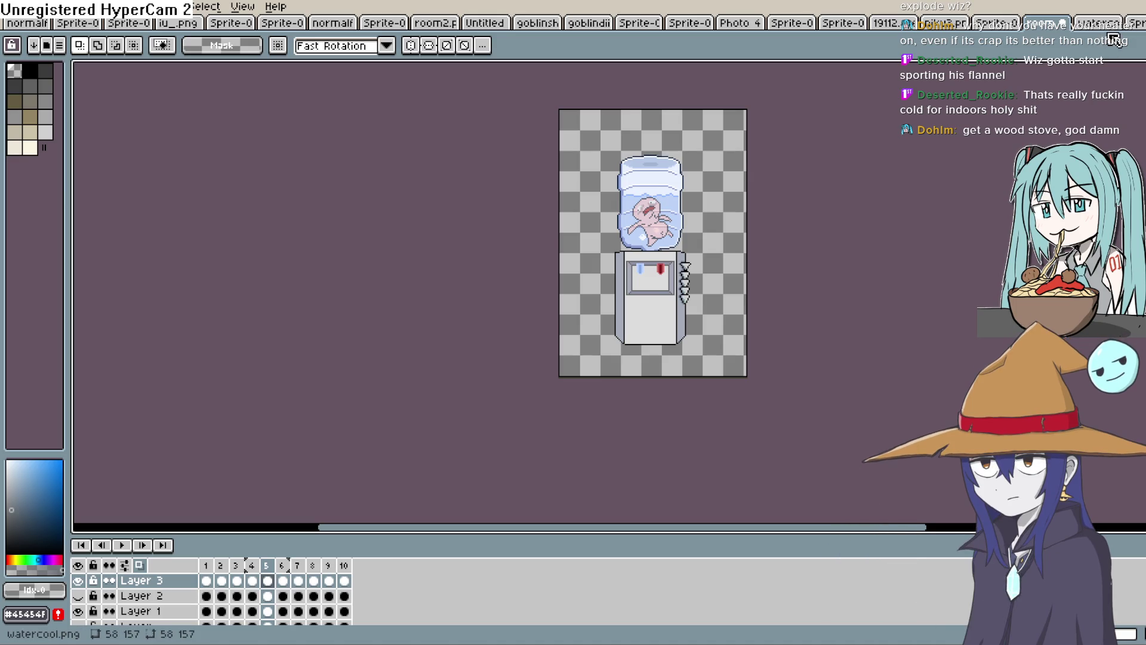
Look over the niku3 sprite, panning and zooming its canvas
click(945, 27)
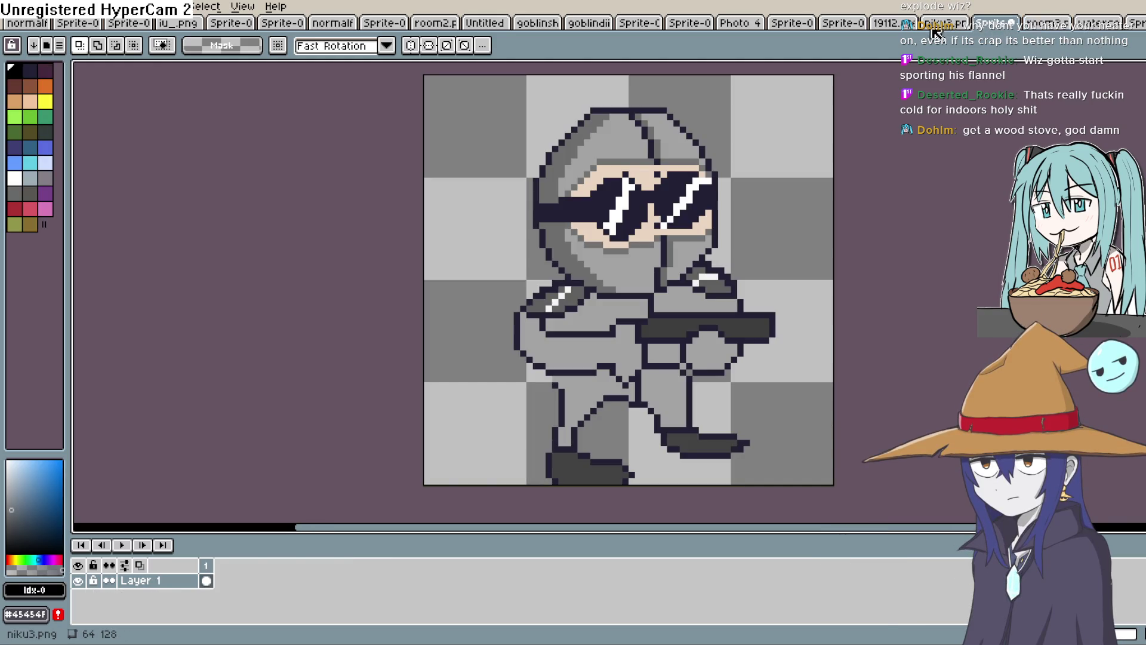
drag(770, 235, 816, 251)
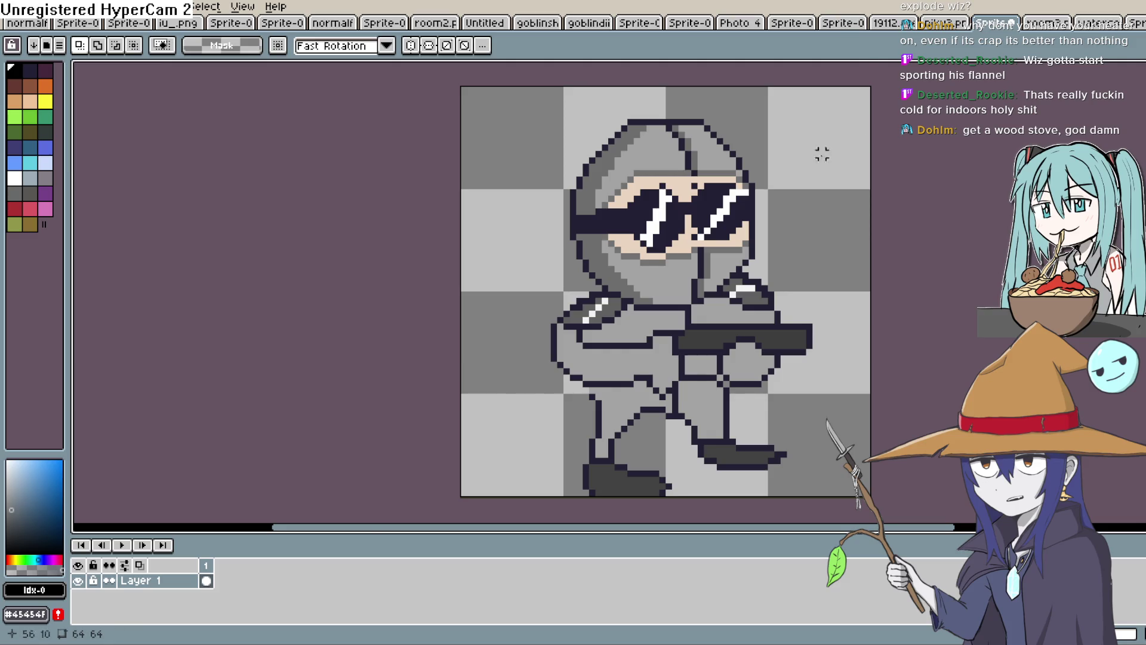
scroll(798, 200, up, 2)
scroll(797, 200, down, 3)
scroll(808, 183, up, 1)
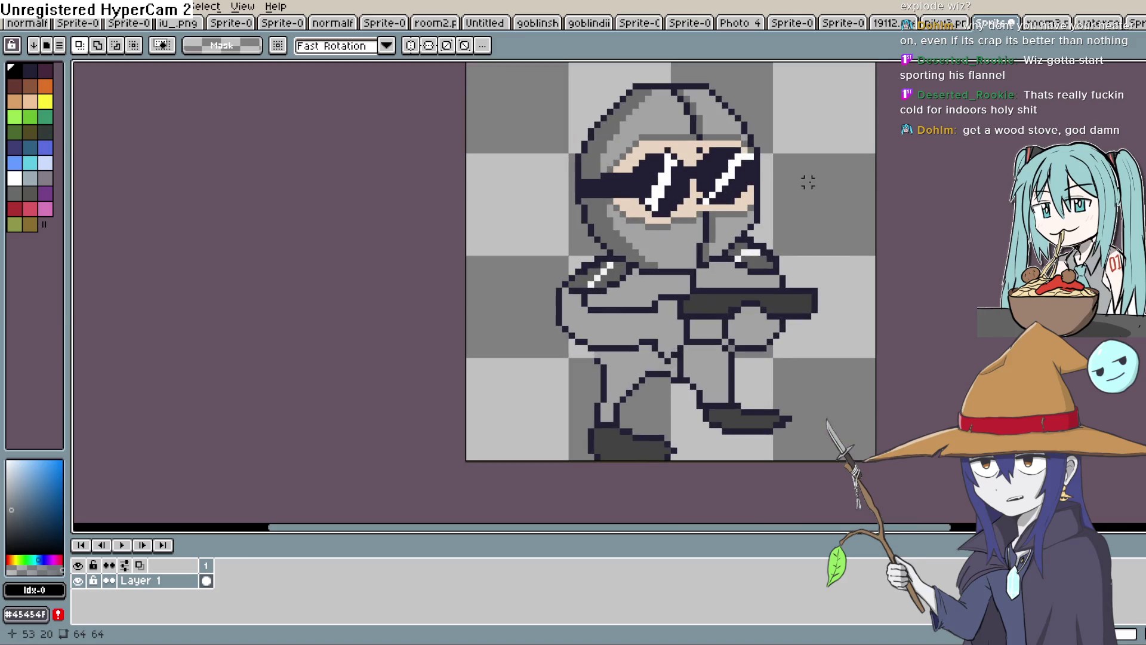
scroll(815, 176, up, 1)
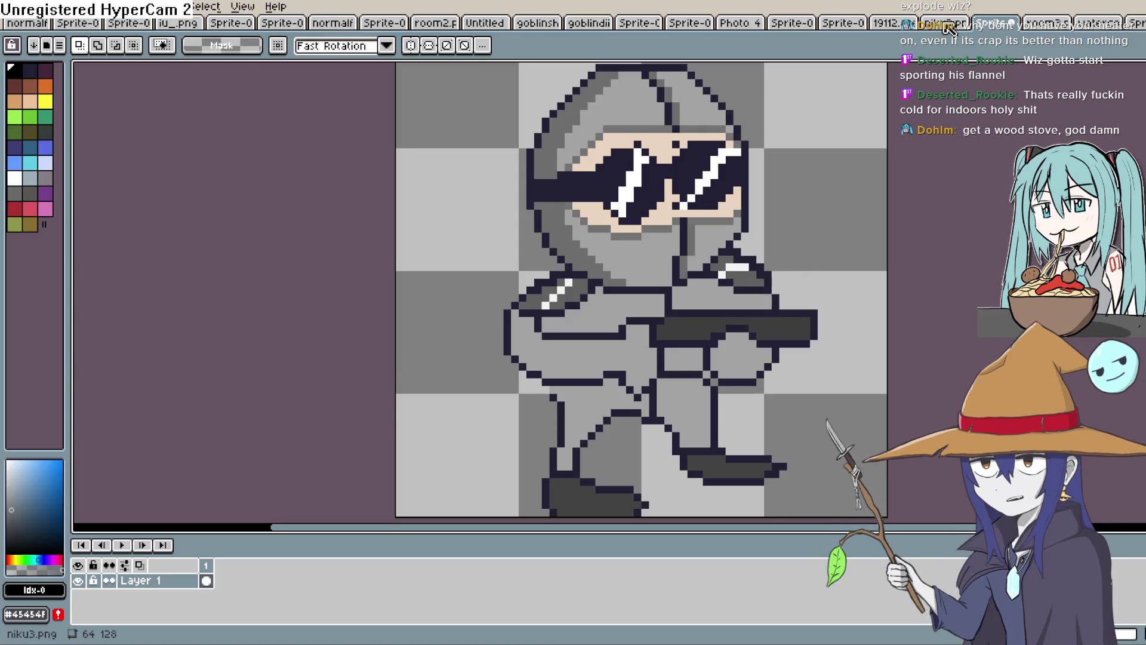
Flip through the niku3, room3 and watercool tabs to reach the Sprite-0011 water cooler
click(948, 24)
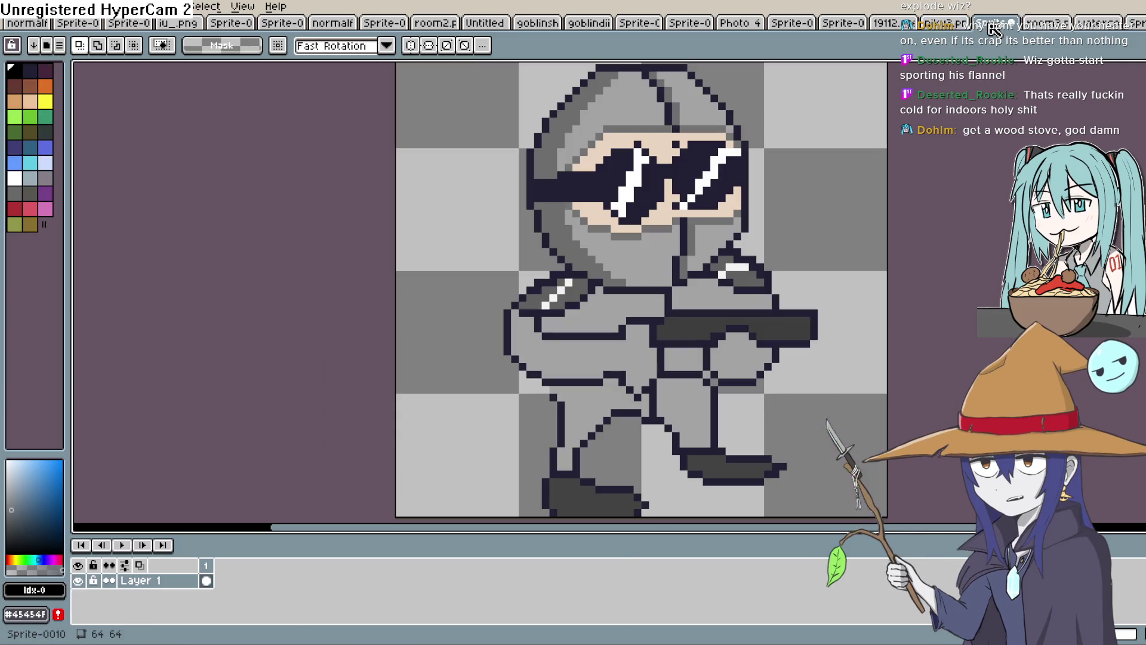
click(1051, 27)
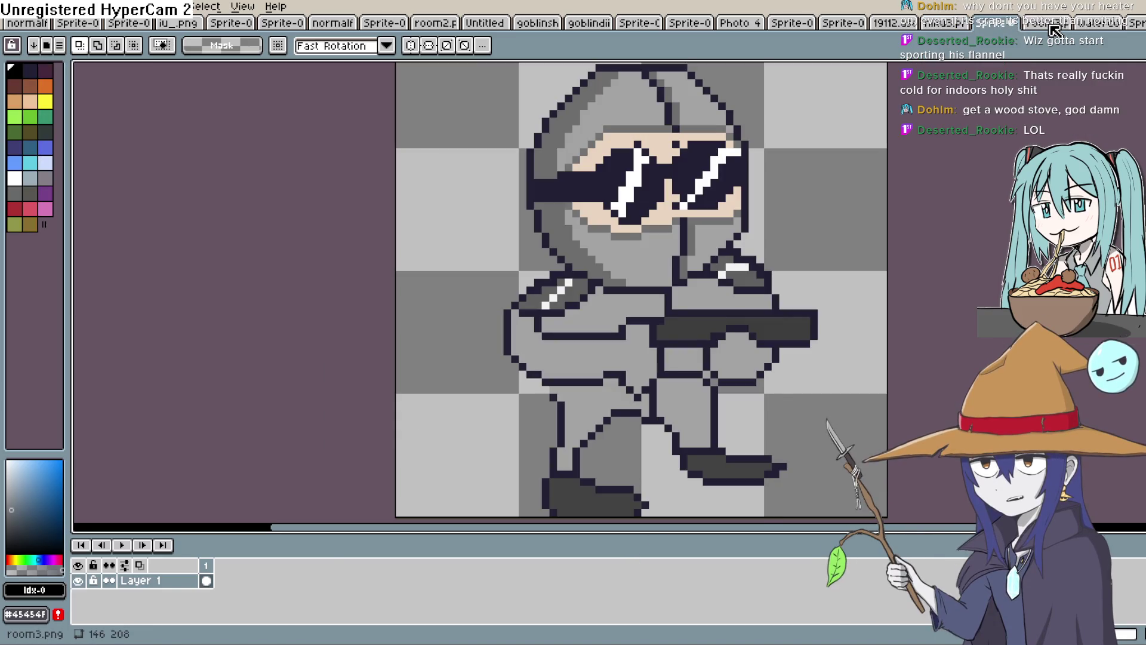
click(1096, 23)
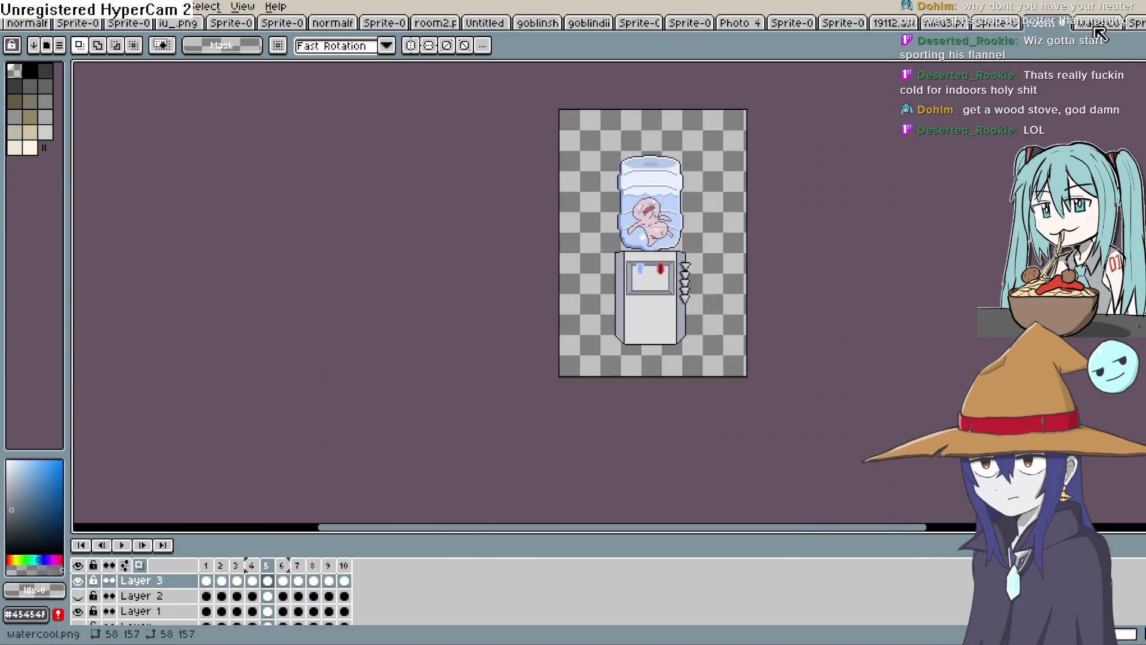
click(1117, 24)
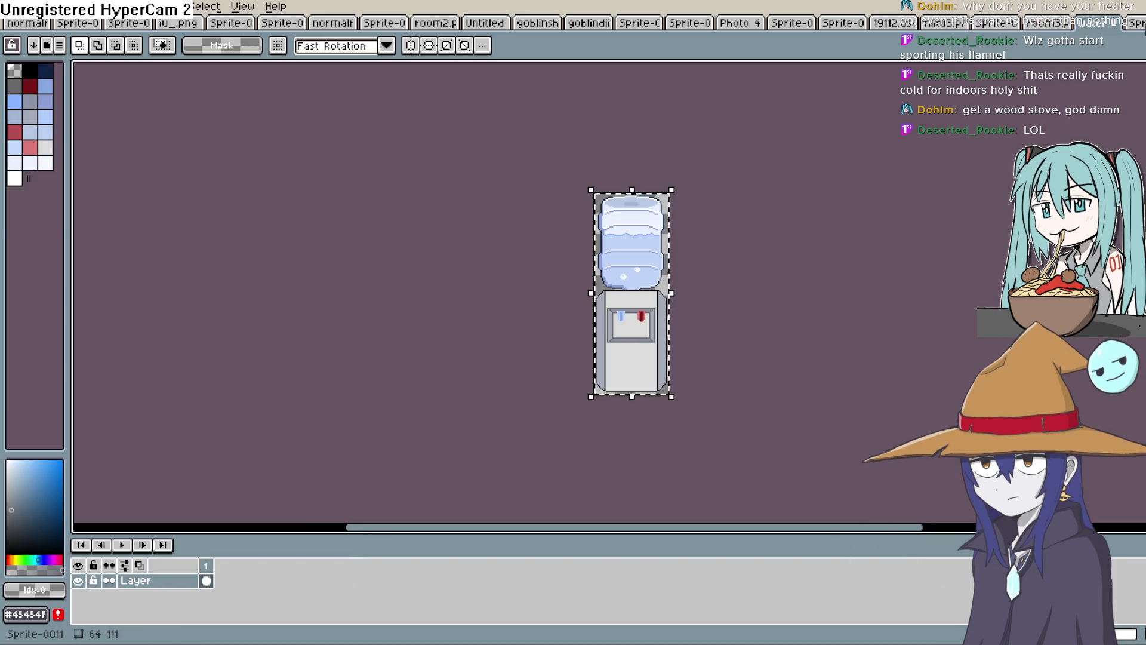
click(1050, 27)
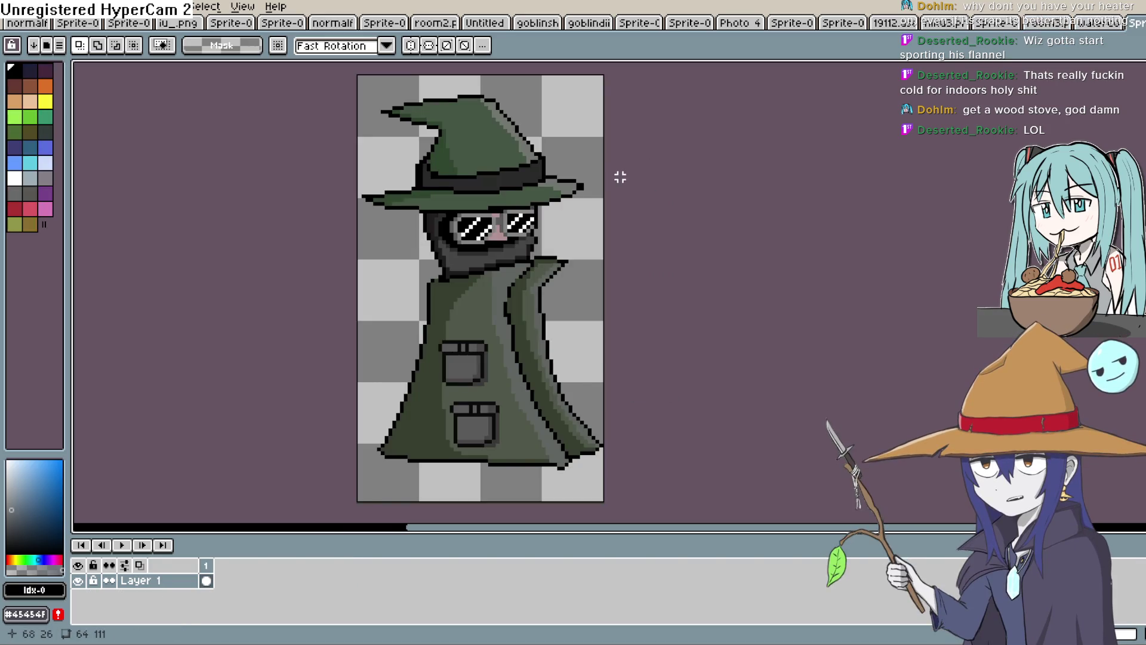
Recentre the wizard sprite, then flip through the perspective sketch, black strip and goblin tabs
scroll(568, 208, up, 1)
scroll(555, 210, down, 1)
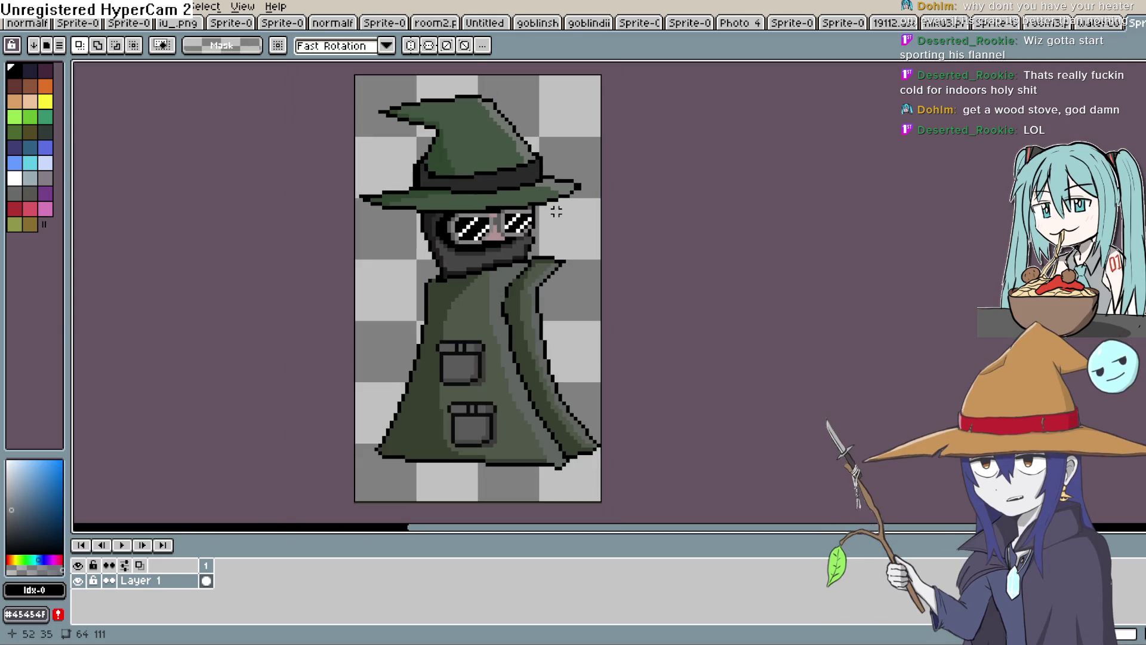
mouse_move(594, 225)
mouse_down()
mouse_move(623, 252)
mouse_move(653, 239)
mouse_up()
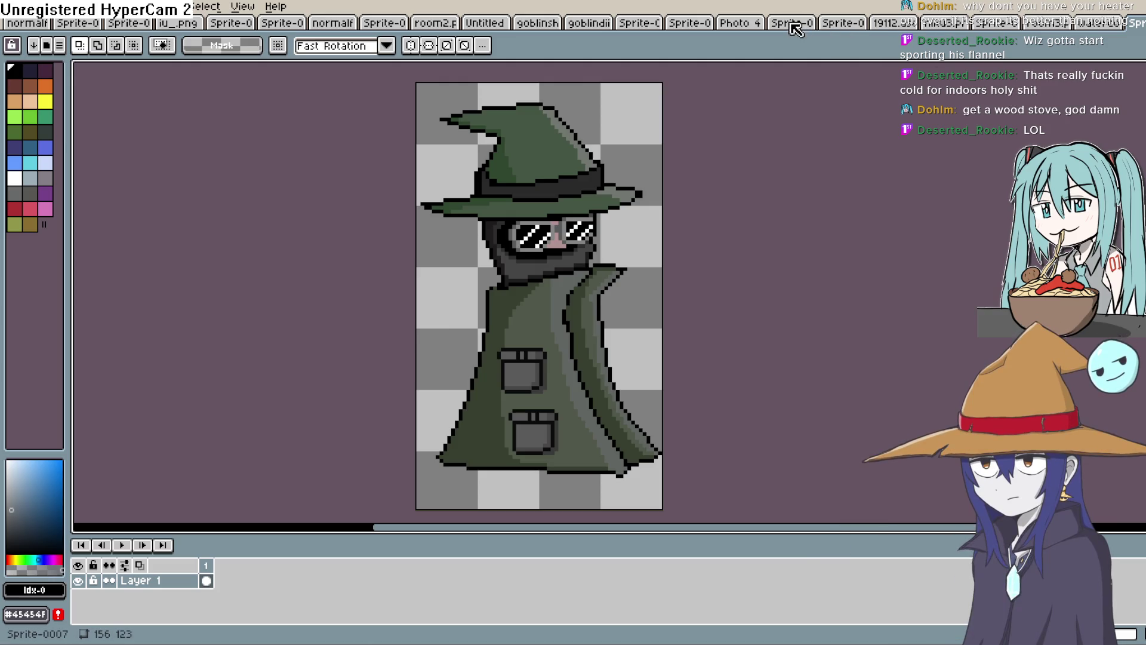
click(753, 27)
click(695, 26)
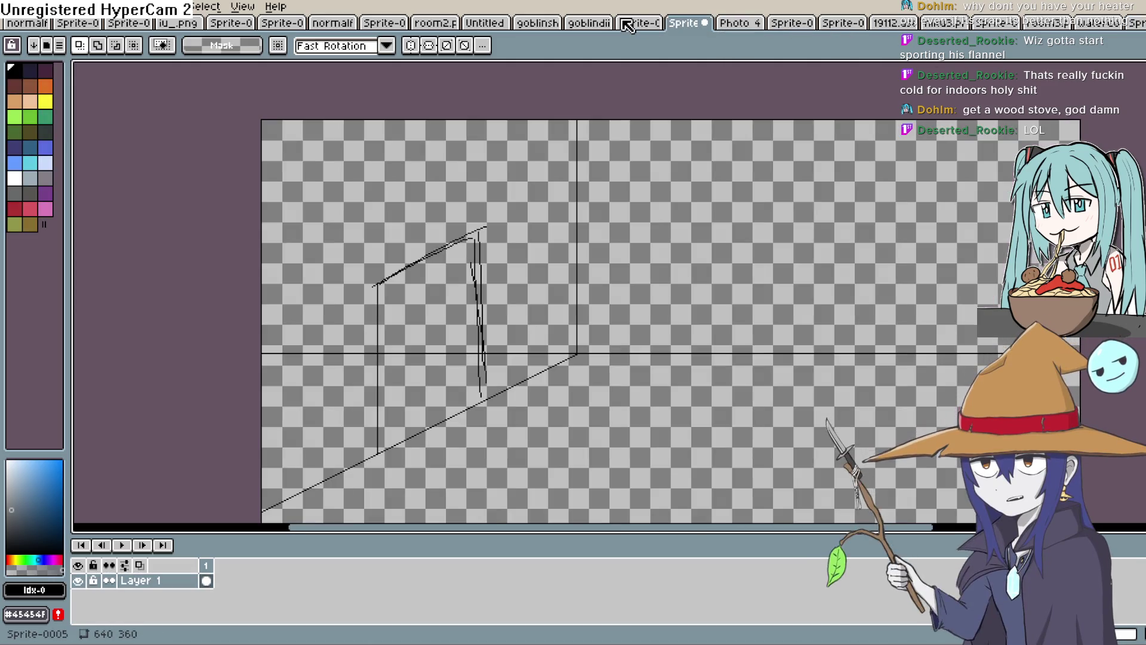
click(624, 25)
click(588, 25)
click(540, 27)
Reach 19112.aseprite, the goblin with the silenced pistol, clear its canvas selection and pan the view
click(485, 25)
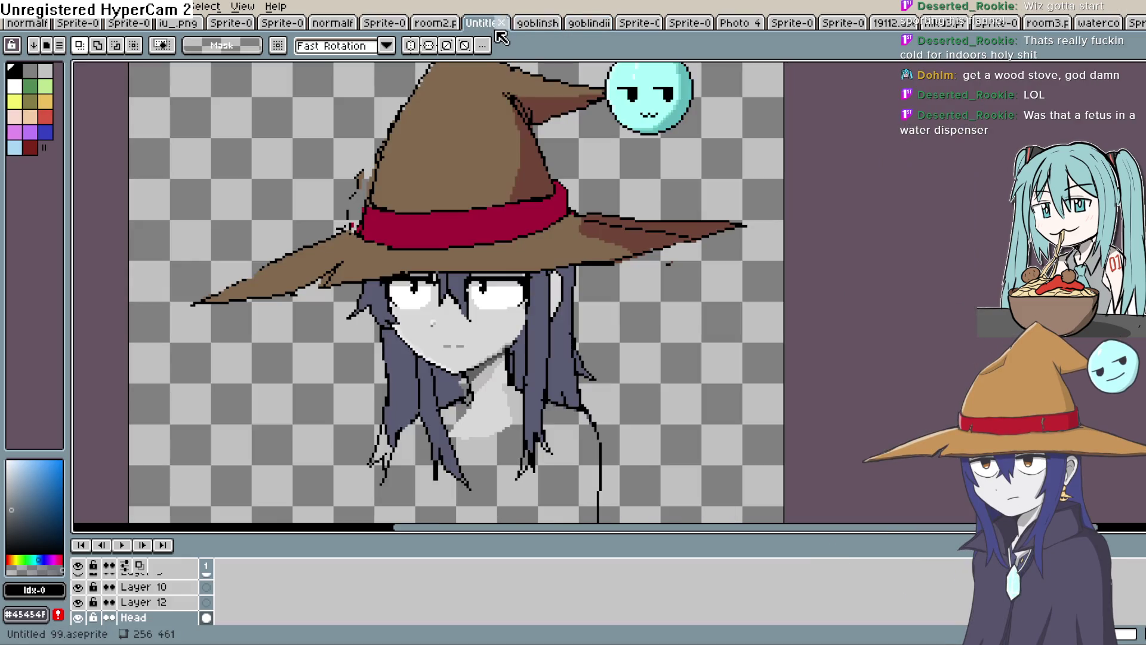
click(448, 27)
click(794, 25)
click(843, 25)
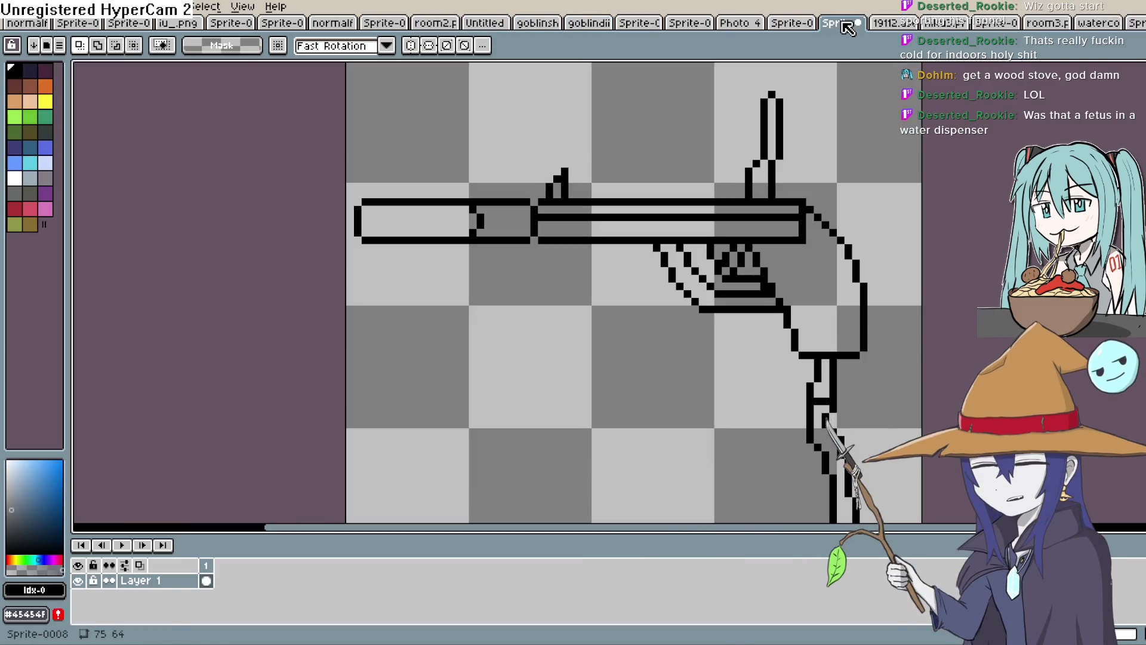
click(899, 25)
click(829, 245)
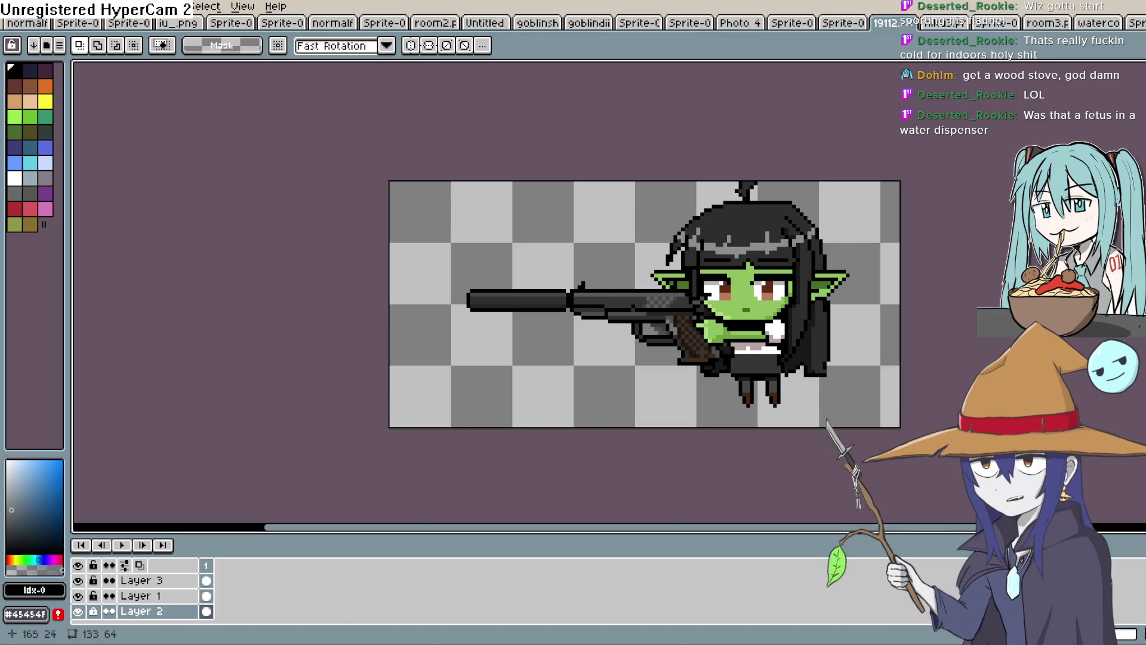
mouse_move(829, 245)
mouse_down()
mouse_move(895, 239)
mouse_move(907, 258)
mouse_up()
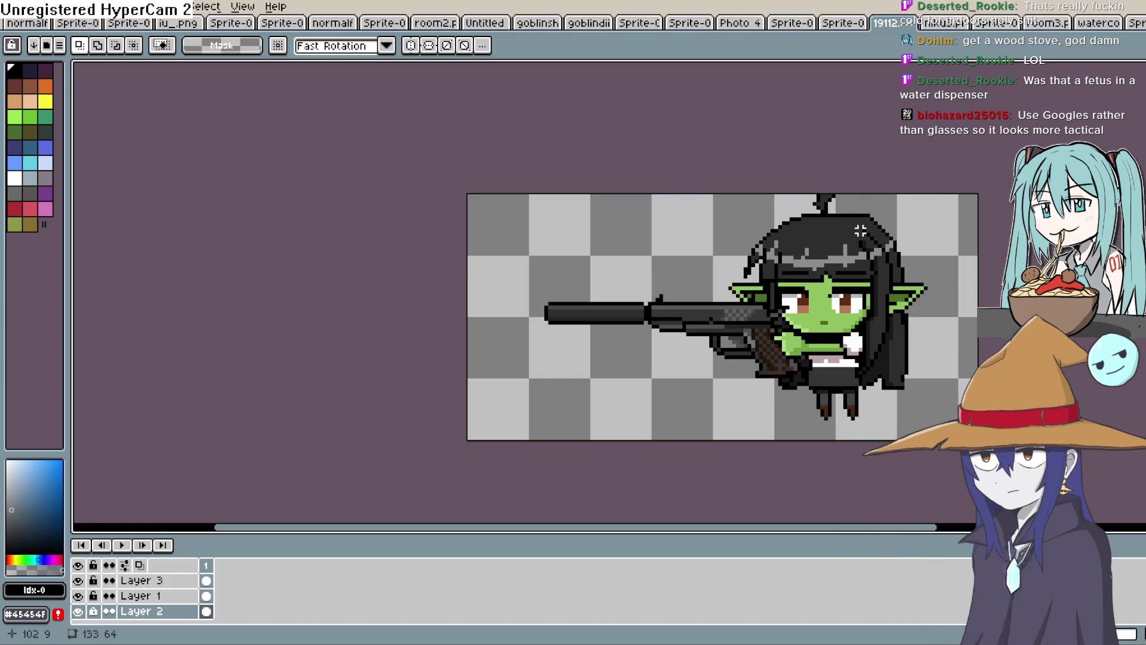
drag(861, 230, 751, 261)
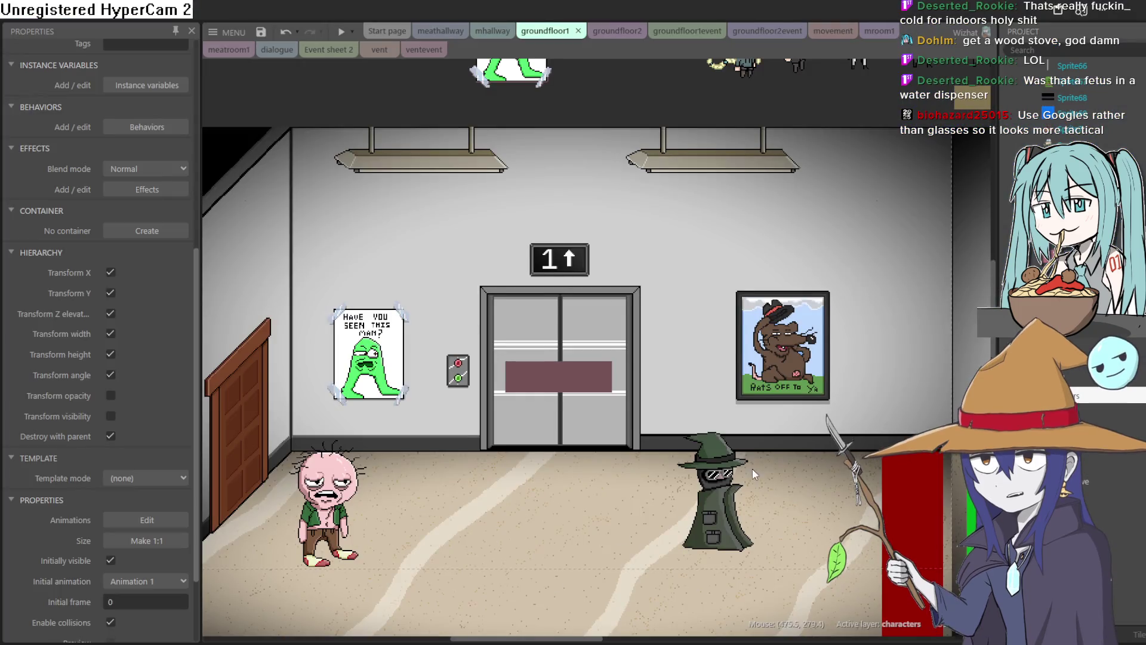
Scroll the groundfloor1 layout to the desk and drag the wizard next to the goblin and bench
scroll(725, 347, right, 5)
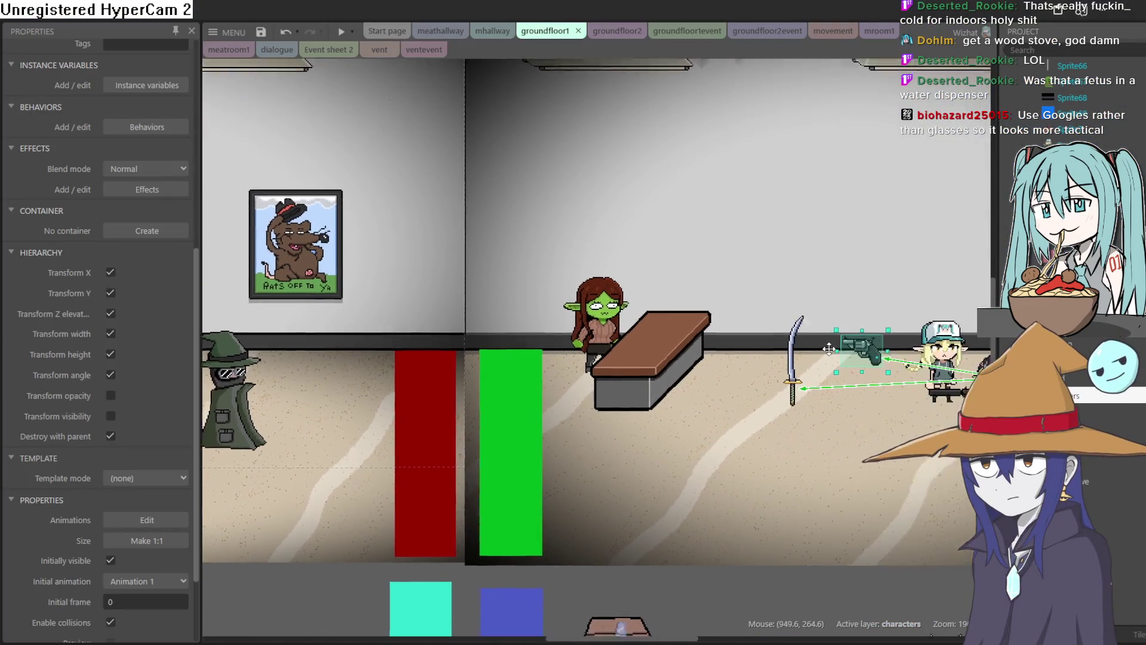
scroll(796, 398, up, 1)
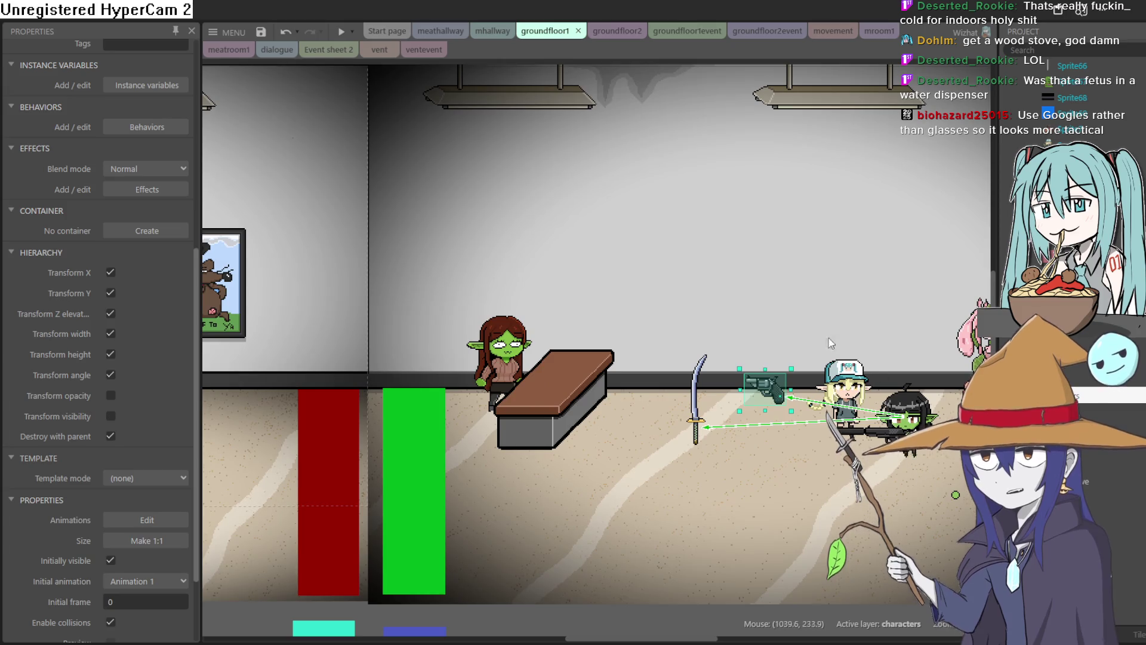
scroll(710, 409, left, 6)
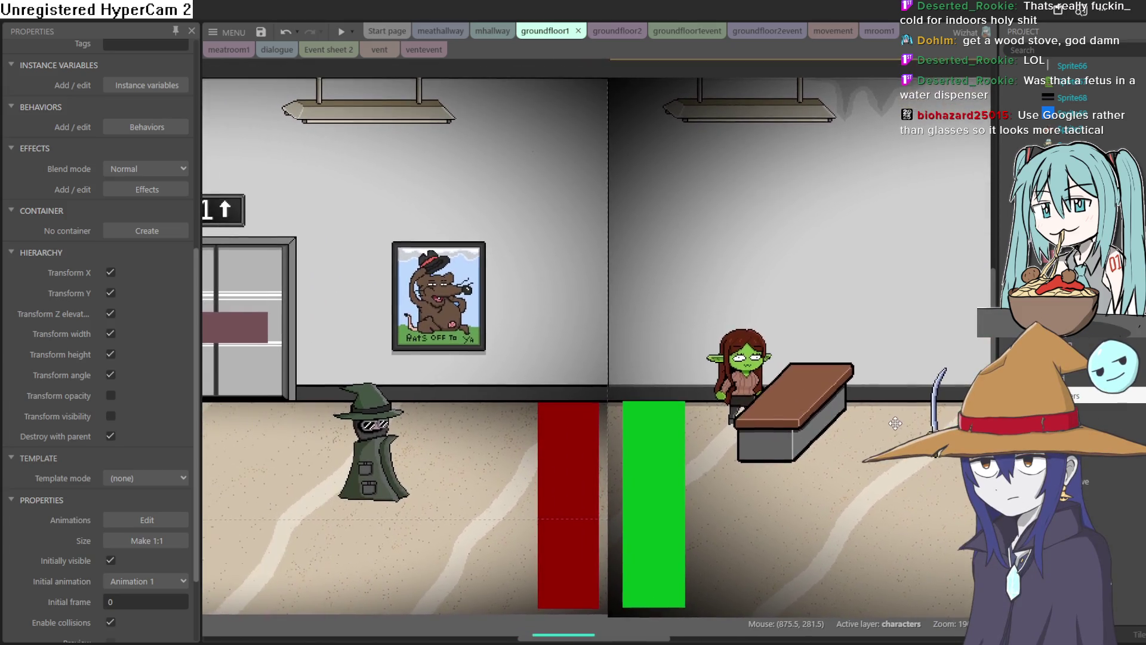
scroll(895, 420, right, 1)
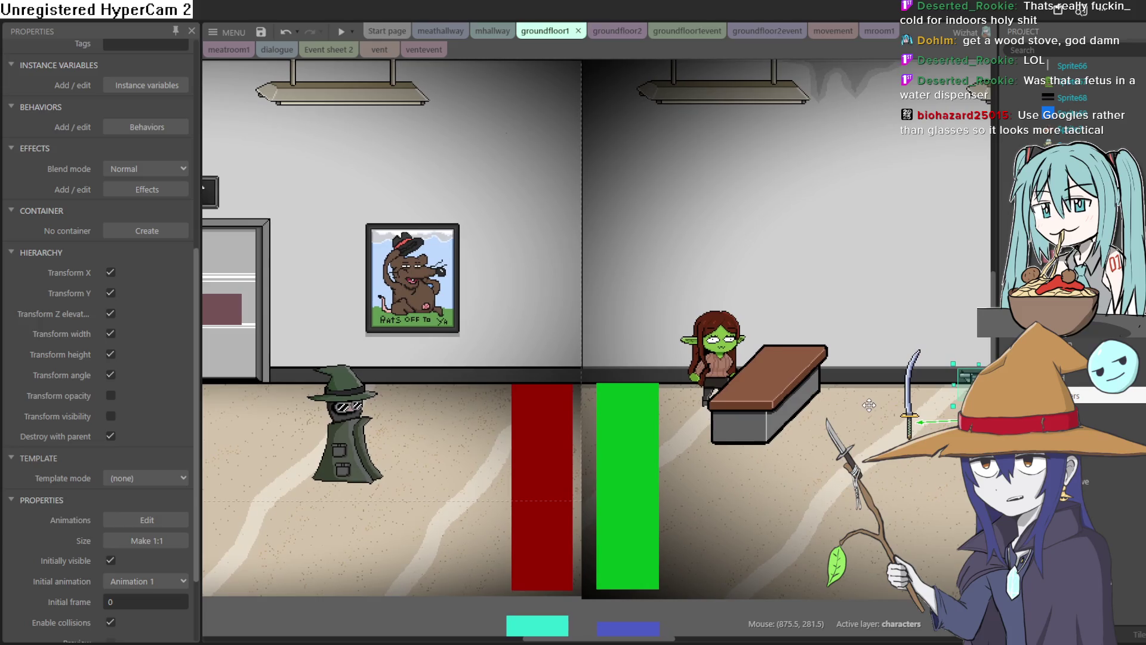
scroll(872, 412, up, 1)
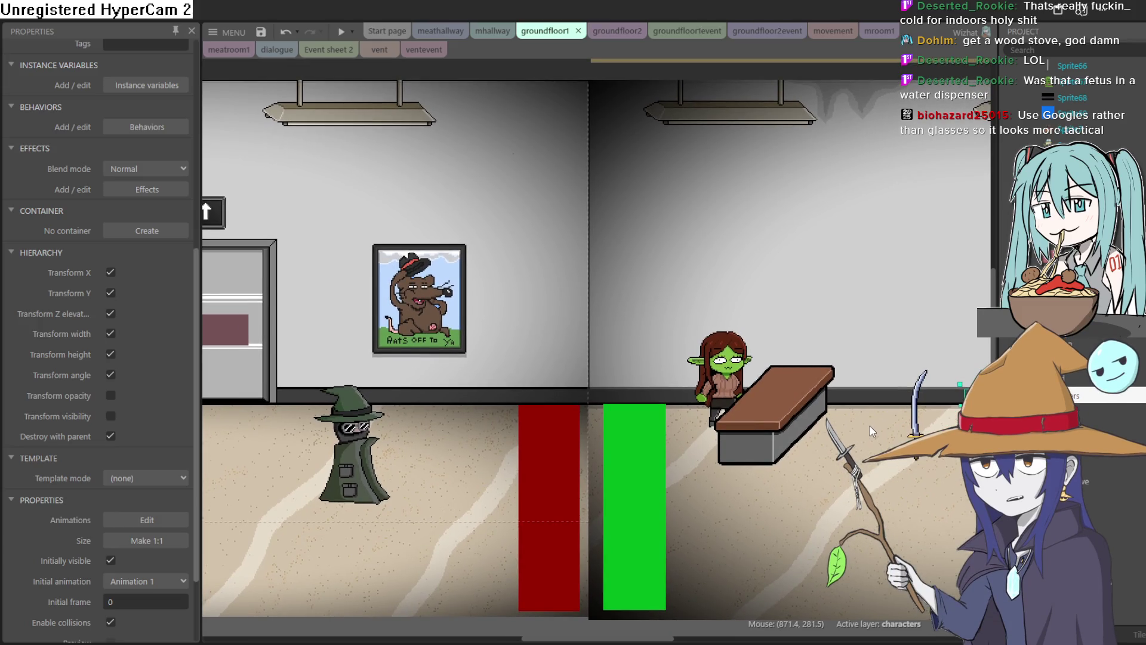
scroll(857, 424, right, 6)
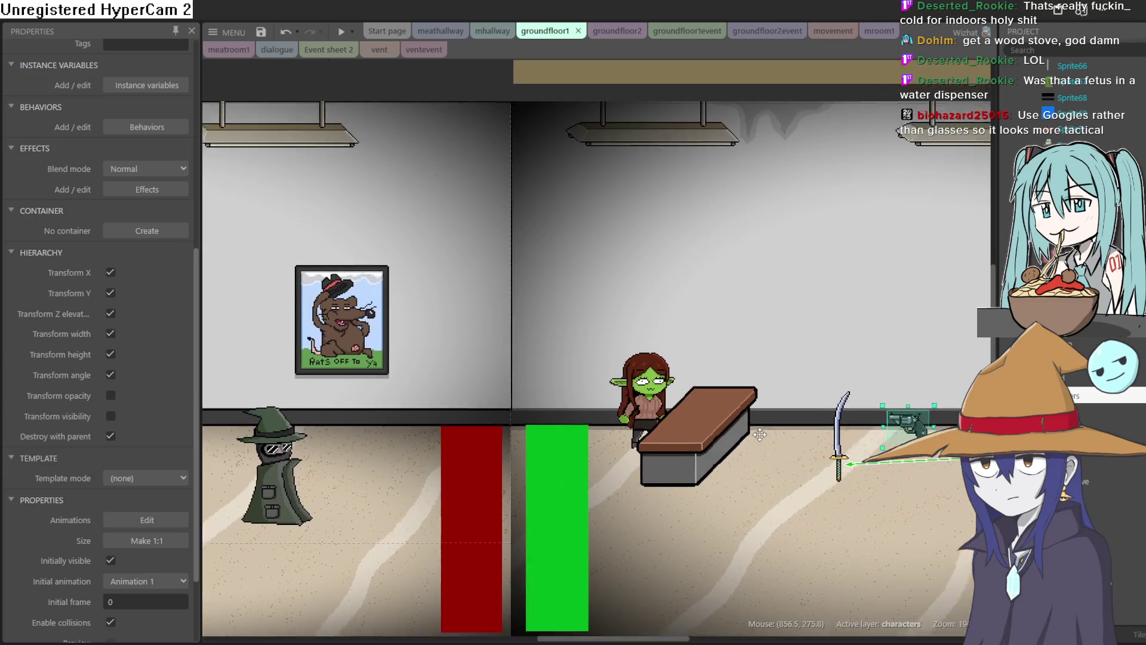
scroll(635, 391, left, 10)
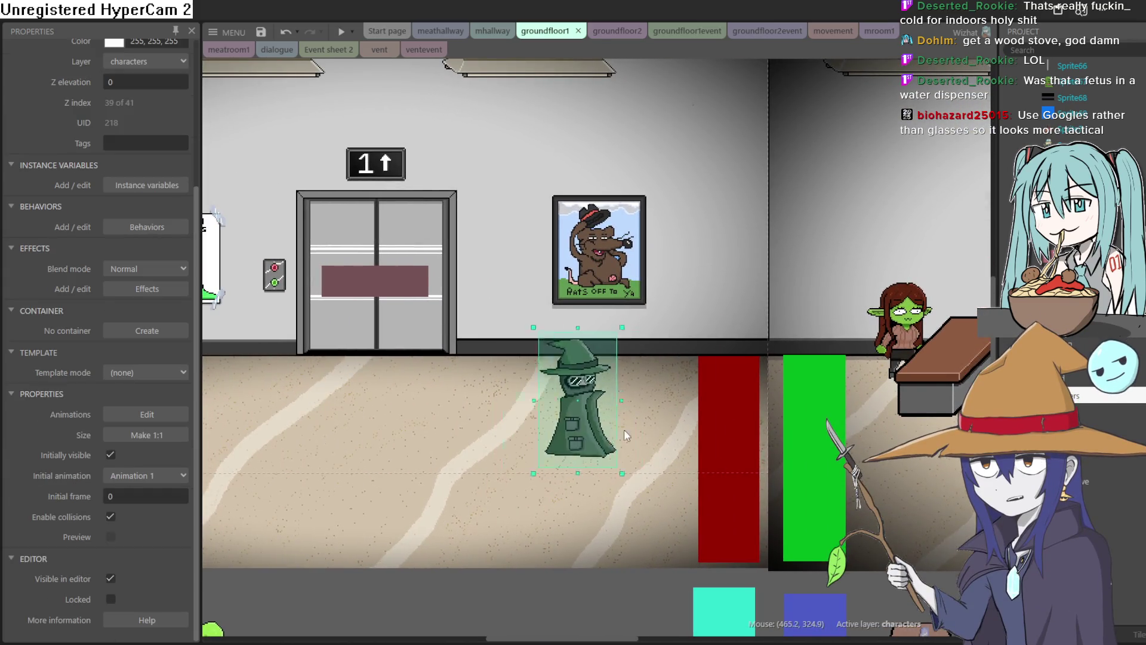
mouse_move(626, 435)
mouse_down()
mouse_move(872, 430)
mouse_move(489, 343)
mouse_move(471, 357)
mouse_move(572, 353)
mouse_move(671, 369)
mouse_move(729, 364)
mouse_move(577, 371)
mouse_move(606, 358)
mouse_move(955, 340)
mouse_move(605, 389)
mouse_up()
Nudge the wizard left, up and back down until it stands at the desk's right end
click(886, 353)
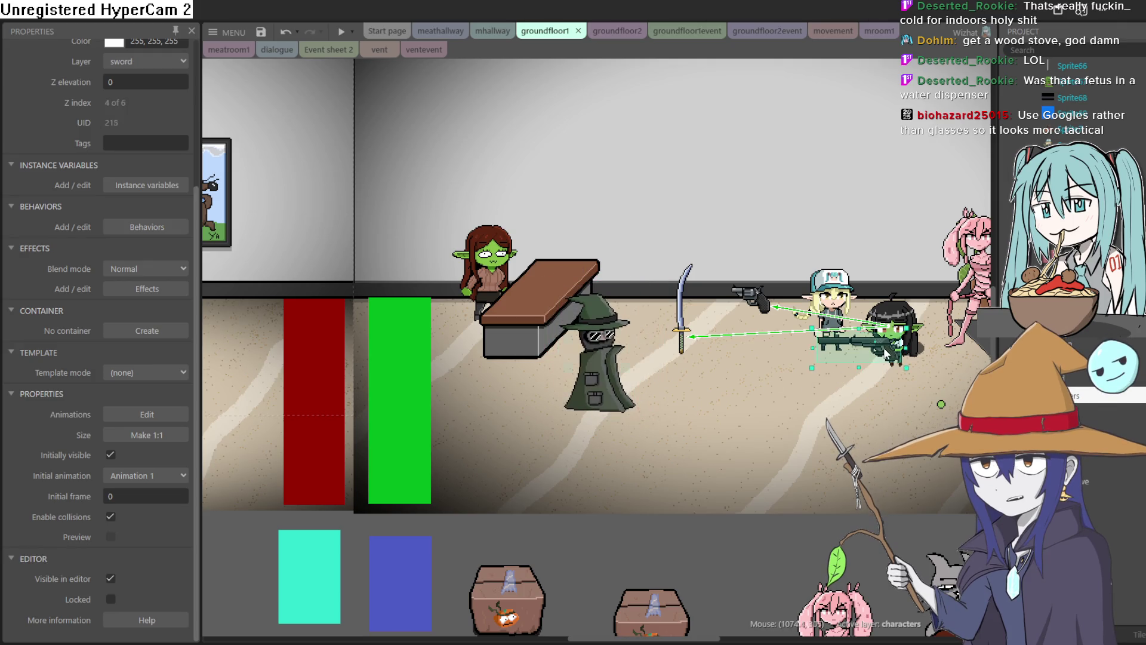
mouse_move(627, 396)
mouse_down()
mouse_move(758, 370)
mouse_move(688, 371)
mouse_move(686, 361)
mouse_move(676, 373)
mouse_move(771, 356)
mouse_move(925, 358)
mouse_move(643, 366)
mouse_up()
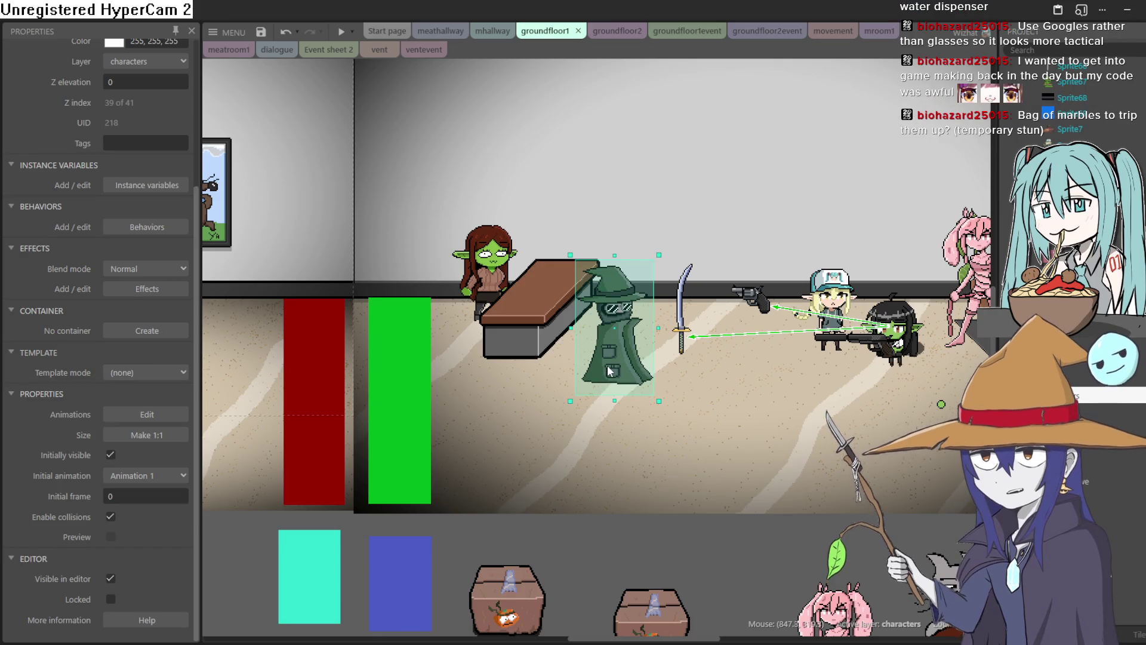
mouse_move(620, 366)
mouse_down()
mouse_move(230, 346)
mouse_move(601, 325)
mouse_move(604, 346)
mouse_up()
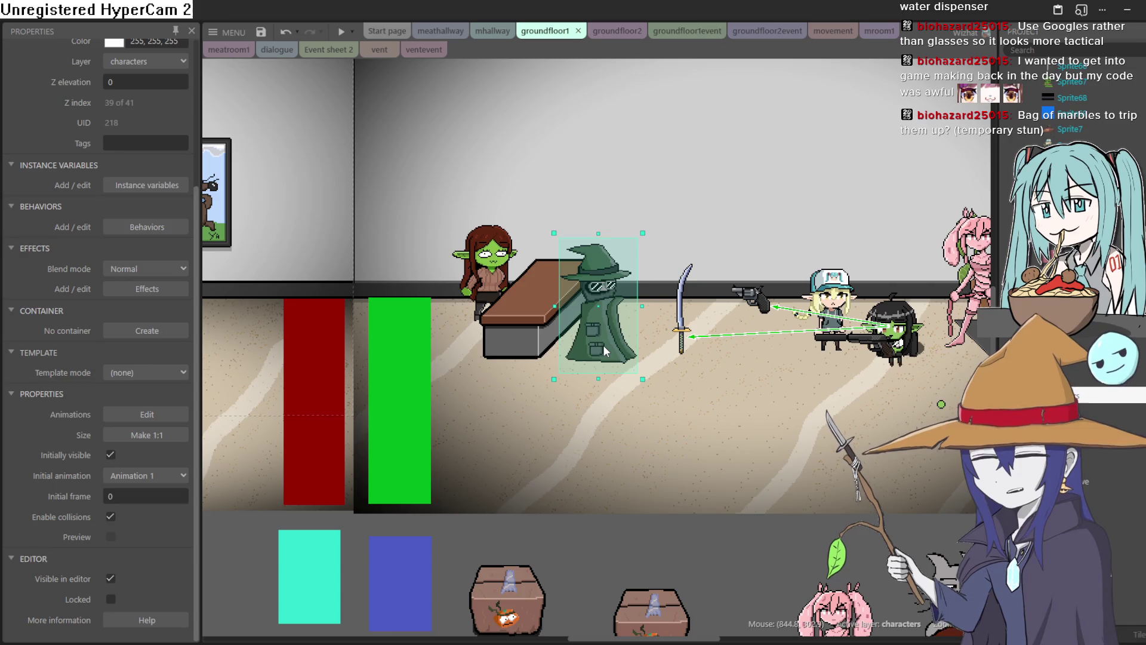
drag(603, 345, 603, 352)
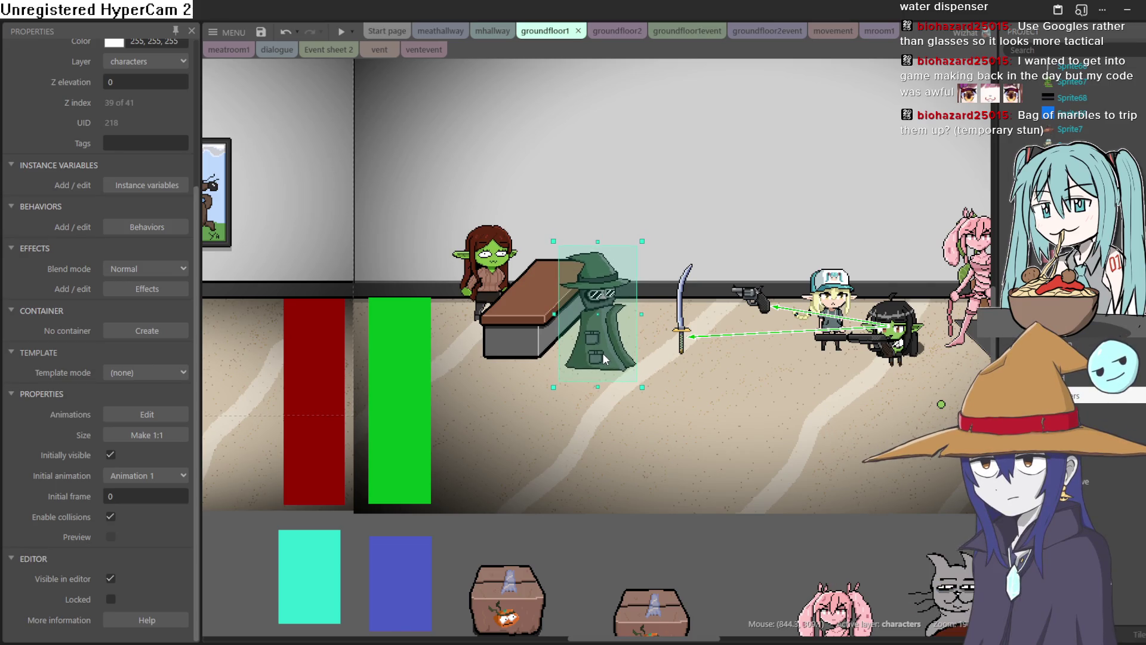
scroll(701, 363, up, 1)
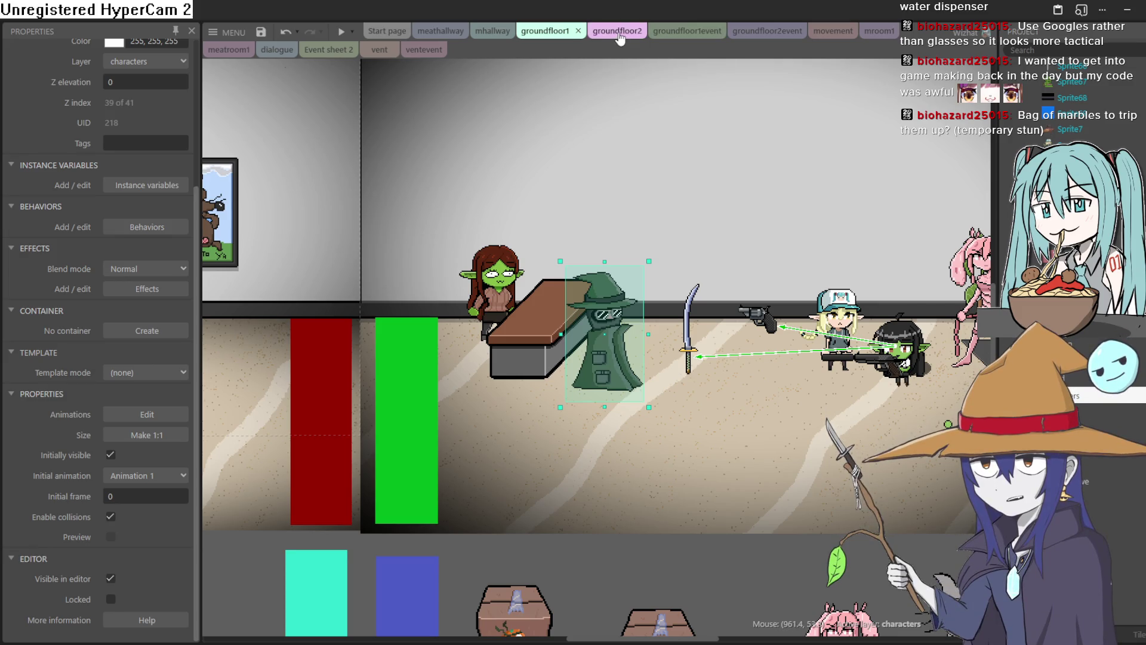
Step through the groundfloor1event, groundfloor2 and groundfloor2event tabs to the movement event sheet
click(652, 33)
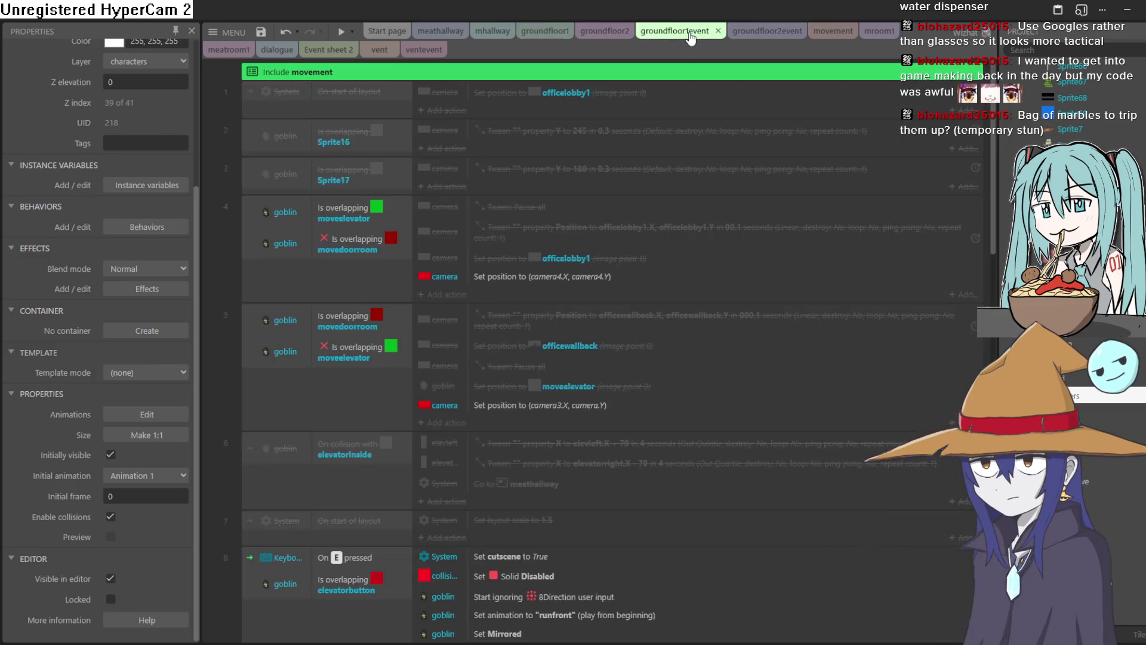
click(596, 35)
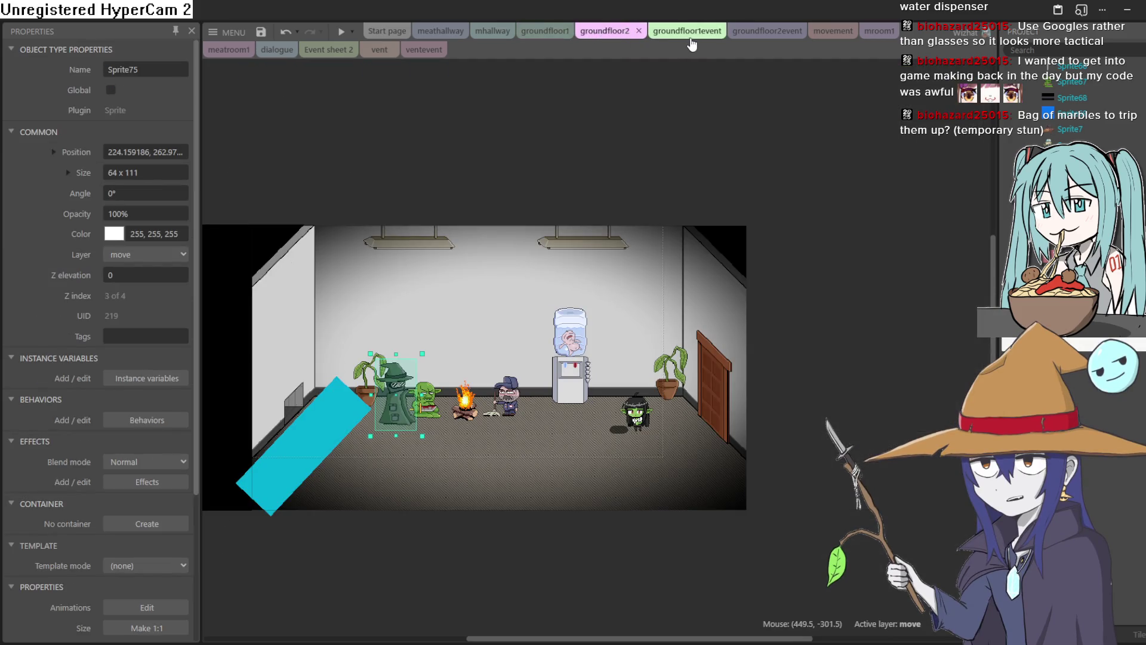
click(691, 33)
click(756, 33)
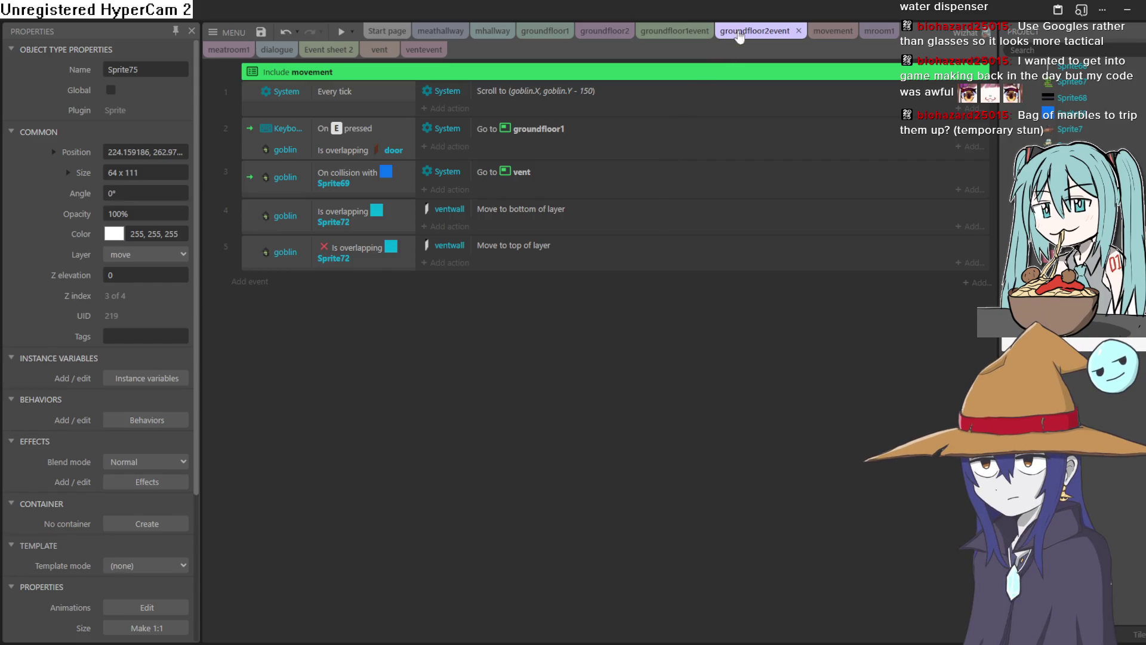
click(833, 31)
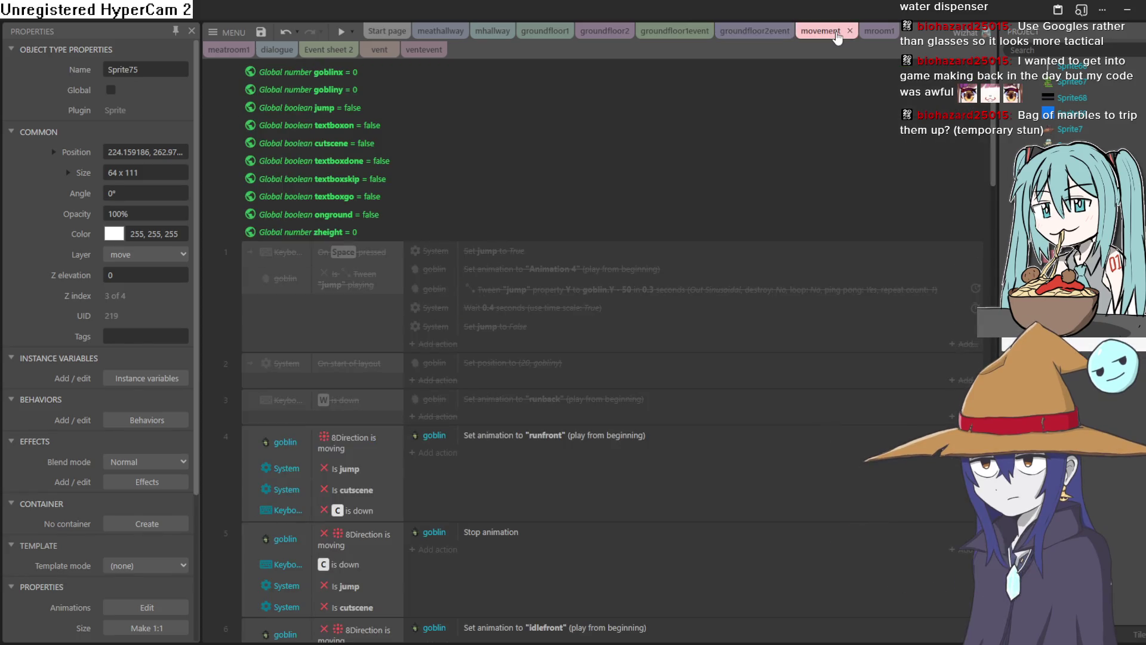
Scroll the movement sheet down to event 20 and back, then return to groundfloor2event
scroll(566, 226, down, 6)
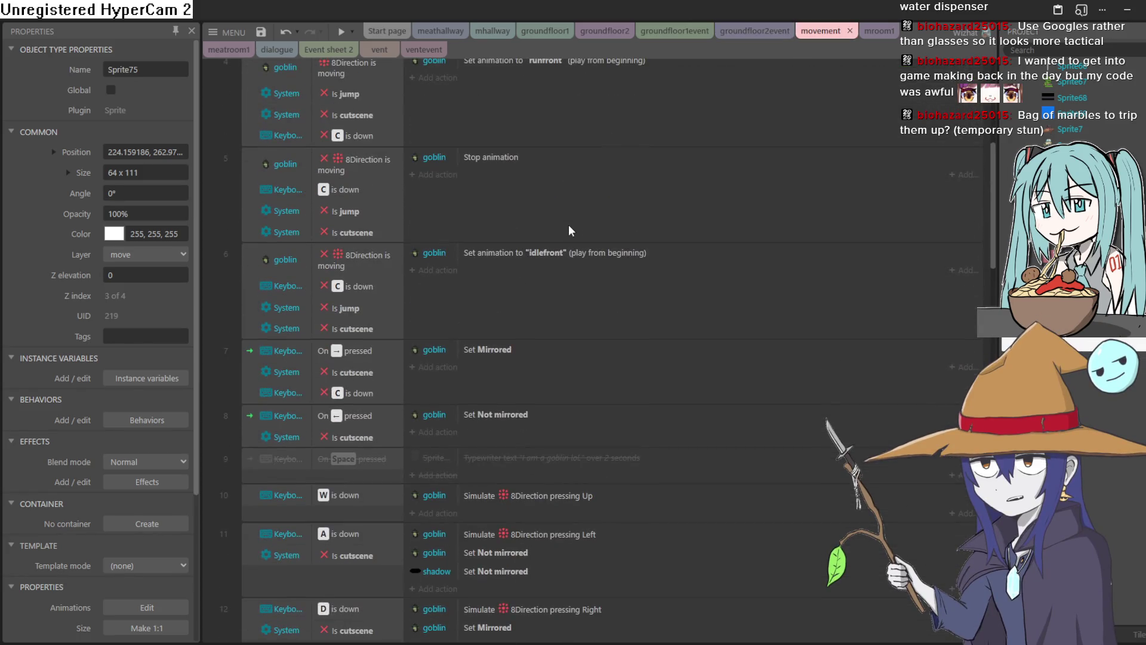
scroll(569, 209, up, 3)
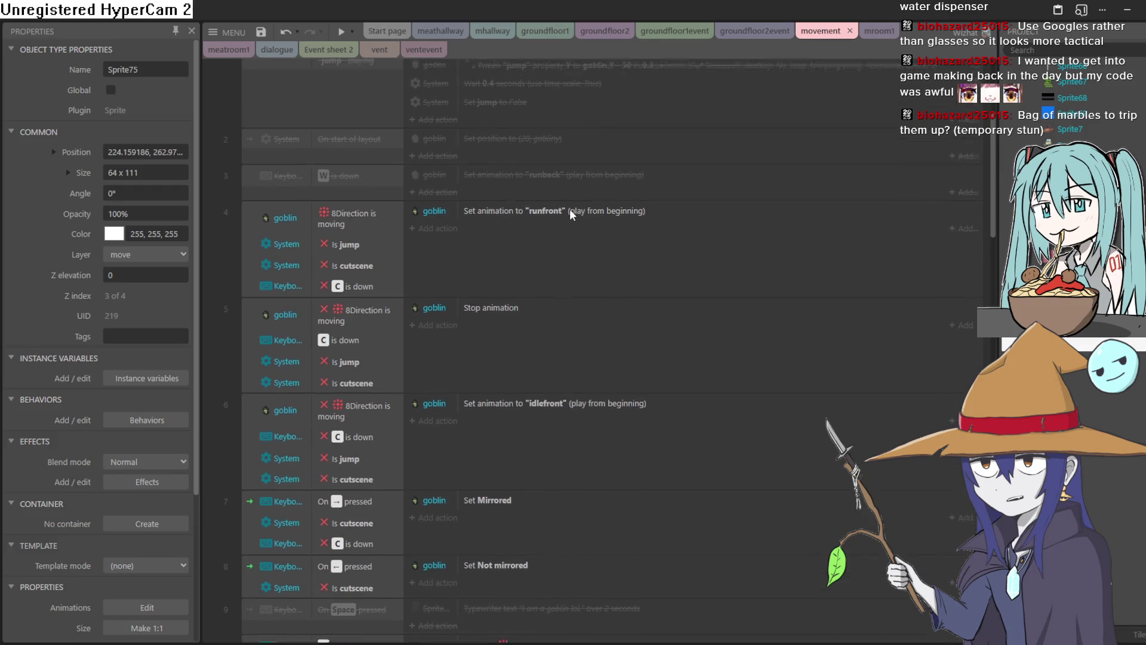
mouse_move(994, 166)
mouse_down()
mouse_move(966, 291)
mouse_move(993, 240)
mouse_move(998, 132)
mouse_move(997, 147)
mouse_up()
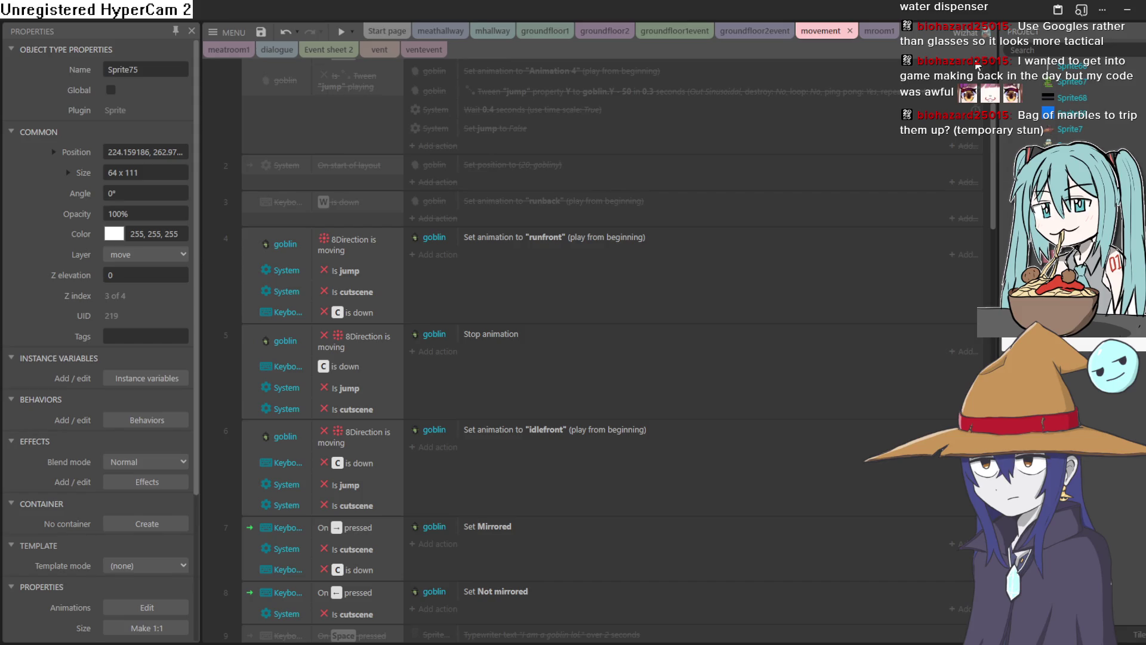
scroll(820, 220, down, 4)
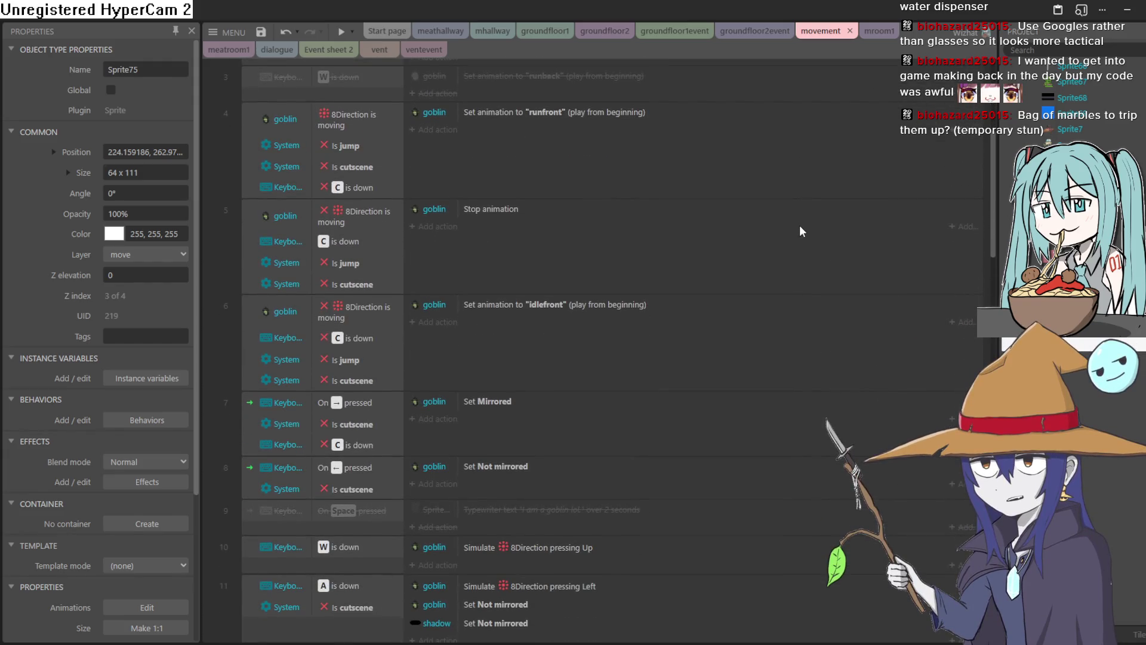
scroll(798, 231, down, 2)
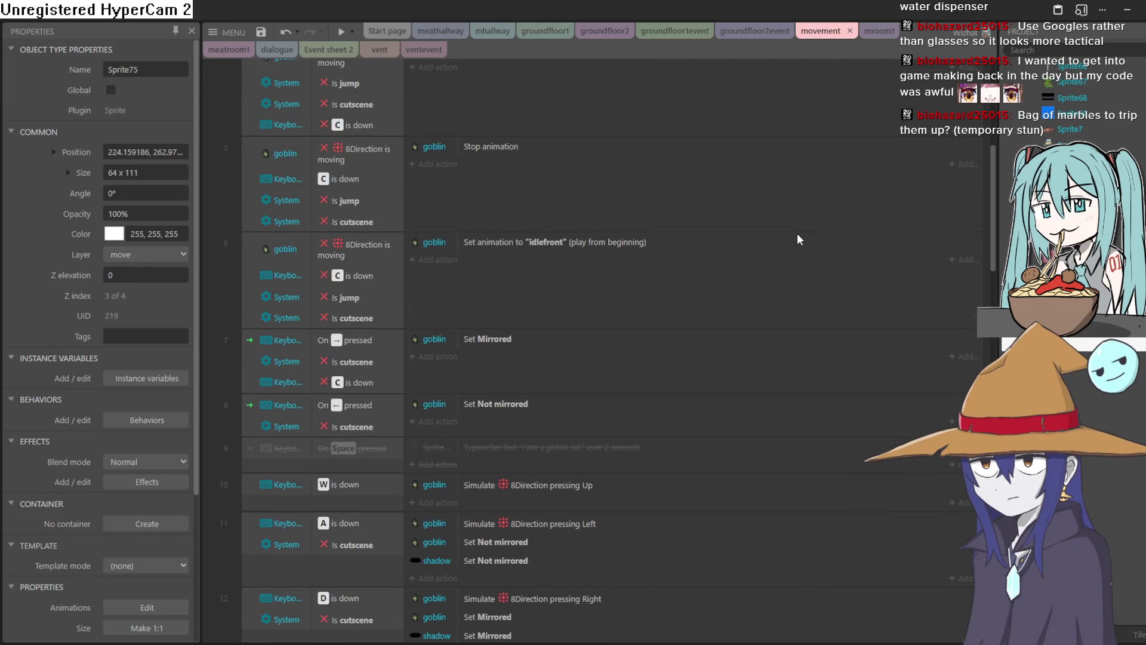
scroll(790, 239, down, 4)
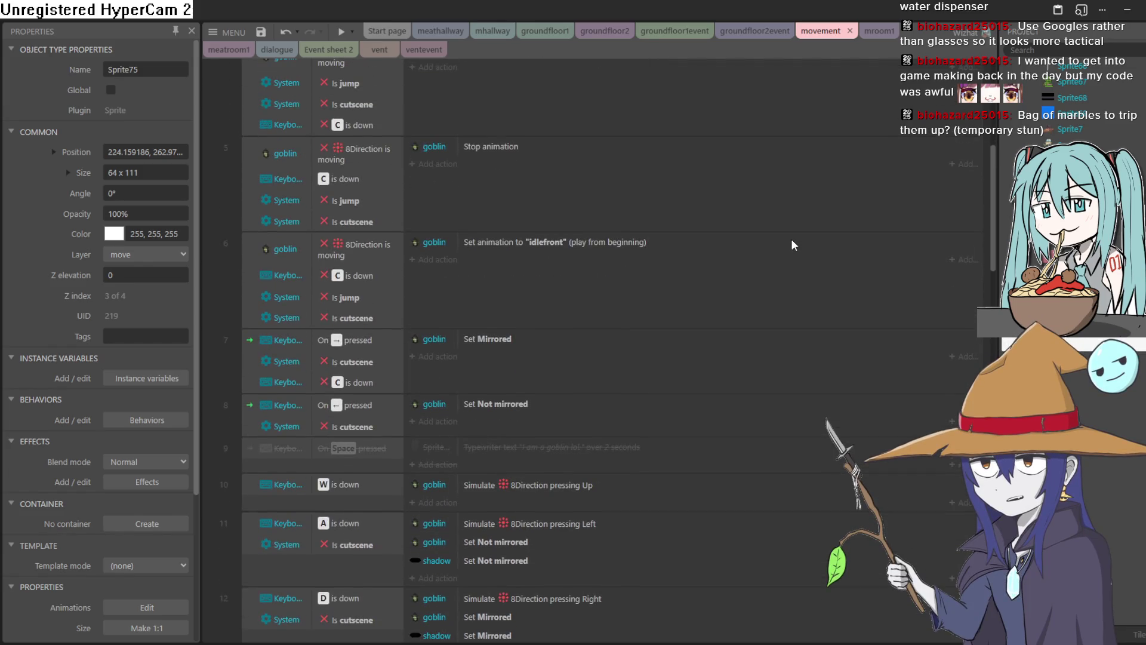
scroll(786, 246, down, 14)
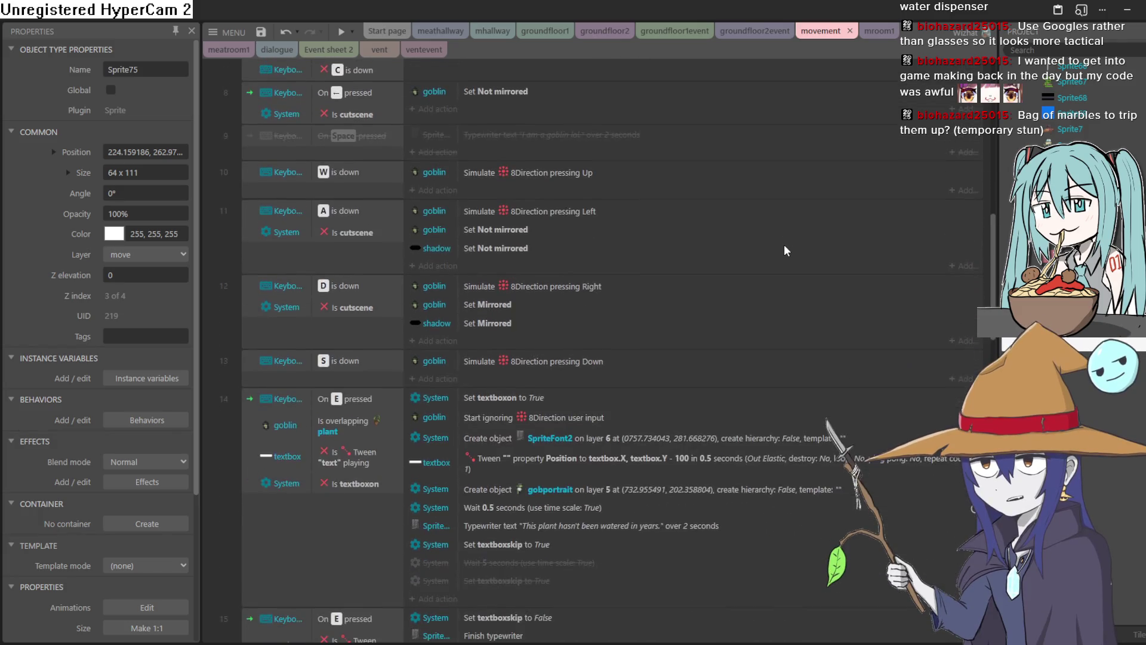
scroll(783, 244, down, 12)
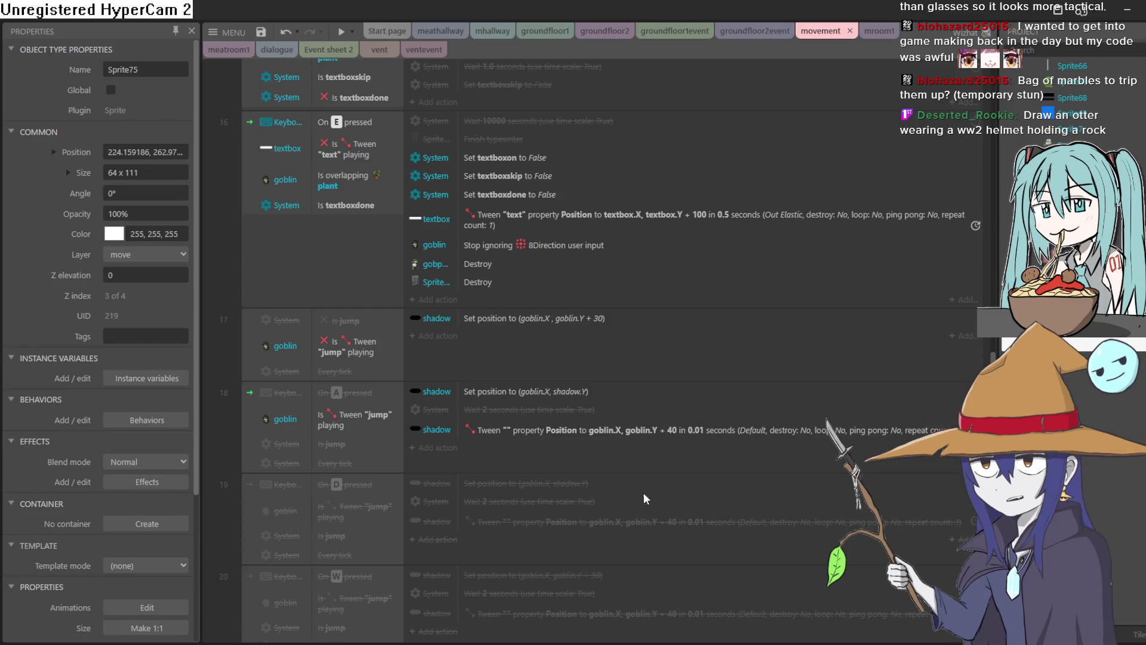
scroll(654, 403, up, 10)
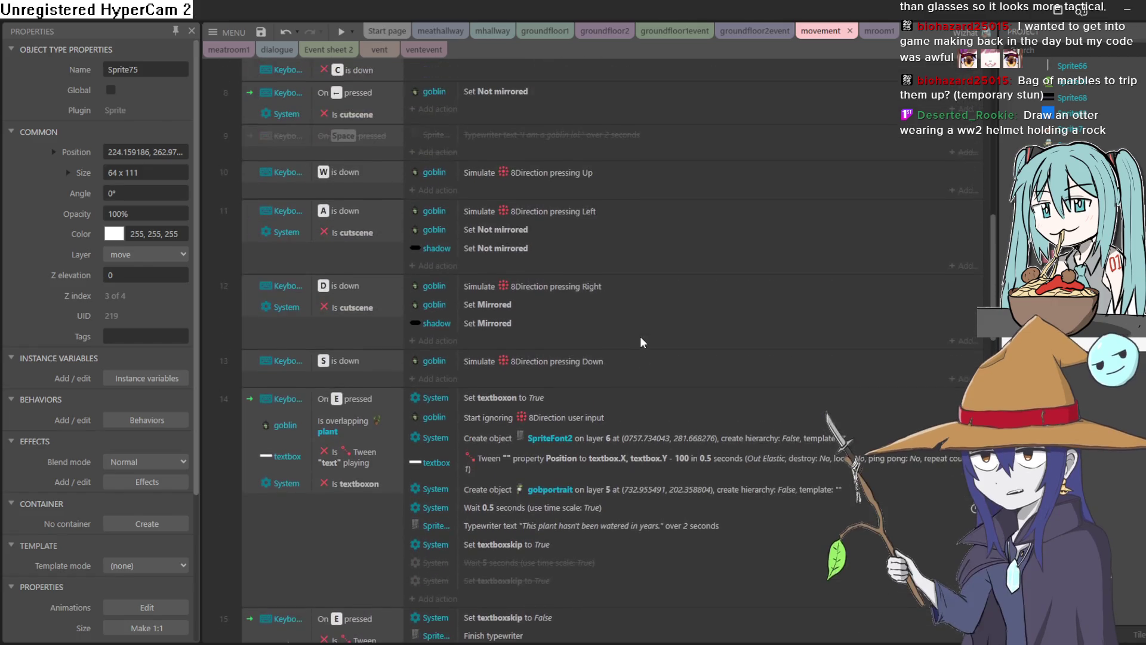
scroll(642, 307, up, 8)
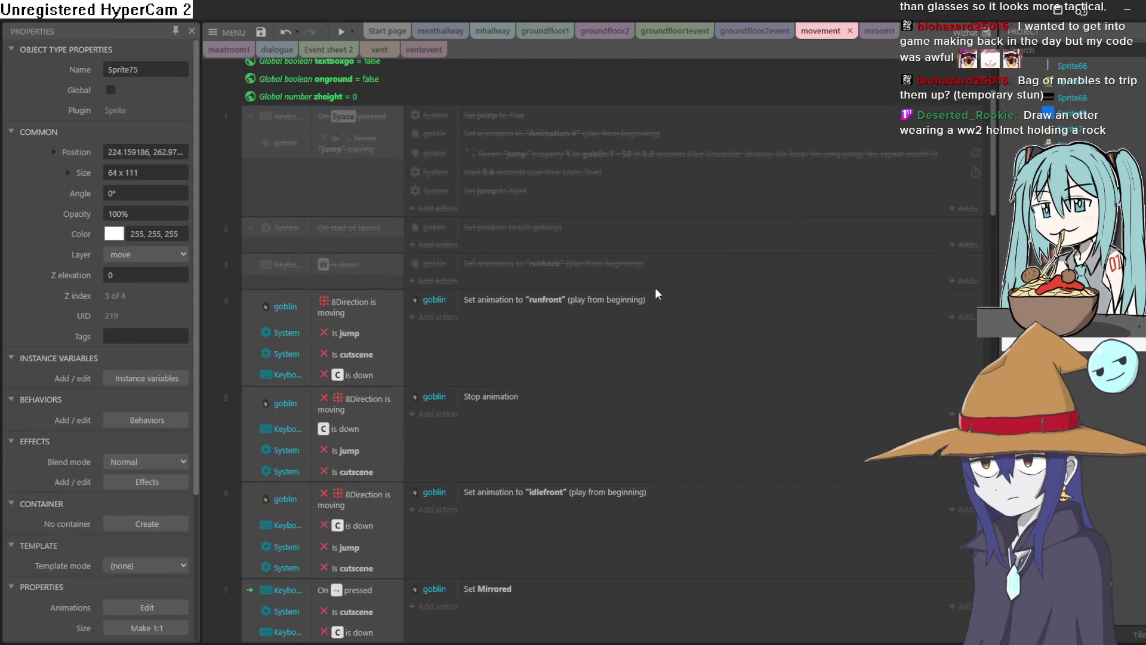
click(755, 31)
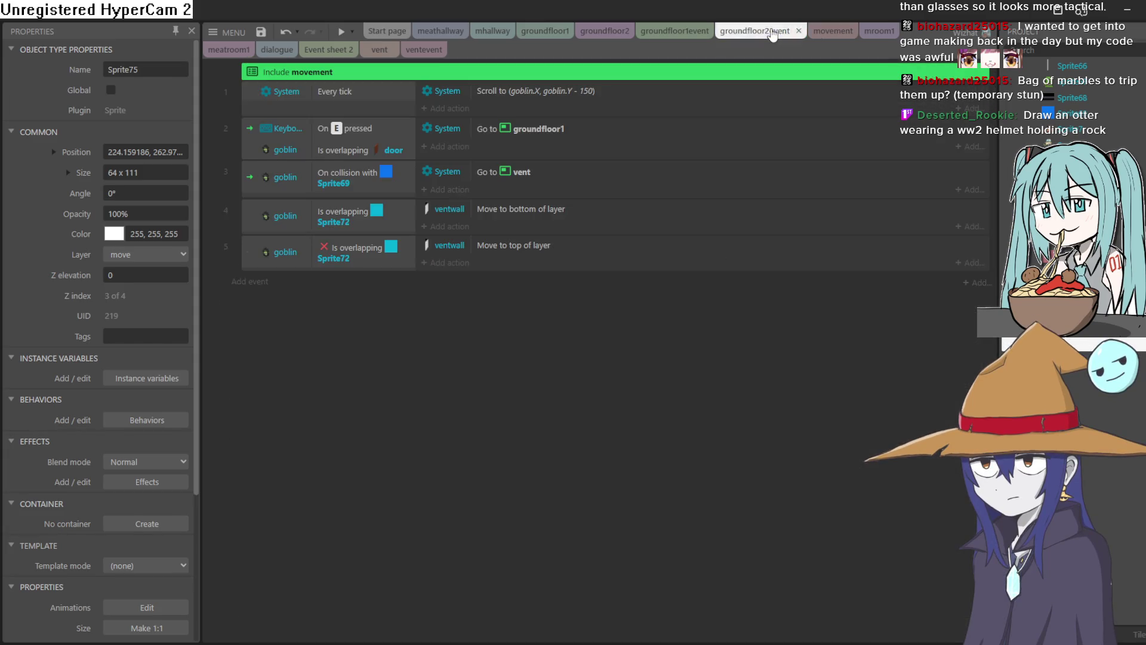
click(663, 30)
Zoom and pan the groundfloor2 layout to centre the room, then launch a game preview
click(615, 33)
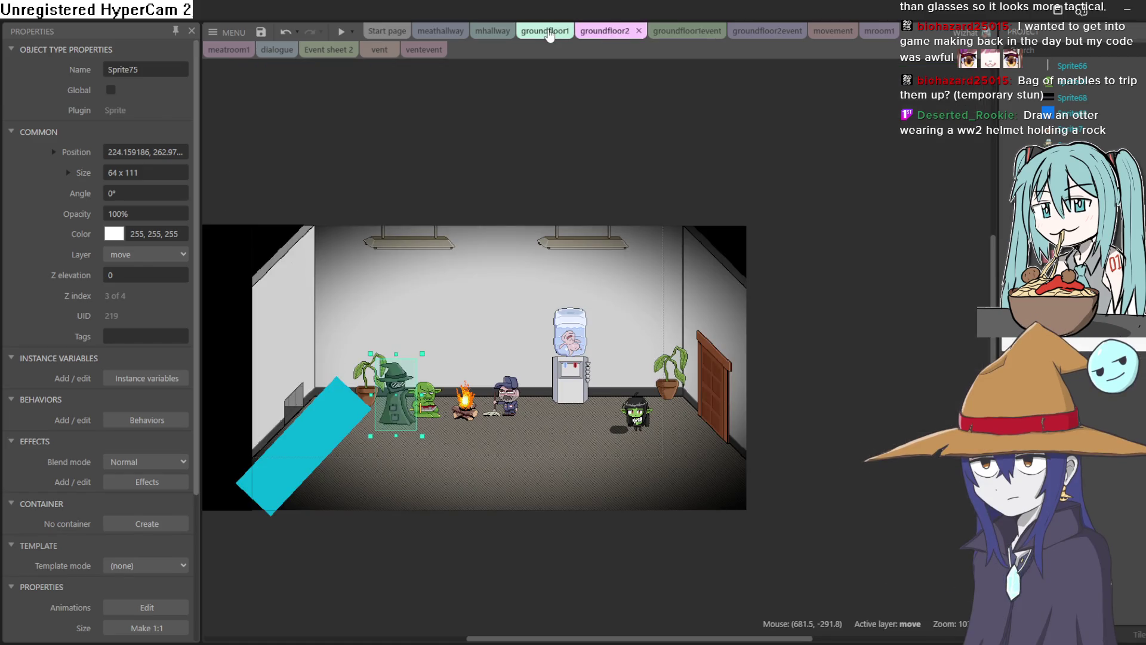
scroll(676, 341, up, 1)
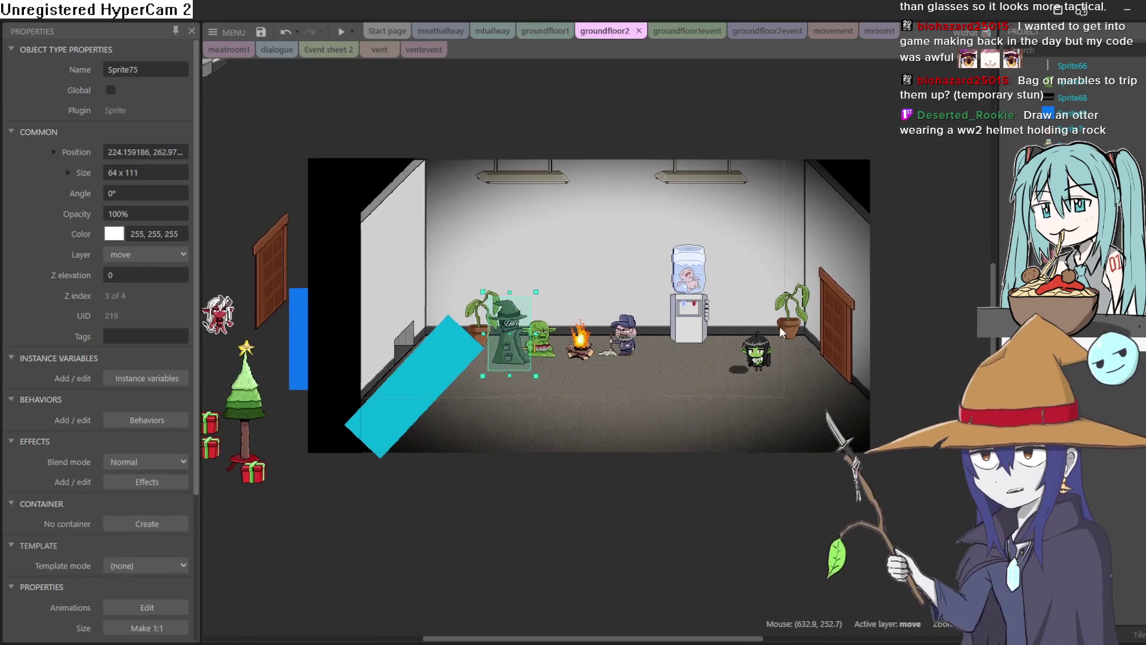
scroll(687, 344, up, 3)
scroll(710, 335, down, 3)
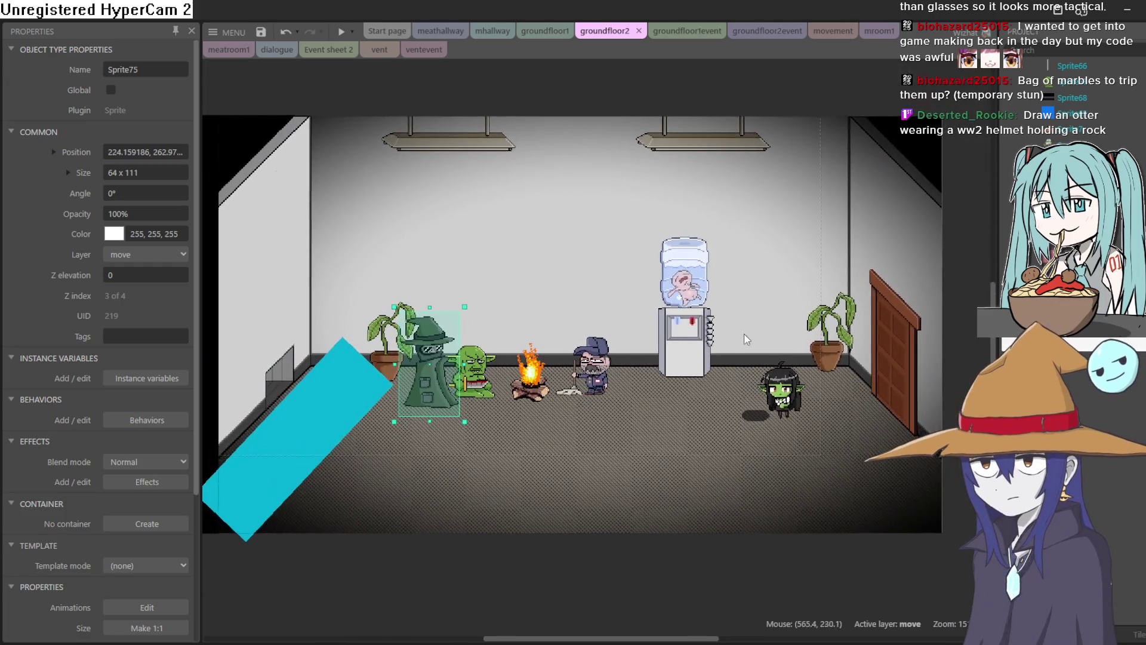
drag(747, 339, 804, 324)
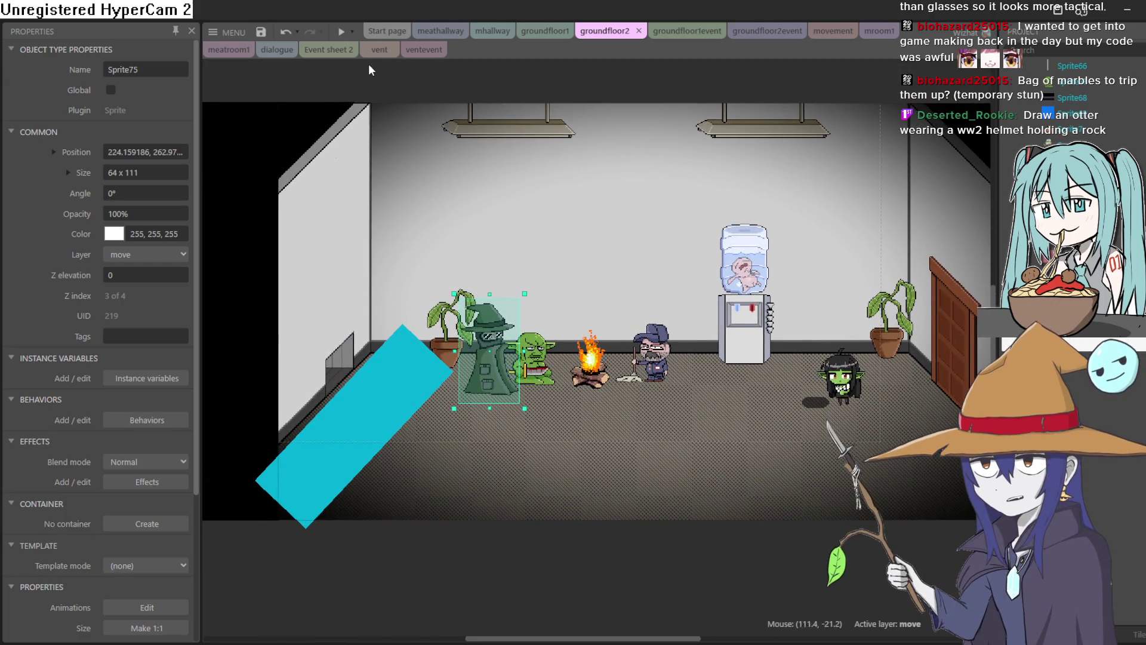
click(341, 31)
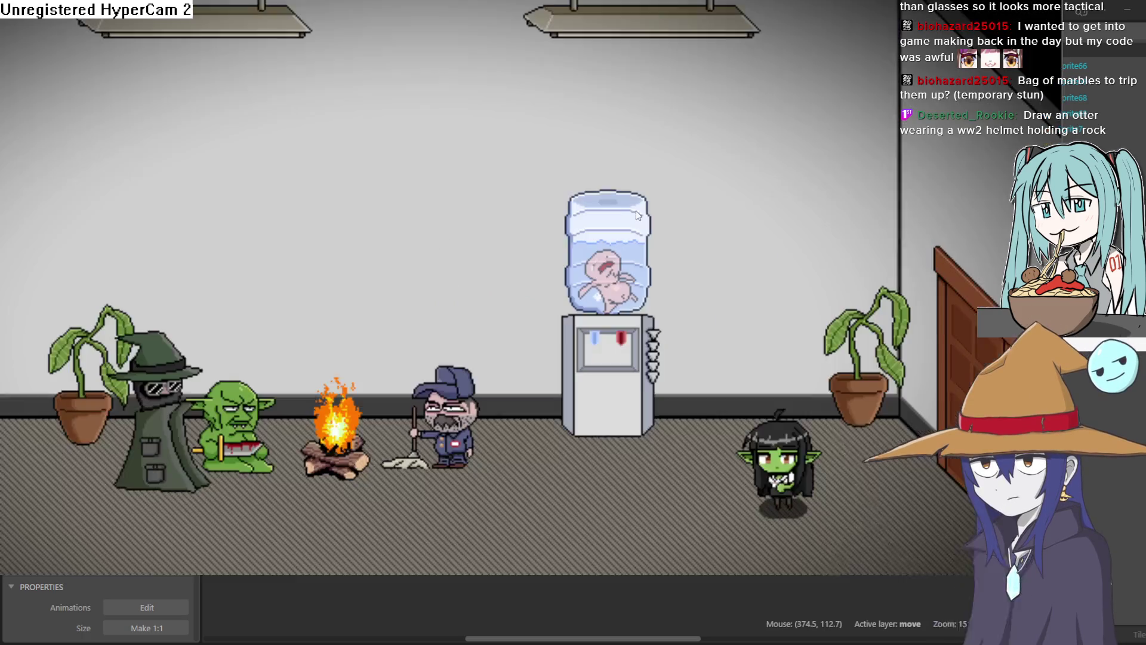
Walk the goblin girl left, right, then up beside the water cooler, and exit the preview with F11
key(Left)
key(Right)
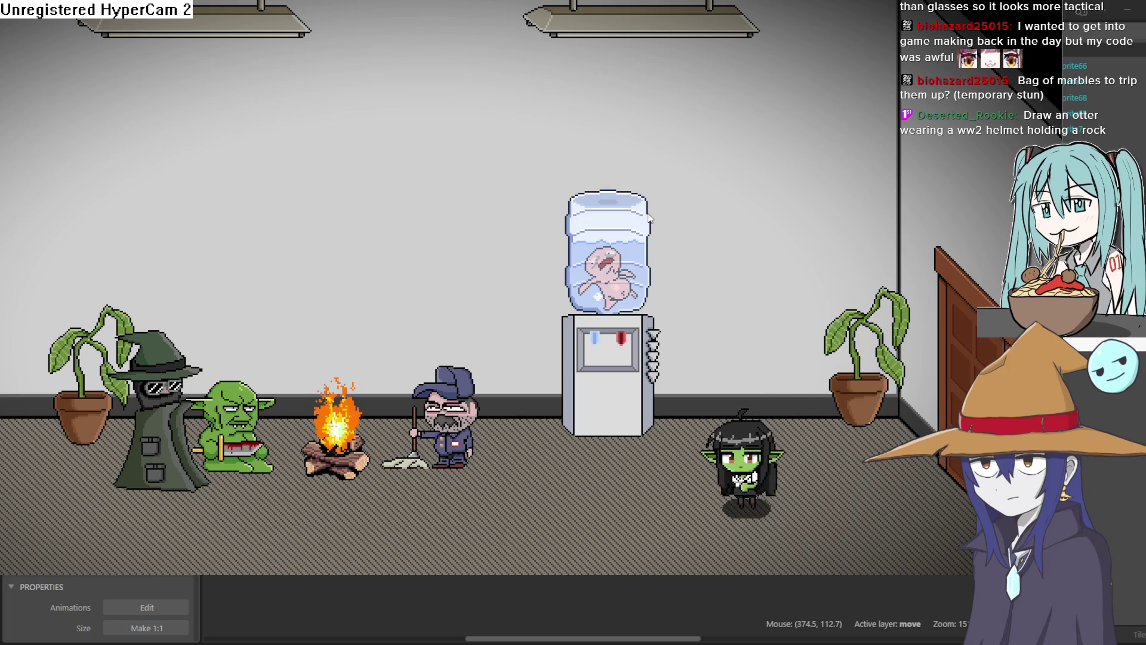
key(Up)
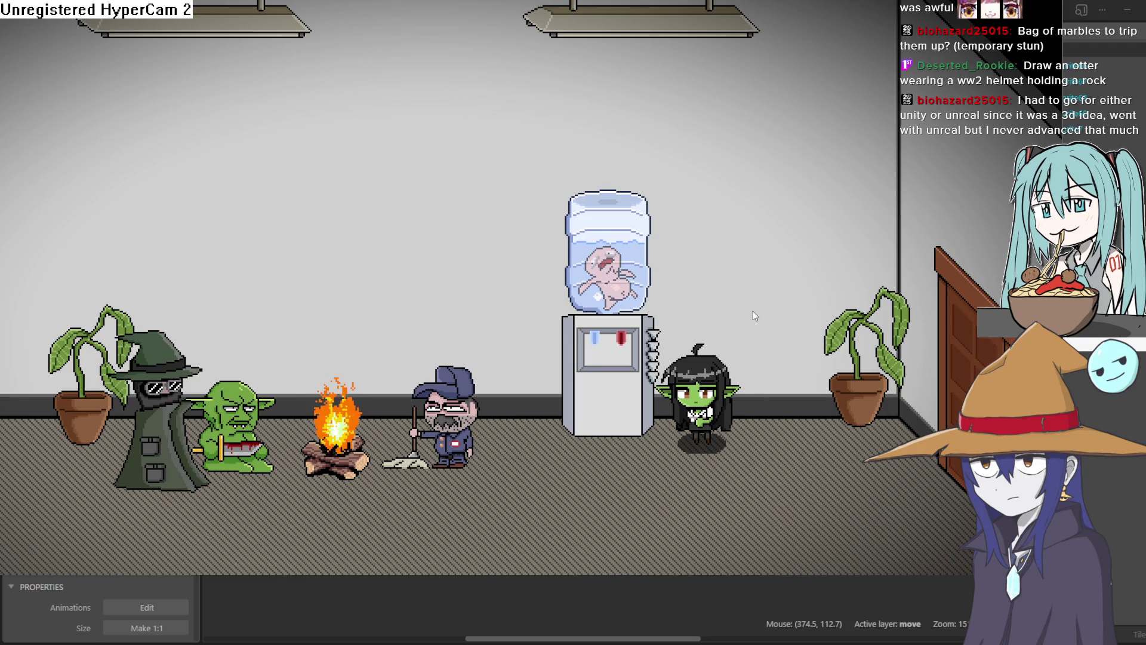
key(F11)
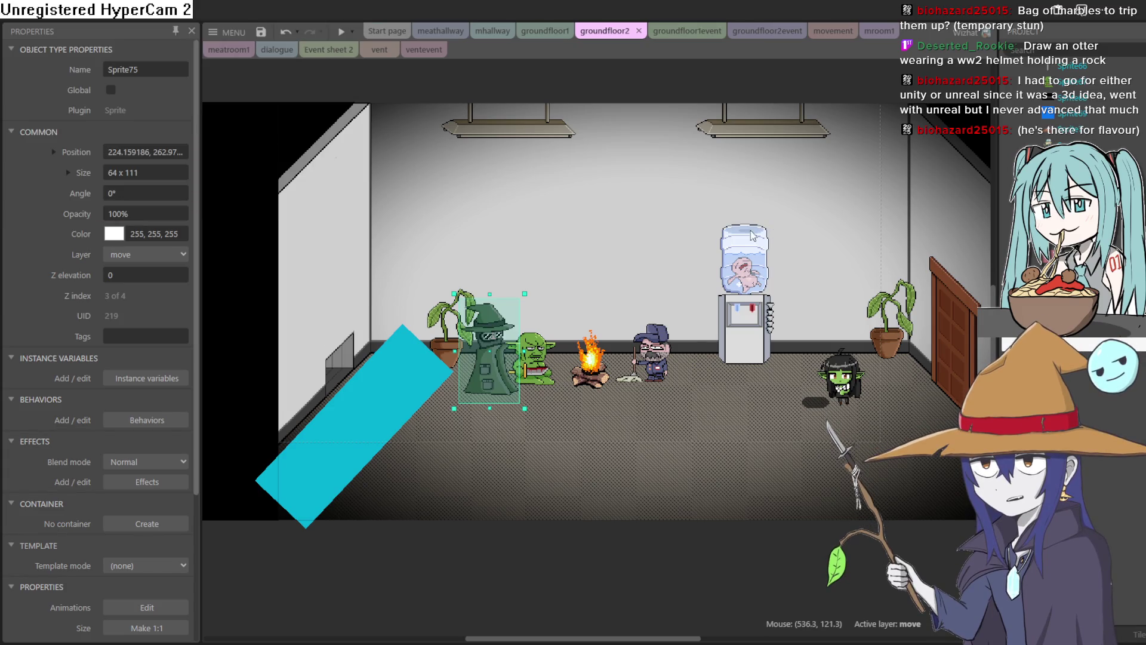
Pan the groundfloor2 room, then switch to the groundfloor1 layout and scroll around it
mouse_move(656, 263)
mouse_down()
mouse_move(779, 293)
mouse_move(684, 294)
mouse_up()
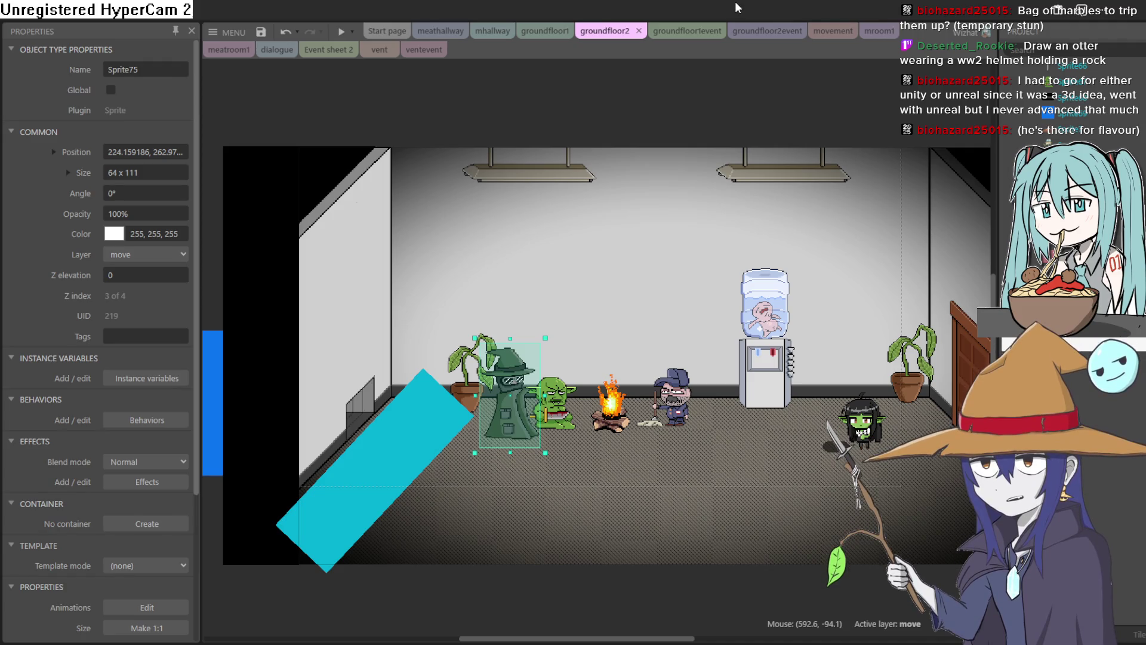
click(545, 36)
scroll(700, 204, right, 5)
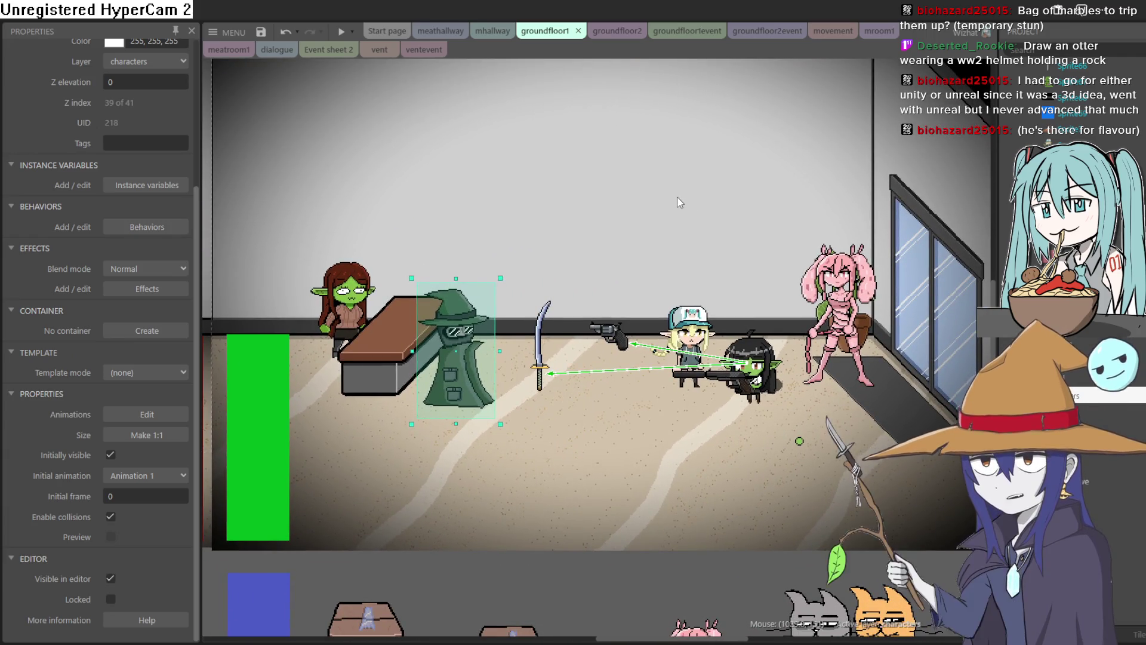
scroll(647, 197, down, 3)
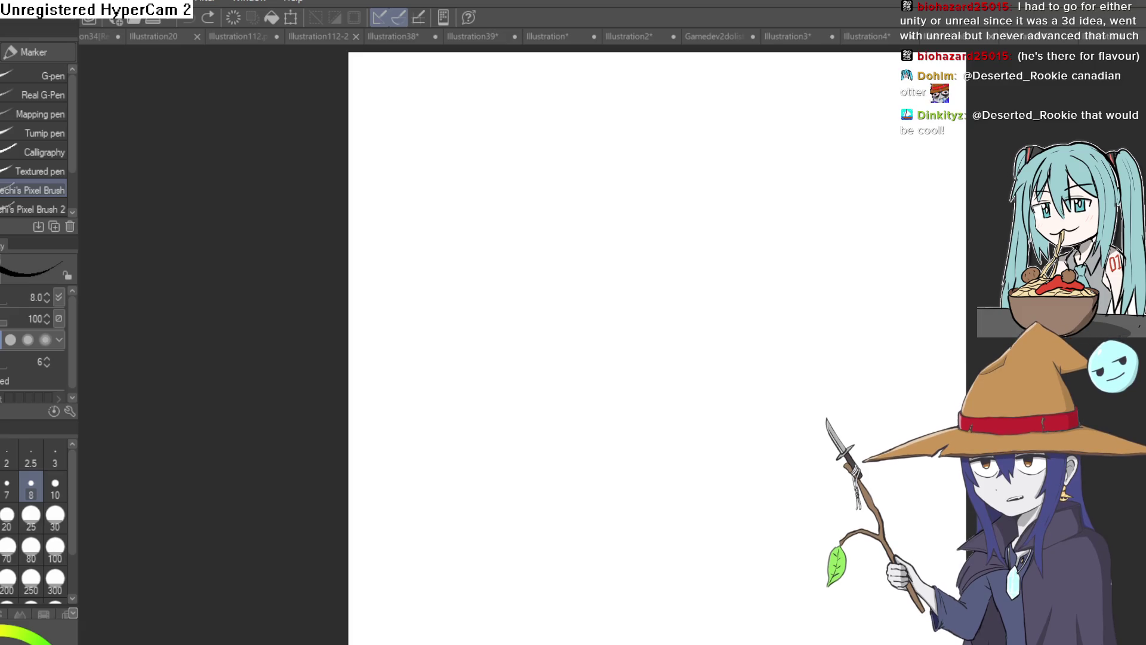
Try several pixel-pen arcs and an ellipse, undoing most, leaving one short arc on the page
drag(578, 231, 615, 256)
key(ctrl+z)
mouse_move(591, 302)
mouse_down()
mouse_move(526, 281)
mouse_move(478, 317)
mouse_up()
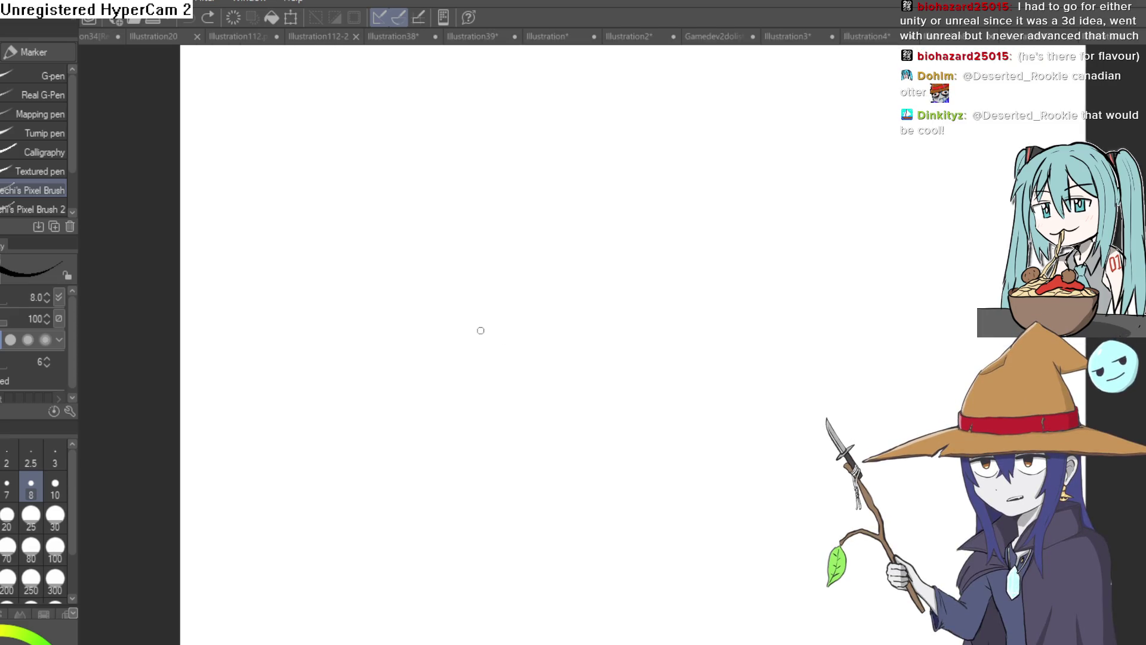
drag(507, 361, 528, 358)
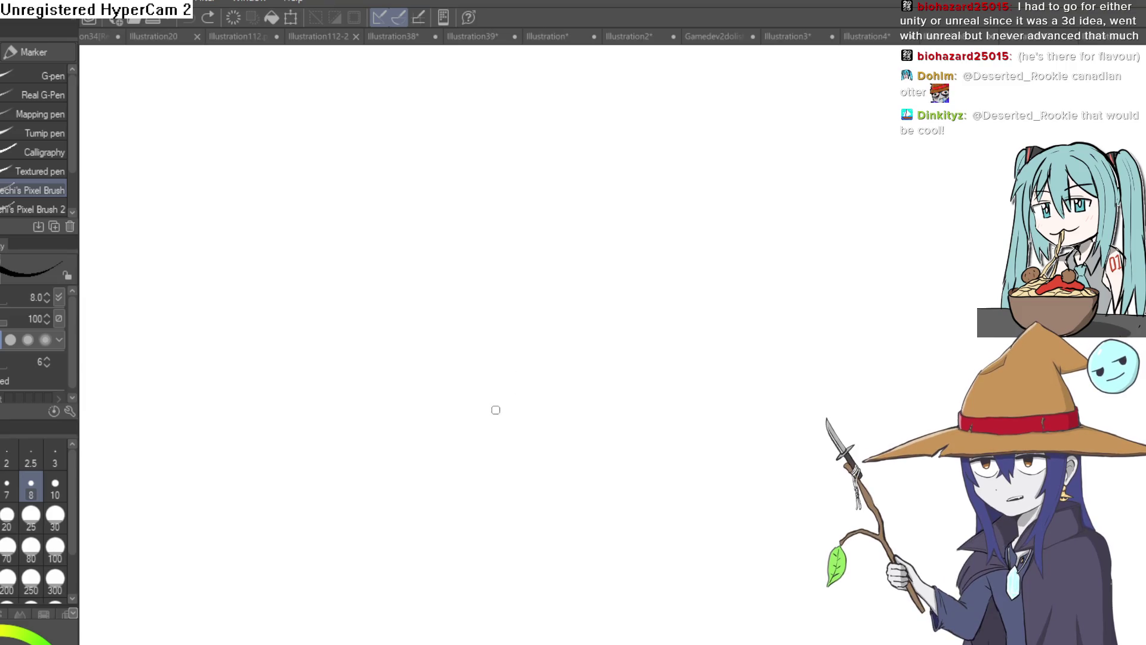
drag(496, 414, 573, 408)
key(ctrl+z)
mouse_move(421, 283)
mouse_down()
mouse_move(618, 227)
mouse_move(579, 292)
mouse_up()
key(Delete)
scroll(642, 342, down, 3)
mouse_move(599, 335)
mouse_down()
mouse_move(550, 345)
mouse_move(547, 371)
mouse_move(561, 277)
mouse_up()
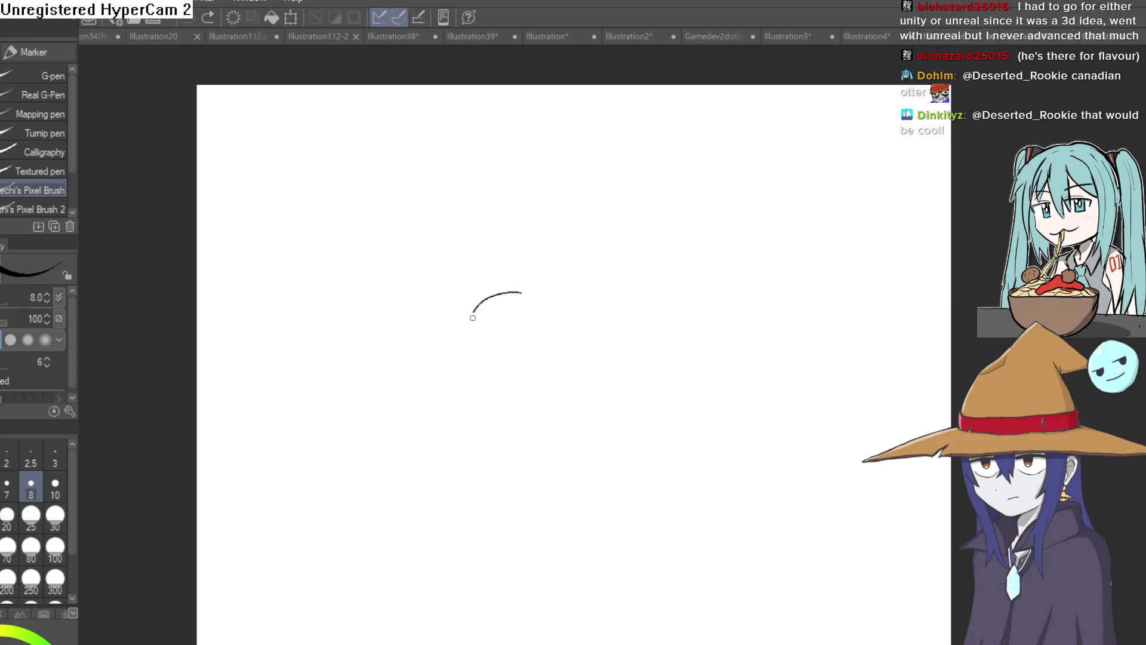
Sketch the otter's head oval, redrawing the first arc and oval attempts
drag(473, 316, 484, 327)
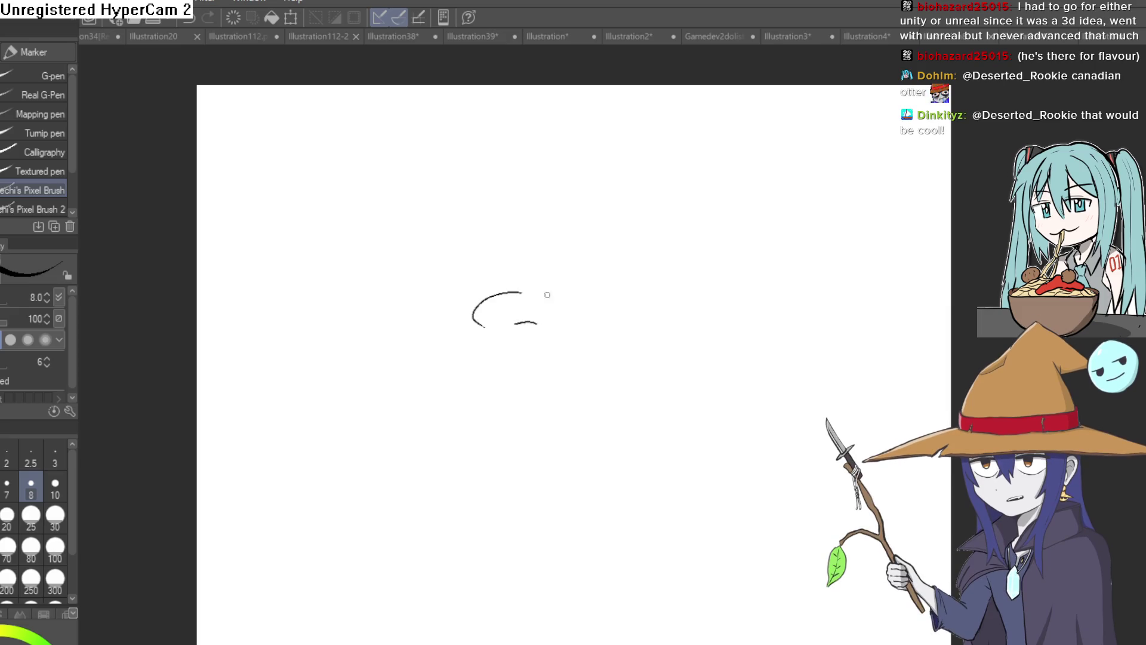
scroll(545, 296, up, 3)
key(ctrl+z)
mouse_move(489, 270)
mouse_down()
mouse_move(643, 261)
mouse_move(466, 233)
mouse_move(489, 251)
mouse_move(523, 344)
mouse_up()
key(ctrl+z)
key(ctrl+z)
key(ctrl+z)
mouse_move(323, 266)
mouse_down()
mouse_move(238, 289)
mouse_move(315, 289)
mouse_move(280, 323)
mouse_move(302, 314)
mouse_up()
key(ctrl+z)
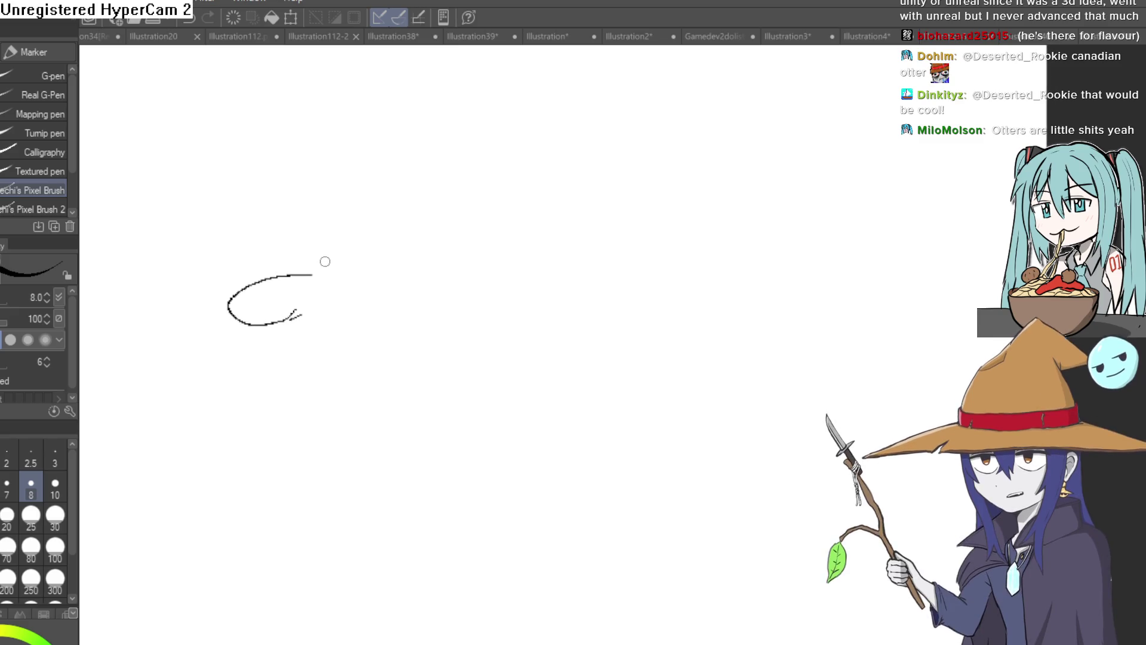
mouse_move(301, 274)
mouse_down()
mouse_move(374, 246)
mouse_move(495, 261)
mouse_up()
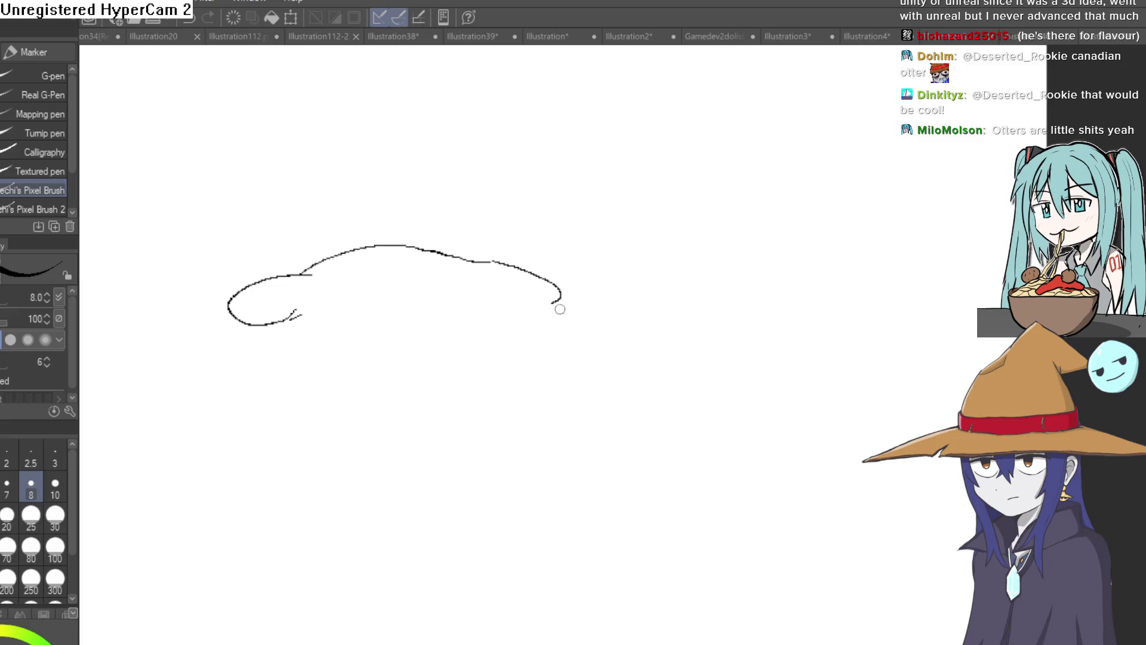
Extend the head outline with curves and add a small square highlight in the eye
mouse_move(581, 338)
mouse_down()
mouse_move(573, 346)
mouse_move(579, 332)
mouse_move(544, 279)
mouse_move(502, 304)
mouse_move(468, 284)
mouse_move(513, 261)
mouse_up()
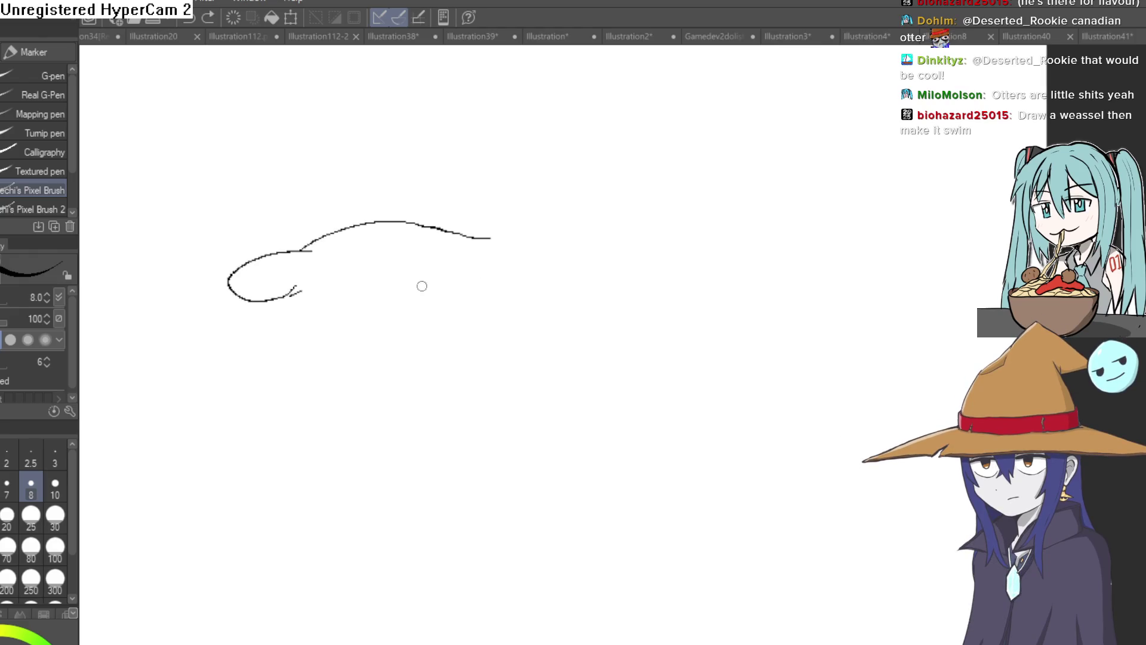
mouse_move(430, 263)
mouse_down()
mouse_move(422, 191)
mouse_move(486, 248)
mouse_move(459, 272)
mouse_up()
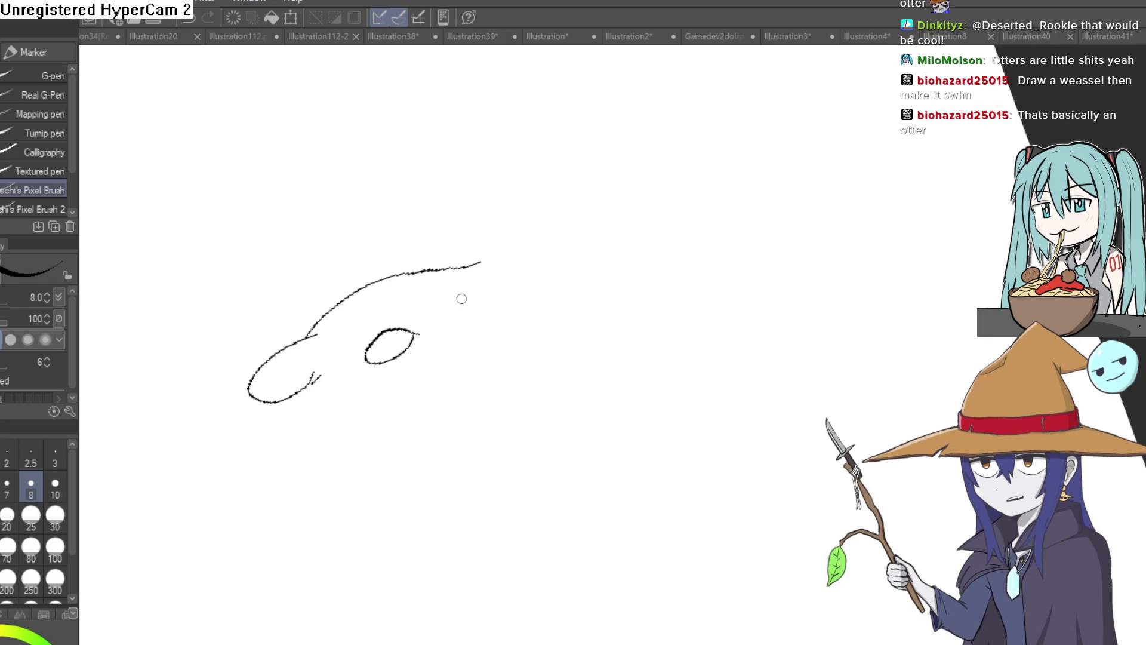
mouse_move(537, 256)
mouse_down()
mouse_move(484, 430)
mouse_move(683, 276)
mouse_move(656, 226)
mouse_move(689, 162)
mouse_move(727, 215)
mouse_up()
scroll(709, 340, up, 5)
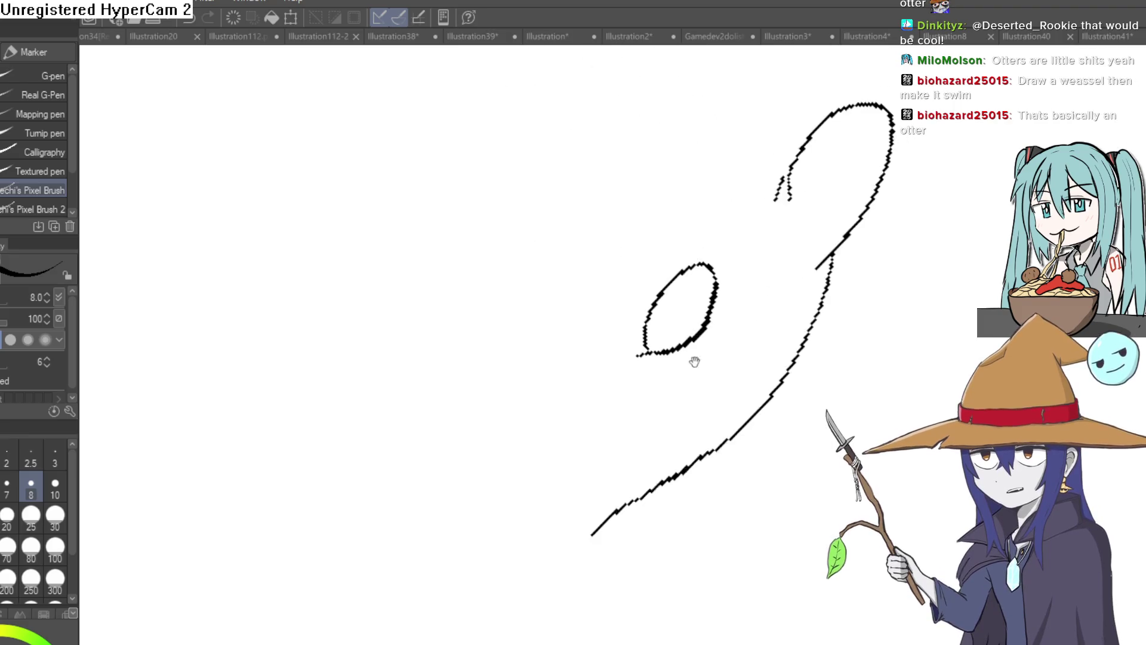
drag(717, 291, 735, 235)
mouse_move(556, 382)
mouse_down()
mouse_move(548, 445)
mouse_move(640, 254)
mouse_up()
mouse_move(551, 353)
mouse_down()
mouse_move(546, 234)
mouse_move(660, 366)
mouse_move(736, 315)
mouse_move(724, 306)
mouse_up()
mouse_move(653, 286)
mouse_down()
mouse_move(663, 325)
mouse_move(696, 283)
mouse_up()
Fill the near eye oval solid black
key(g)
click(656, 340)
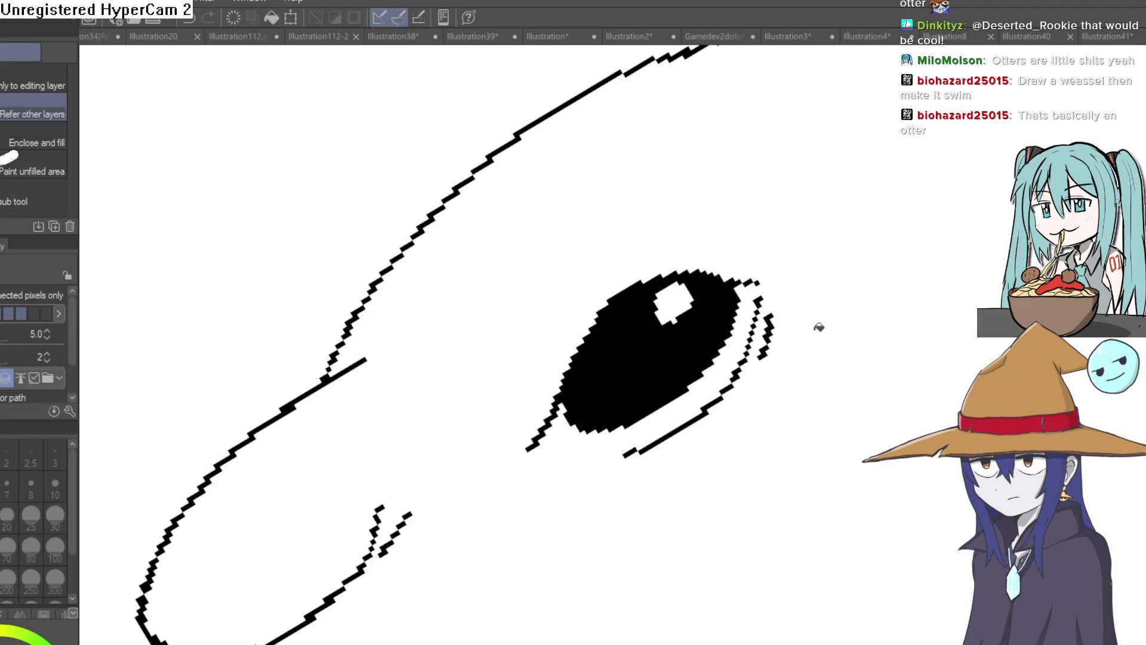
scroll(718, 491, down, 5)
mouse_move(913, 407)
mouse_down()
mouse_move(822, 323)
mouse_move(592, 299)
mouse_up()
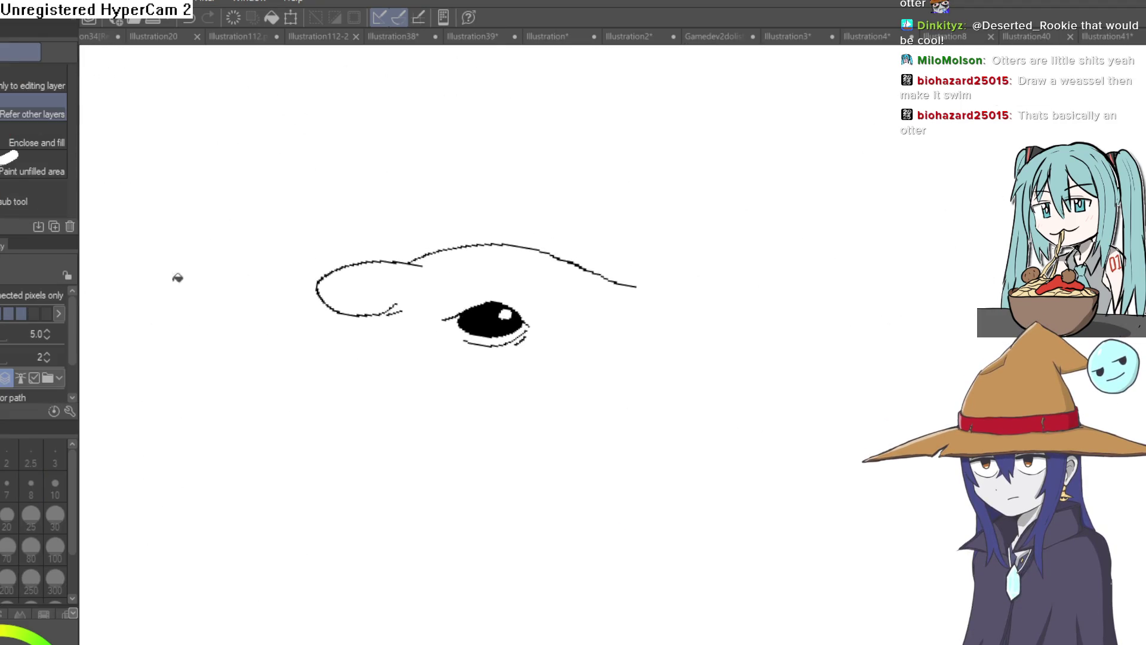
Close the far eye's outline and draw an arched brow above it
key(p)
mouse_move(719, 305)
mouse_down()
mouse_move(690, 267)
mouse_move(712, 261)
mouse_up()
scroll(691, 256, up, 3)
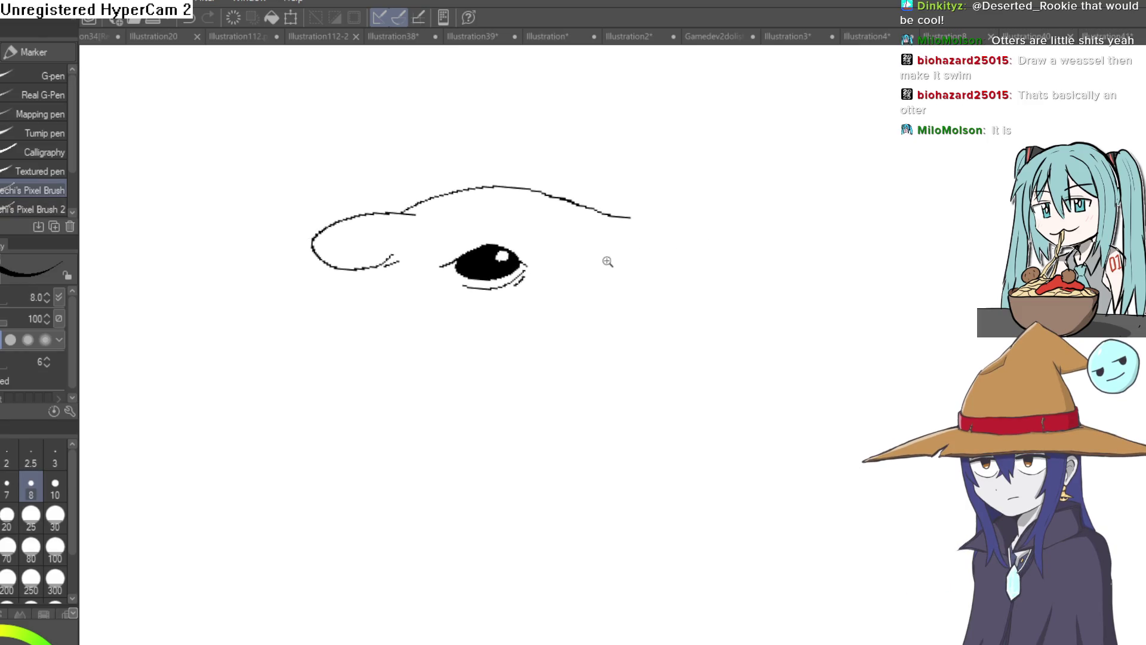
drag(599, 297, 571, 305)
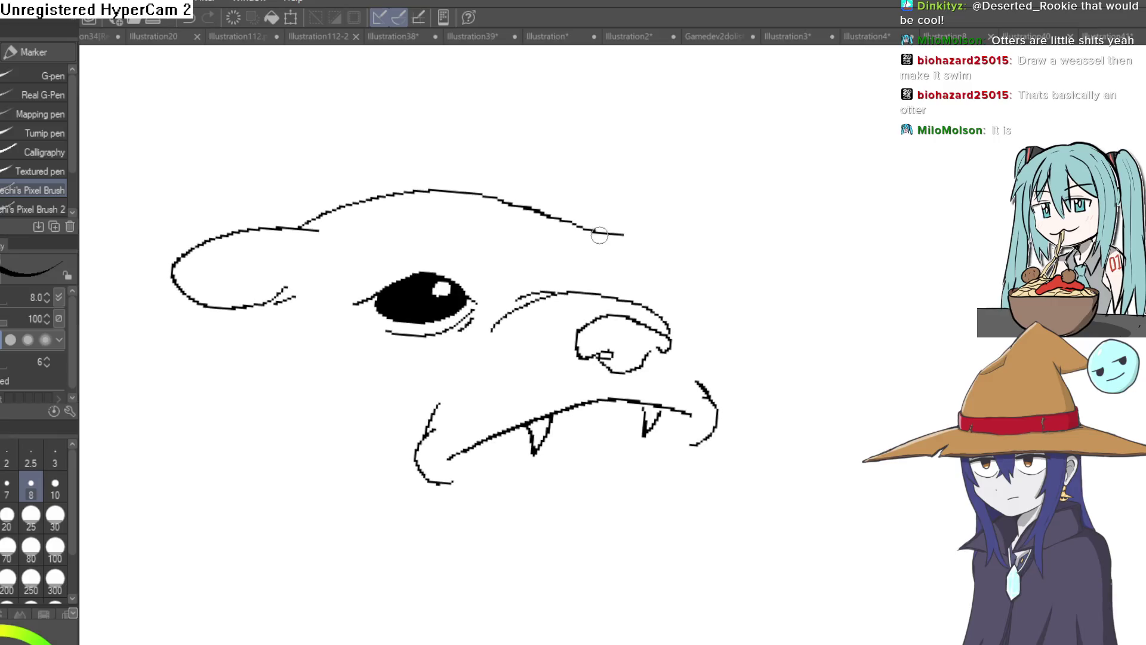
drag(660, 213, 611, 207)
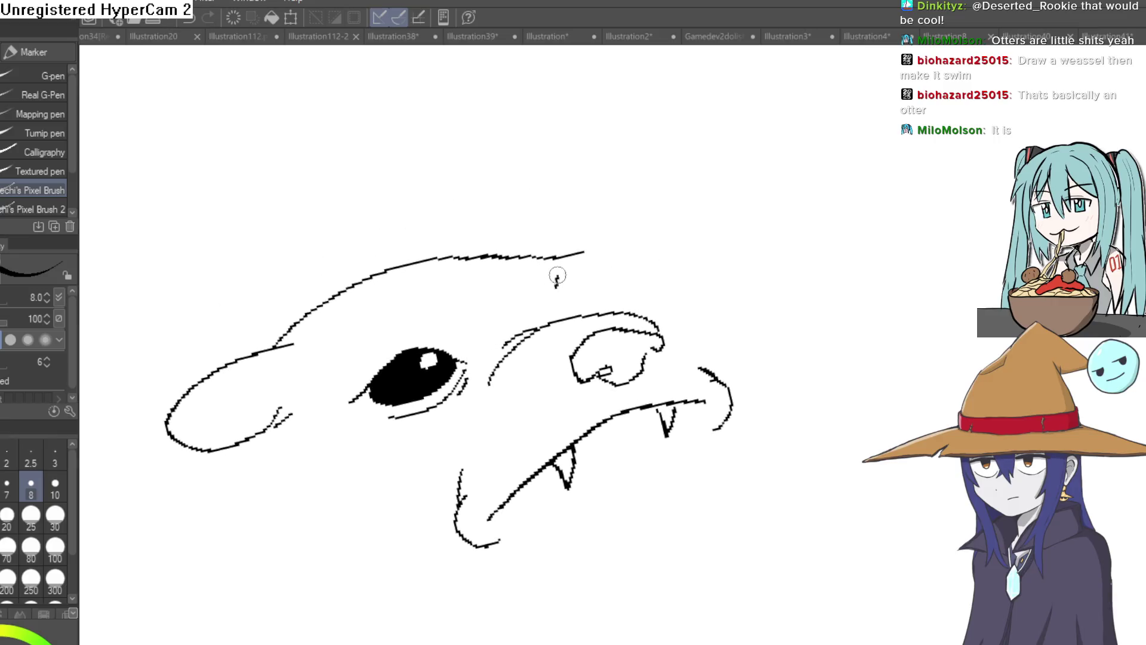
drag(603, 262, 572, 279)
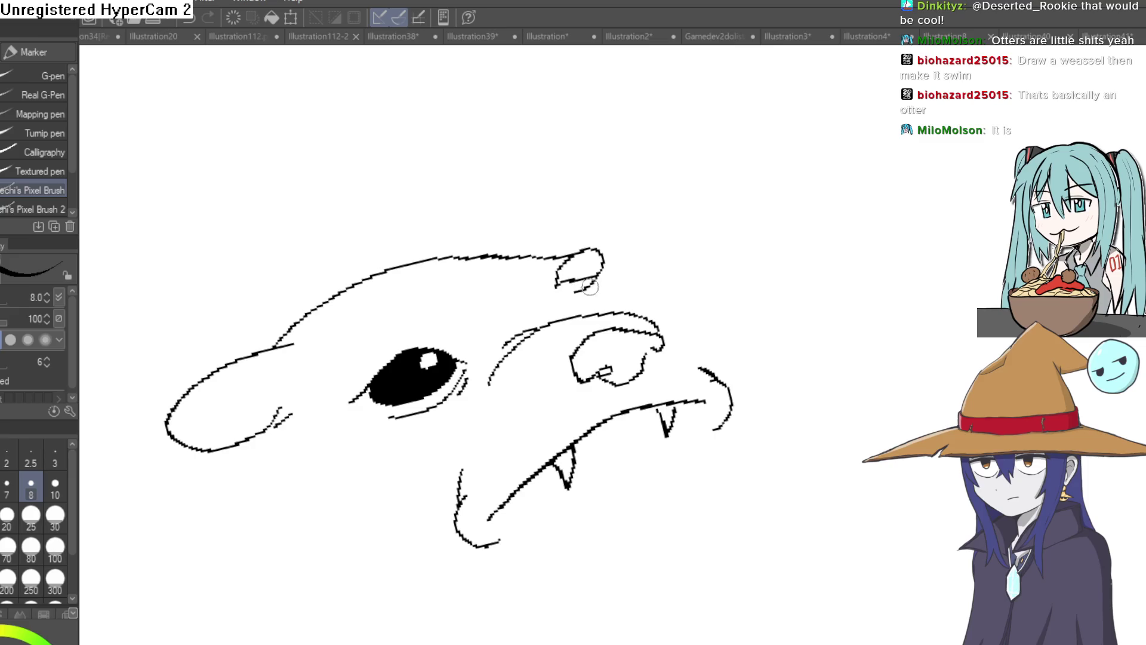
drag(455, 256, 593, 231)
key(ctrl+z)
drag(458, 256, 597, 245)
scroll(586, 258, up, 3)
Fill the far eye black, then erase excess fill and stray marks around it
key(g)
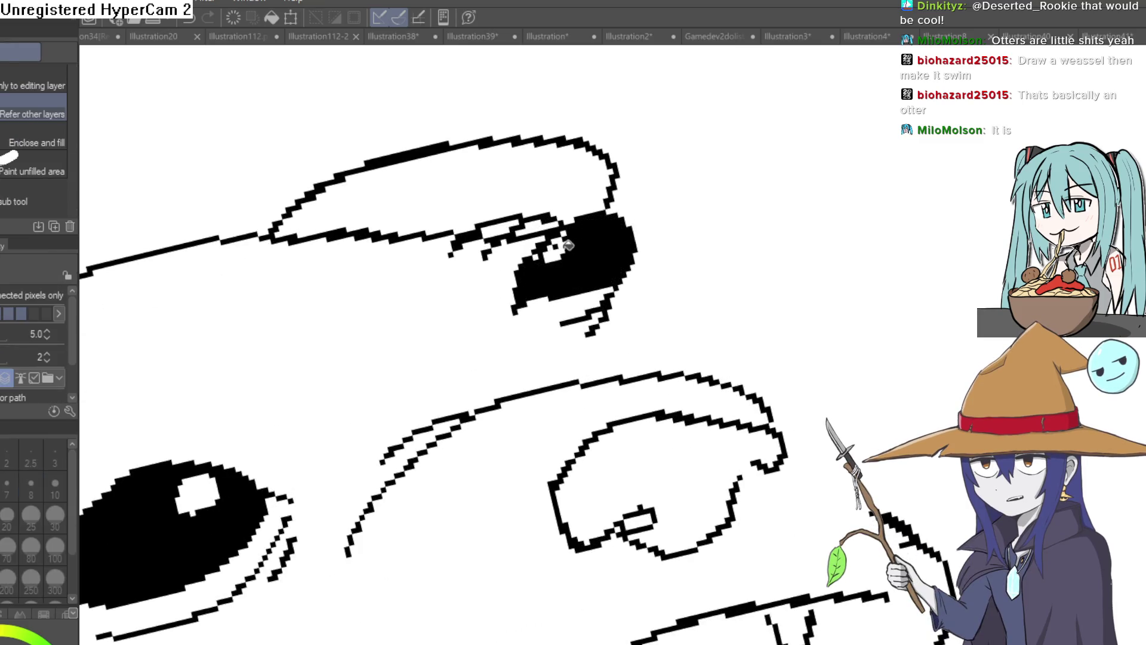
key(e)
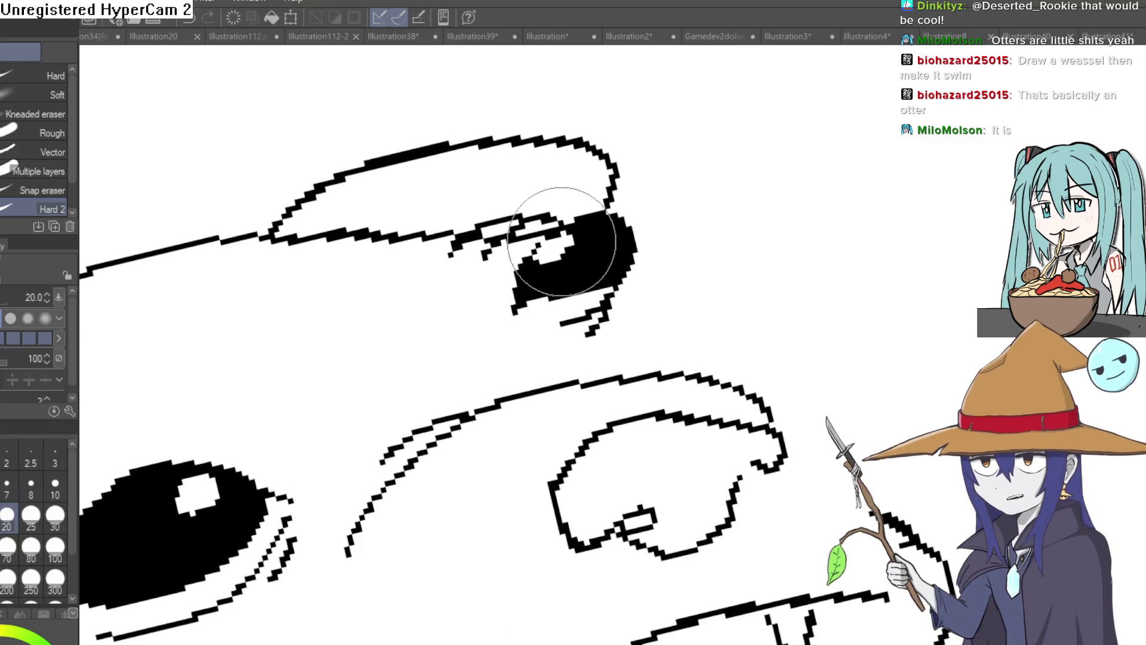
key(p)
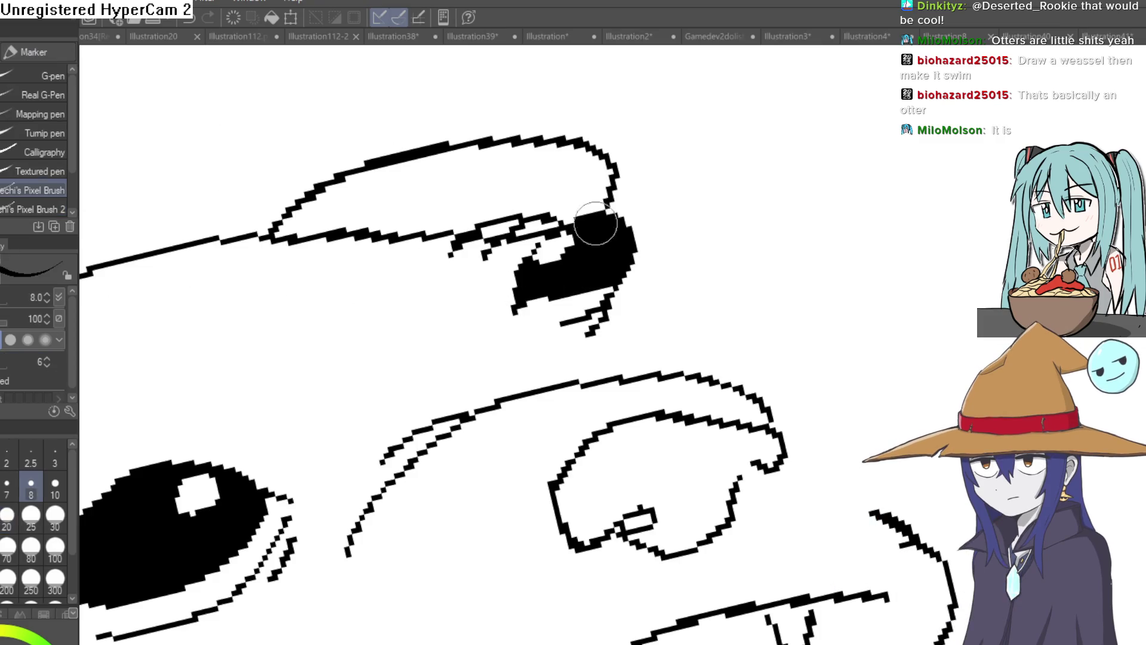
key(e)
drag(519, 263, 530, 228)
drag(461, 256, 456, 256)
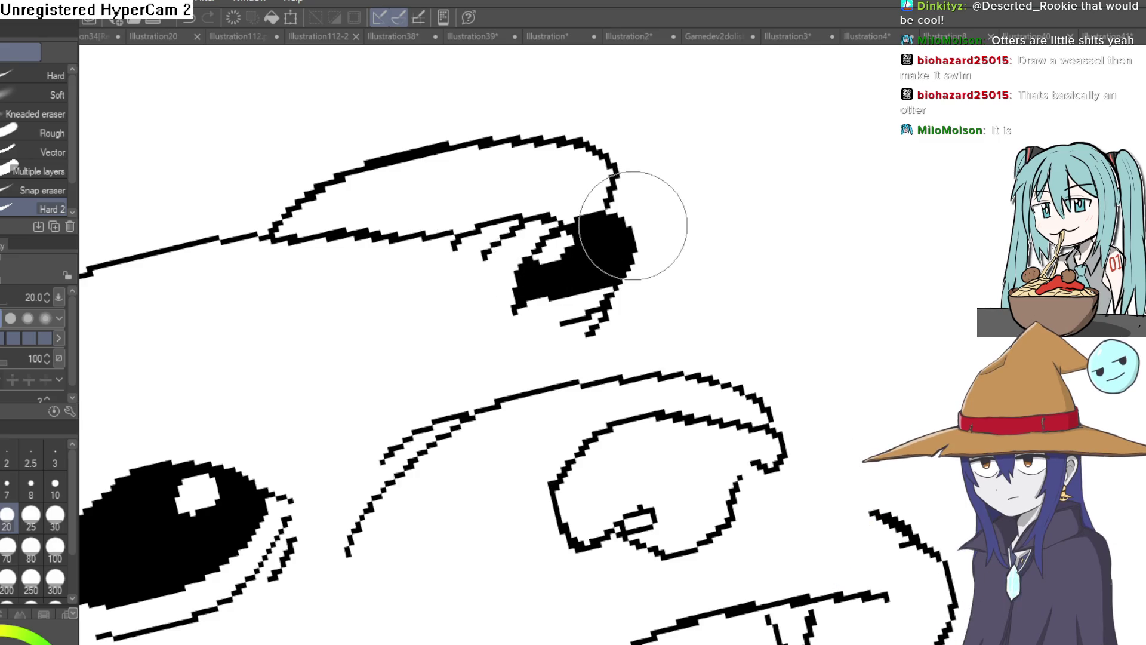
scroll(709, 269, down, 5)
scroll(780, 341, up, 2)
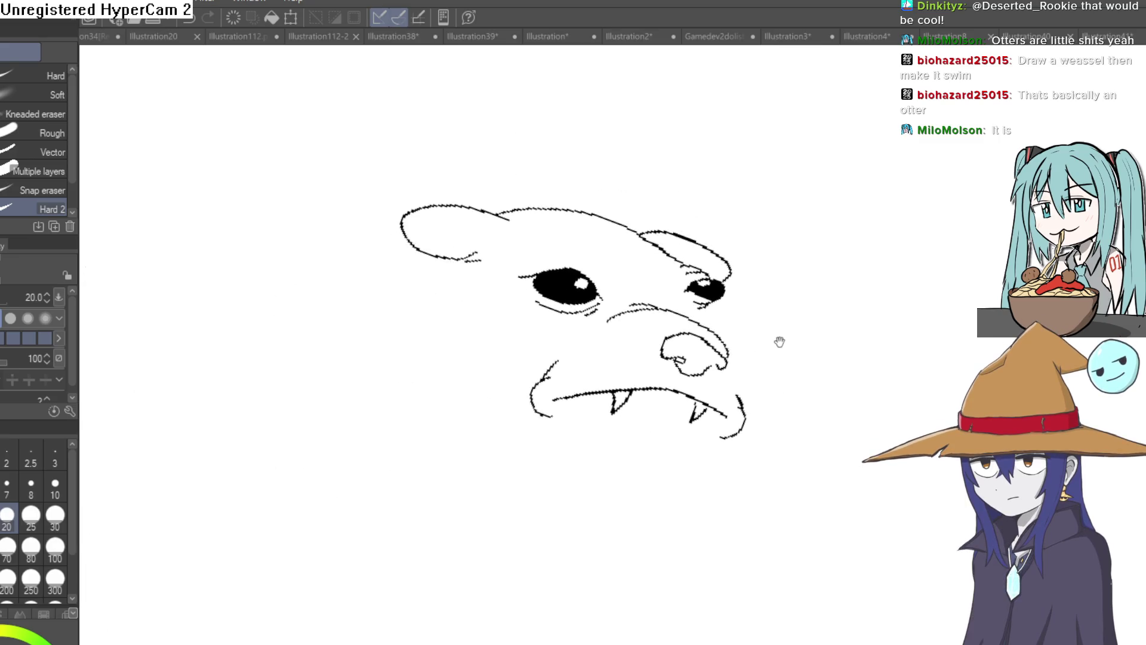
Add a short stroke on the otter's lower cheek
mouse_move(740, 268)
mouse_down()
mouse_move(725, 256)
mouse_move(698, 279)
mouse_move(697, 224)
mouse_up()
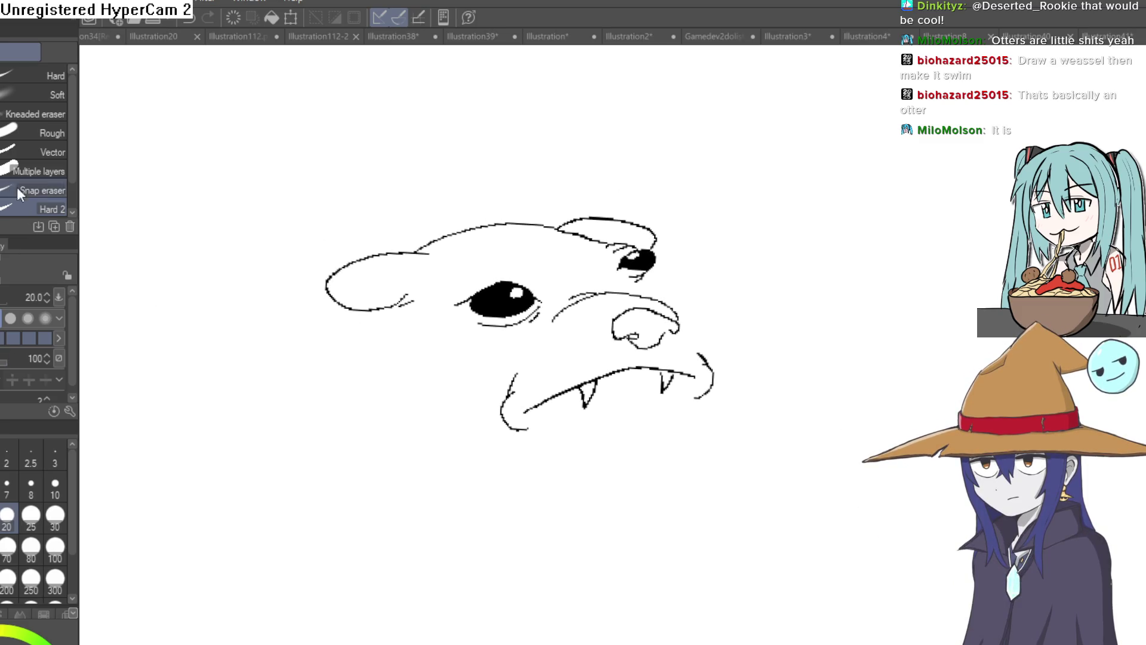
key(p)
scroll(668, 281, up, 3)
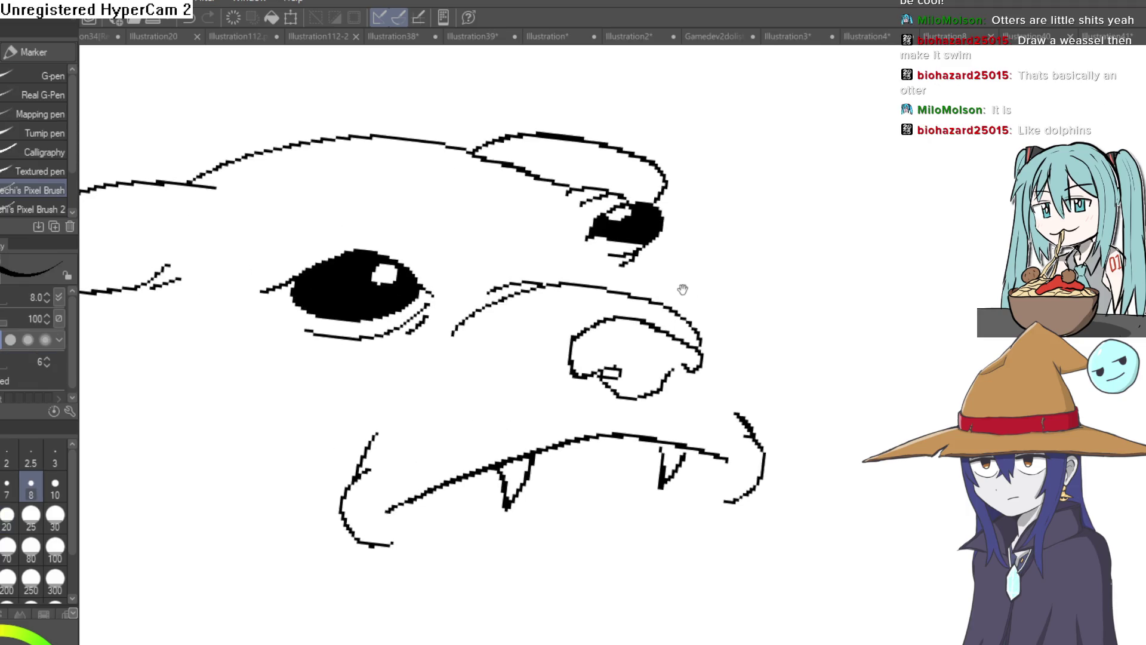
scroll(668, 285, up, 1)
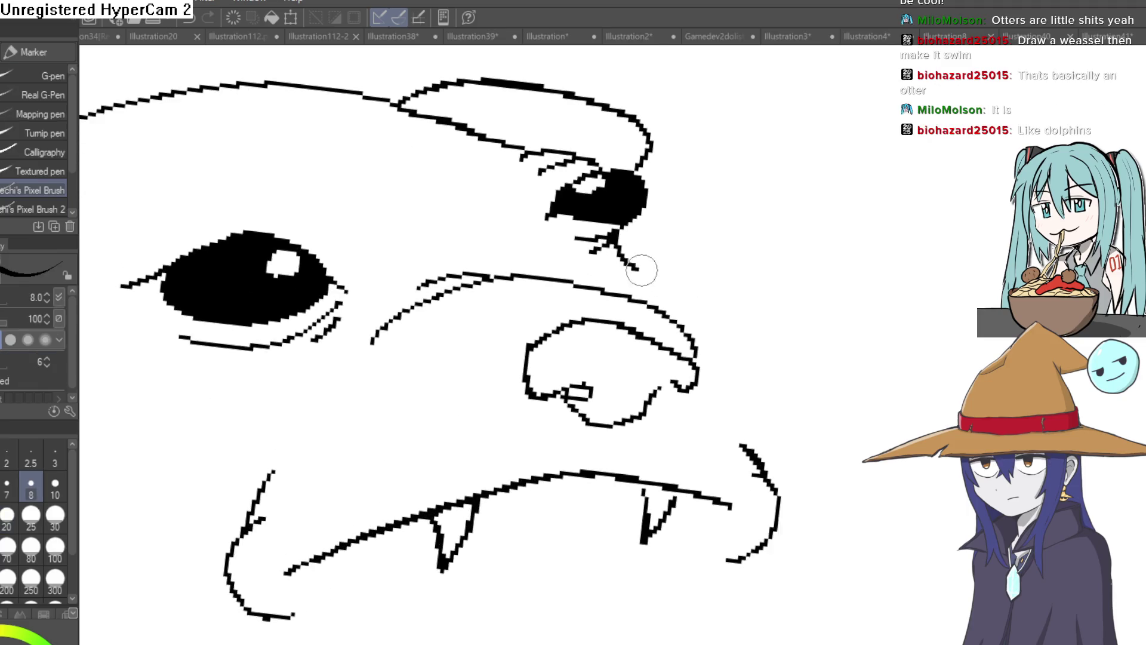
scroll(648, 305, down, 1)
drag(760, 251, 719, 333)
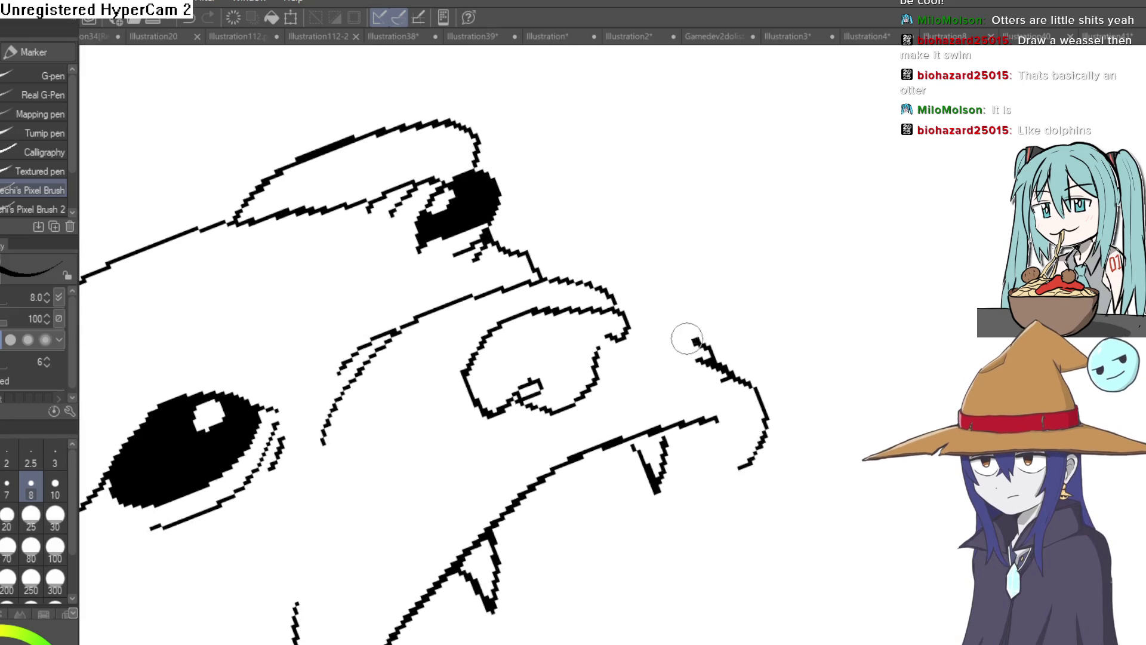
scroll(637, 319, down, 4)
scroll(516, 418, up, 3)
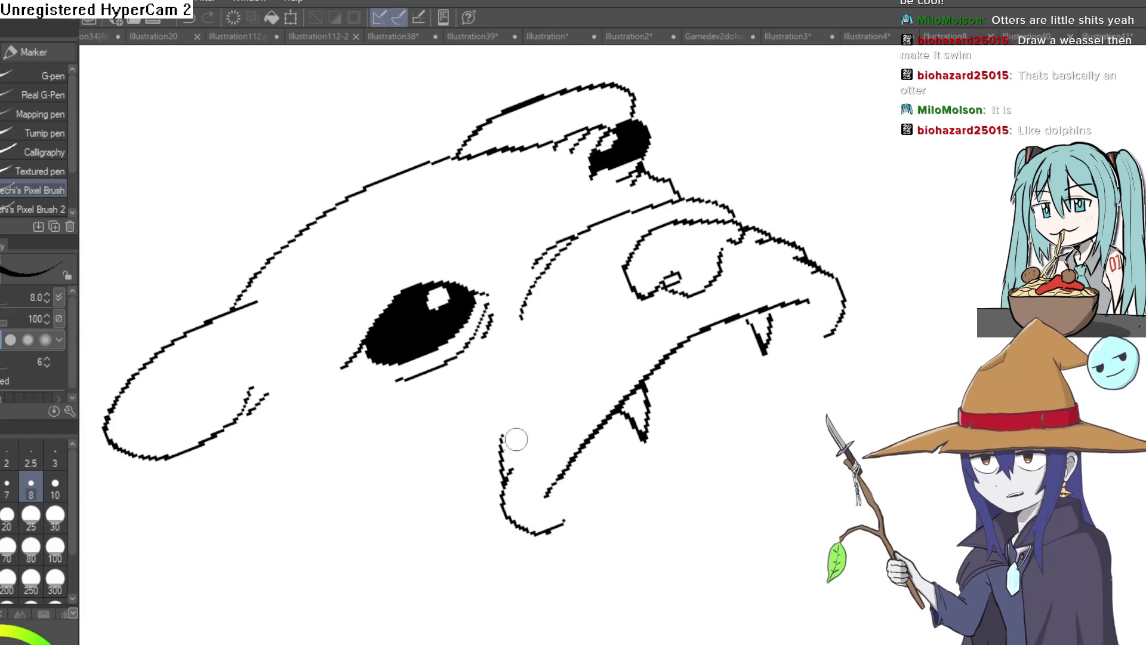
drag(497, 458, 481, 422)
drag(483, 356, 503, 311)
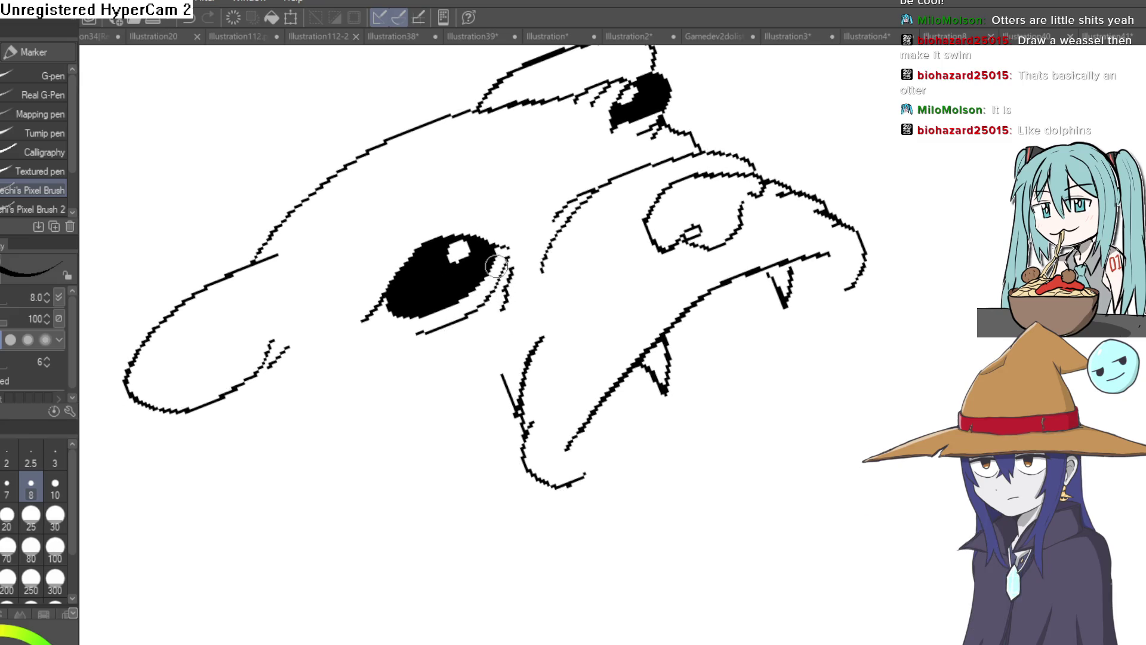
scroll(392, 253, down, 1)
mouse_move(487, 212)
mouse_down()
mouse_move(597, 250)
mouse_move(776, 239)
mouse_up()
Straighten the canvas rotation and extend the jaw line down into a chin
scroll(812, 236, down, 3)
key(at)
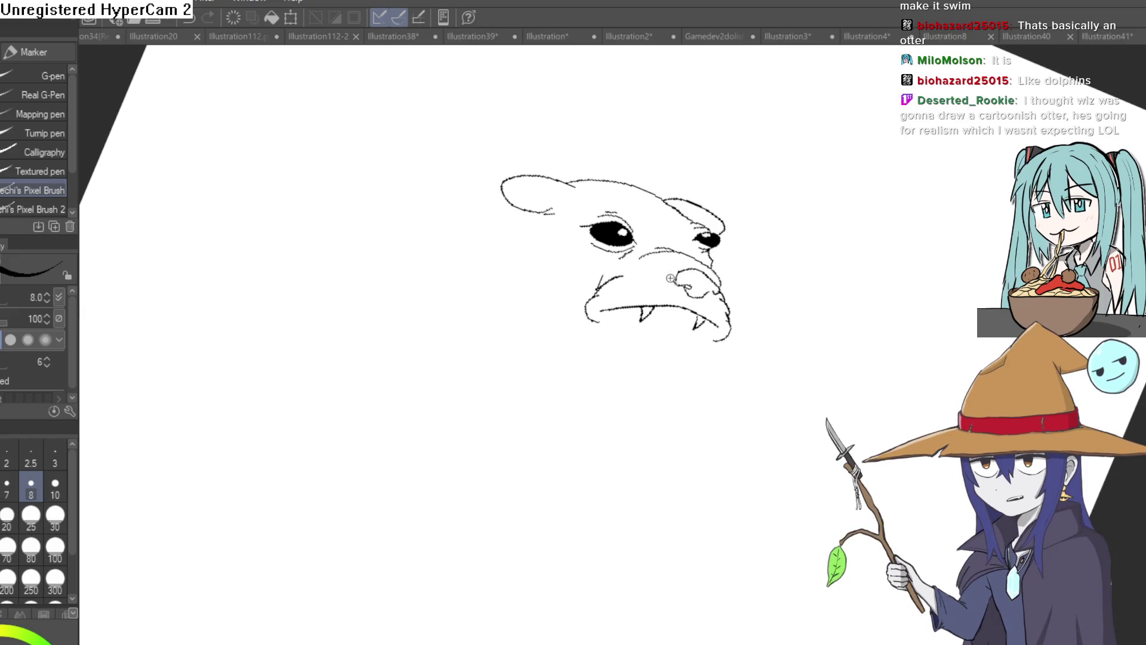
scroll(800, 263, up, 2)
mouse_move(796, 277)
mouse_down()
mouse_move(766, 259)
mouse_move(753, 227)
mouse_up()
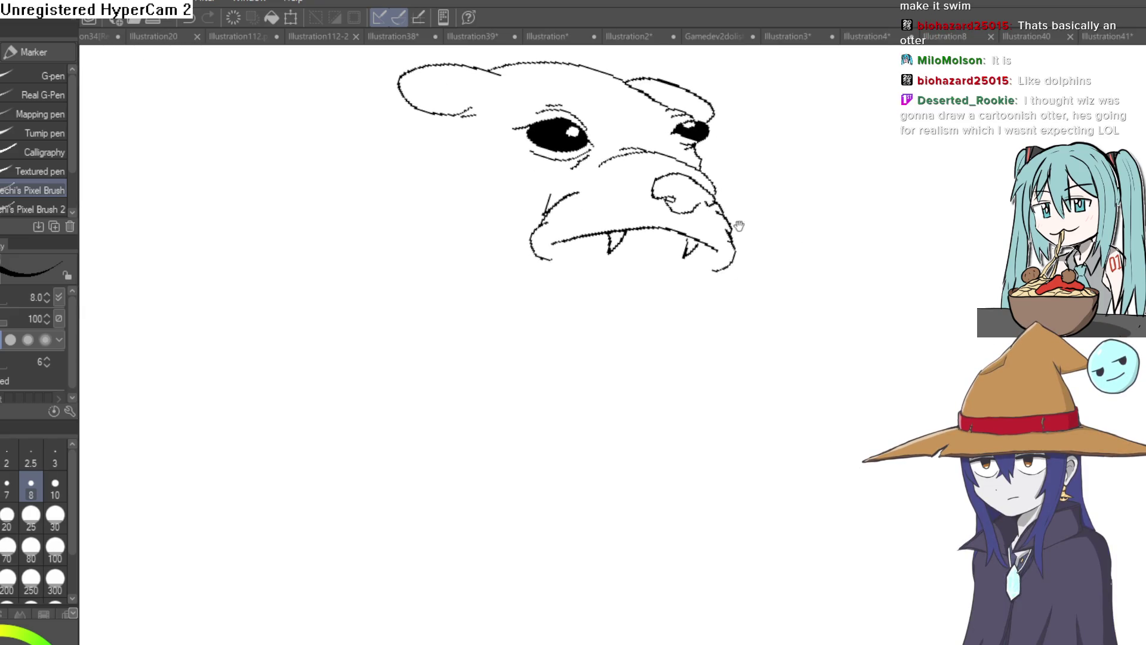
mouse_move(634, 291)
mouse_down()
mouse_move(678, 284)
mouse_move(667, 277)
mouse_move(691, 222)
mouse_up()
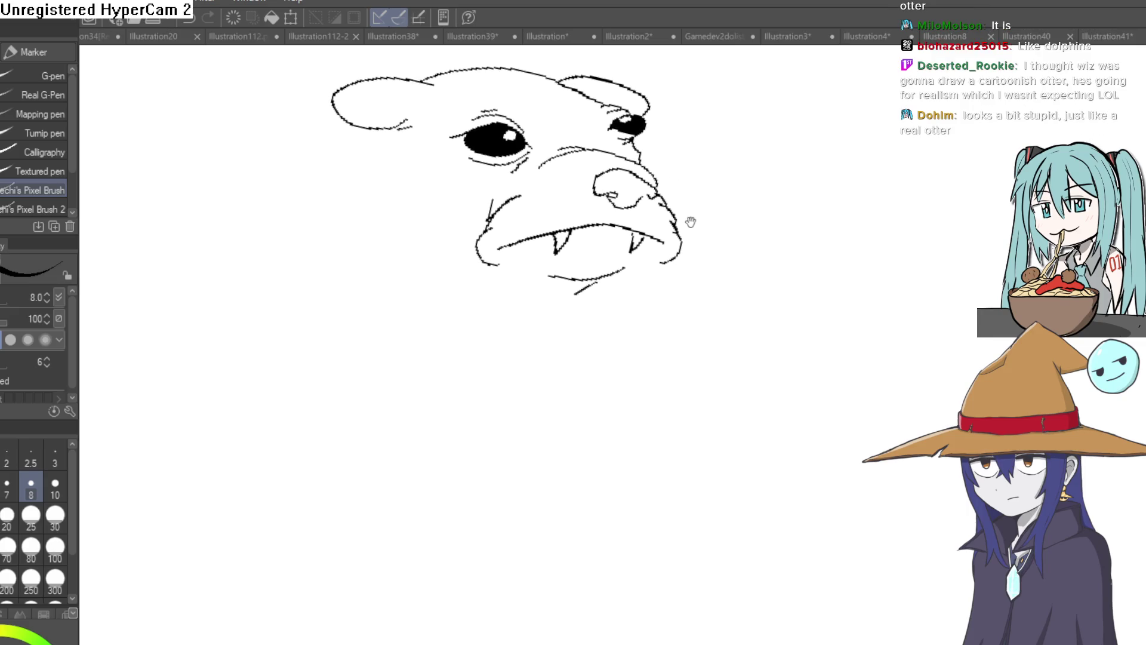
drag(663, 268, 615, 308)
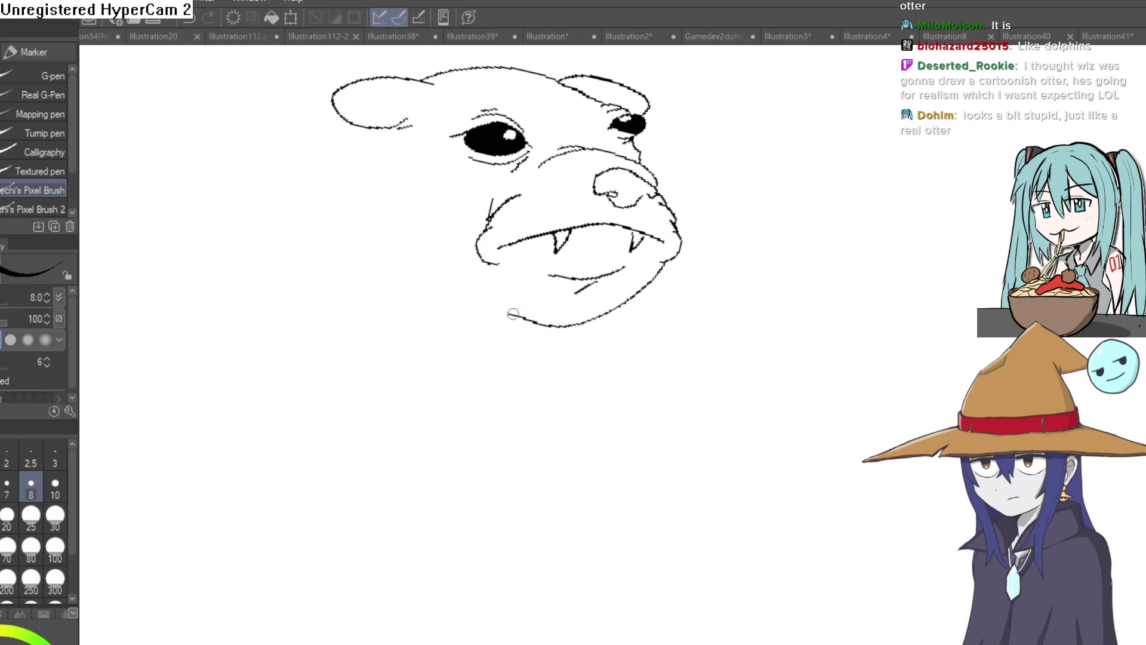
Draw short curves and lines below the otter's left cheek
scroll(505, 319, down, 2)
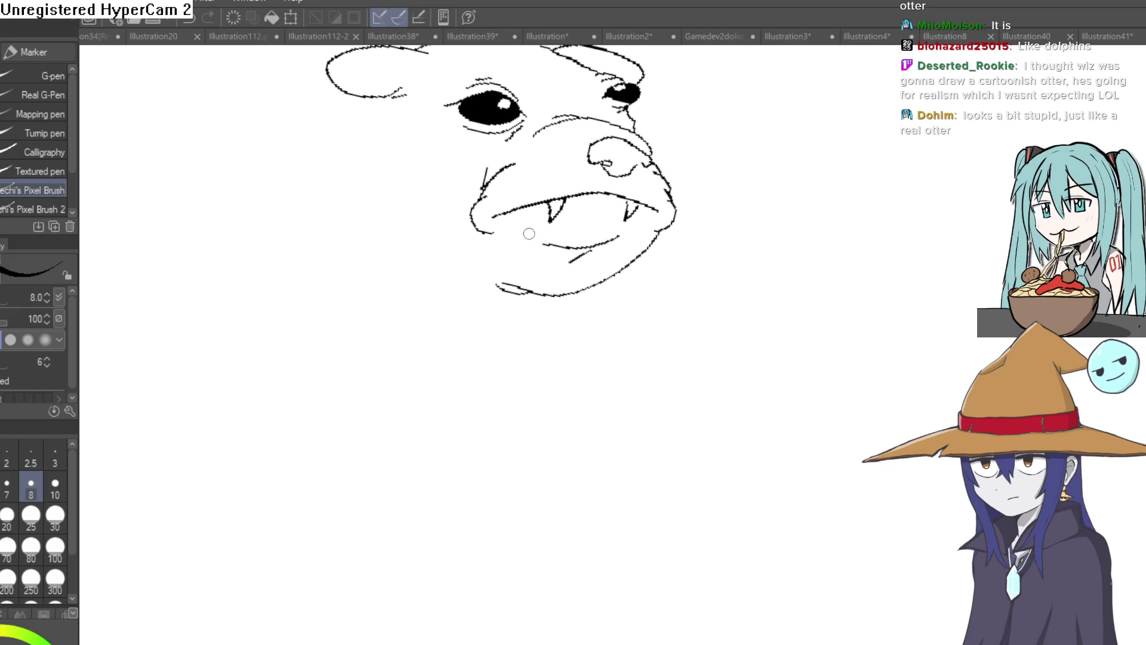
mouse_move(351, 101)
mouse_down()
mouse_move(376, 117)
mouse_move(368, 152)
mouse_up()
drag(369, 123, 383, 136)
scroll(487, 176, up, 2)
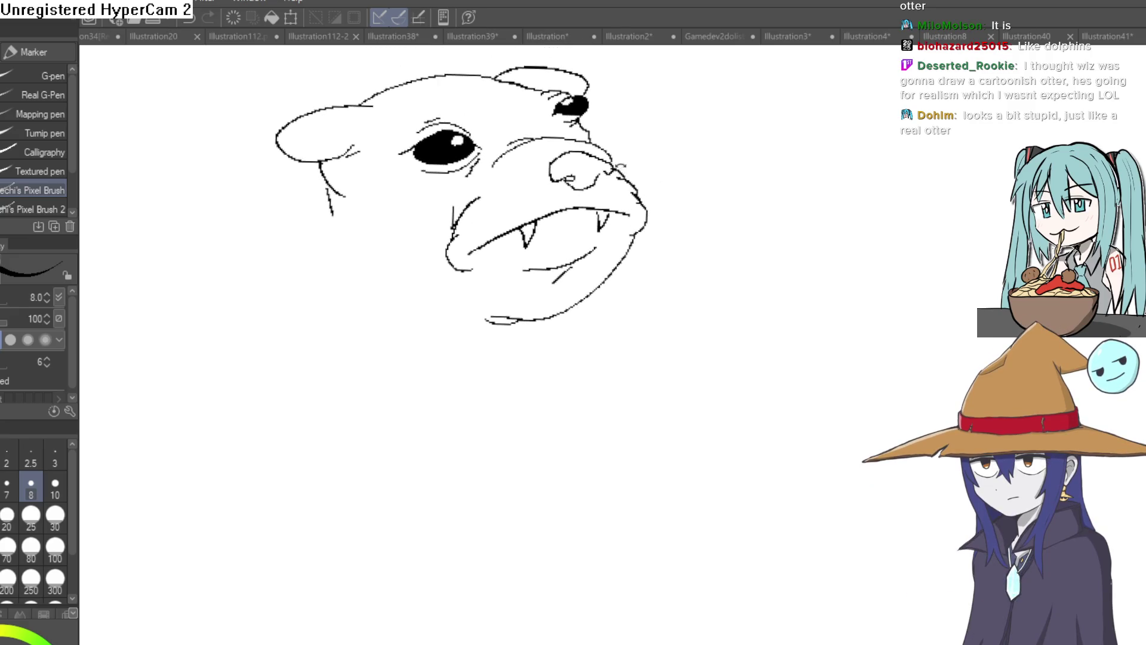
Add a short stroke beside the otter's nose
key(minus)
drag(626, 210, 591, 217)
scroll(591, 217, down, 3)
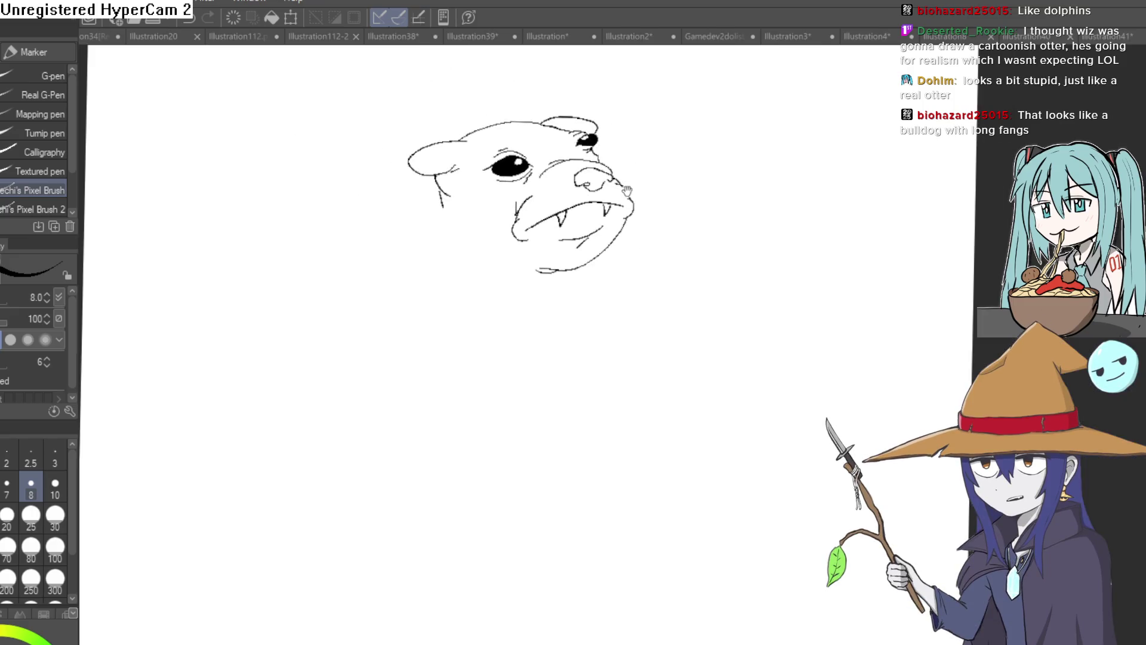
scroll(601, 209, up, 3)
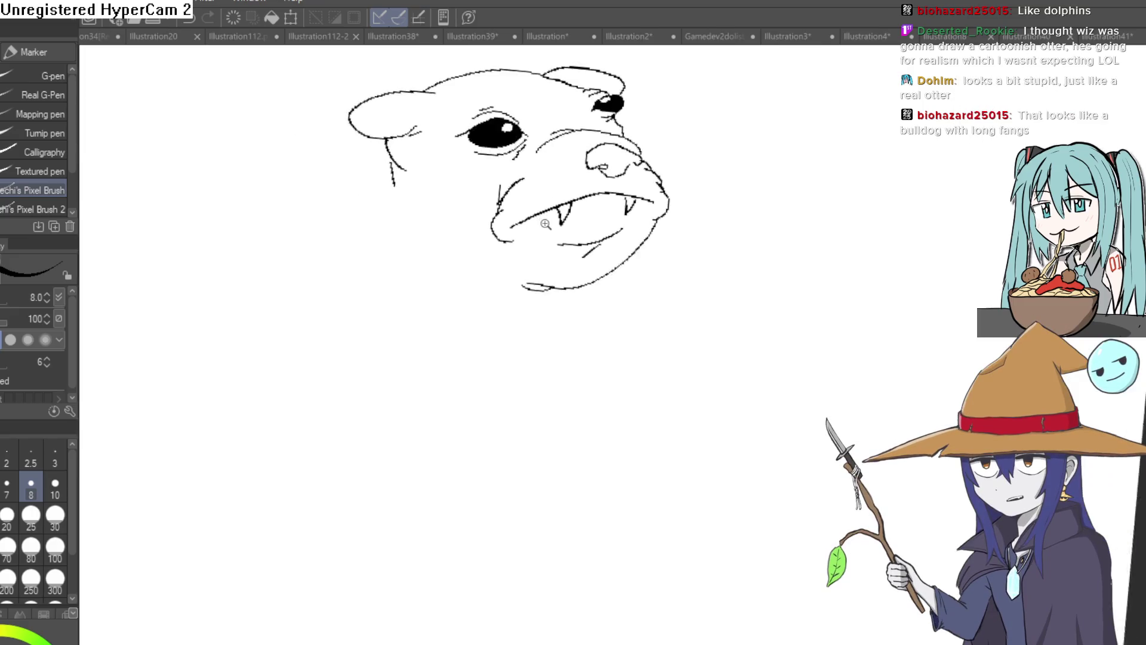
scroll(678, 183, down, 2)
scroll(546, 169, up, 5)
drag(533, 163, 642, 116)
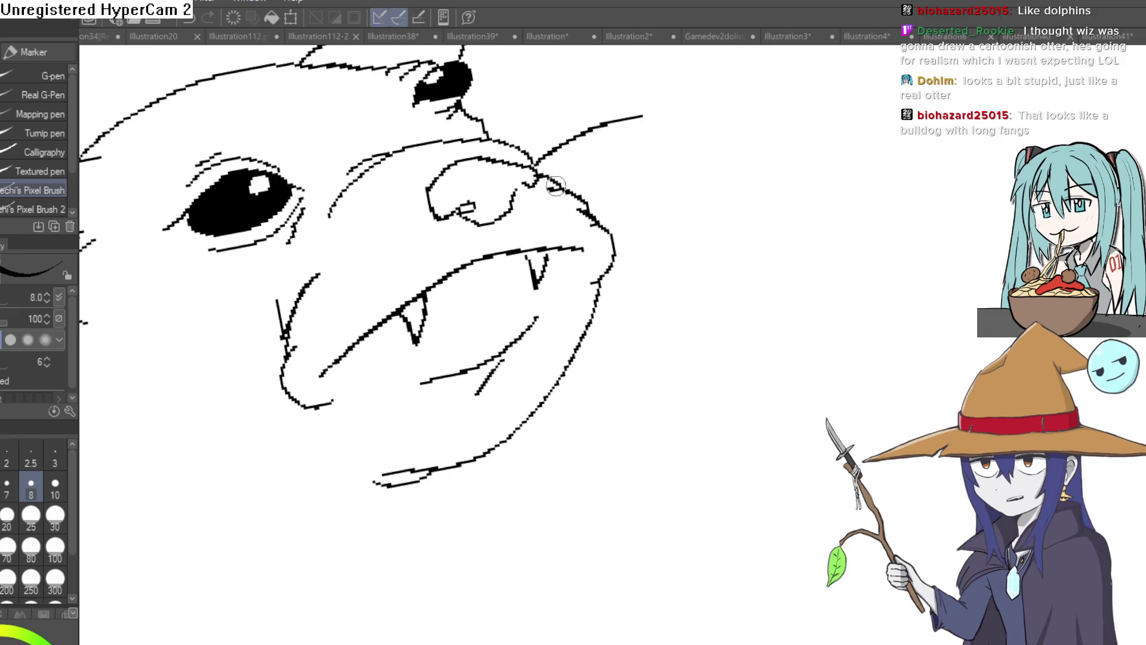
Draw a long whisker sweeping down from the otter's nose
scroll(595, 217, down, 2)
scroll(497, 206, up, 3)
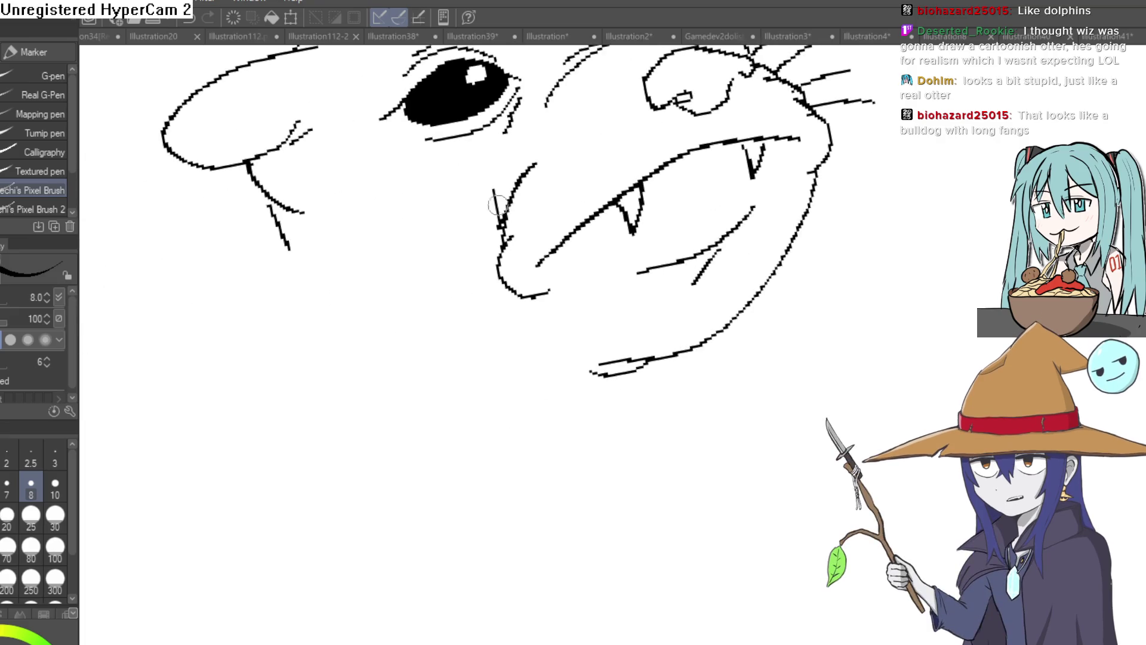
drag(498, 274, 412, 353)
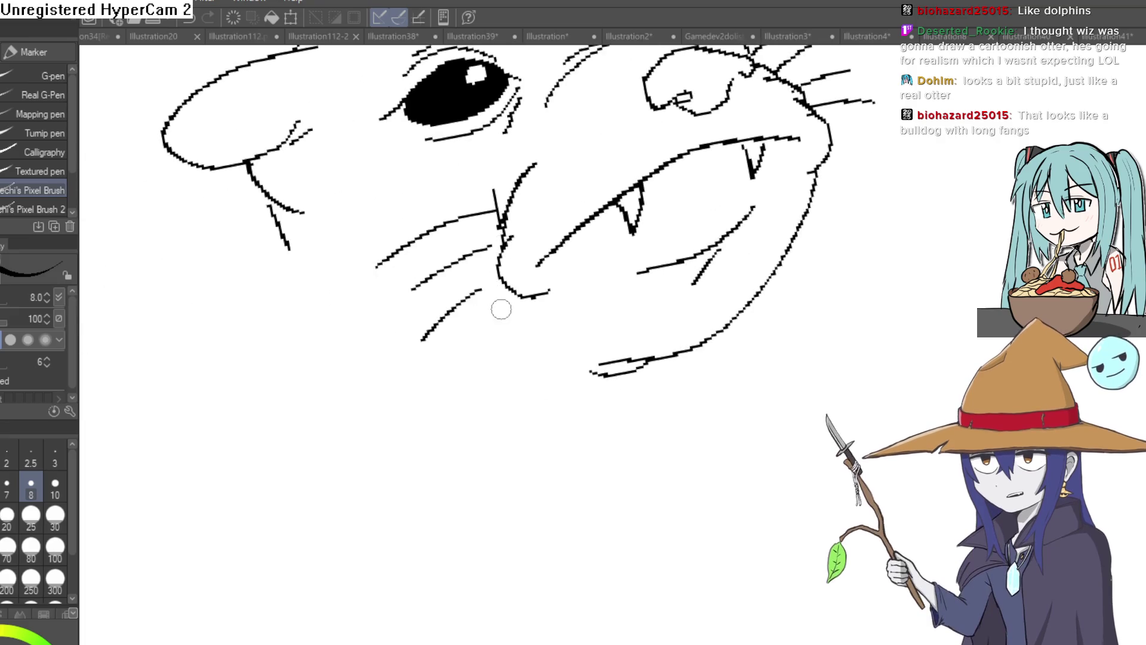
key(ctrl+z)
drag(498, 274, 413, 351)
scroll(502, 294, down, 5)
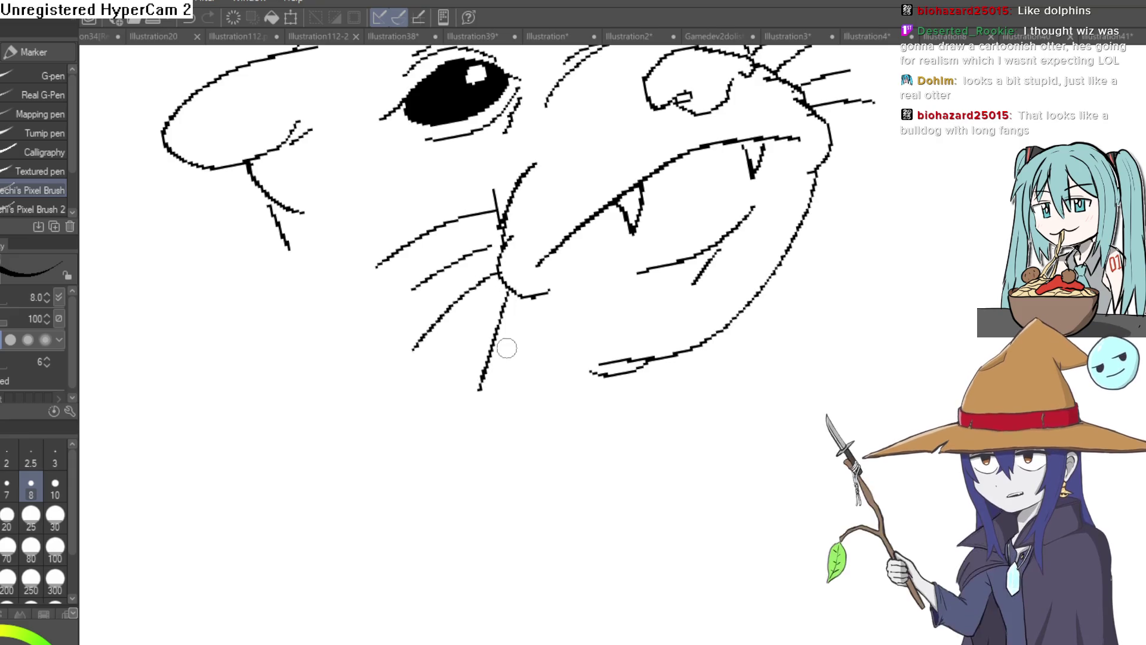
scroll(599, 250, up, 6)
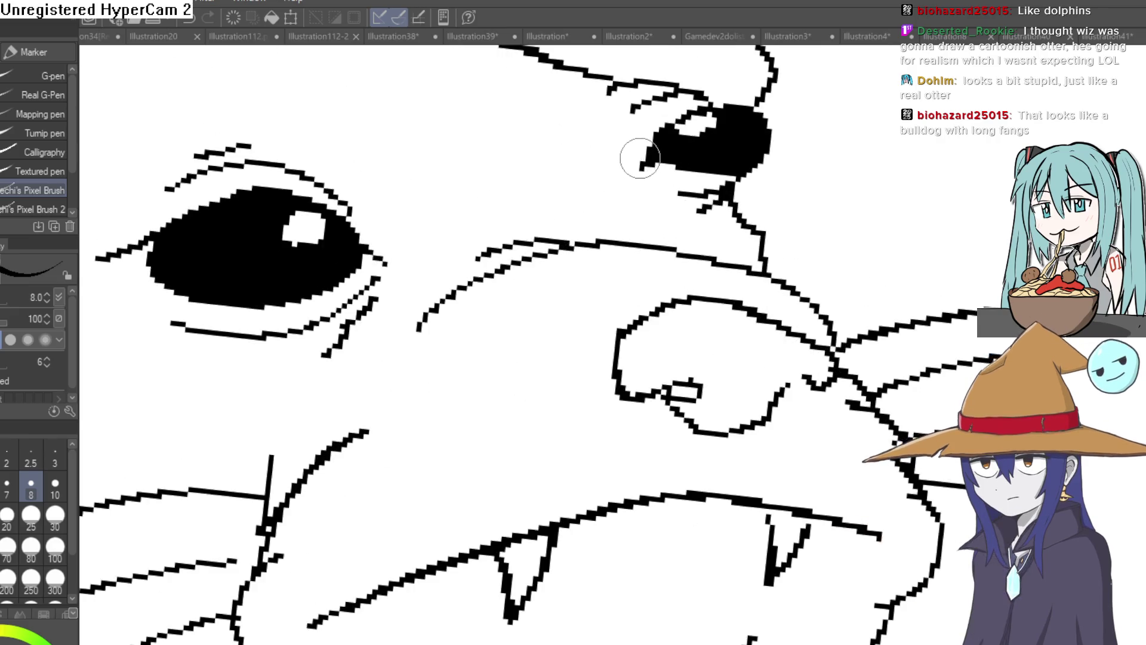
scroll(630, 208, down, 3)
scroll(630, 208, down, 4)
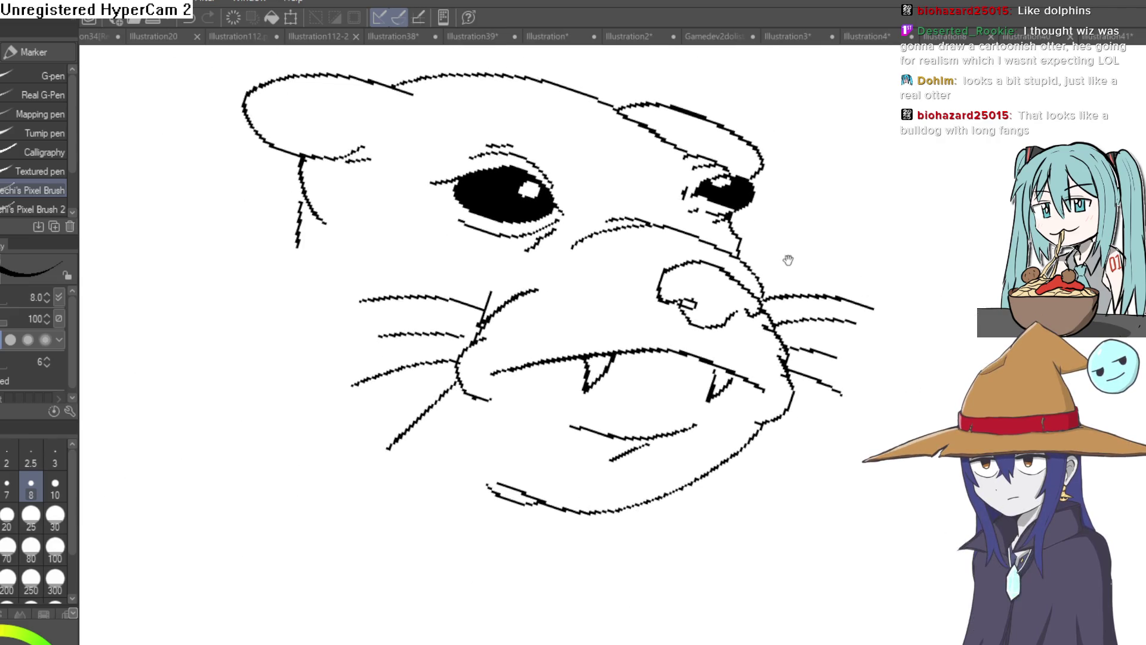
Draw two neck lines down from the chin with a small hook at the chin line's end
drag(622, 270, 631, 196)
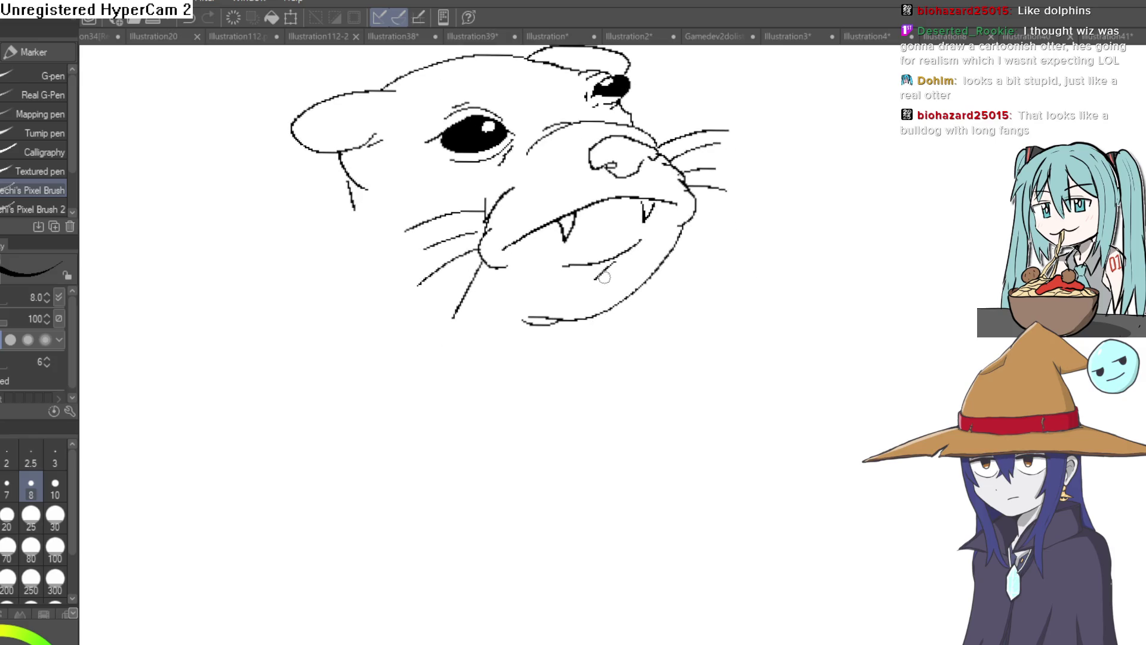
drag(596, 327, 570, 307)
drag(550, 270, 579, 313)
drag(624, 348, 639, 360)
drag(606, 387, 731, 415)
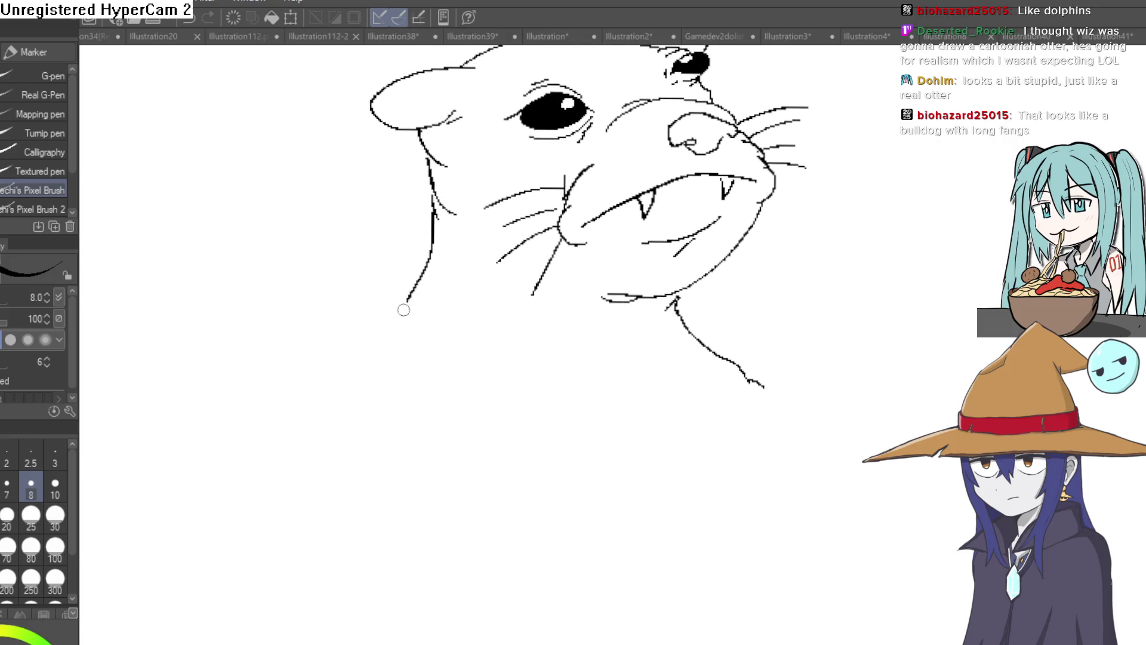
Redraw the otter's left neck line and undo the zigzag test stroke
drag(584, 403, 590, 451)
scroll(589, 451, down, 2)
key(ctrl+z)
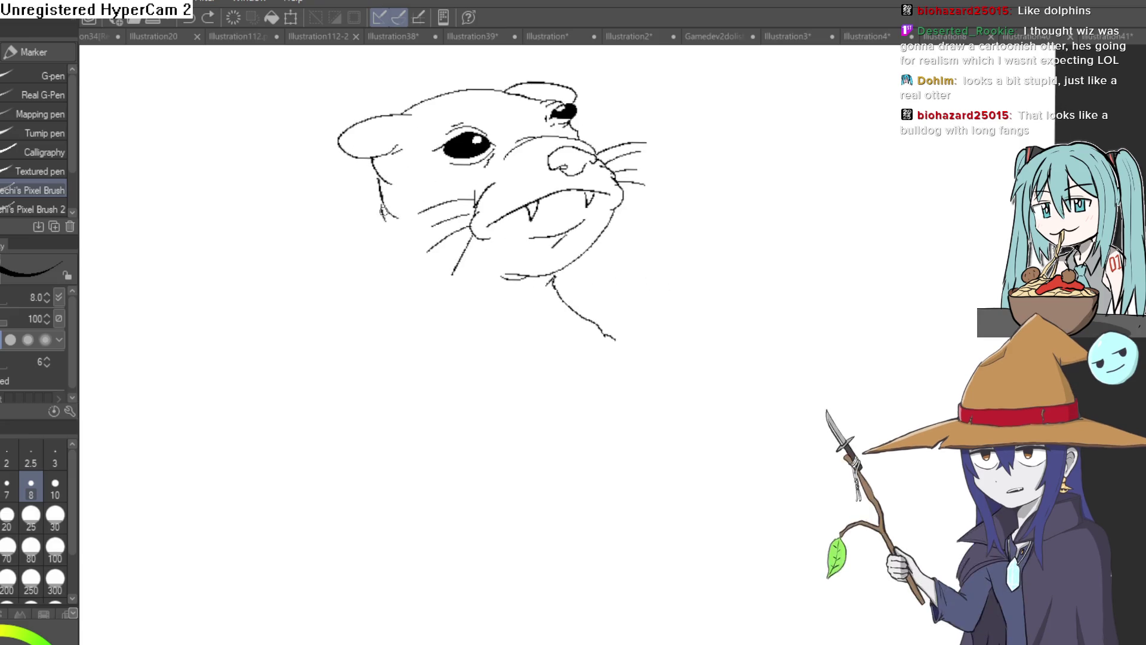
drag(406, 274, 421, 380)
drag(693, 328, 686, 408)
drag(684, 305, 647, 361)
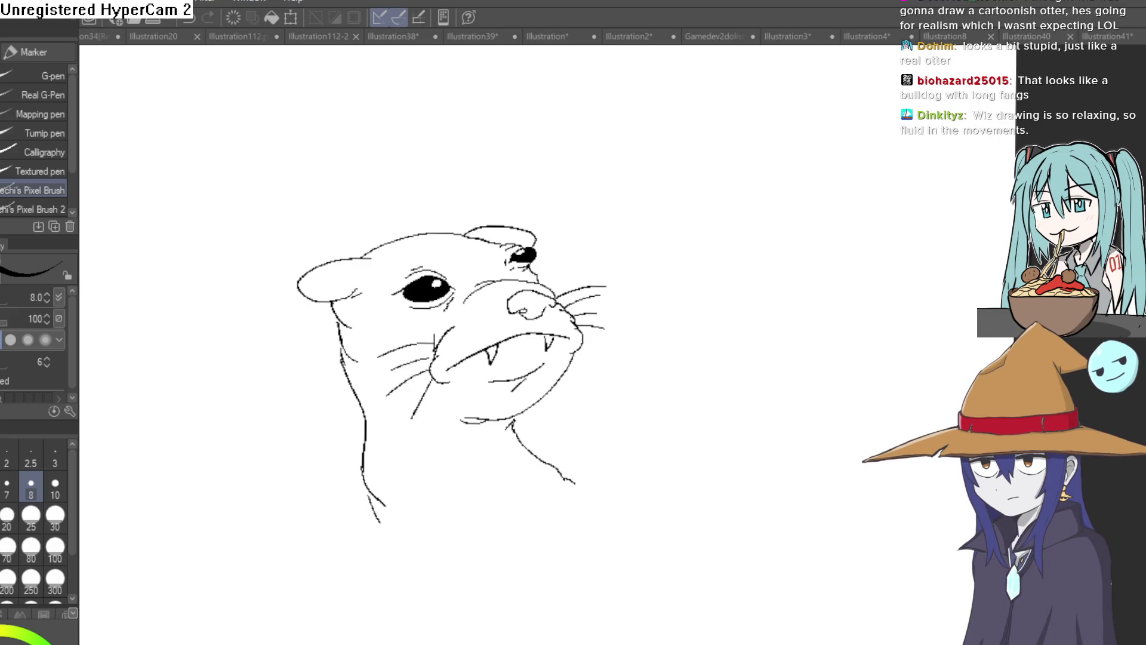
key(ctrl+z)
Erase the otter's small left ear lines and the dash above the far eye
key(e)
mouse_move(352, 281)
mouse_down()
mouse_move(331, 279)
mouse_move(381, 253)
mouse_move(358, 258)
mouse_up()
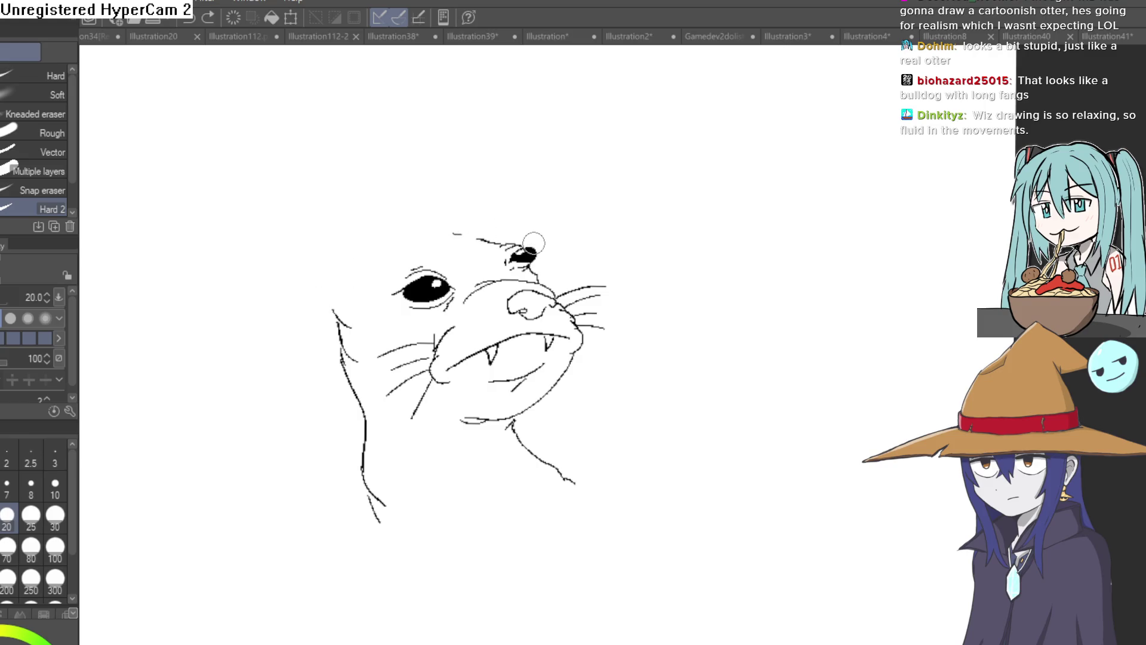
drag(469, 231, 455, 223)
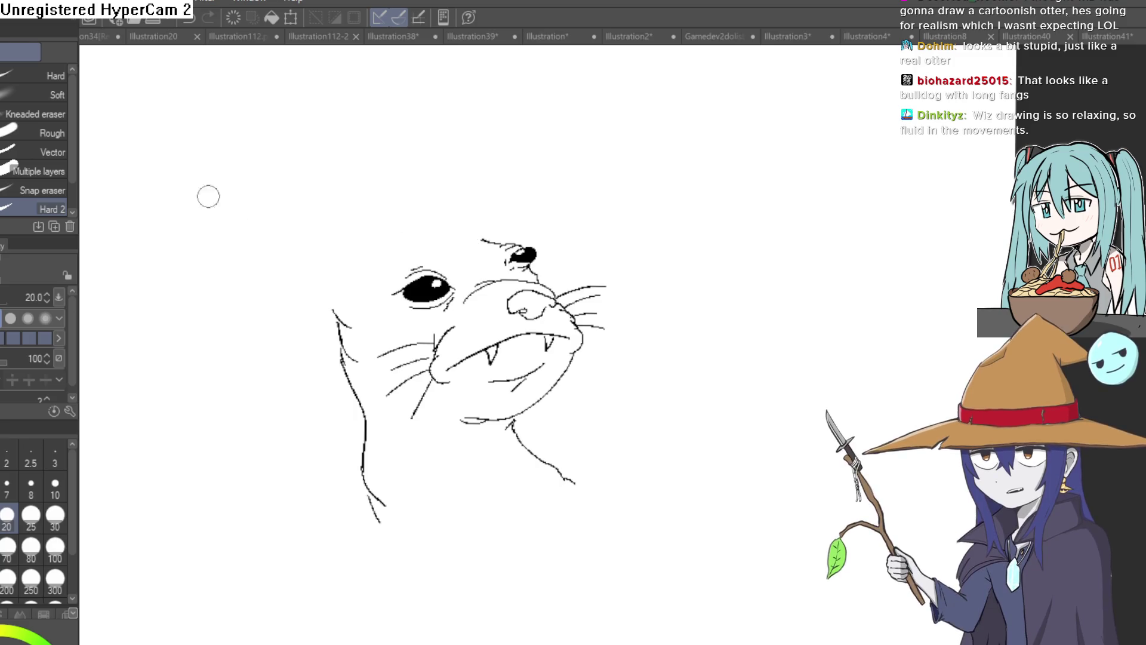
Draw a new top-of-head outline reaching further left
key(p)
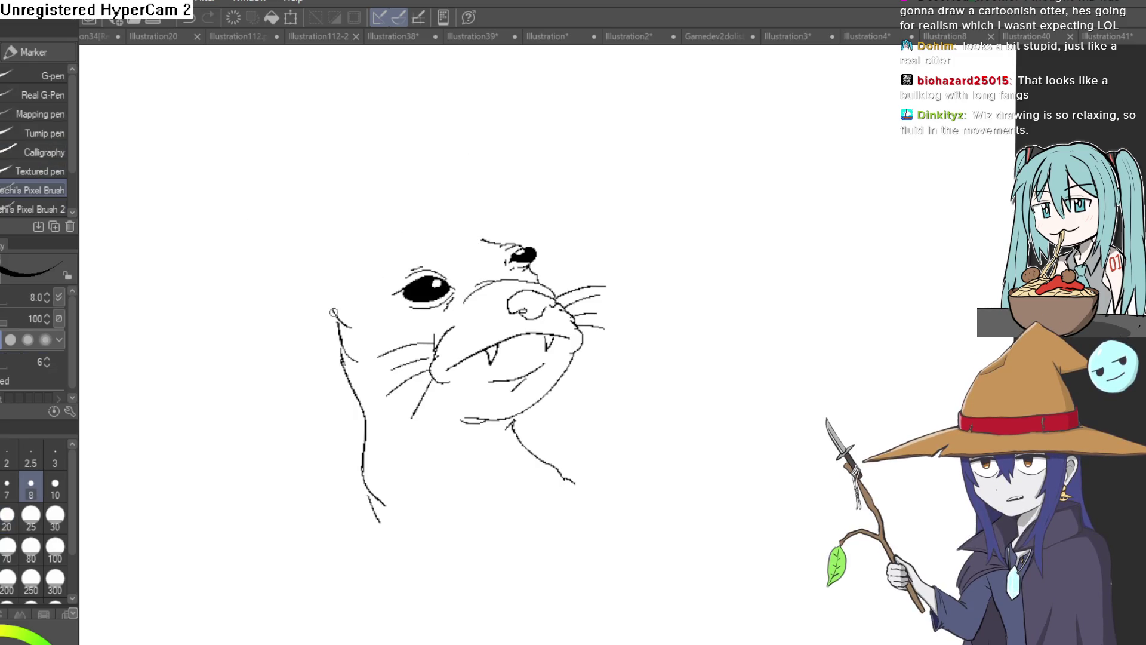
mouse_move(332, 309)
mouse_down()
mouse_move(379, 253)
mouse_move(488, 229)
mouse_move(478, 199)
mouse_move(418, 230)
mouse_up()
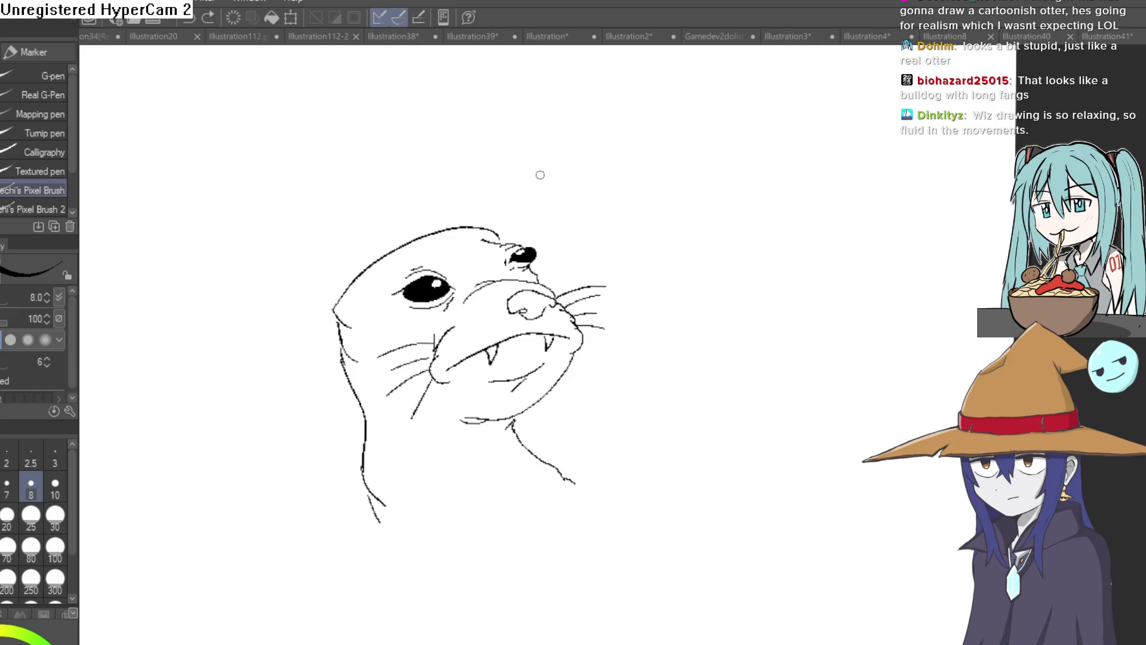
key(ctrl+z)
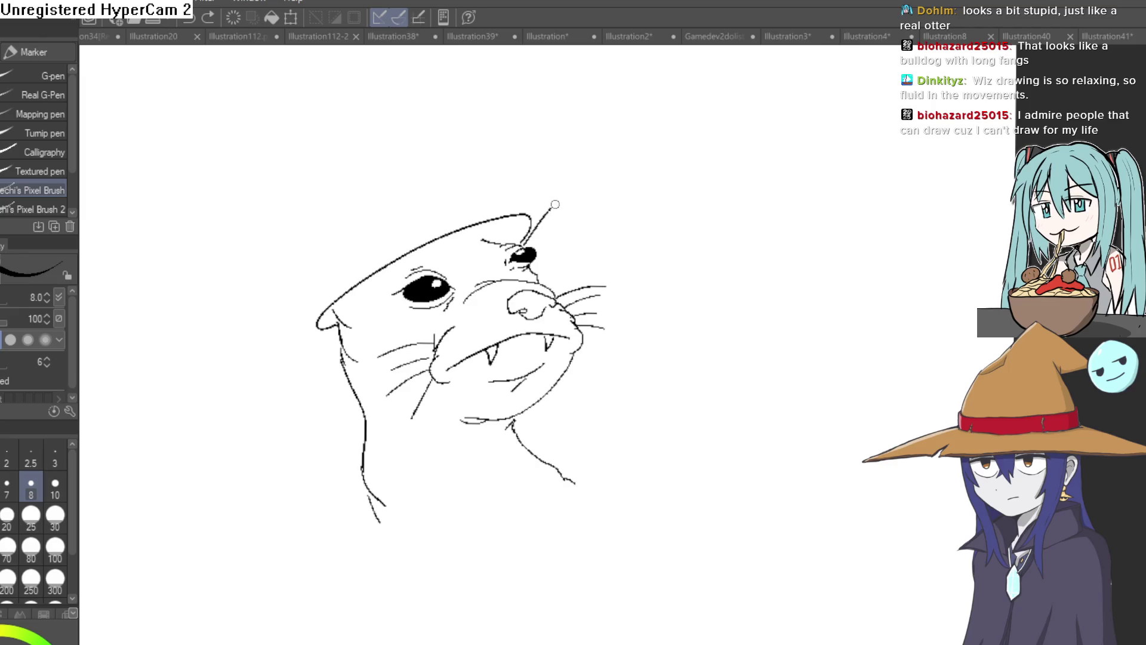
mouse_move(507, 193)
mouse_down()
mouse_move(556, 197)
mouse_move(468, 210)
mouse_up()
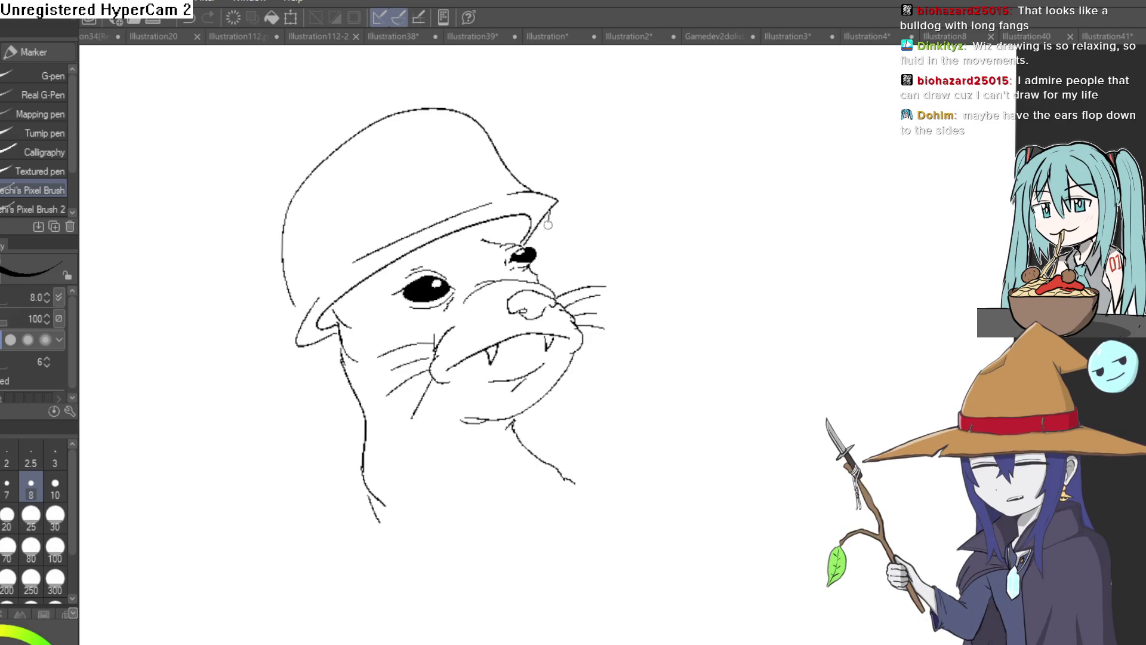
Add a thick stroke under the helmet brim and a floppy ear flap beneath it
key(e)
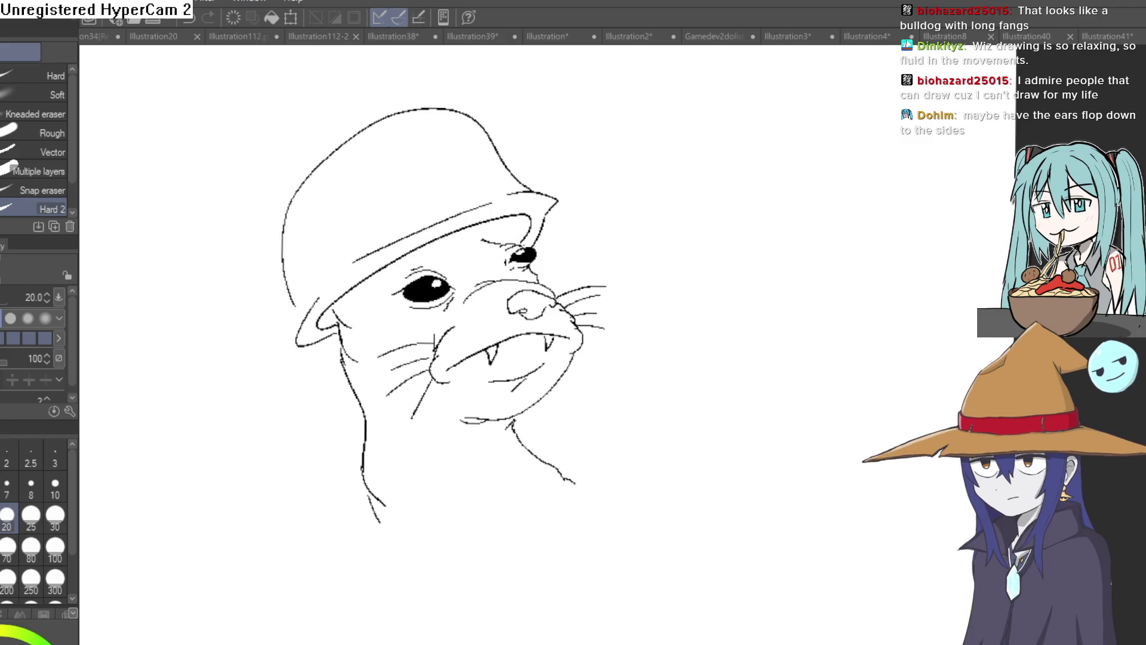
key(p)
scroll(525, 230, up, 3)
drag(438, 209, 476, 207)
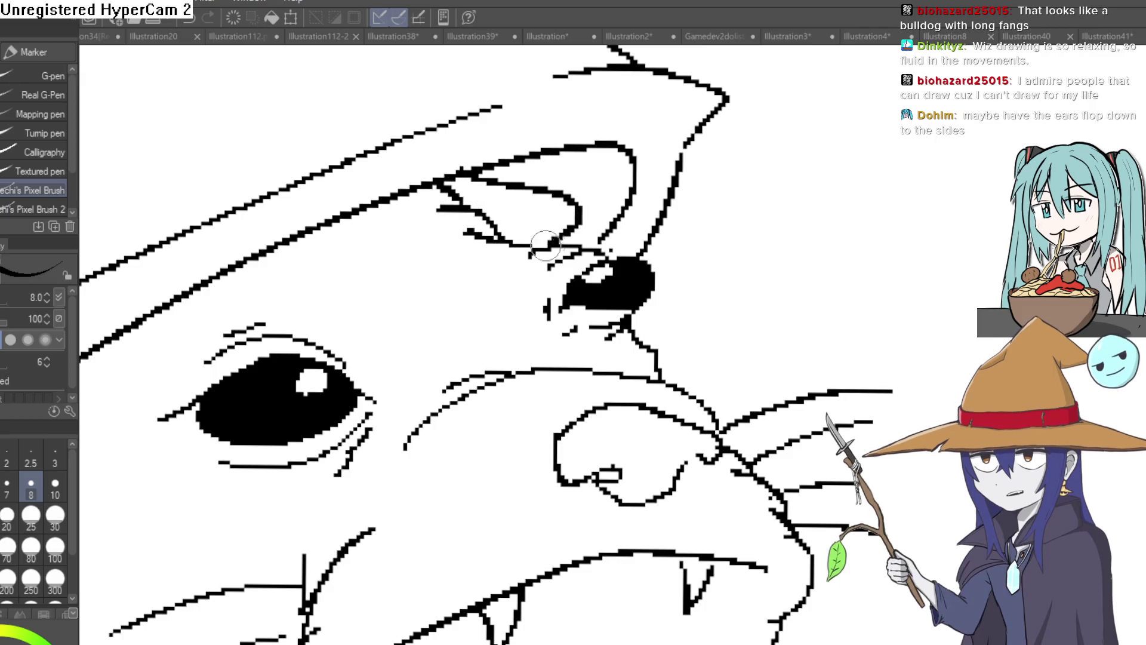
scroll(728, 169, down, 3)
mouse_move(462, 209)
mouse_down()
mouse_move(472, 271)
mouse_move(550, 178)
mouse_move(525, 218)
mouse_move(490, 221)
mouse_move(475, 265)
mouse_up()
Erase the stray mark inside the ear flap
key(e)
drag(490, 190, 508, 220)
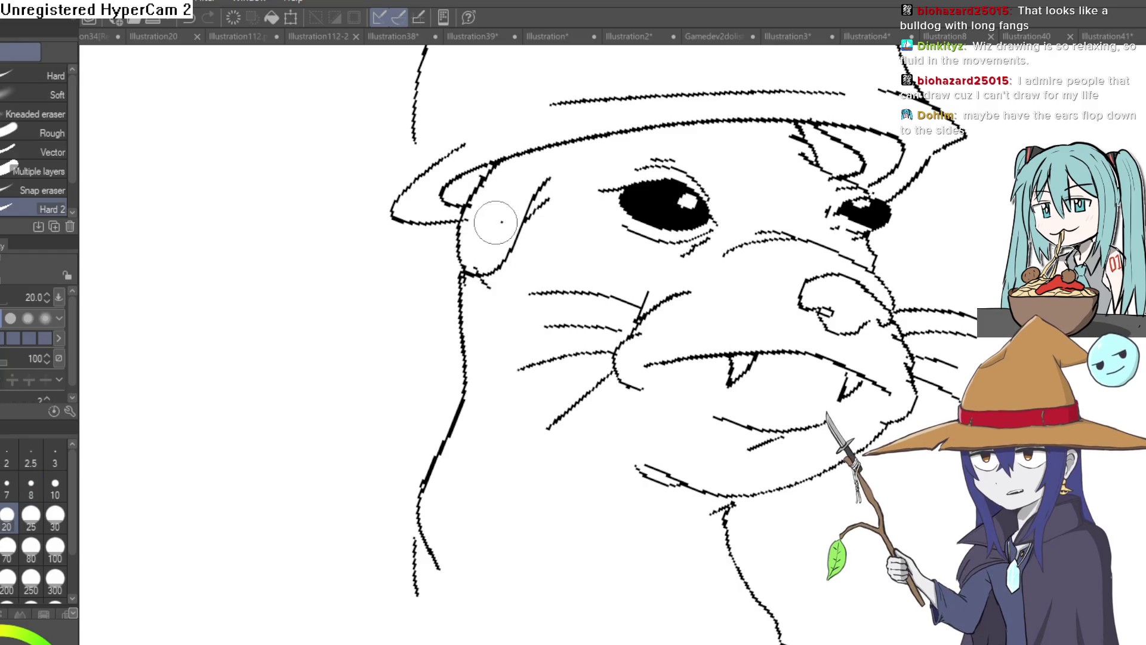
scroll(885, 197, down, 5)
mouse_move(848, 209)
mouse_down()
mouse_move(701, 289)
mouse_move(569, 263)
mouse_move(588, 296)
mouse_move(632, 172)
mouse_move(648, 272)
mouse_move(645, 184)
mouse_move(546, 216)
mouse_up()
scroll(569, 263, up, 2)
scroll(569, 264, down, 2)
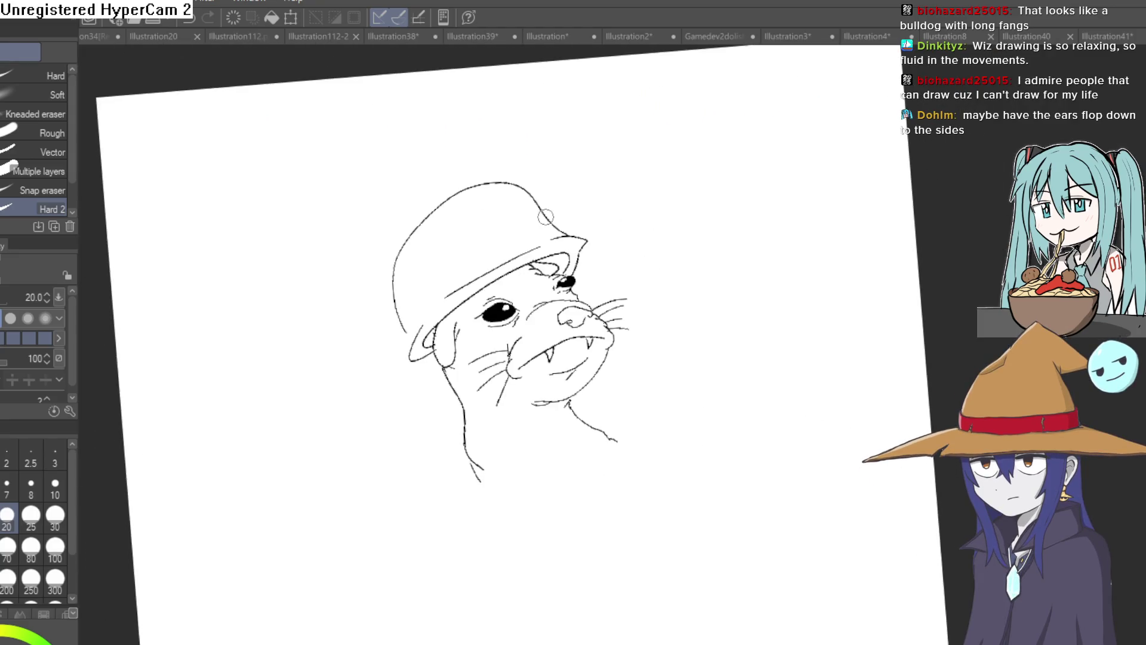
Erase the duplicate line along the top of the helmet
key(p)
scroll(479, 290, up, 3)
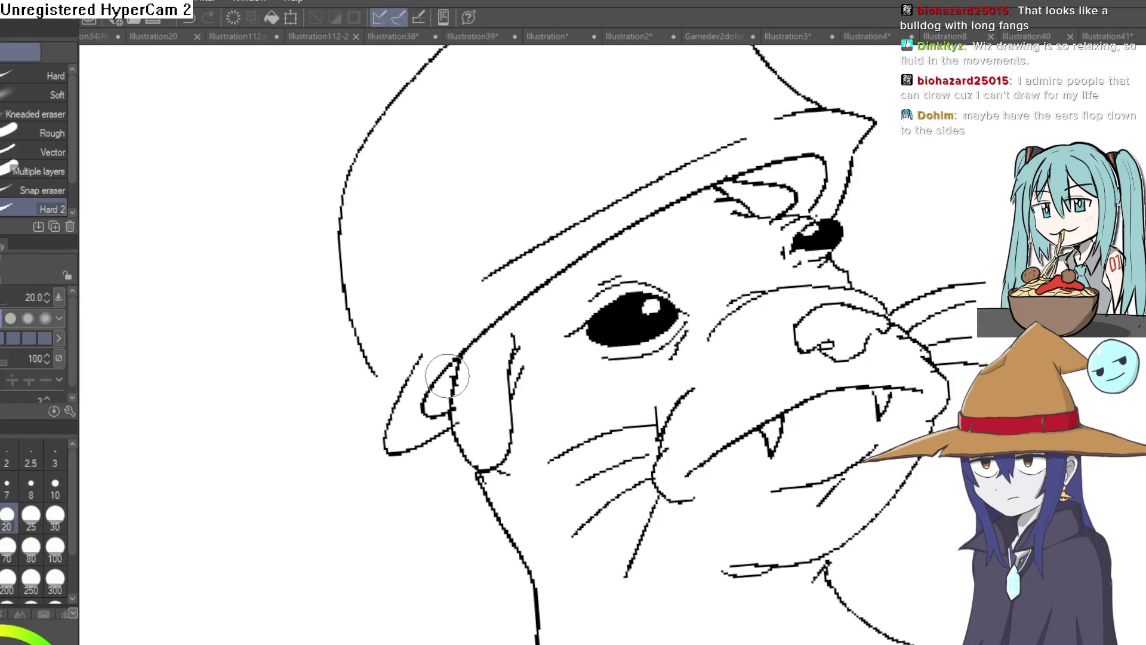
key(e)
scroll(710, 346, down, 5)
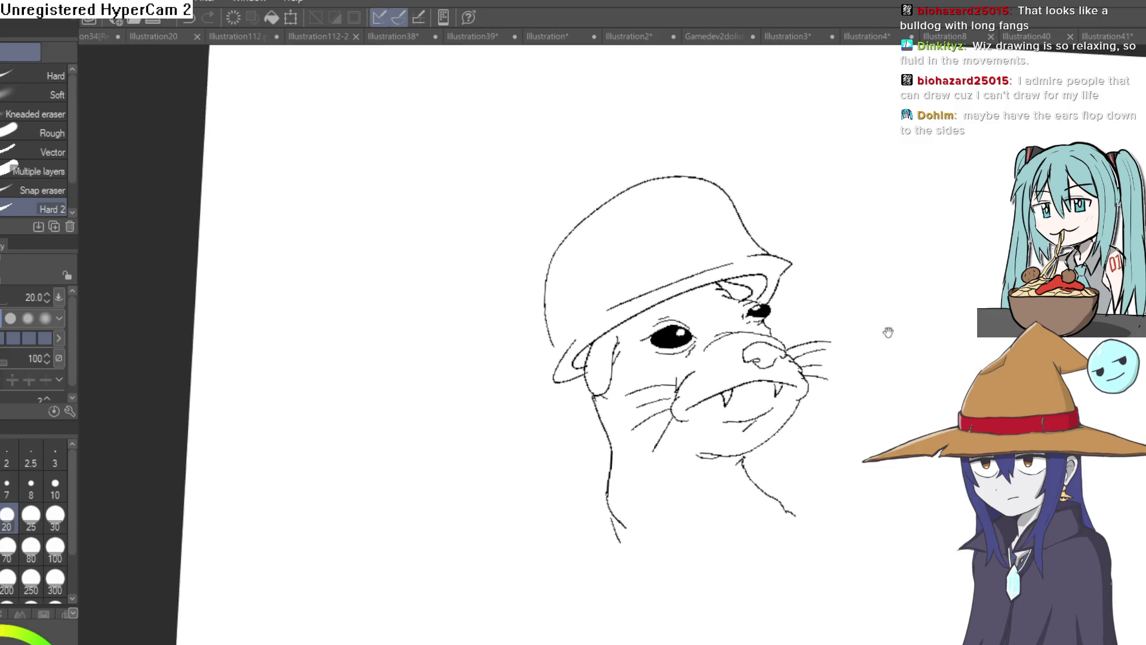
key(p)
scroll(737, 228, up, 3)
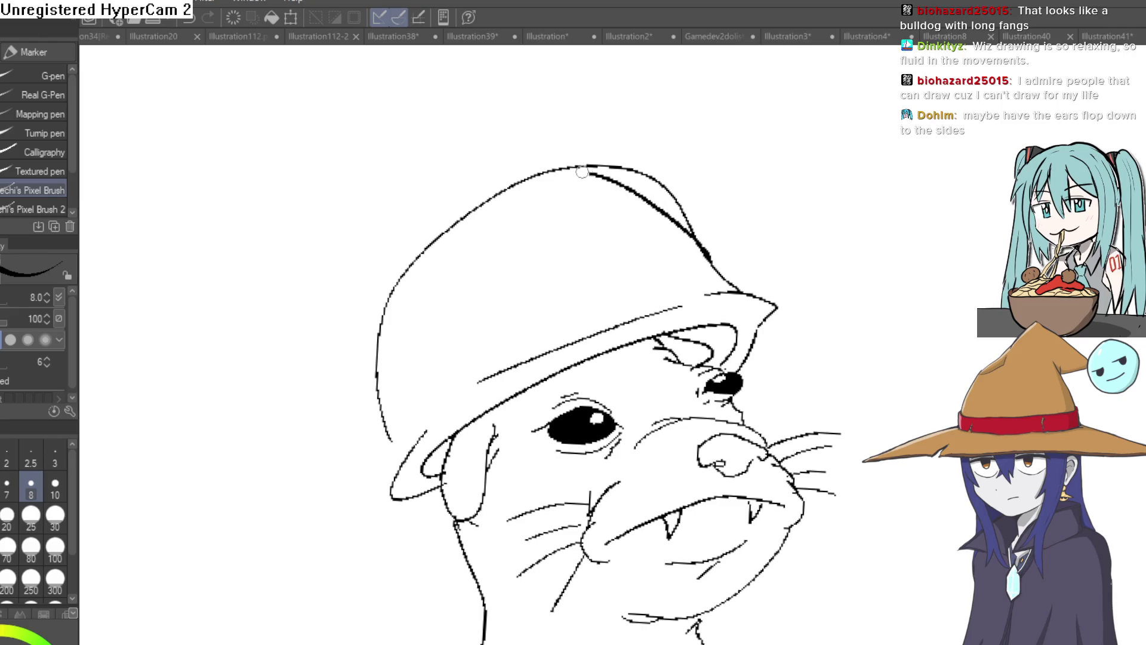
key(e)
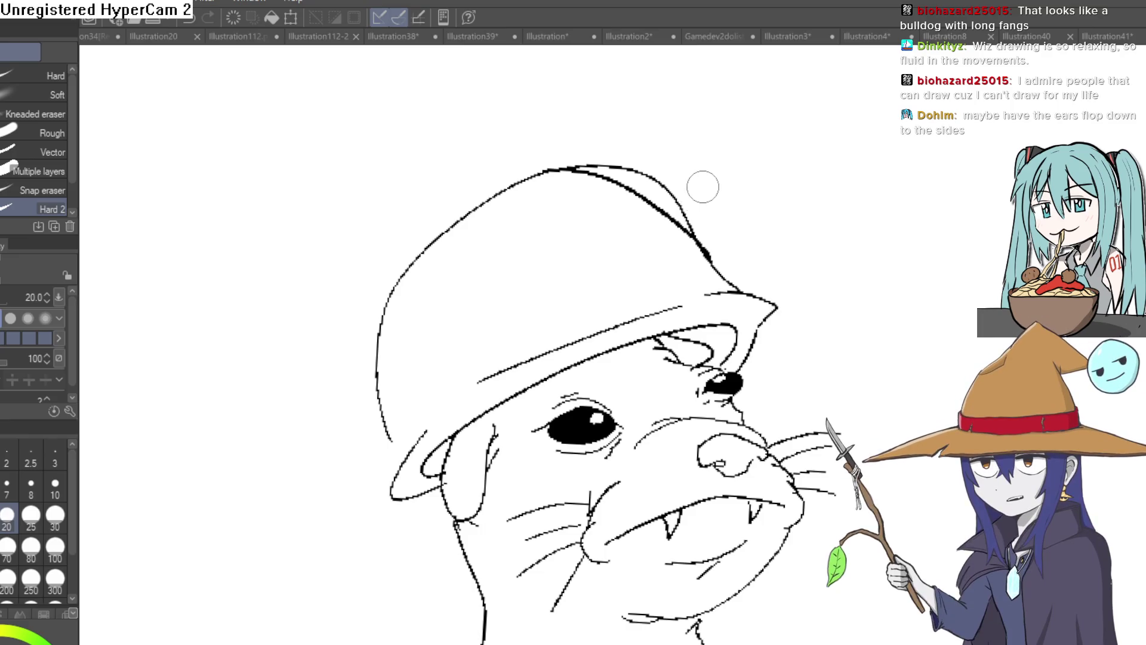
drag(676, 204, 572, 159)
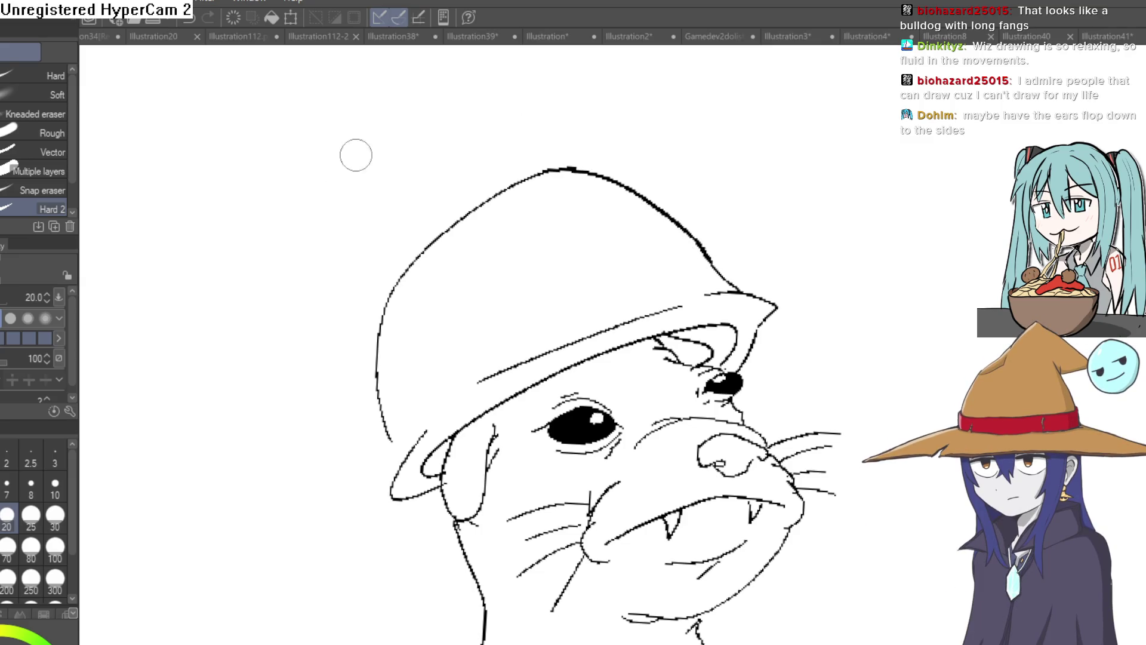
key(p)
scroll(748, 224, down, 3)
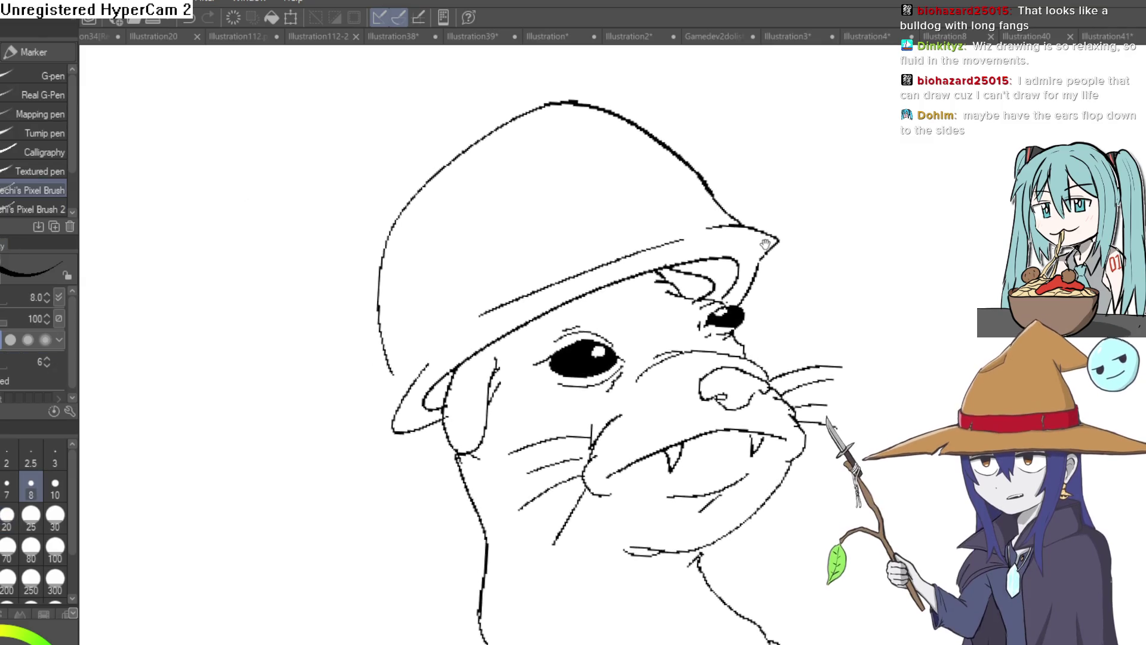
Extend the helmet brim line down-left and add a stroke along the floppy ear
drag(496, 306, 446, 347)
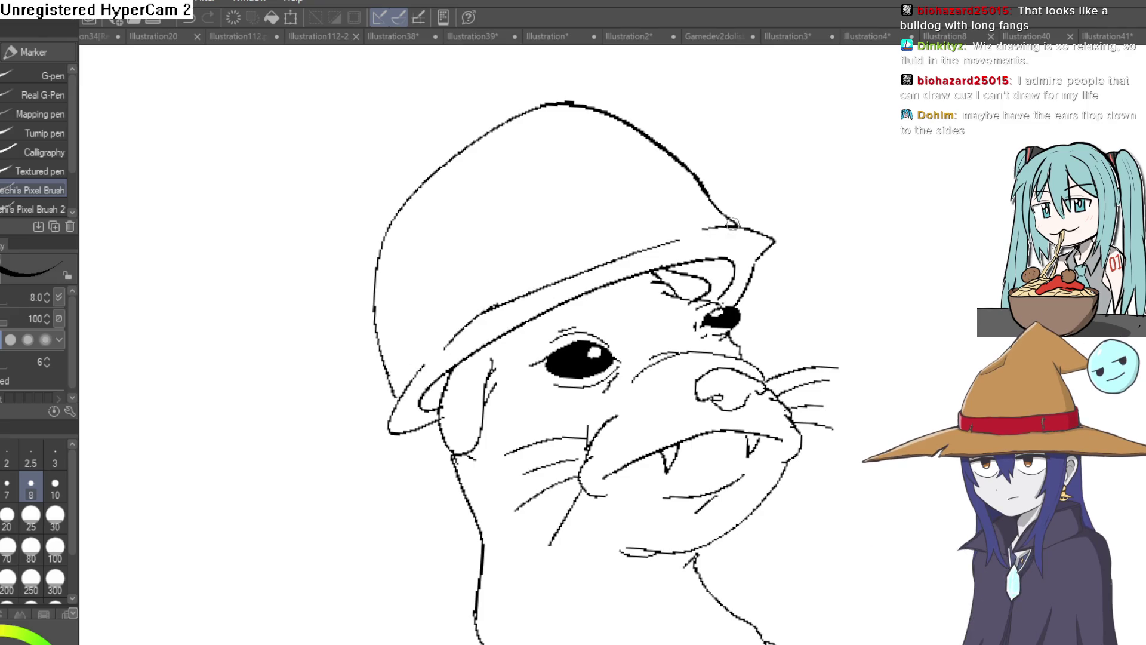
drag(825, 246, 798, 197)
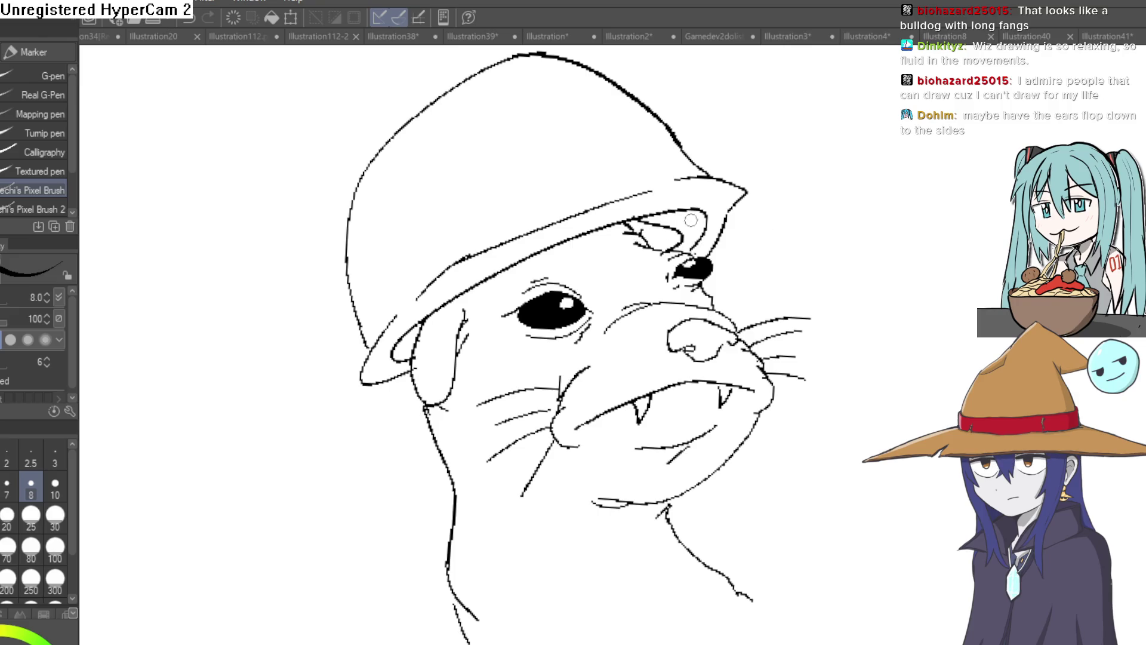
mouse_move(824, 192)
mouse_down()
mouse_move(844, 225)
mouse_move(834, 248)
mouse_move(800, 149)
mouse_up()
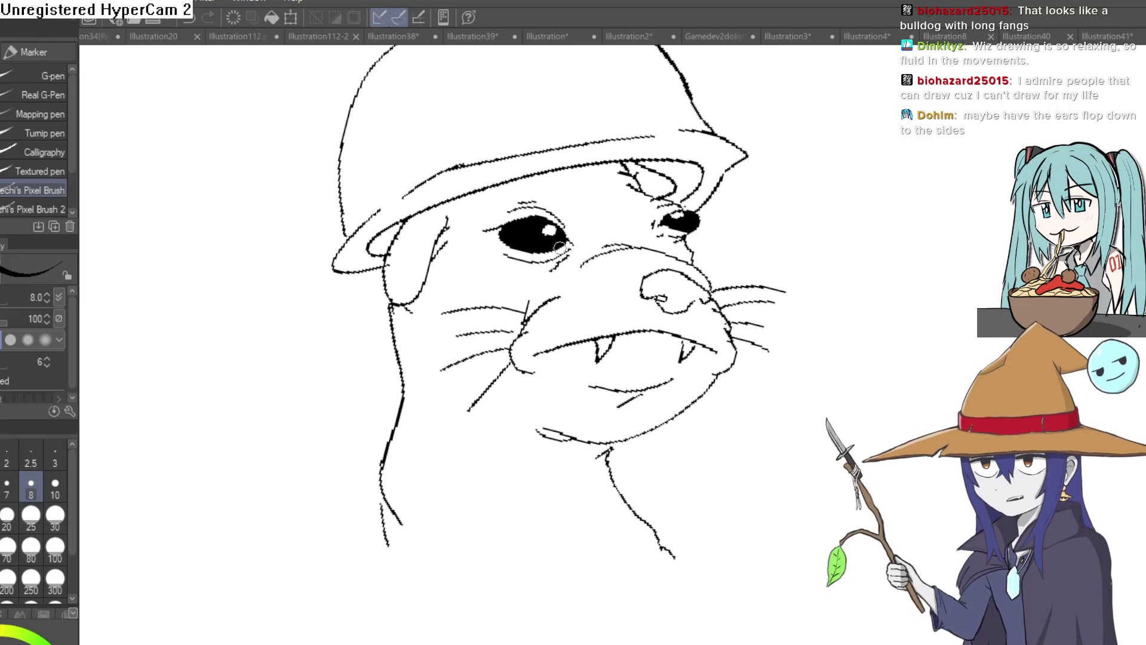
drag(398, 221, 412, 304)
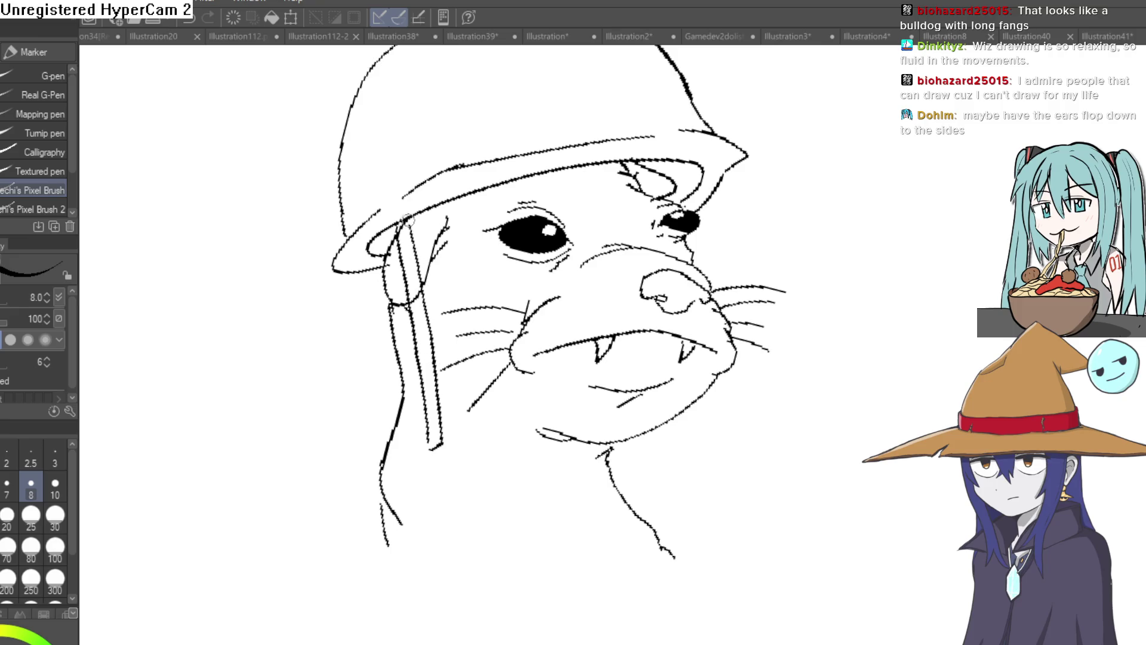
key(e)
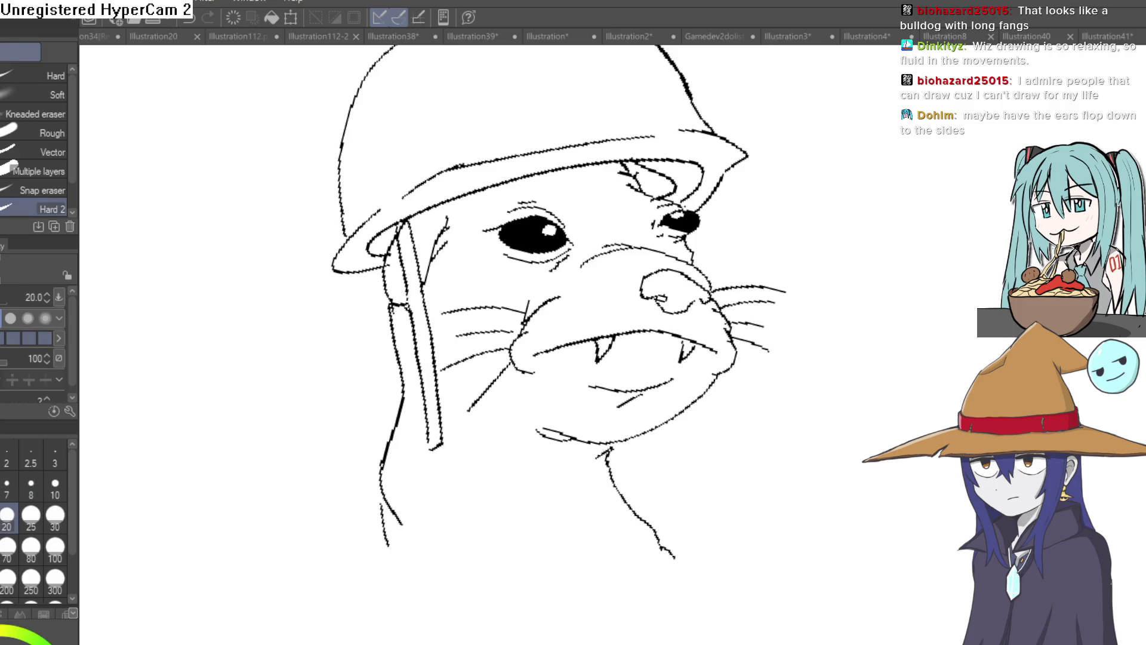
key(p)
Draw a square buckle at the chin strap's end and a line down the neck's right side
drag(428, 479, 452, 443)
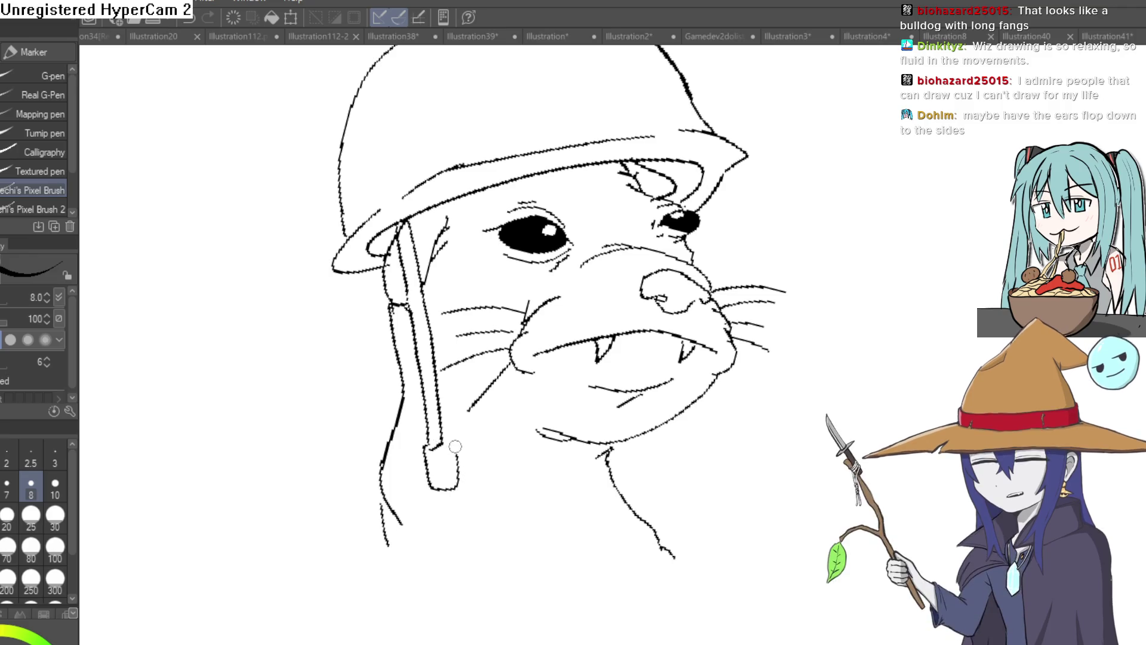
drag(433, 482, 428, 456)
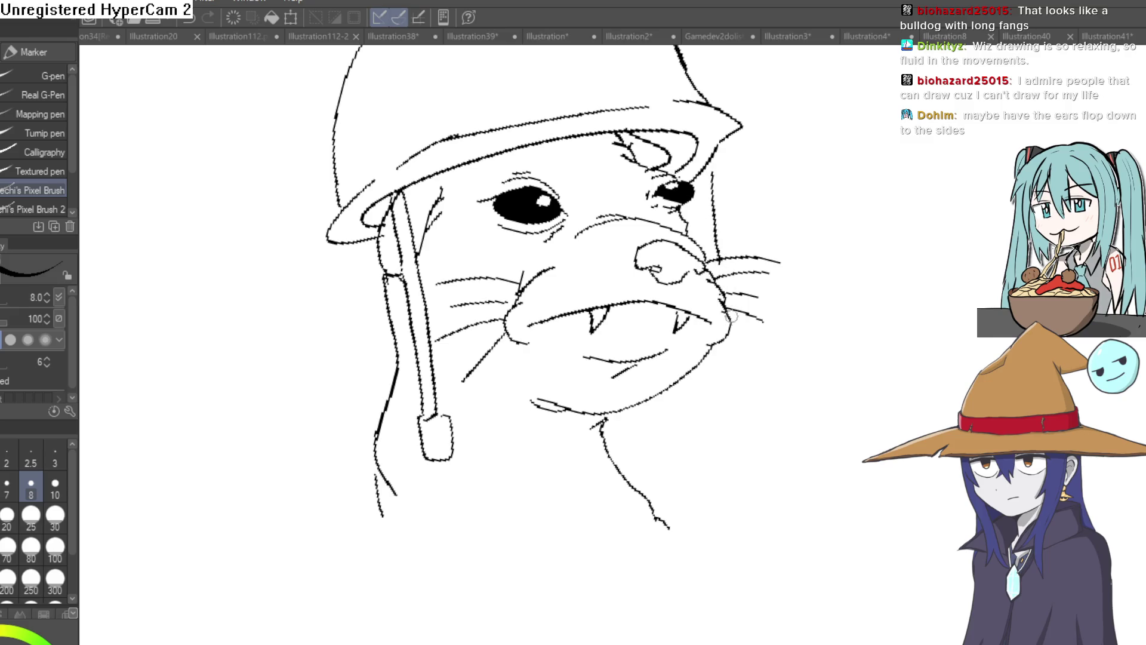
drag(705, 351, 703, 412)
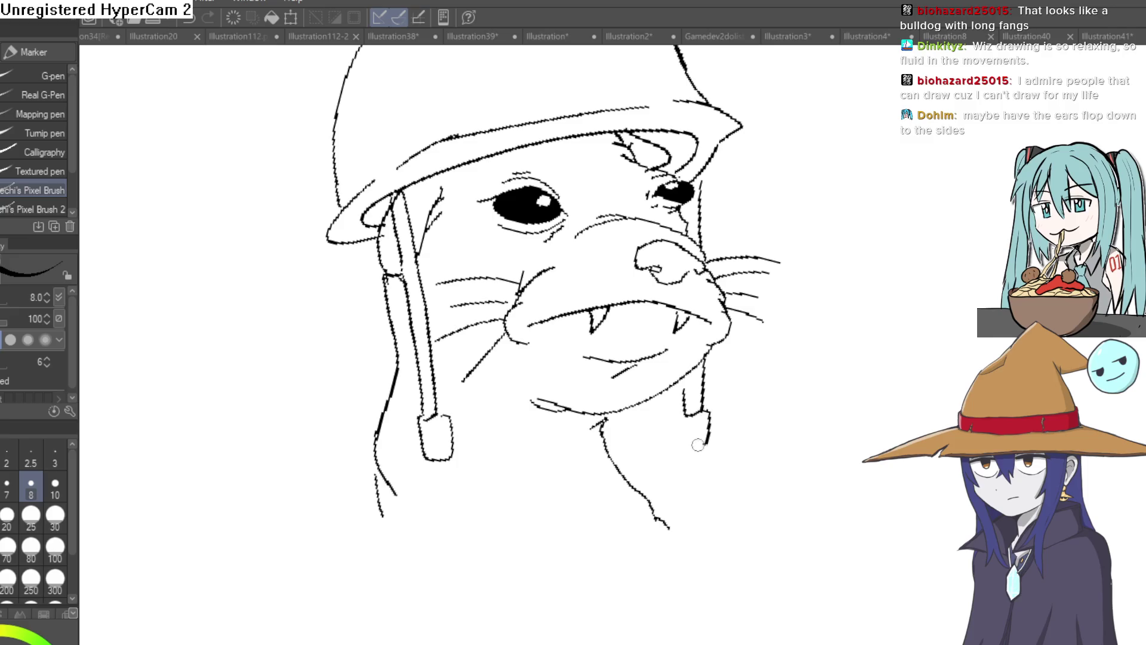
drag(735, 227, 738, 405)
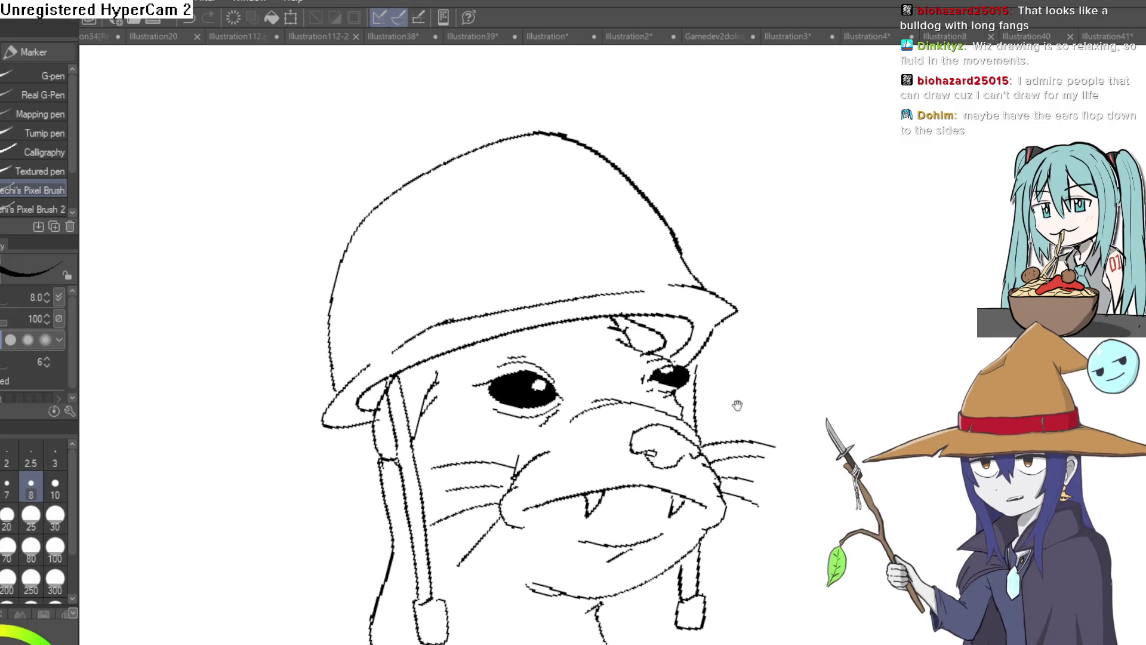
drag(740, 350, 715, 235)
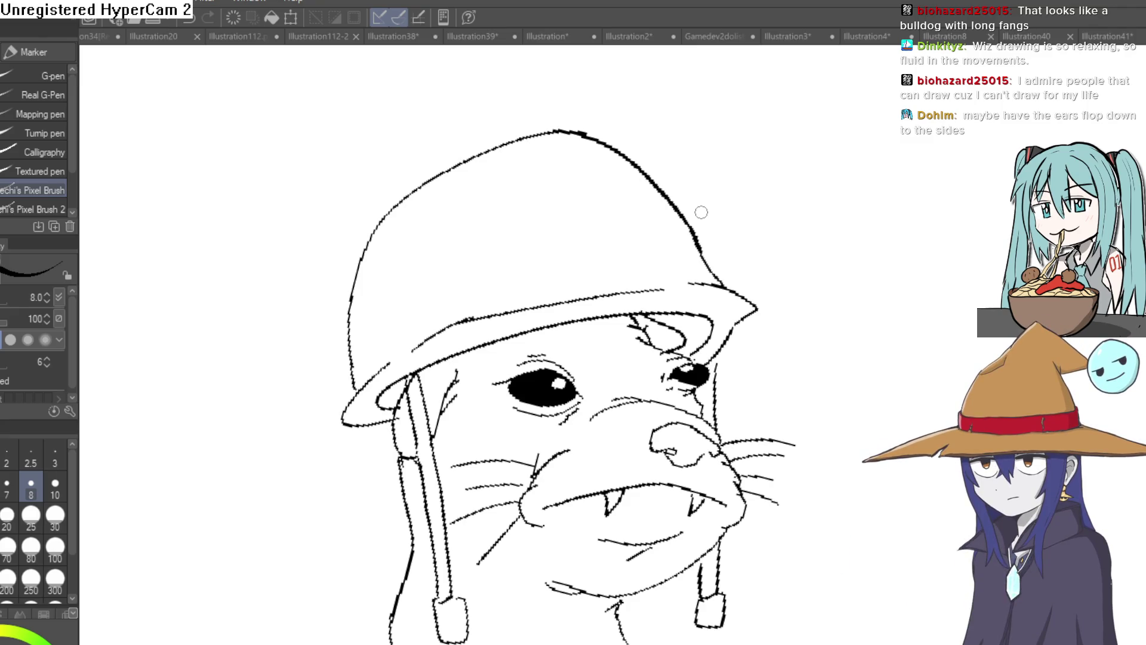
Zoom in on the helmet and redraw its dome's top outline in one stroke
key(ctrl+minus)
key(ctrl+minus)
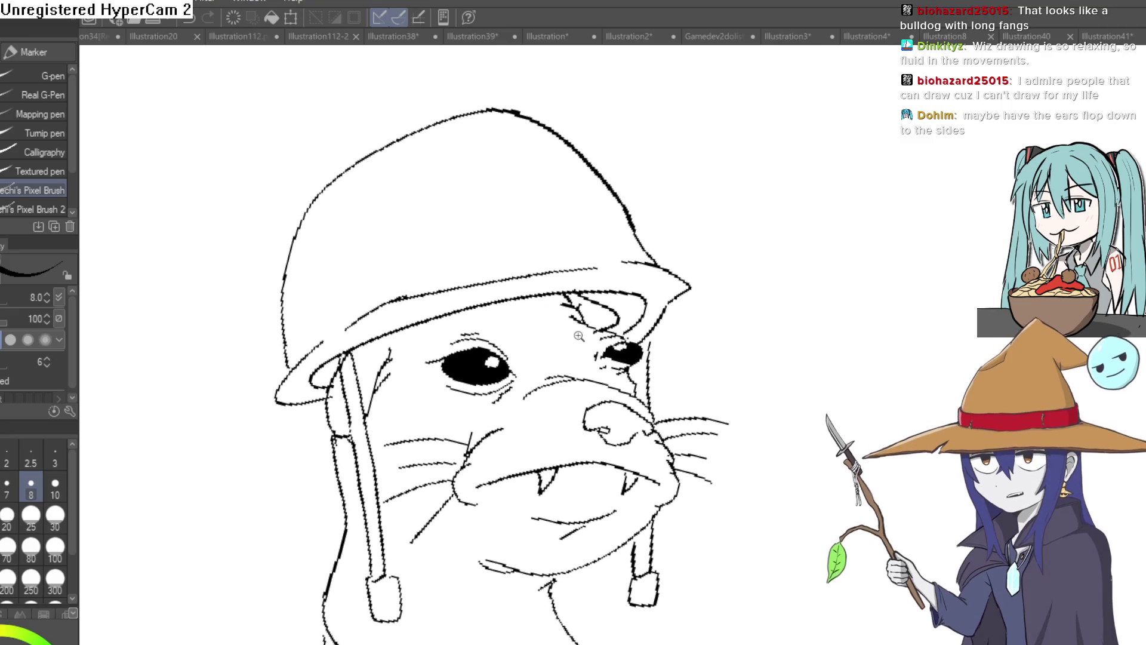
key(asciicircum)
key(at)
key(ctrl+plus)
key(ctrl+plus)
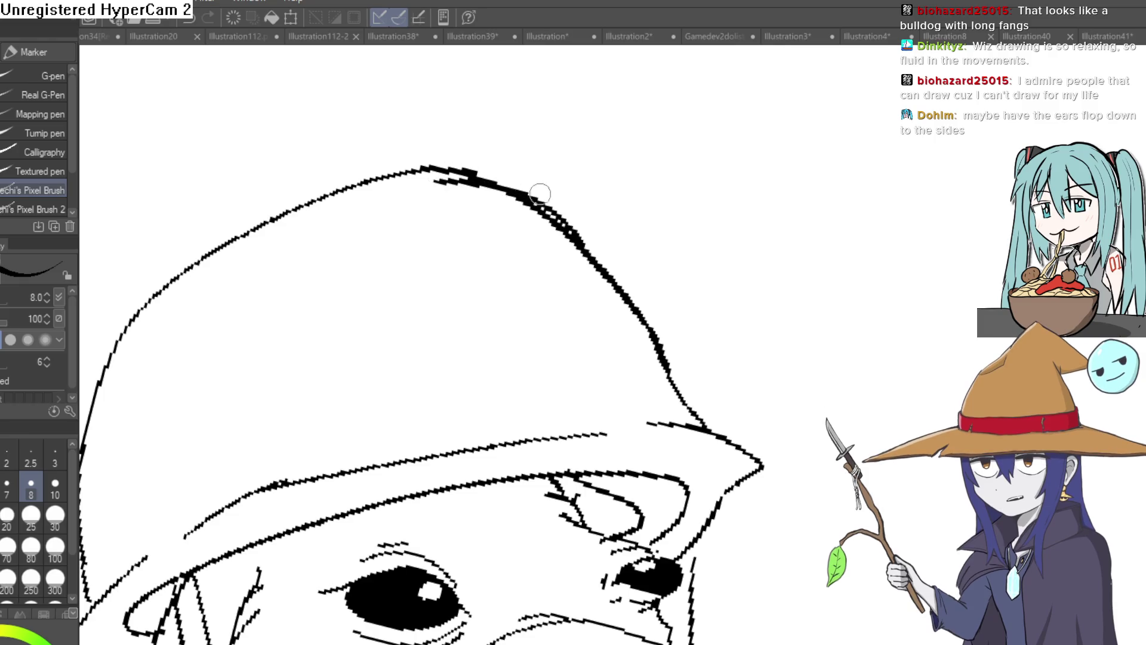
drag(625, 219, 631, 266)
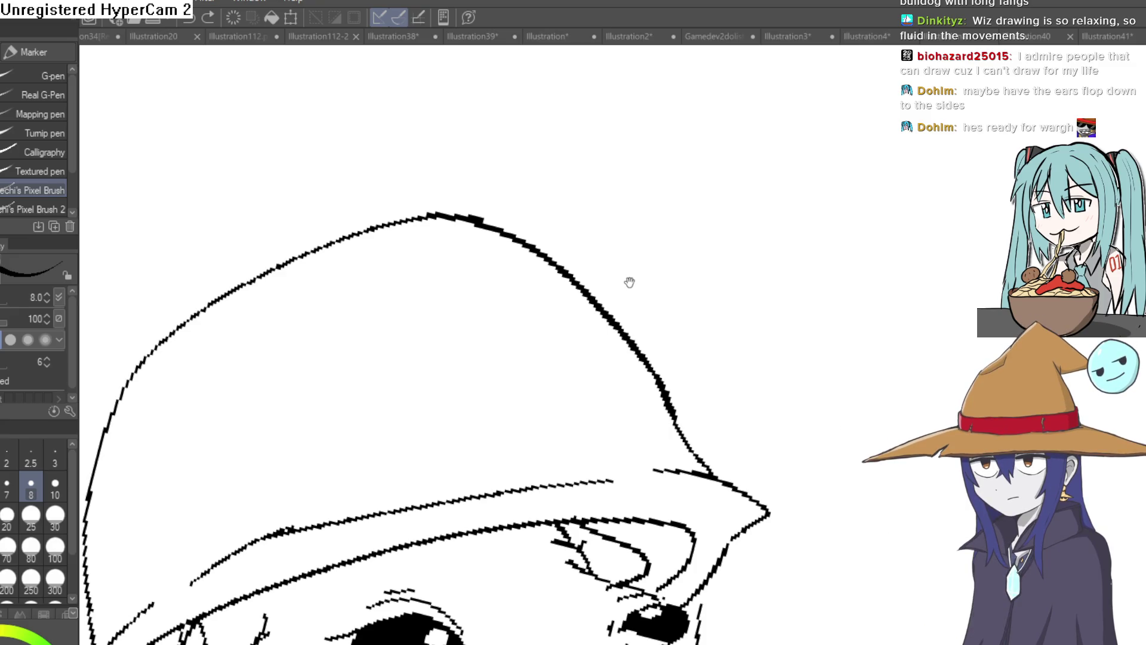
mouse_move(631, 279)
mouse_down()
mouse_move(665, 256)
mouse_move(686, 258)
mouse_up()
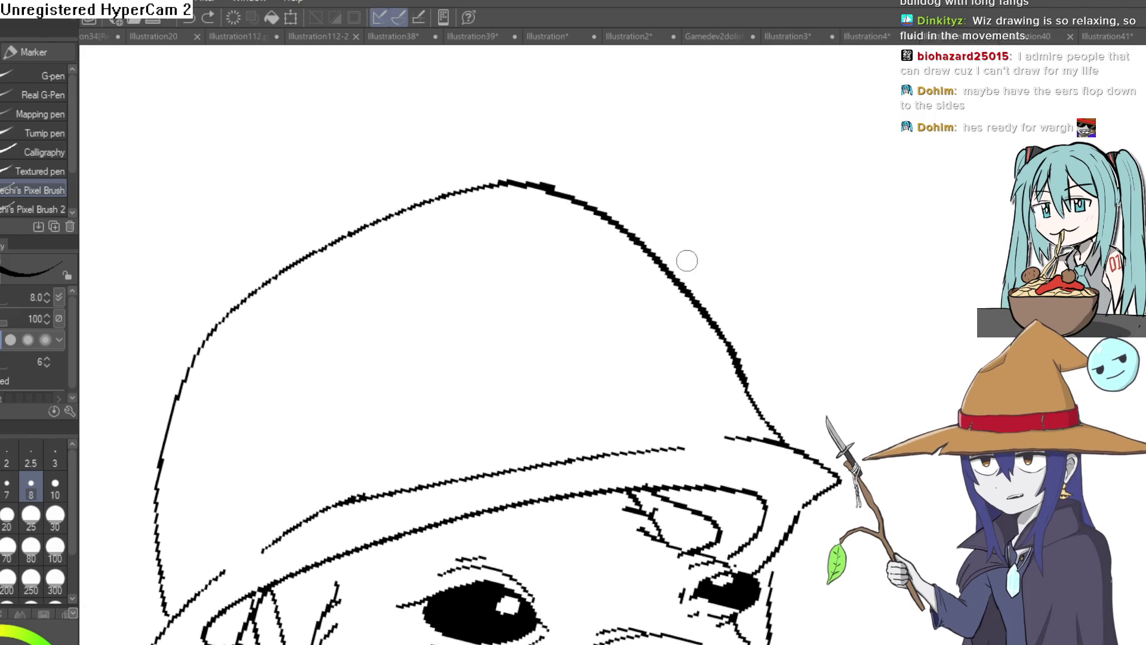
mouse_move(585, 206)
mouse_down()
mouse_move(352, 239)
mouse_move(227, 323)
mouse_up()
Erase the old doubled lines along the helmet's top, right side and upper-left edge
key(e)
mouse_move(537, 188)
mouse_down()
mouse_move(468, 179)
mouse_move(544, 181)
mouse_up()
mouse_move(661, 243)
mouse_down()
mouse_move(673, 269)
mouse_move(629, 195)
mouse_move(512, 184)
mouse_up()
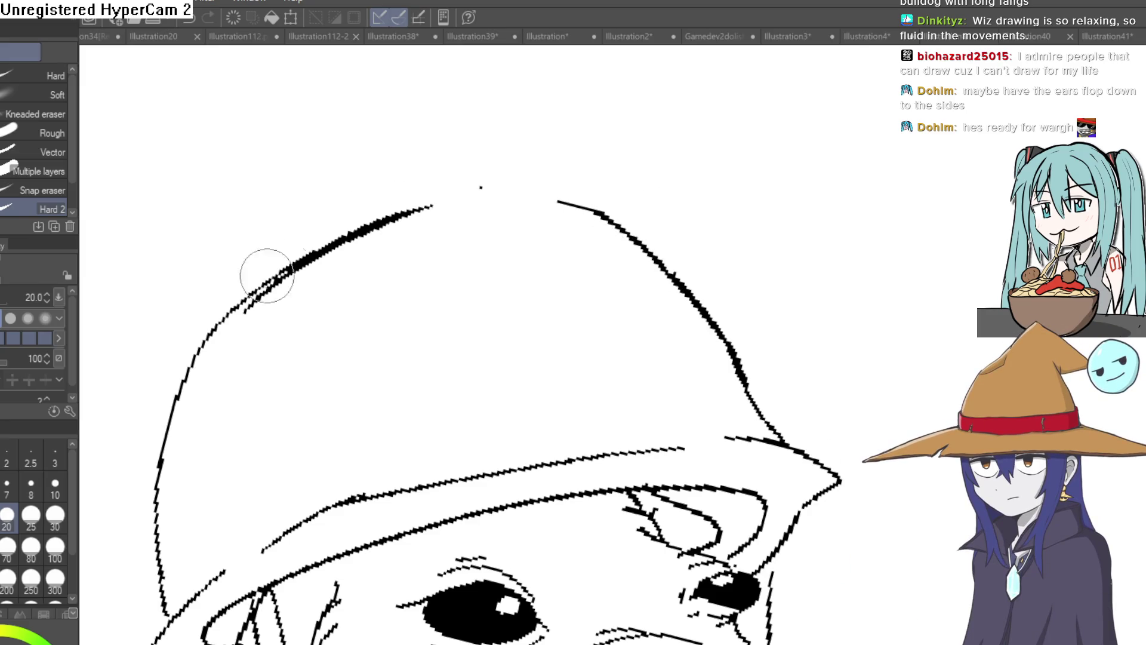
drag(246, 319, 297, 284)
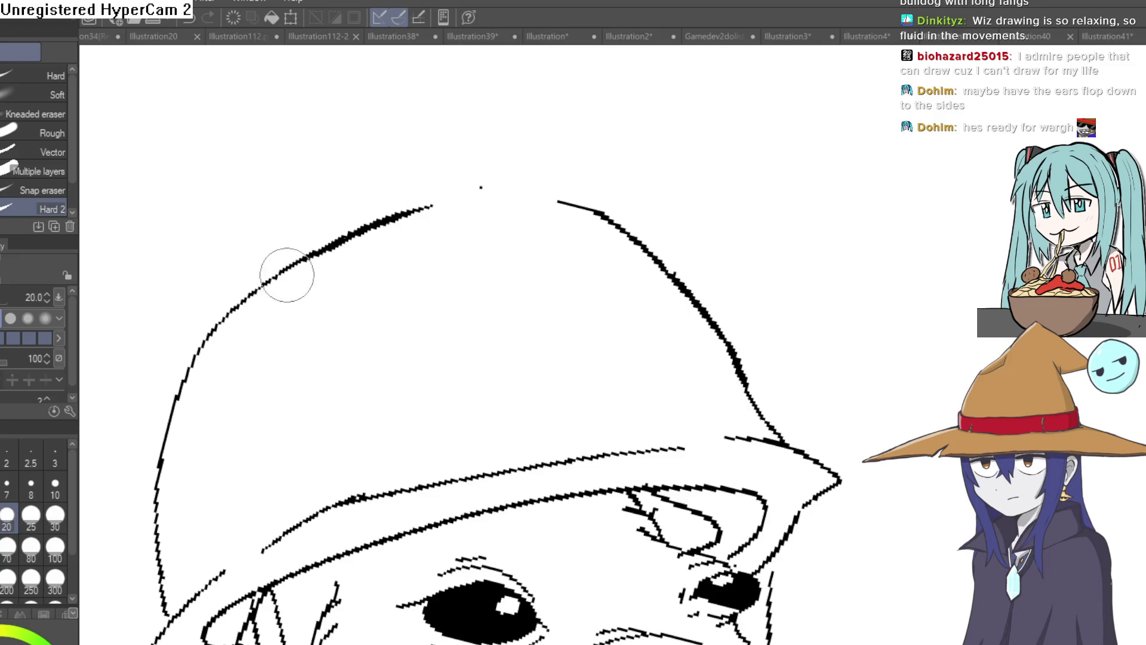
Ink a stroke closing the gap in the helmet's top outline
key(p)
key(minus)
mouse_move(400, 394)
mouse_down()
mouse_move(493, 315)
mouse_move(627, 260)
mouse_up()
key(ctrl+0)
scroll(890, 394, up, 3)
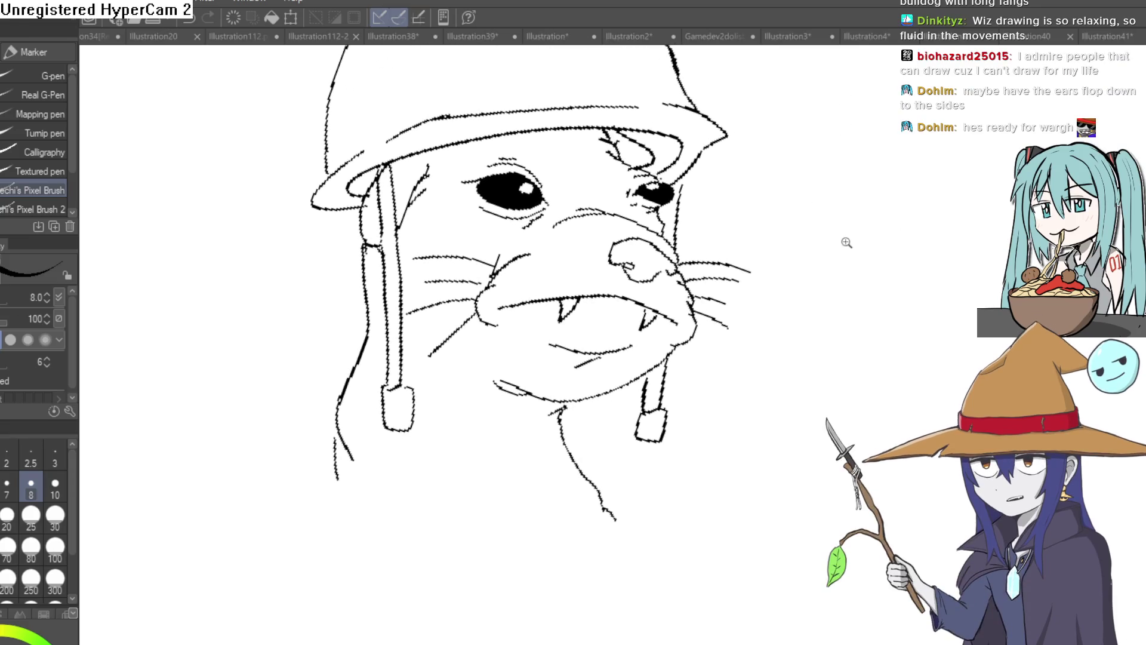
Fill the shadows under the helmet brim black, undoing an accidental background flood
scroll(845, 243, down, 2)
scroll(786, 335, up, 5)
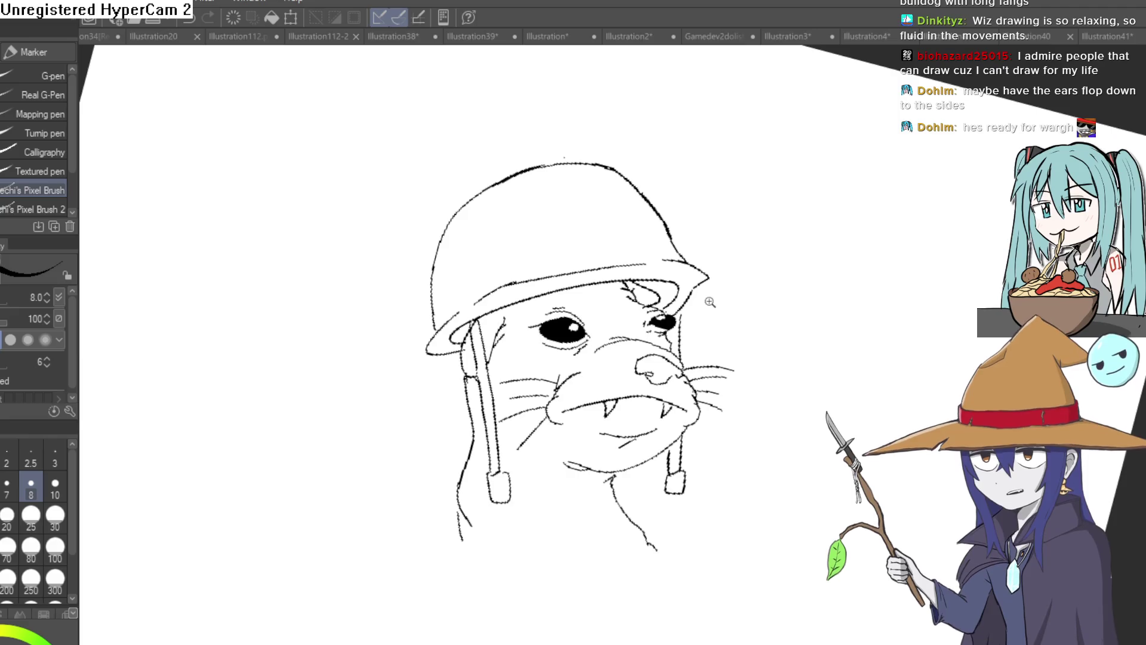
key(g)
click(678, 273)
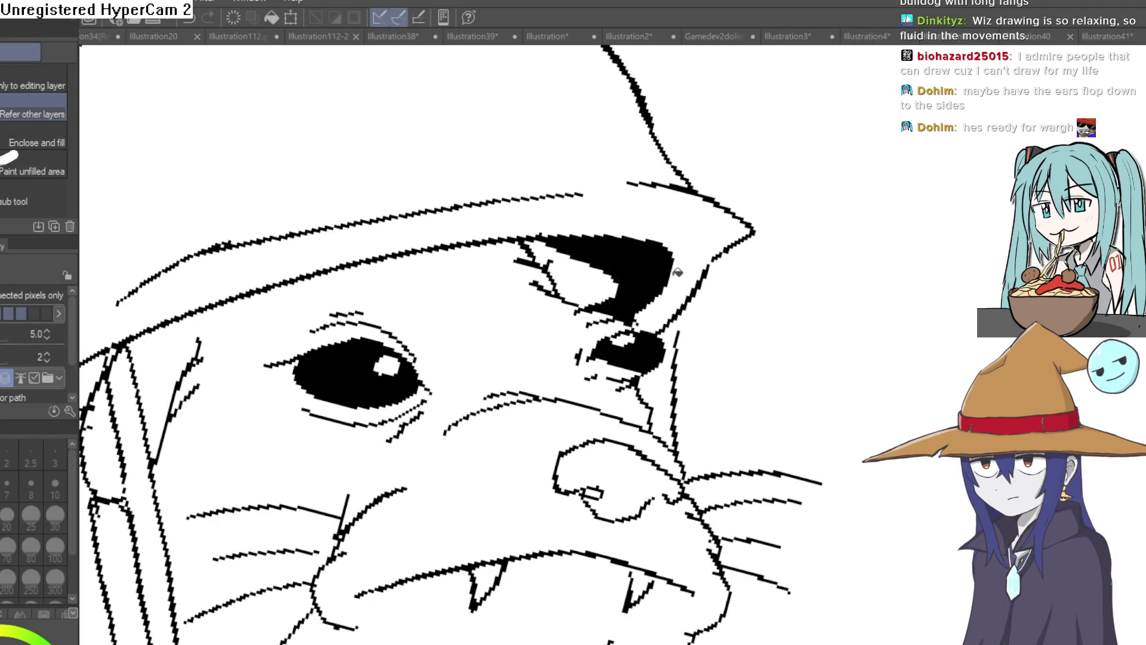
scroll(729, 316, down, 3)
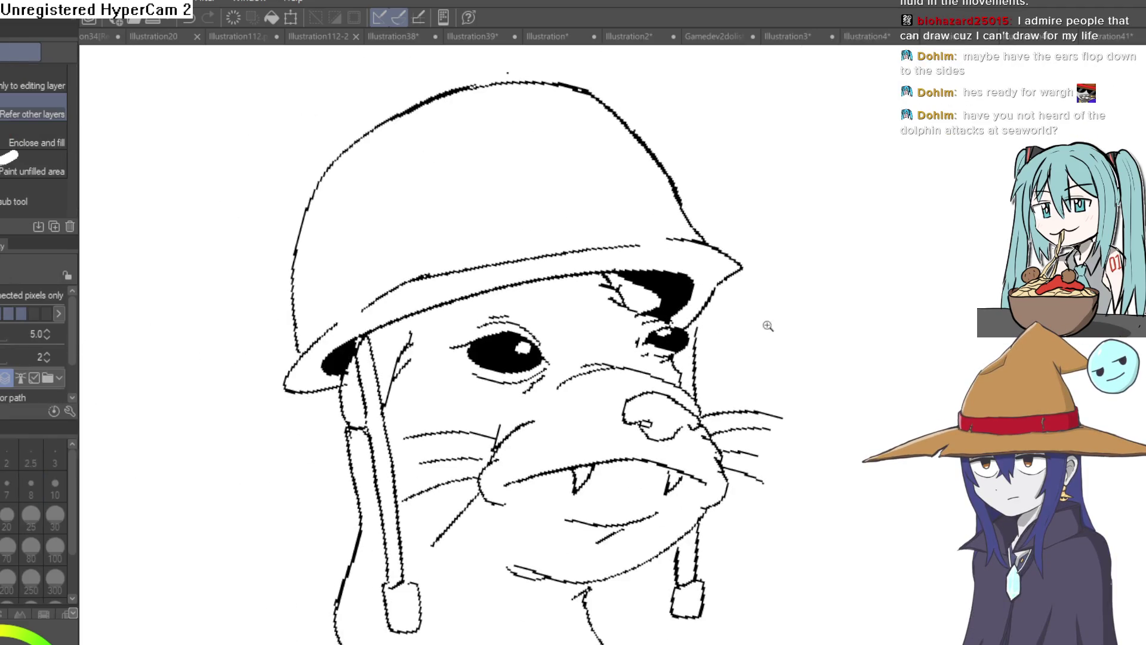
scroll(800, 339, down, 3)
mouse_move(812, 356)
mouse_down()
mouse_move(819, 314)
mouse_move(735, 258)
mouse_up()
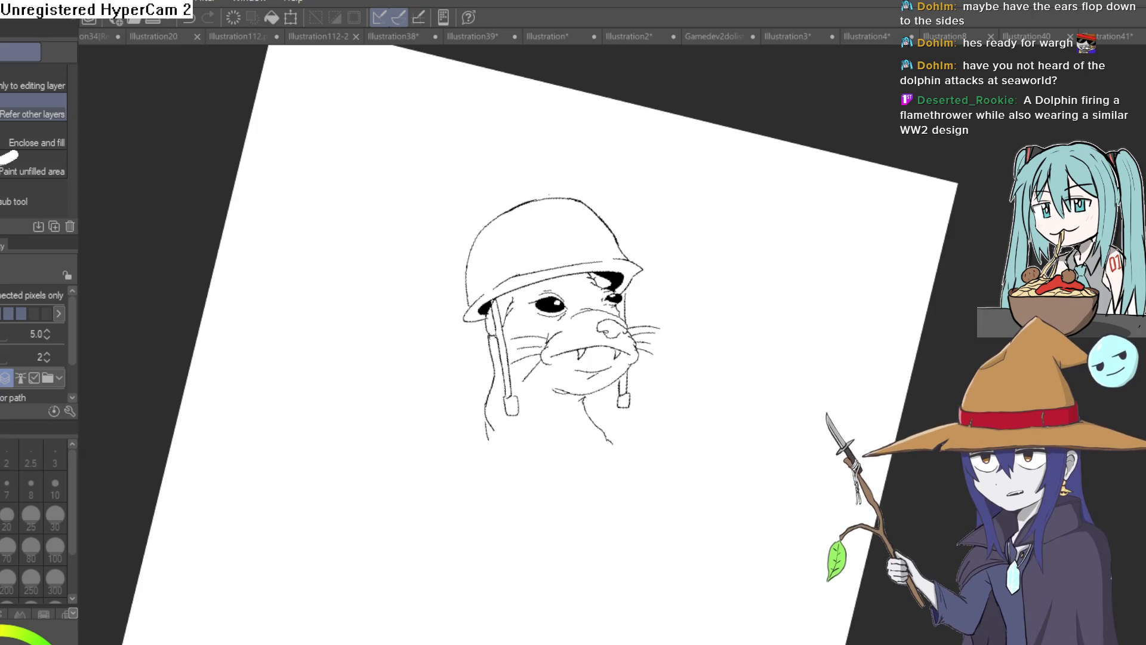
click(760, 319)
key(ctrl+z)
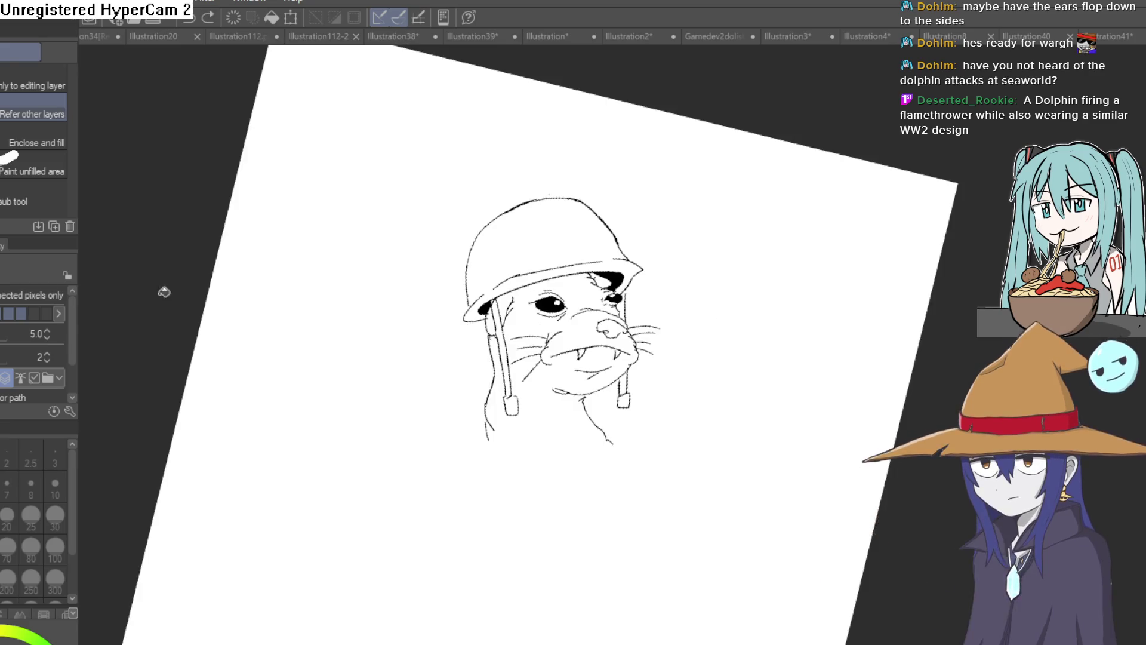
key(p)
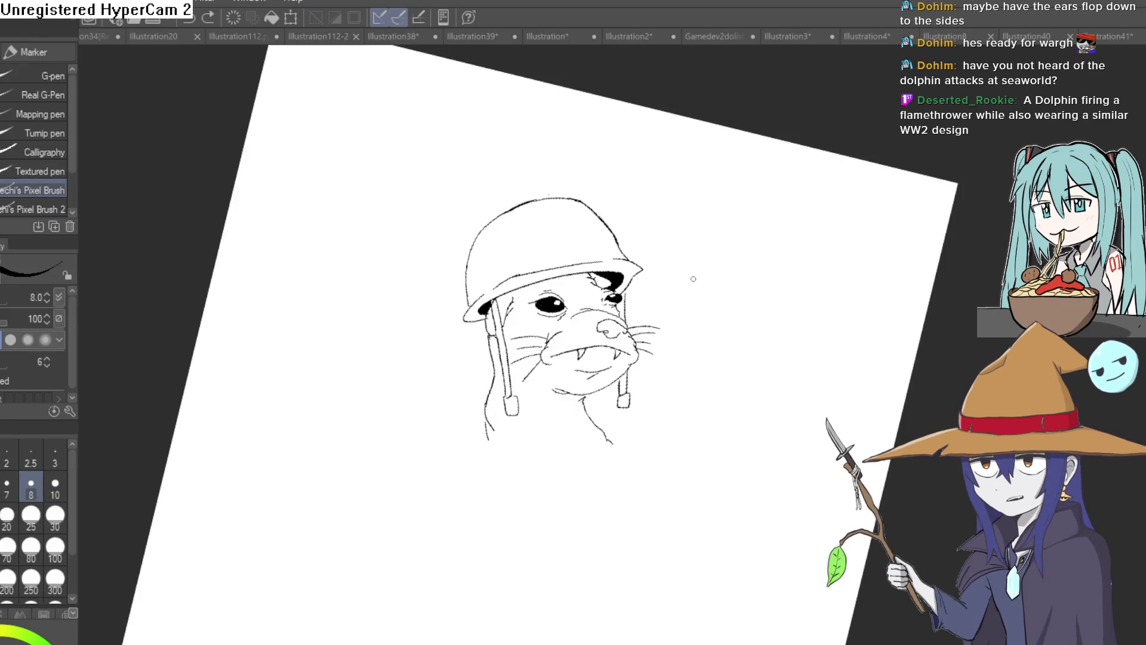
scroll(674, 277, up, 5)
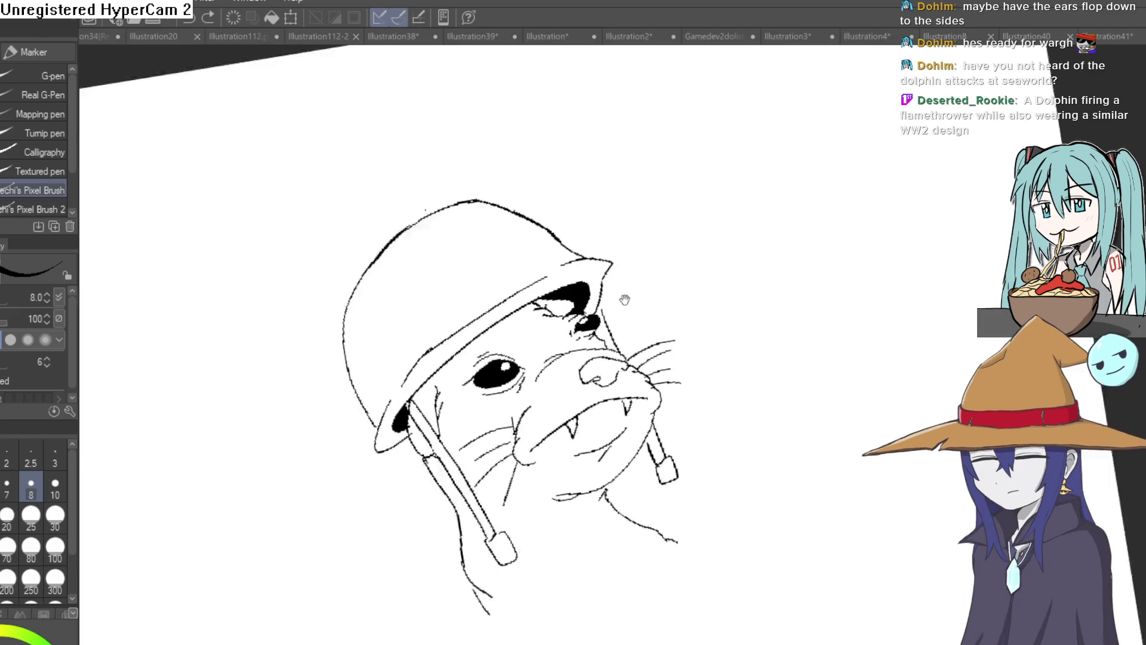
Sketch finger lines on the otter's paw along the arm curve
scroll(672, 283, down, 8)
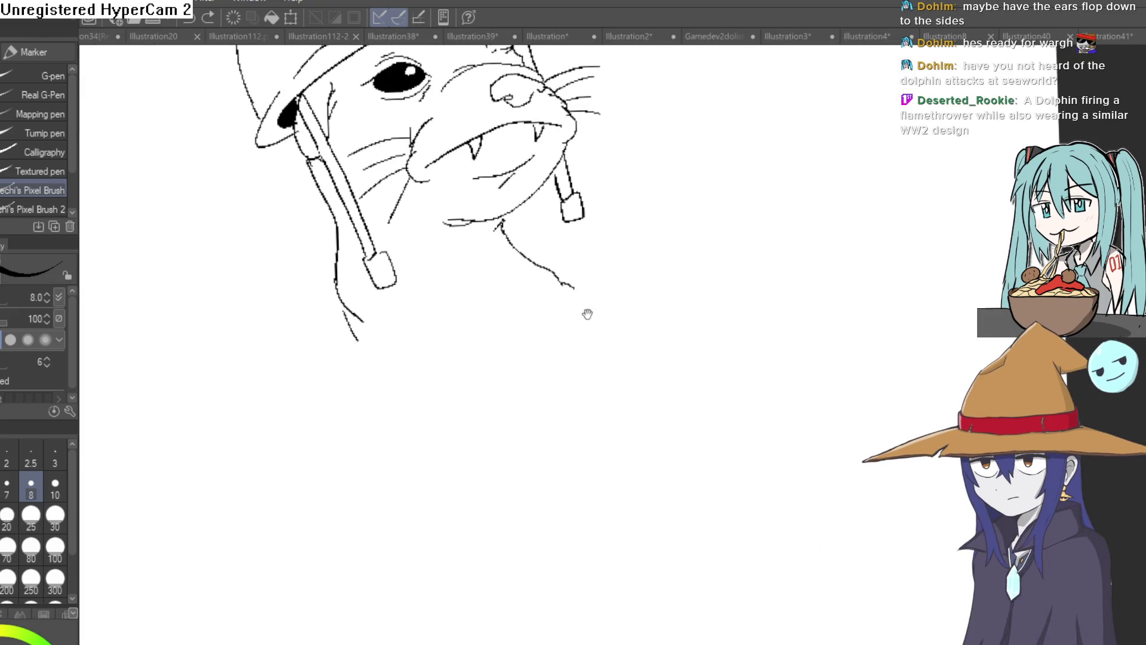
drag(652, 243, 660, 200)
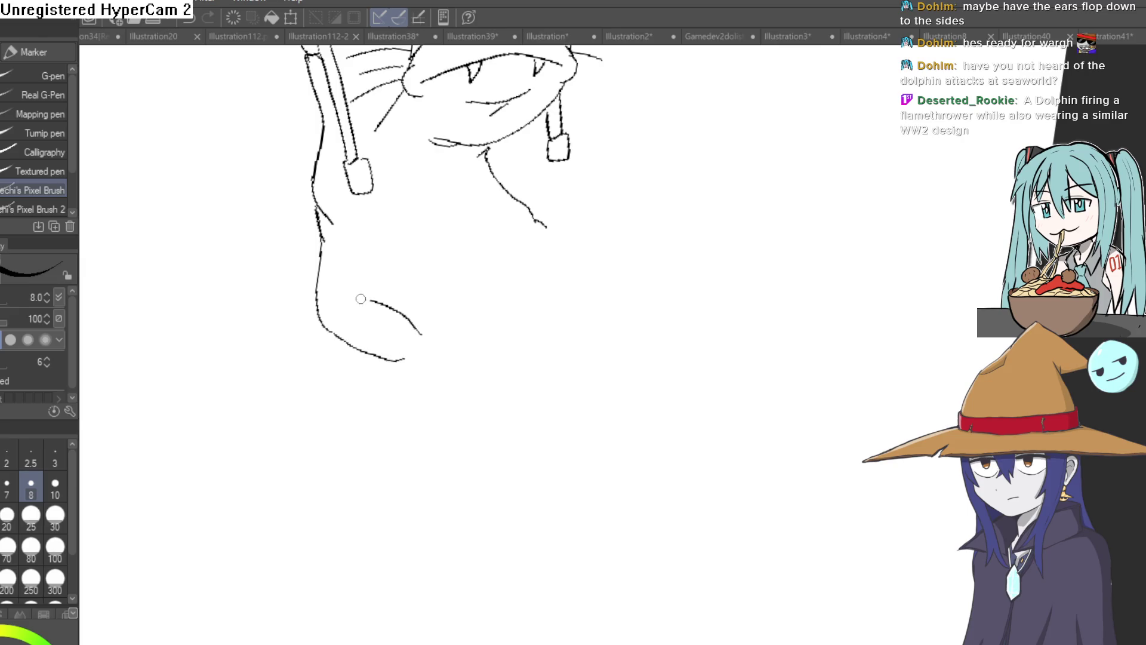
mouse_move(358, 295)
mouse_down()
mouse_move(357, 250)
mouse_move(366, 250)
mouse_up()
mouse_move(479, 303)
mouse_down()
mouse_move(480, 274)
mouse_move(444, 324)
mouse_move(457, 343)
mouse_move(427, 345)
mouse_up()
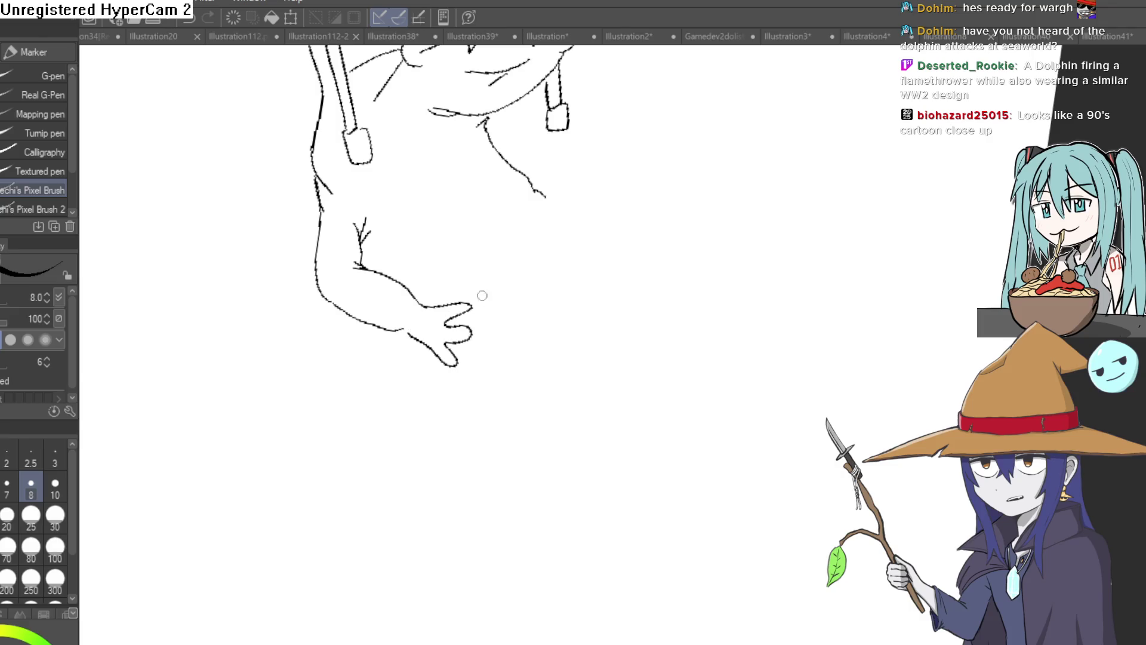
Draw the box the otter holds, redoing its bottom edges into a closed shape
drag(482, 296, 452, 376)
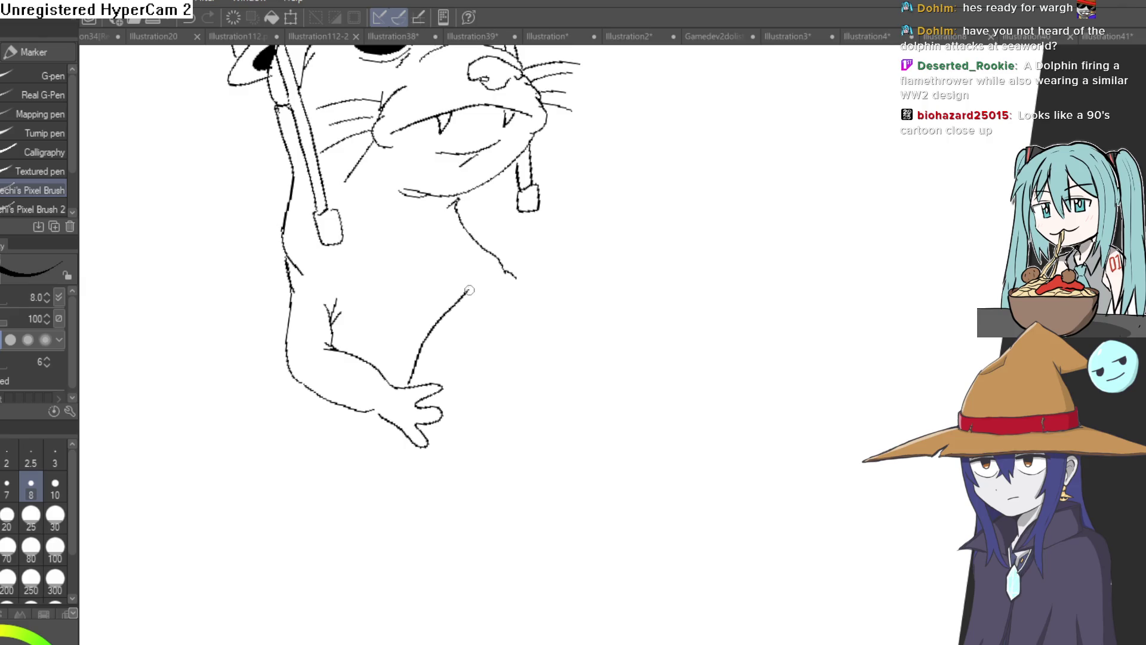
drag(511, 313, 424, 364)
mouse_move(471, 338)
mouse_down()
mouse_move(502, 357)
mouse_move(530, 342)
mouse_up()
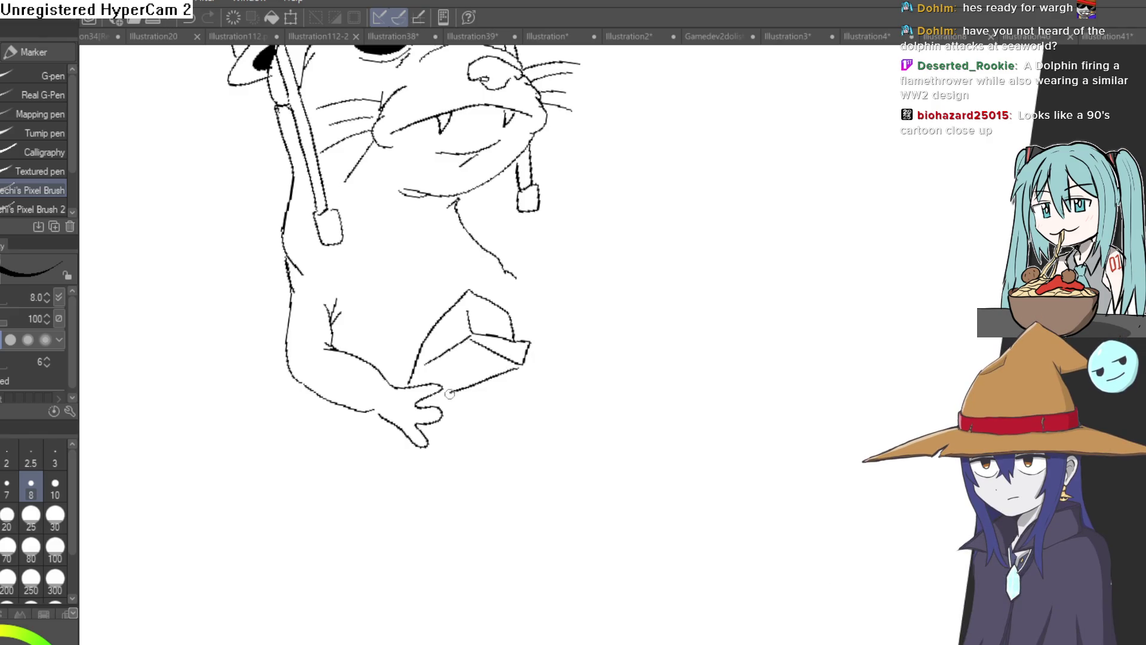
key(ctrl+z)
key(ctrl+z)
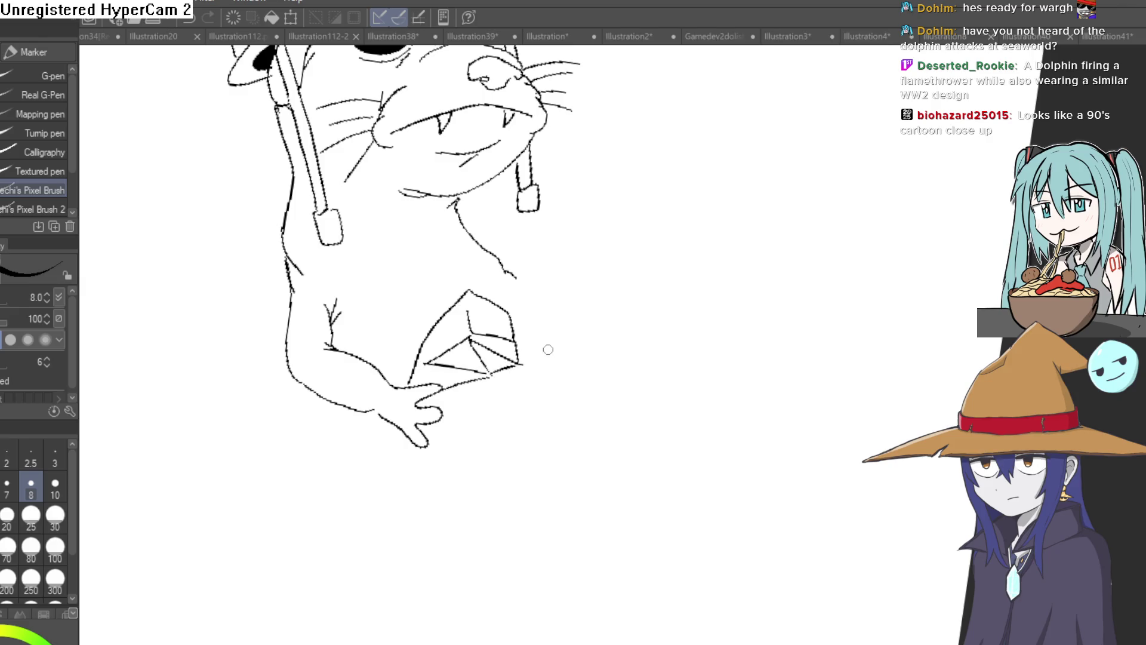
key(ctrl+z)
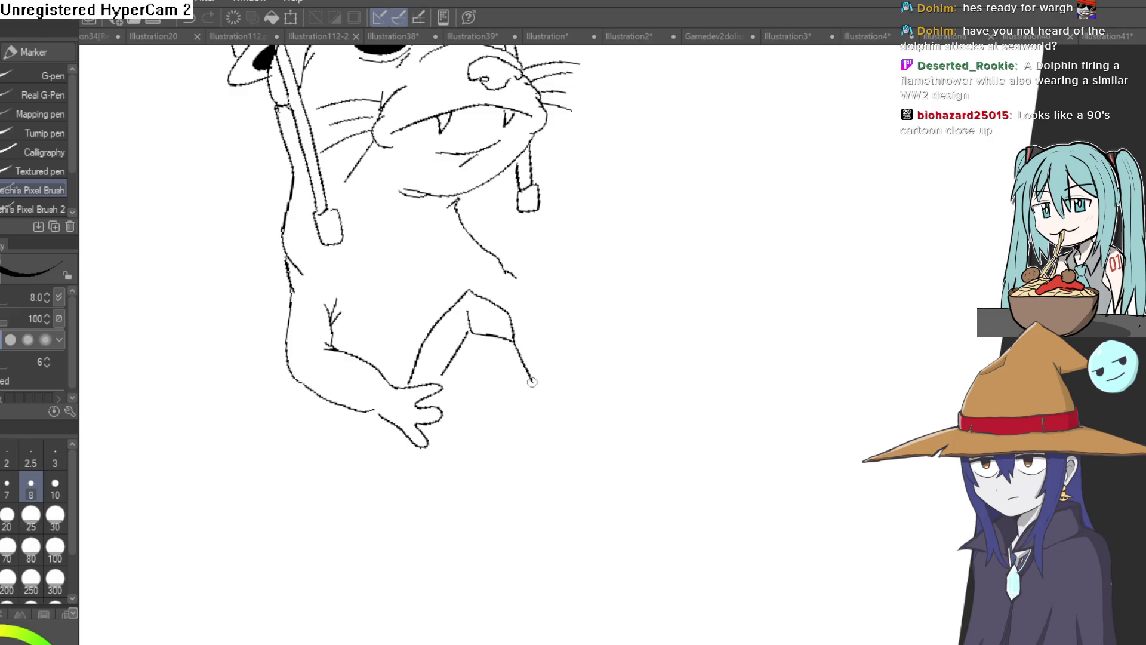
drag(530, 387, 445, 375)
drag(532, 385, 451, 421)
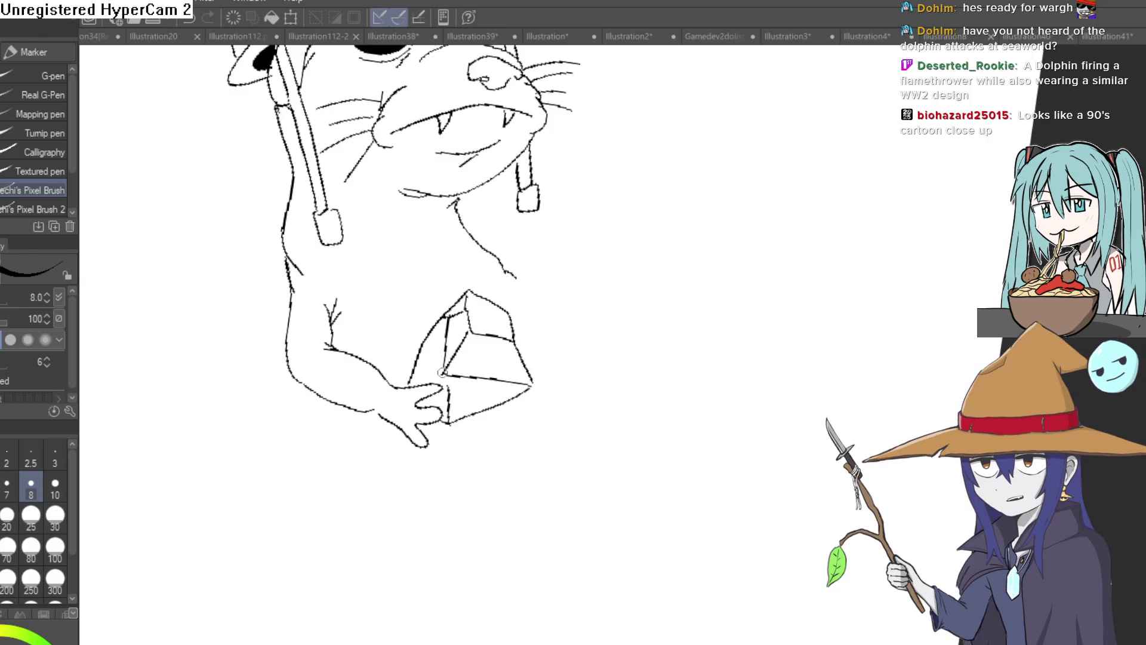
Extend the body's right-side outline down to the box and check proportions
mouse_move(442, 375)
mouse_down()
mouse_move(482, 463)
mouse_move(450, 377)
mouse_up()
mouse_move(471, 281)
mouse_down()
mouse_move(494, 332)
mouse_move(480, 376)
mouse_up()
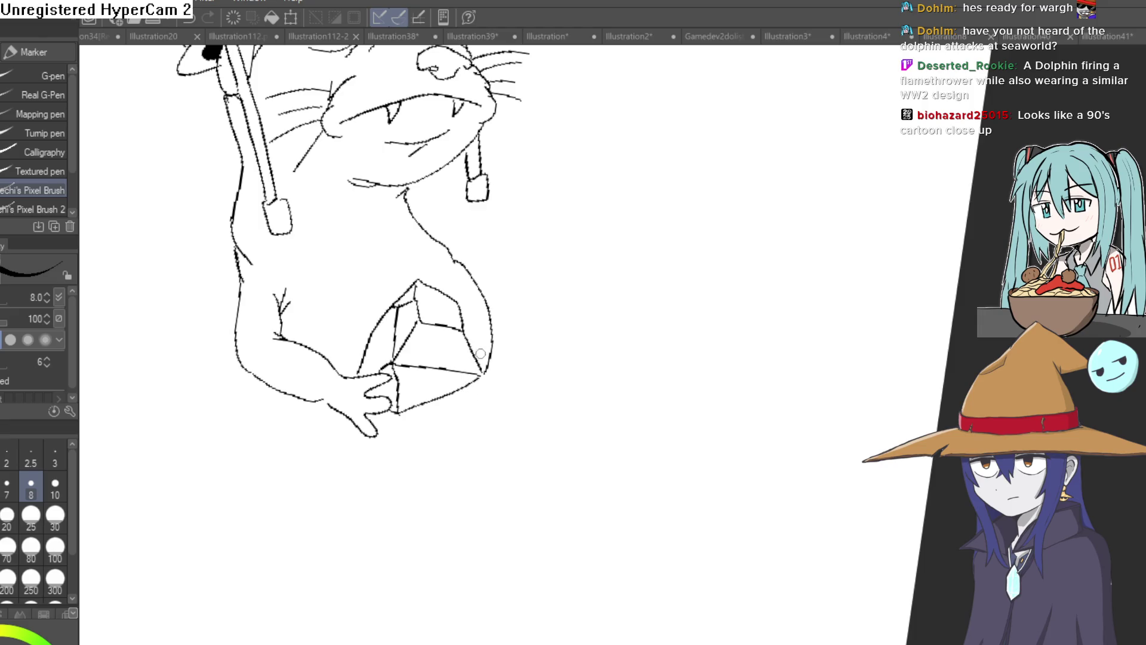
drag(373, 293, 373, 333)
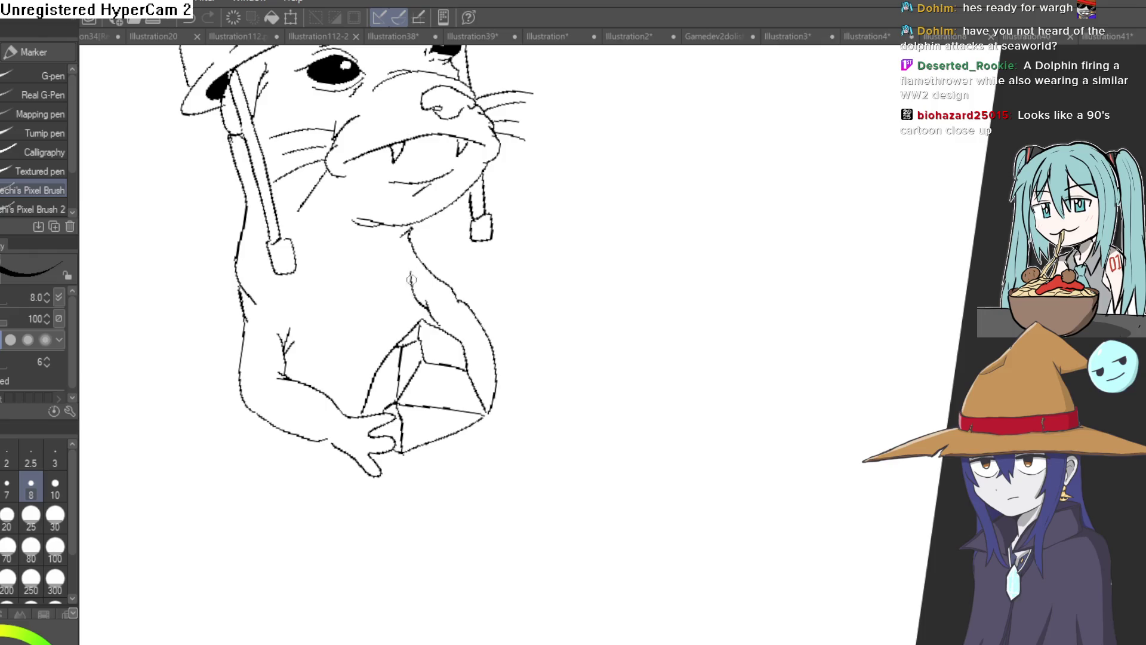
mouse_move(442, 281)
mouse_down()
mouse_move(467, 326)
mouse_move(520, 532)
mouse_move(550, 366)
mouse_up()
drag(559, 453, 573, 275)
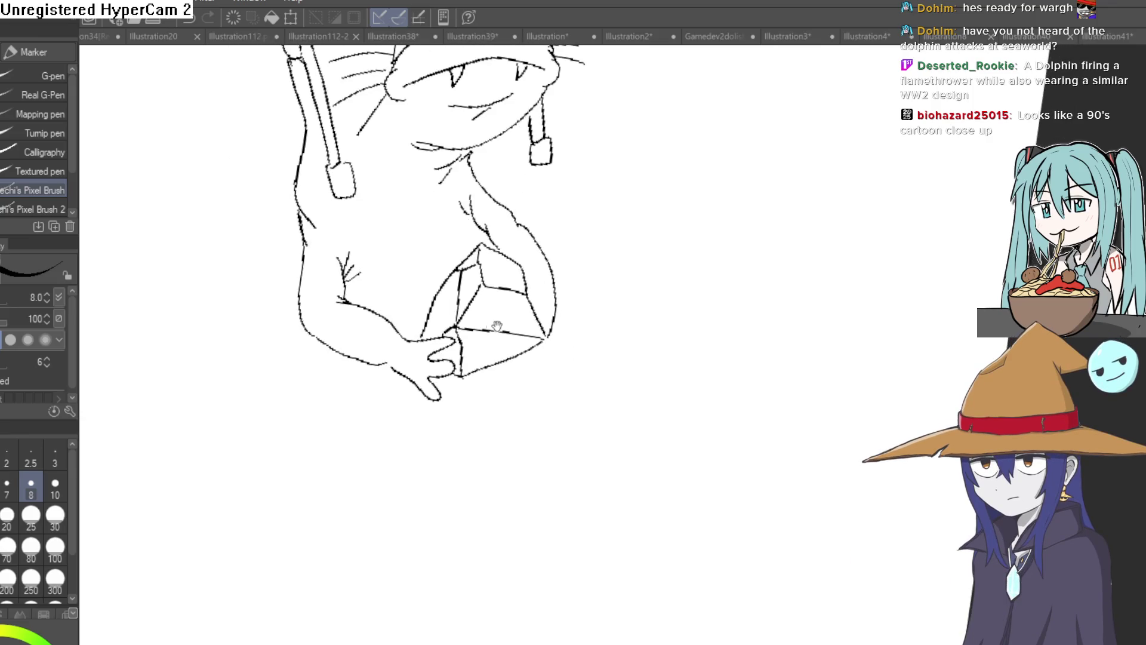
drag(497, 325, 516, 257)
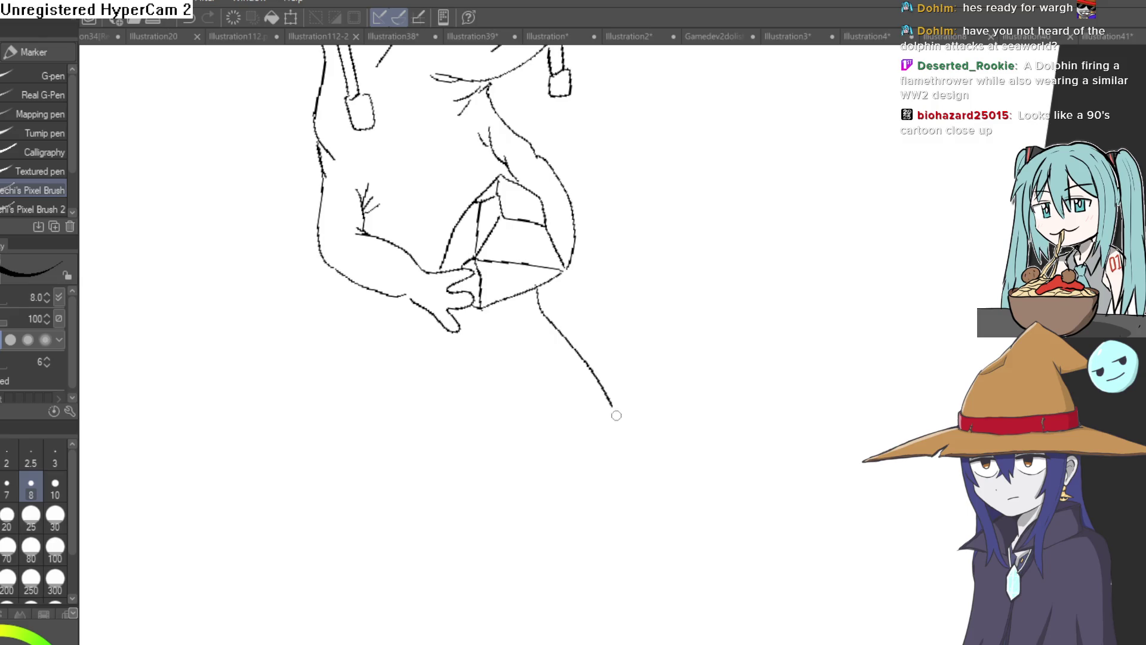
mouse_move(461, 552)
mouse_down()
mouse_move(683, 376)
mouse_move(568, 352)
mouse_up()
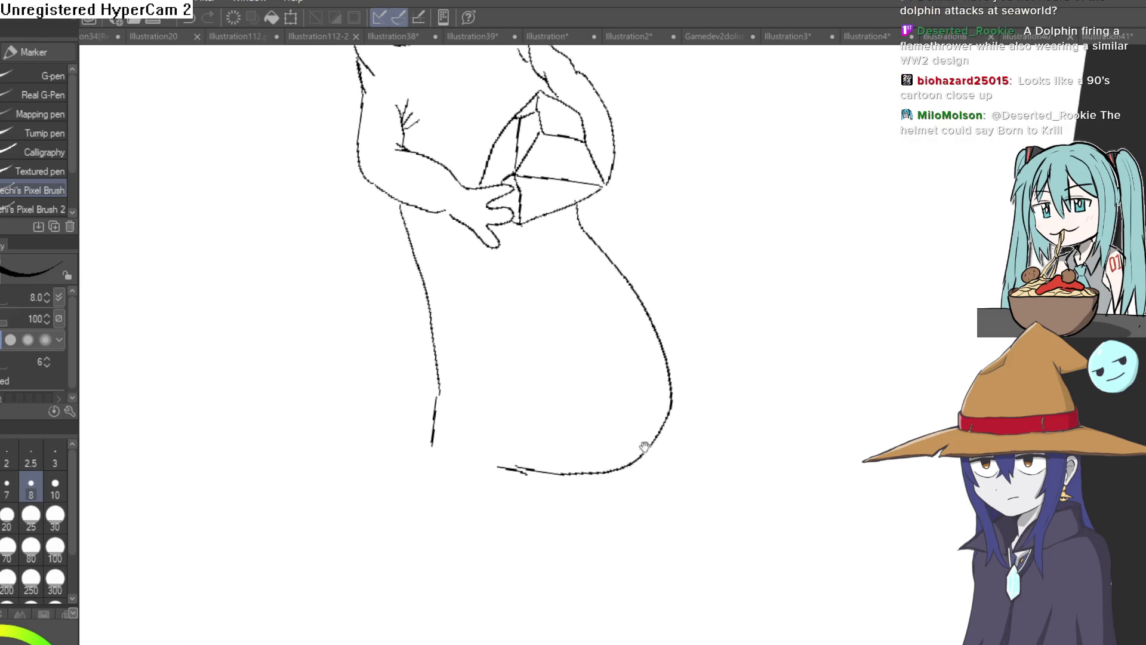
drag(515, 457, 495, 397)
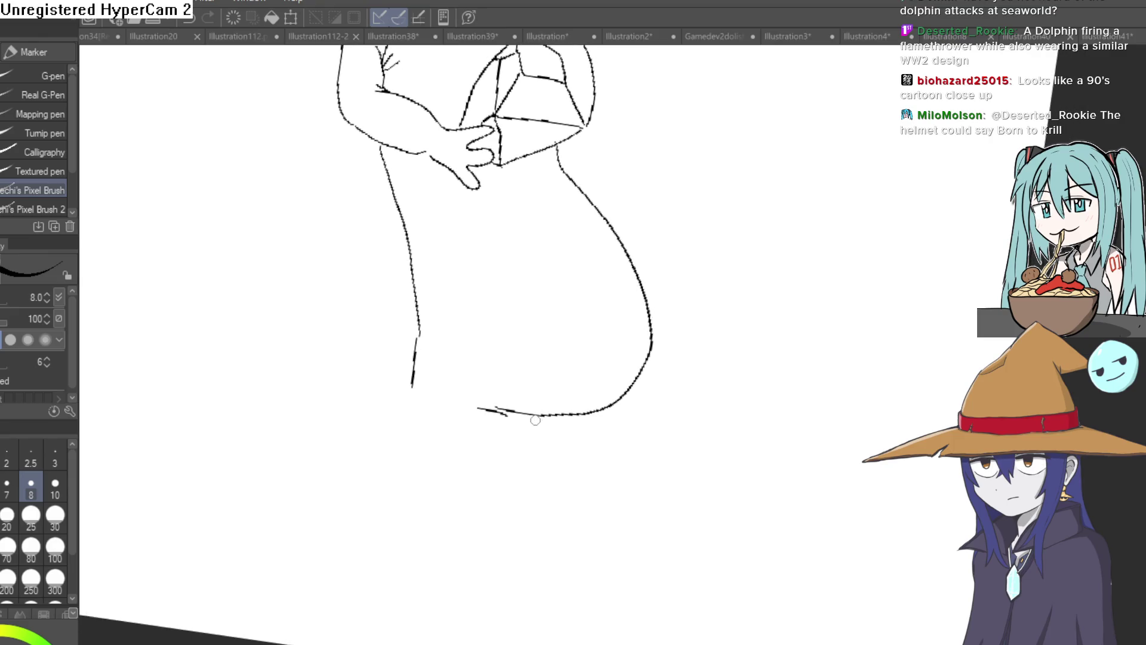
mouse_move(525, 413)
mouse_down()
mouse_move(612, 466)
mouse_move(636, 500)
mouse_move(587, 511)
mouse_up()
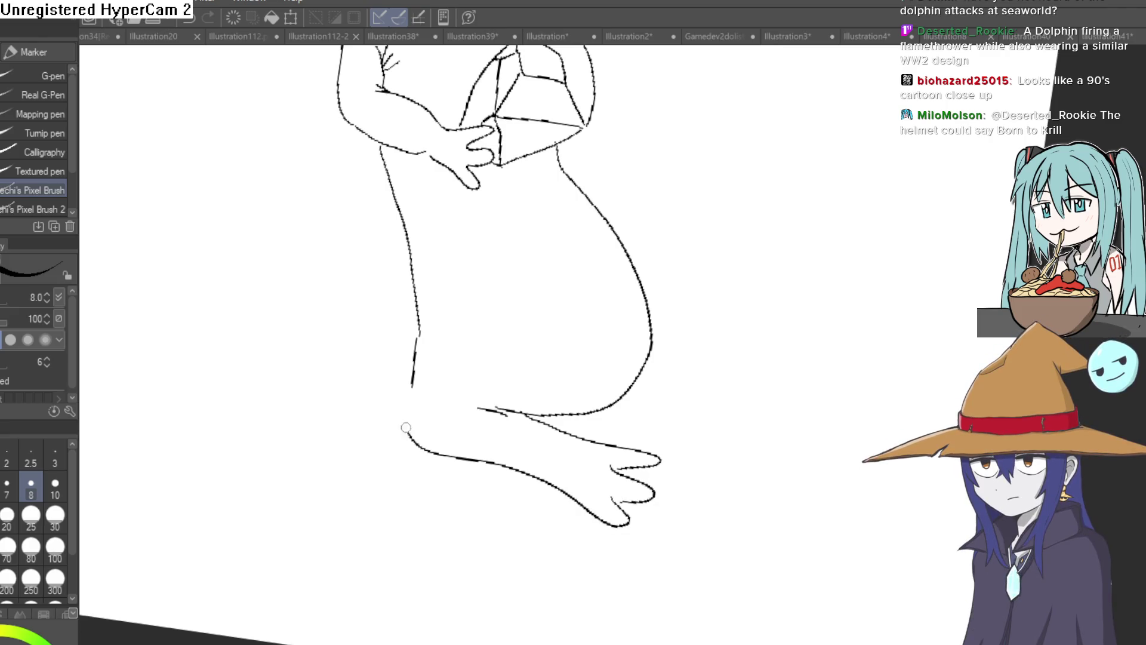
mouse_move(673, 391)
mouse_down()
mouse_move(769, 409)
mouse_move(775, 435)
mouse_move(754, 449)
mouse_up()
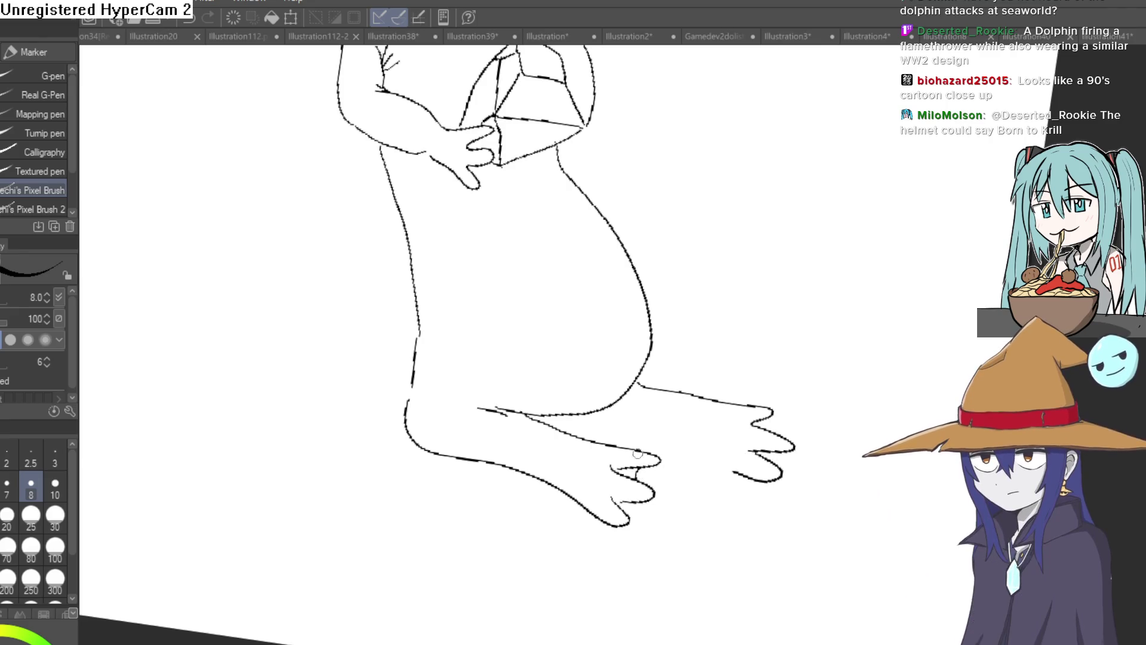
scroll(633, 455, up, 4)
scroll(630, 457, down, 2)
scroll(755, 377, up, 2)
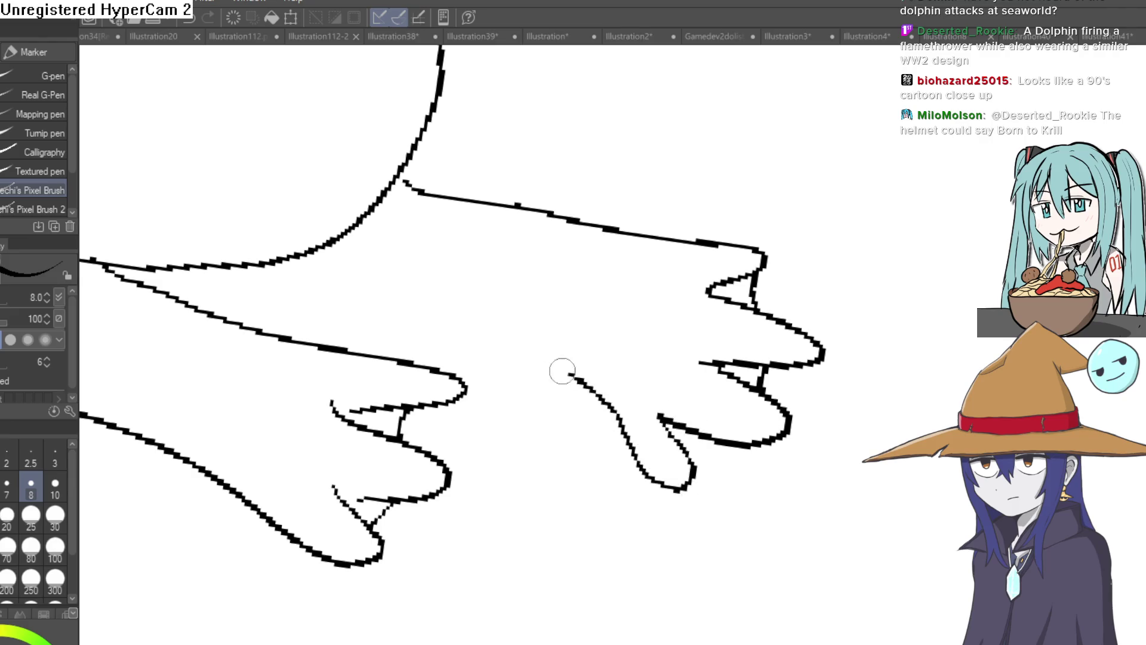
drag(480, 326, 735, 382)
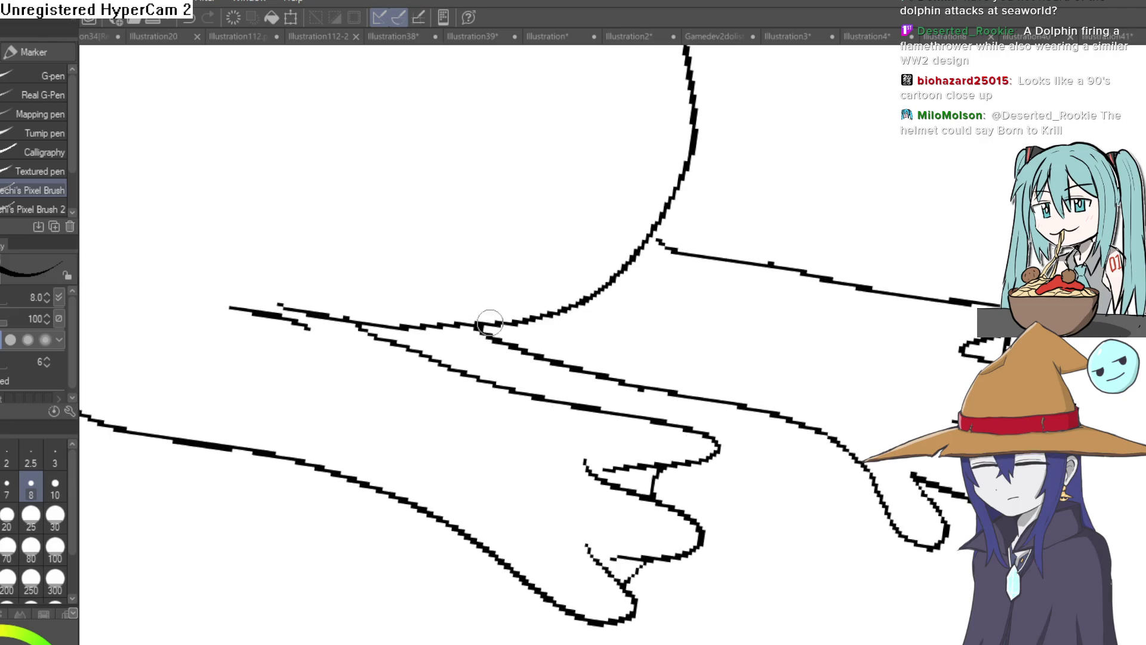
scroll(498, 332, down, 5)
scroll(736, 370, up, 1)
scroll(593, 358, up, 2)
mouse_move(593, 362)
mouse_down()
mouse_move(595, 307)
mouse_move(618, 286)
mouse_move(602, 310)
mouse_up()
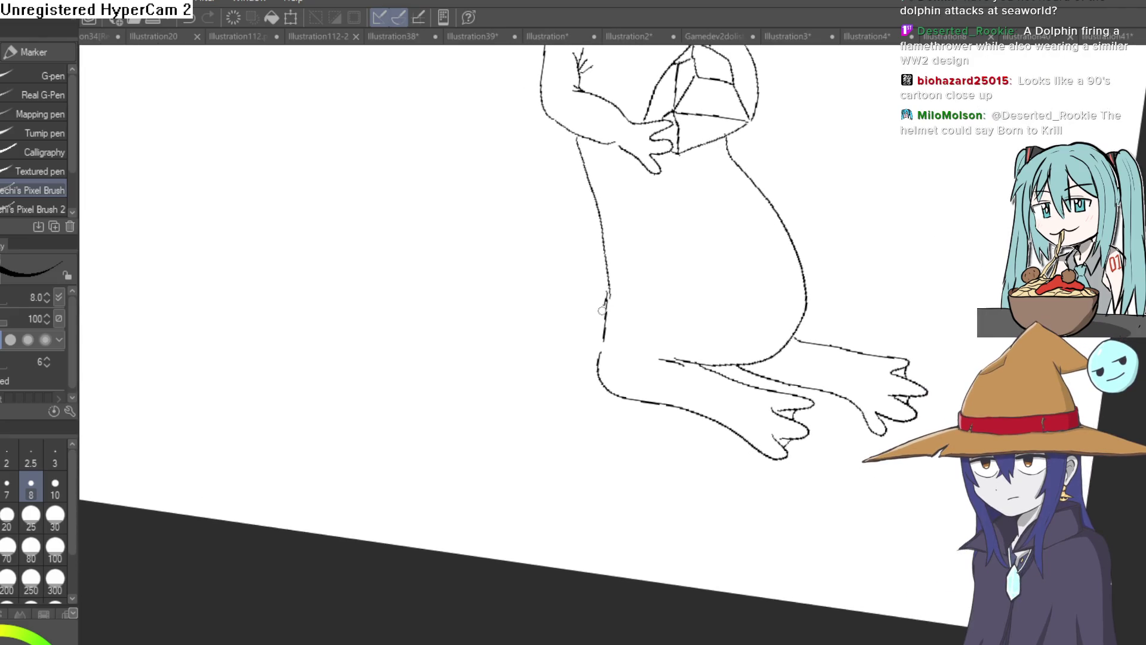
drag(603, 391, 568, 454)
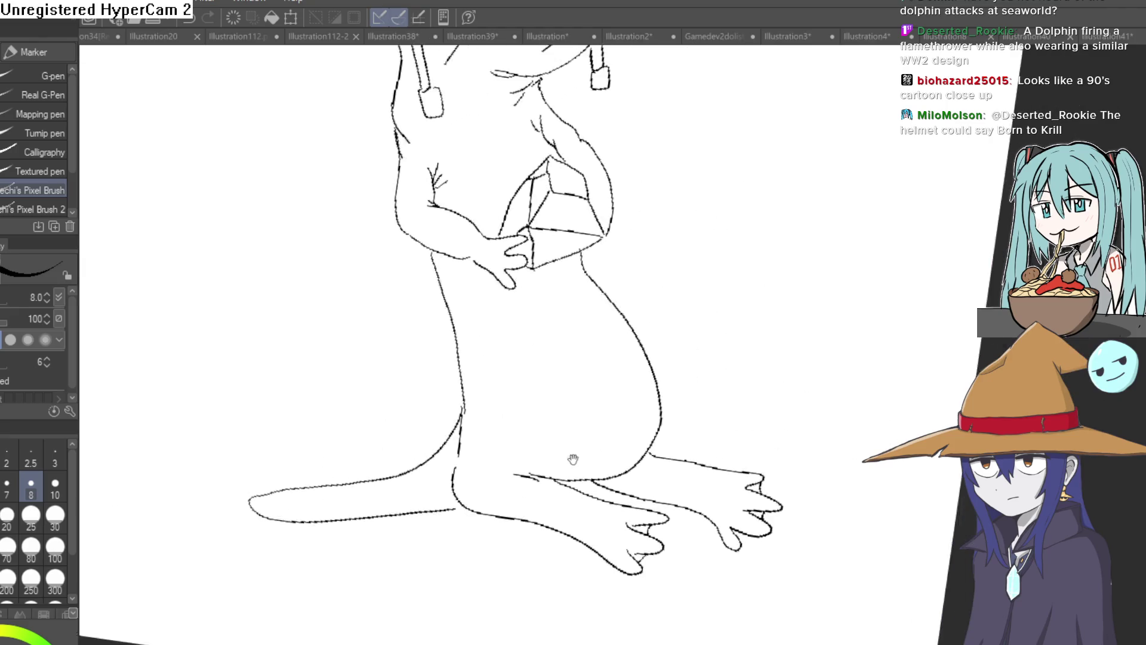
scroll(507, 451, down, 5)
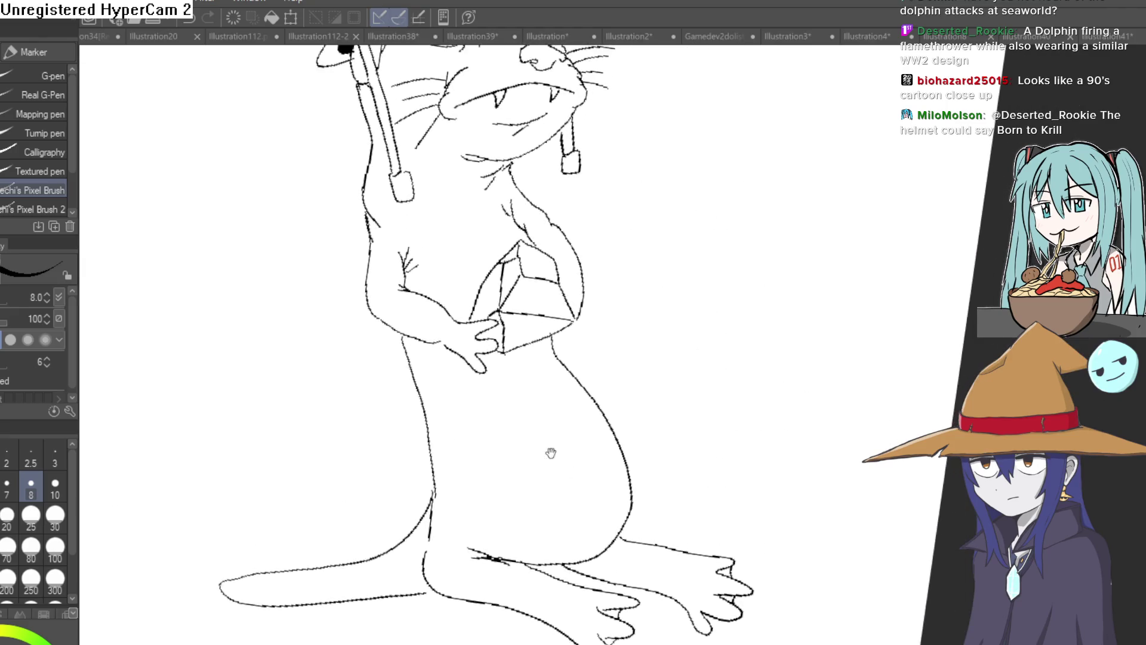
Fill the otter's nose dark grey, redoing the fill once
mouse_move(545, 474)
mouse_down()
mouse_move(596, 366)
mouse_move(637, 349)
mouse_move(625, 307)
mouse_move(606, 353)
mouse_move(575, 349)
mouse_move(614, 287)
mouse_move(556, 256)
mouse_move(574, 243)
mouse_up()
scroll(575, 243, up, 5)
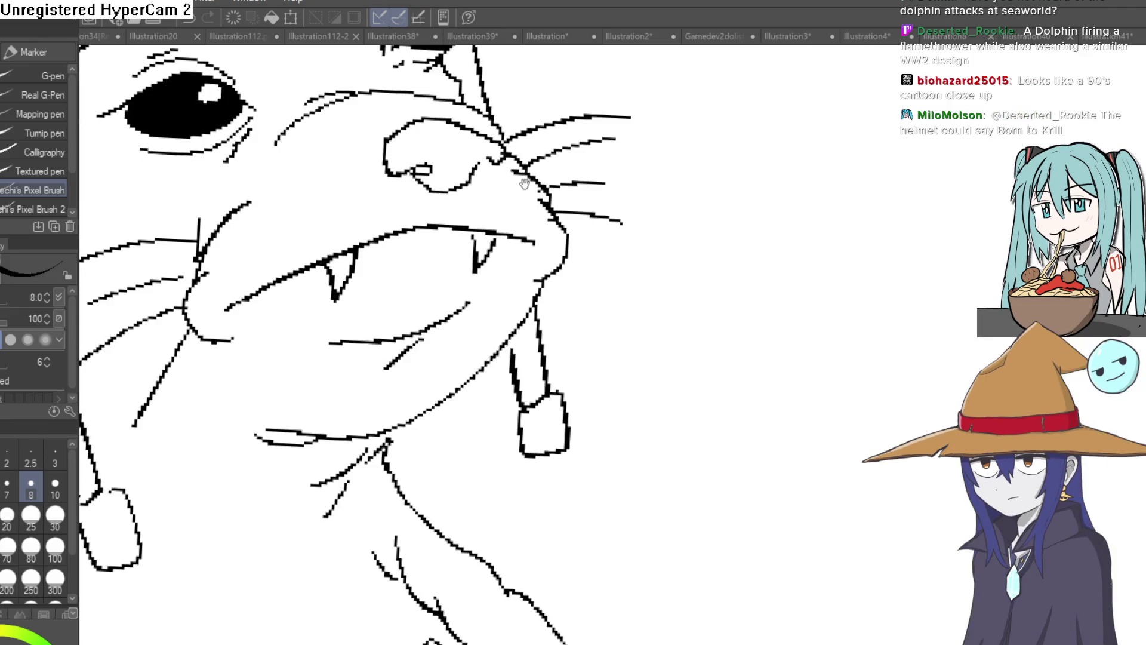
scroll(450, 180, up, 3)
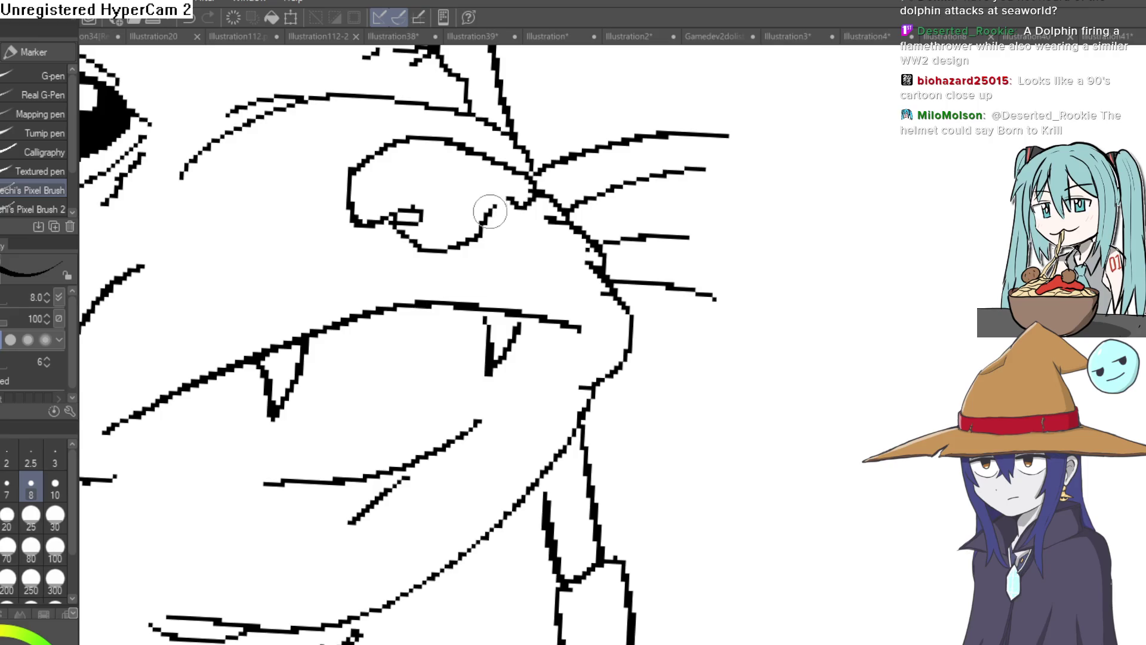
drag(545, 246, 557, 276)
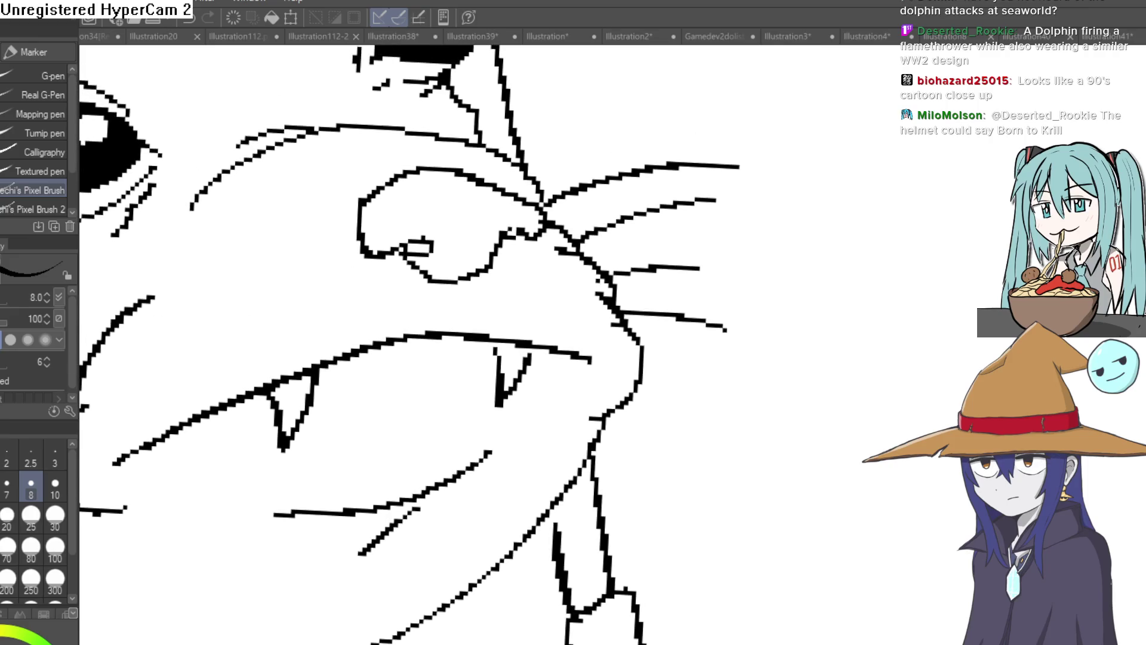
key(g)
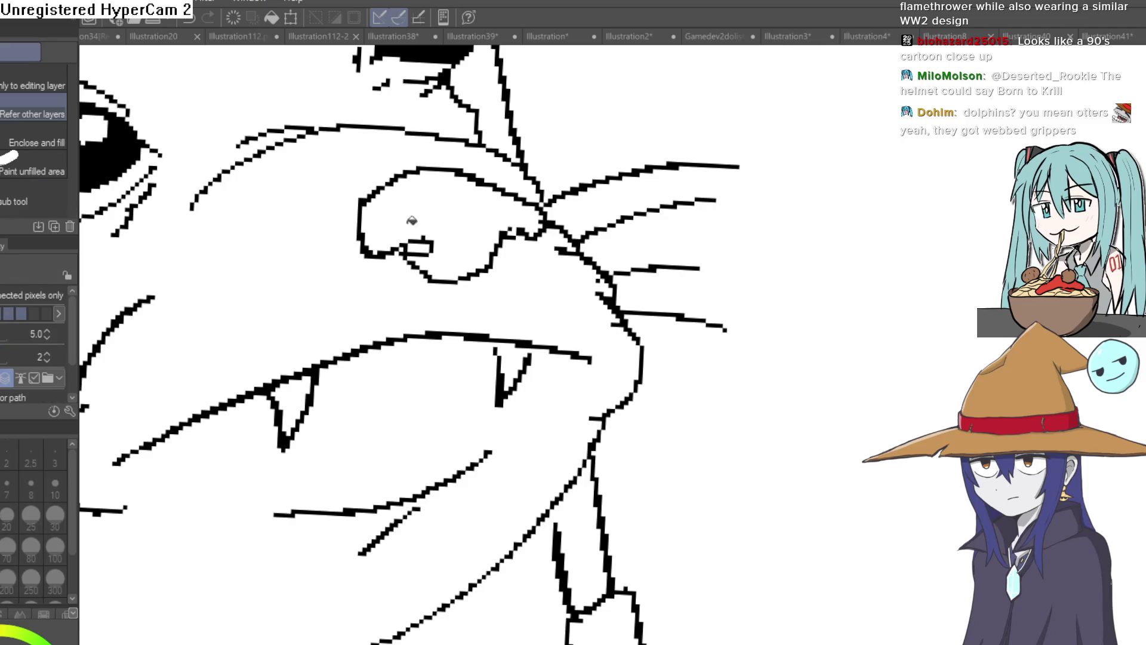
click(410, 223)
key(ctrl+z)
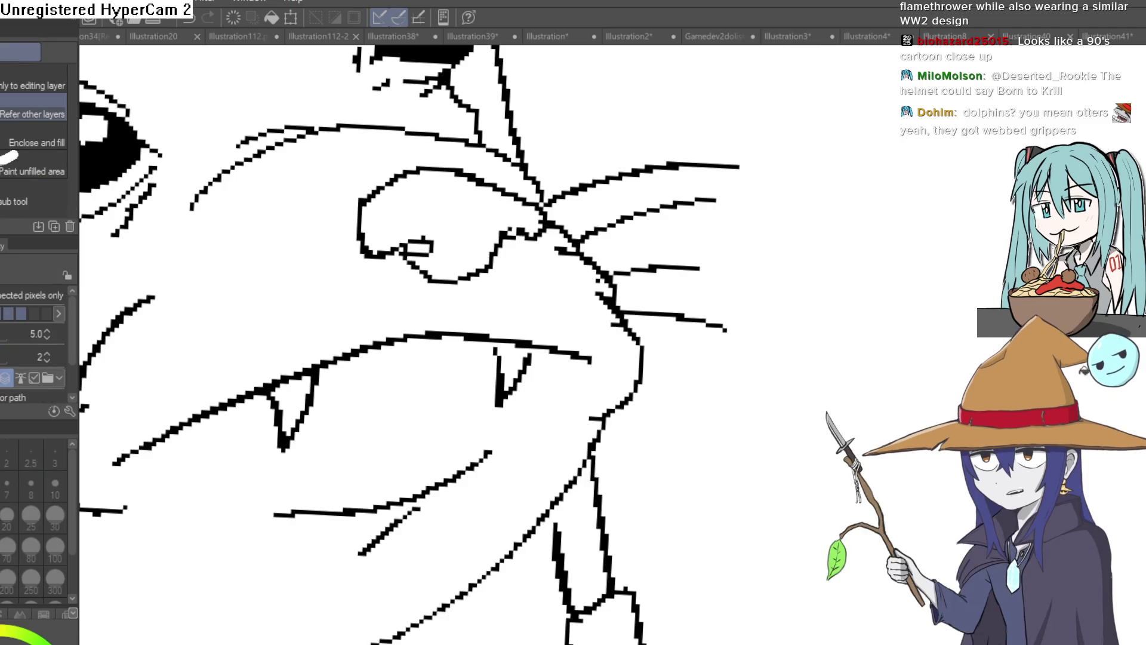
click(460, 209)
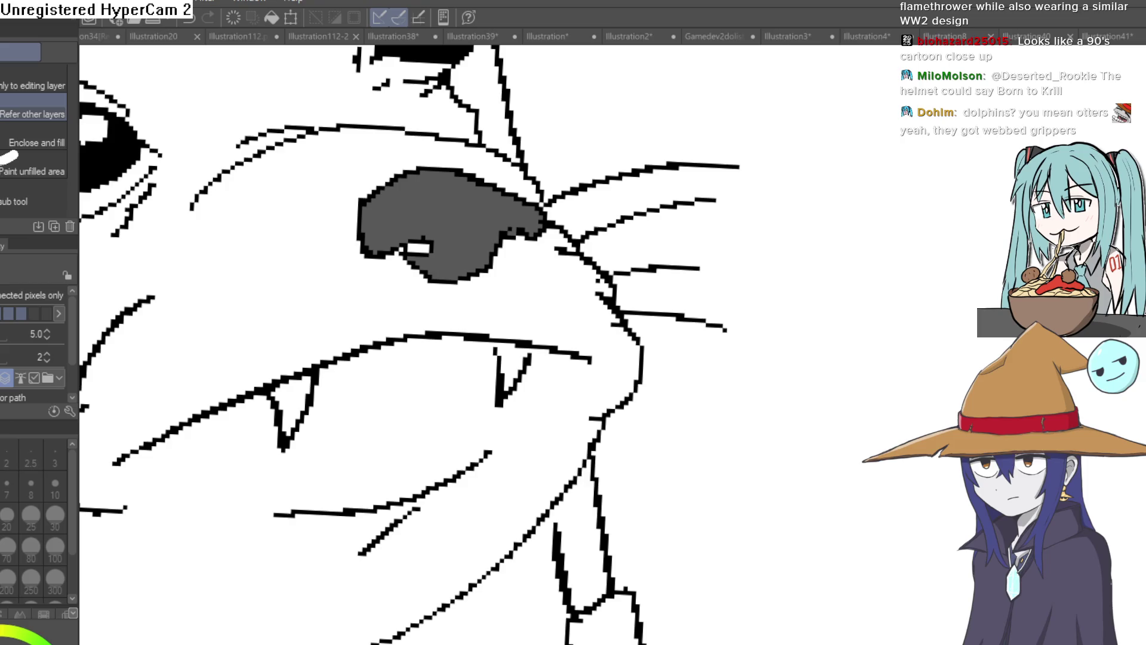
Return to the Marker pen and recentre the whole otter in view
scroll(789, 454, down, 5)
scroll(786, 442, down, 4)
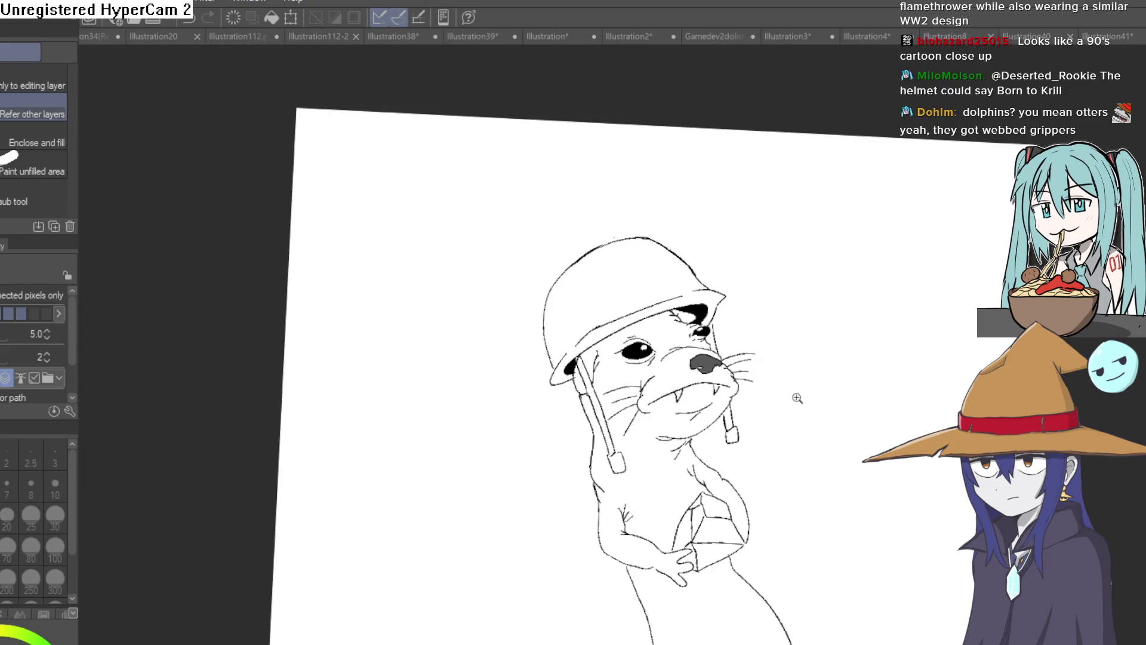
drag(653, 303, 650, 303)
key(p)
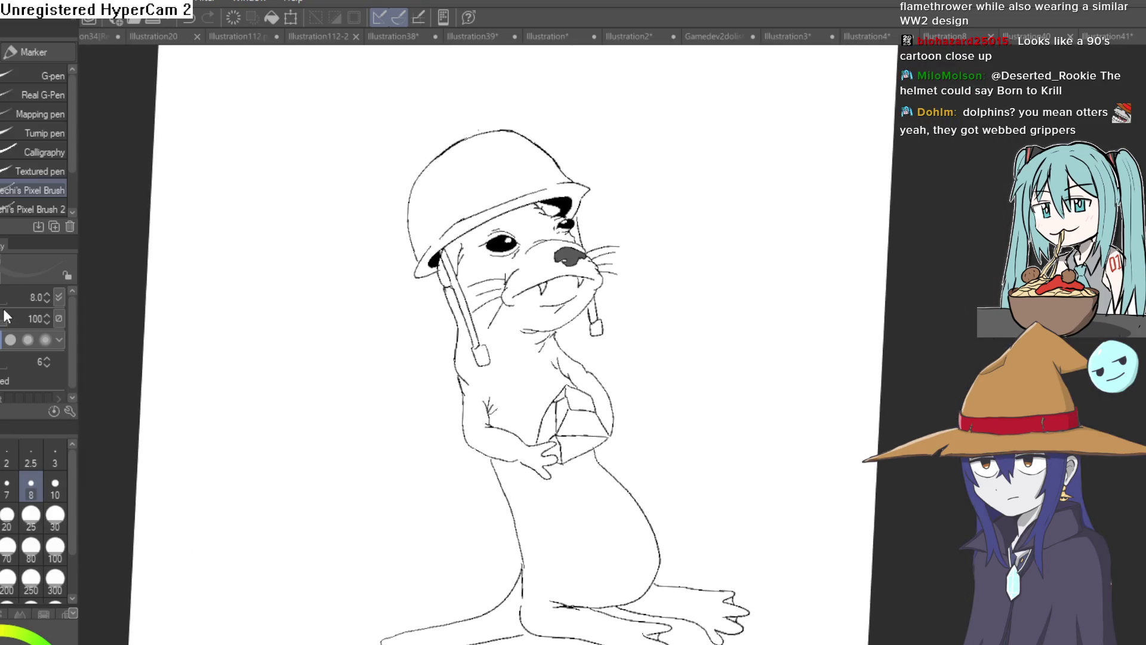
scroll(702, 360, down, 1)
scroll(519, 266, up, 5)
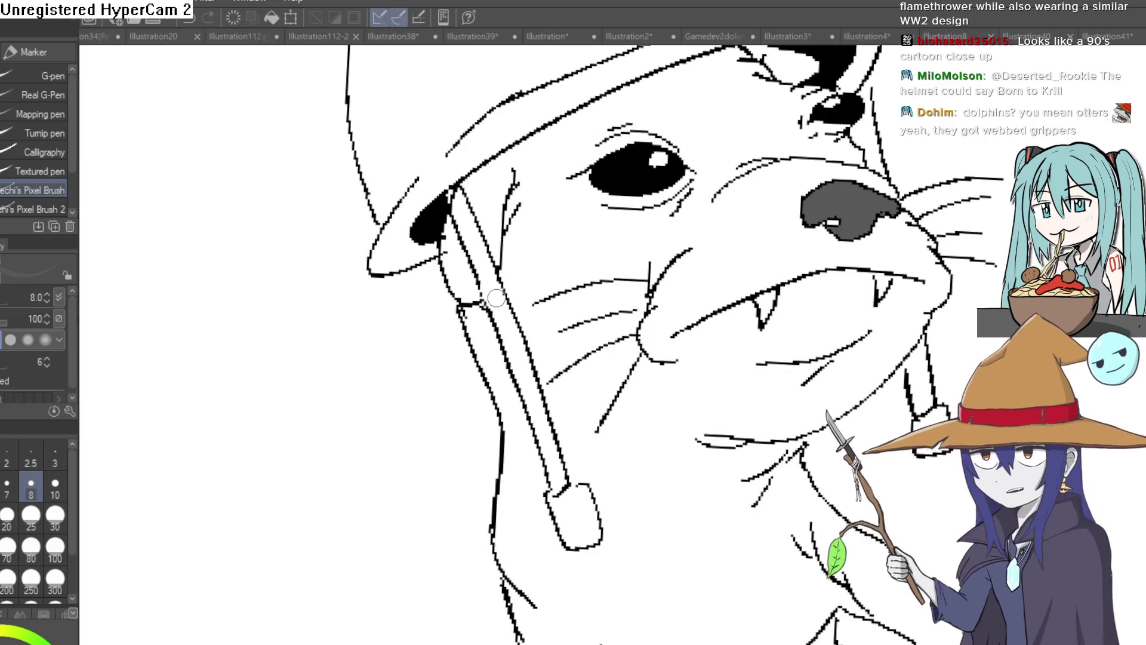
scroll(641, 331, down, 5)
scroll(597, 269, up, 1)
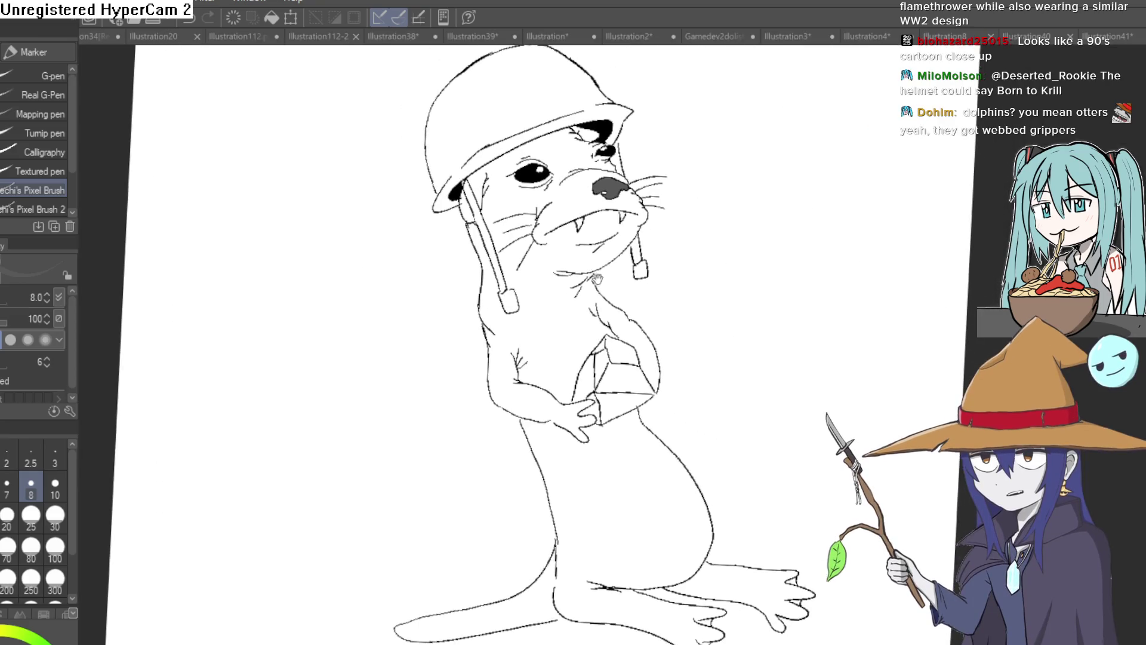
drag(607, 239, 577, 241)
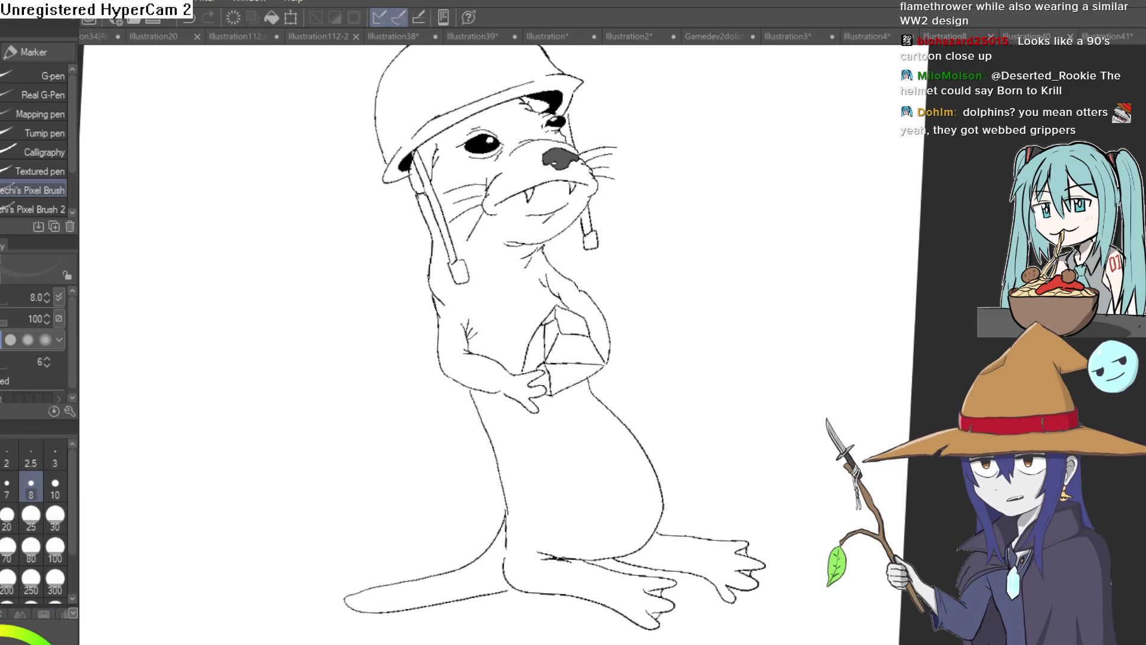
scroll(563, 350, up, 5)
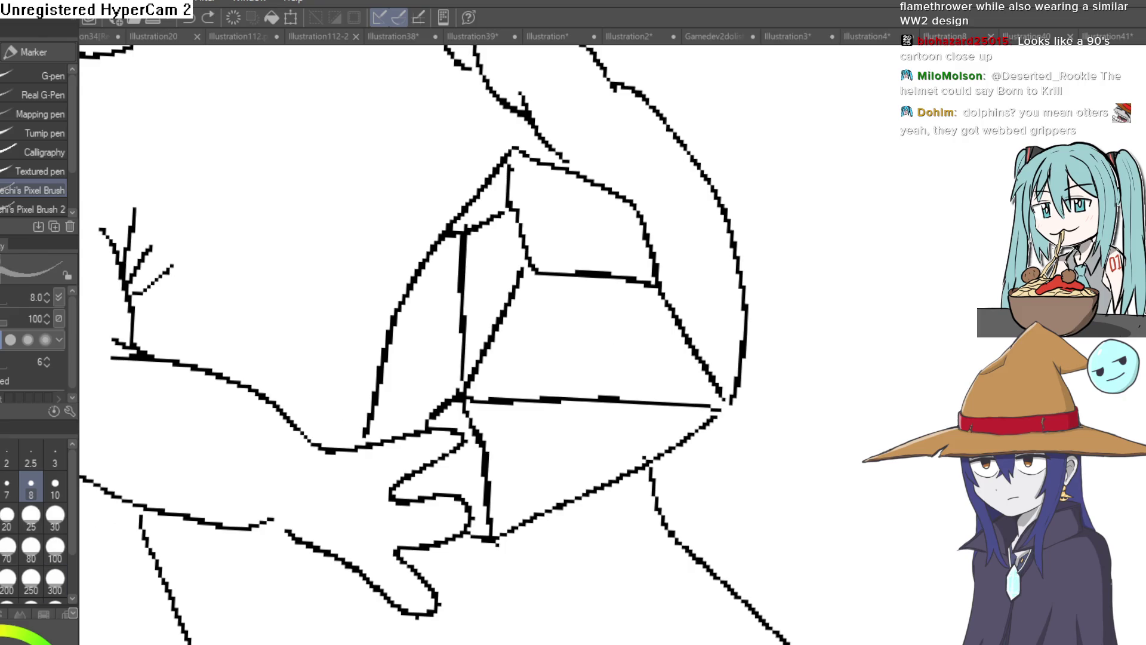
Fill the box's three faces and the remaining gaps around the hand with grey
key(g)
click(585, 360)
click(496, 304)
click(556, 213)
click(472, 244)
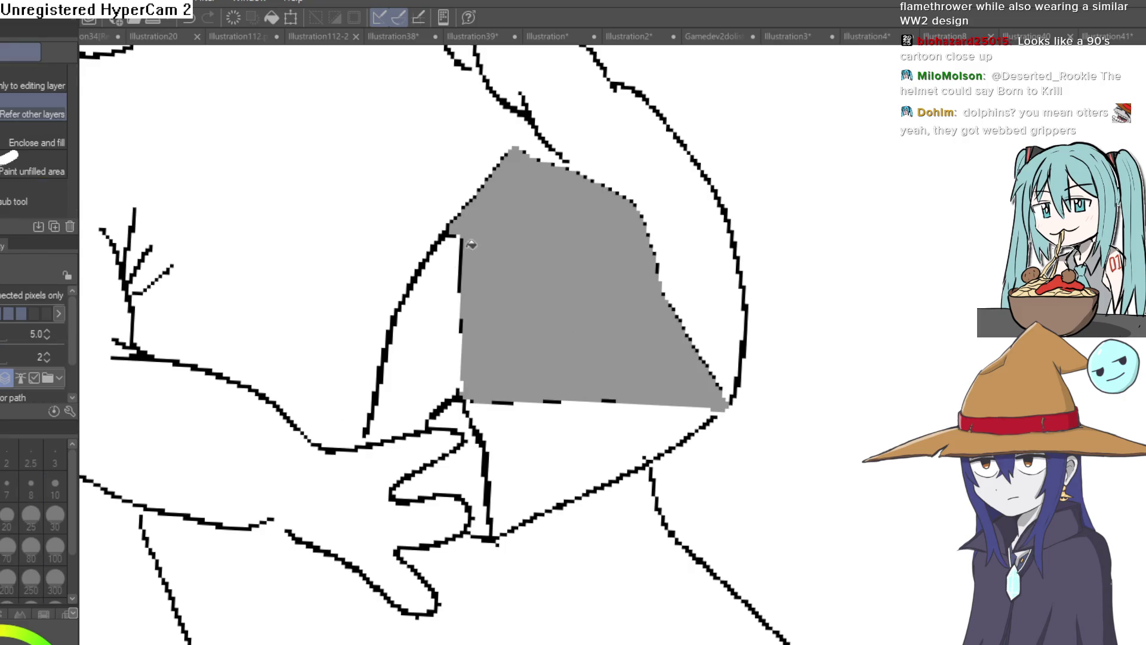
click(435, 323)
click(472, 419)
click(482, 449)
click(507, 444)
Tilt the canvas view slightly and return to the Marker pen
scroll(751, 451, down, 3)
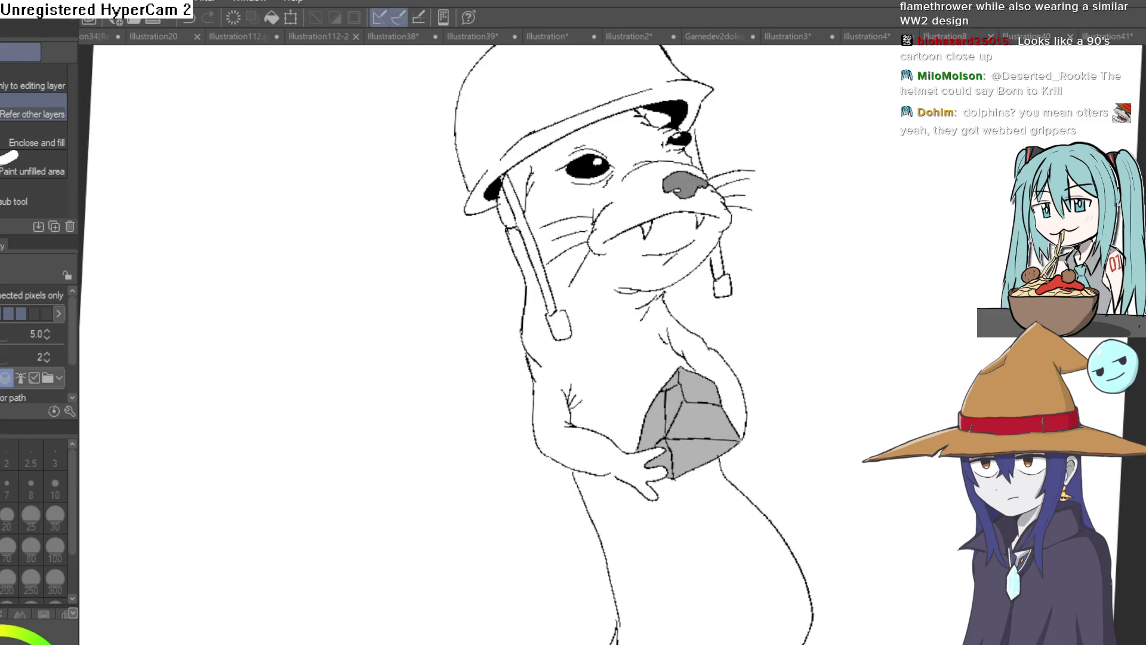
scroll(678, 311, down, 3)
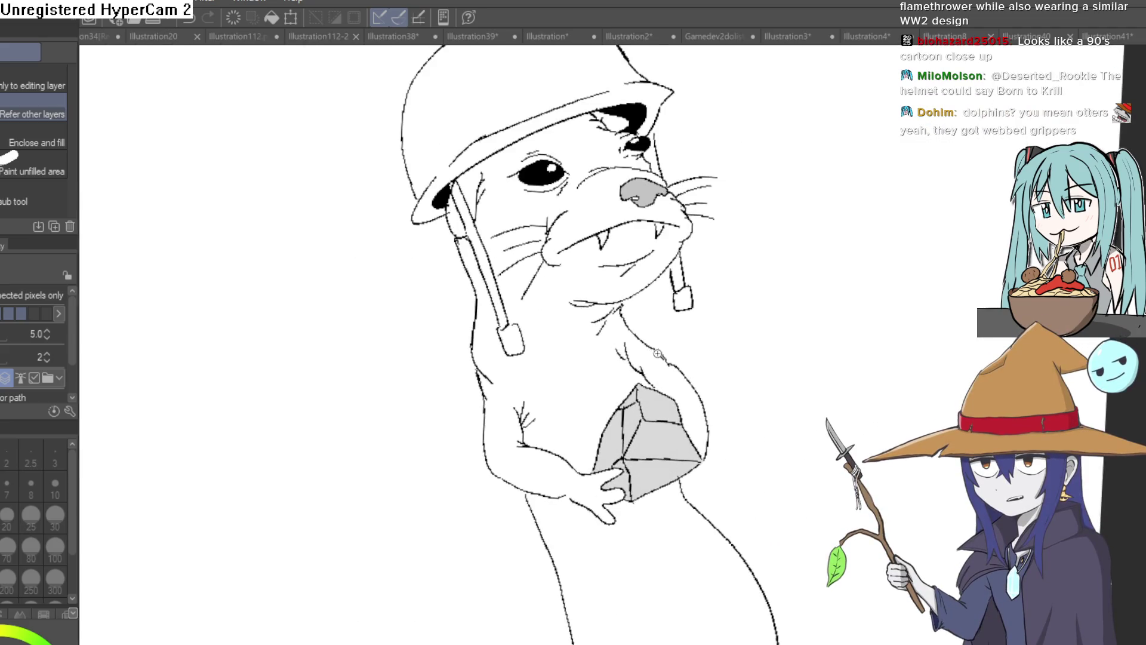
scroll(678, 312, up, 2)
scroll(603, 328, down, 2)
mouse_move(661, 225)
mouse_down()
mouse_move(704, 302)
mouse_move(624, 269)
mouse_up()
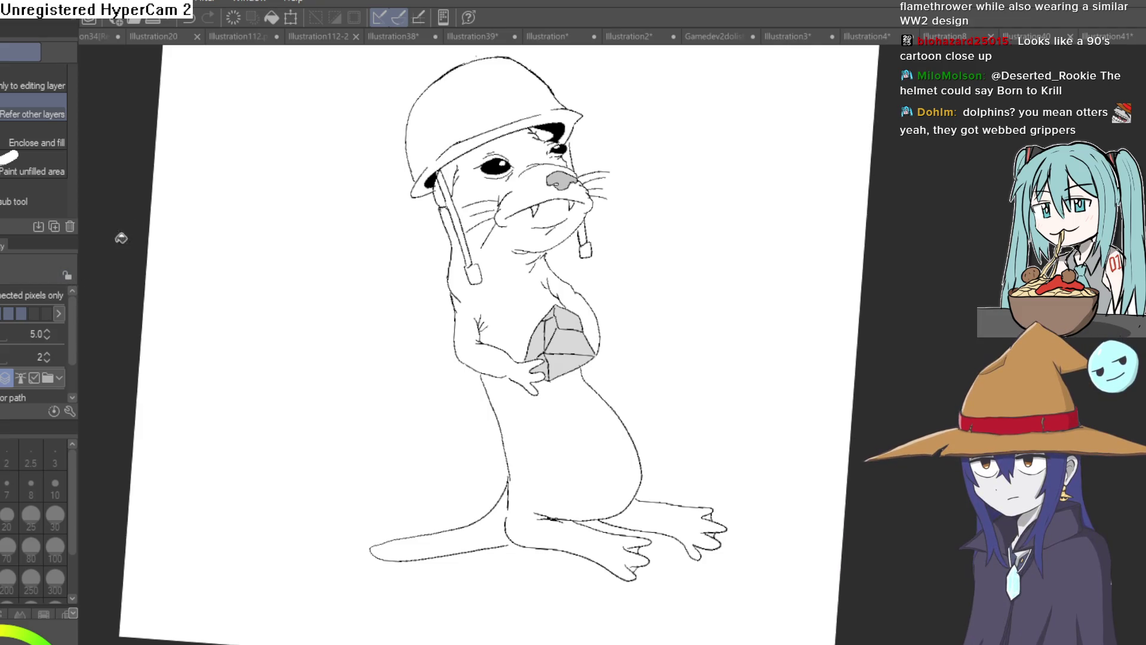
key(p)
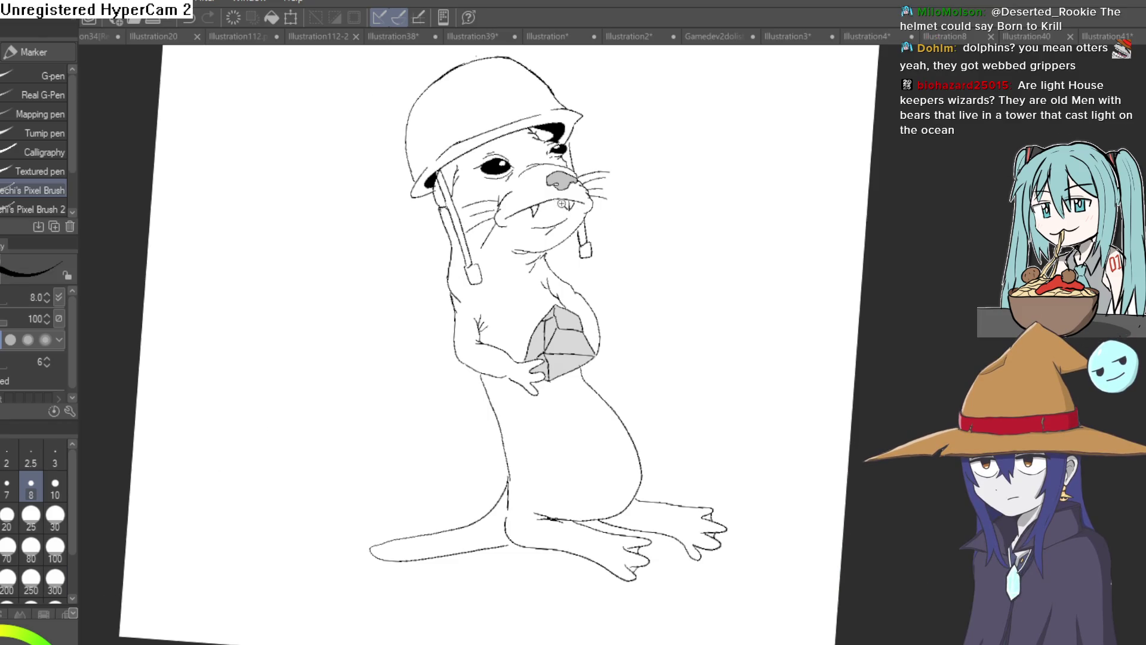
Add hatch strokes below the otter's mouth after undoing a stray line across it
scroll(561, 204, up, 10)
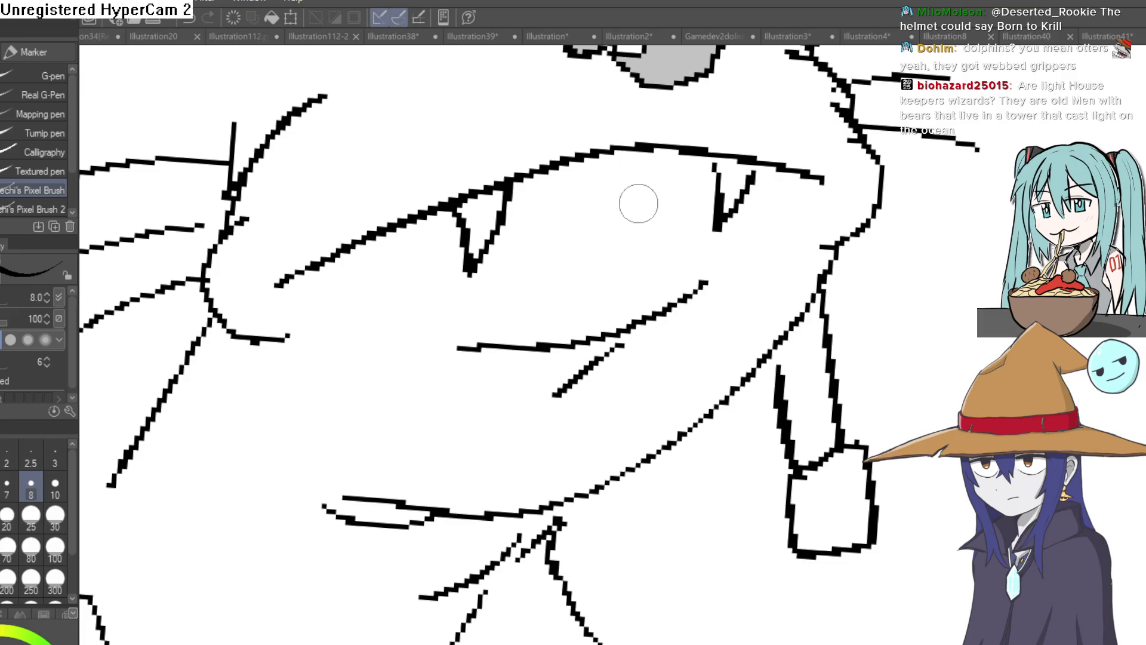
drag(704, 179, 537, 209)
key(ctrl+z)
key(minus)
mouse_move(608, 173)
mouse_down()
mouse_move(590, 202)
mouse_move(592, 262)
mouse_up()
key(asciicircum)
key(asciicircum)
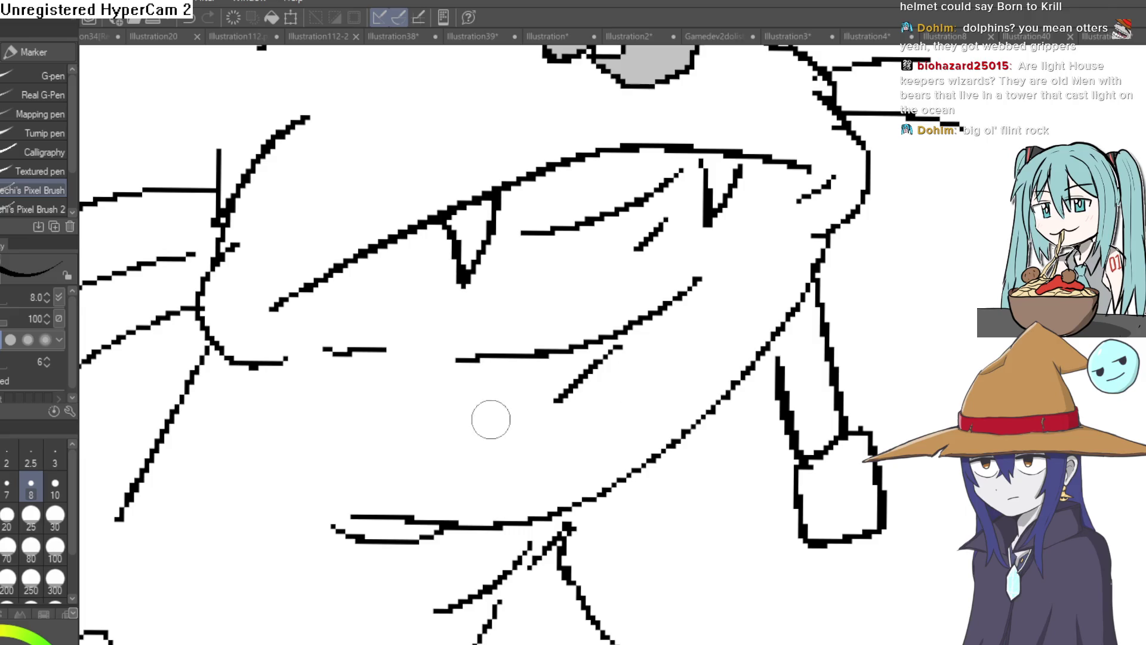
key(ctrl+0)
Extend the chin whisker and add short strokes on the neck and left hip
drag(681, 356, 631, 336)
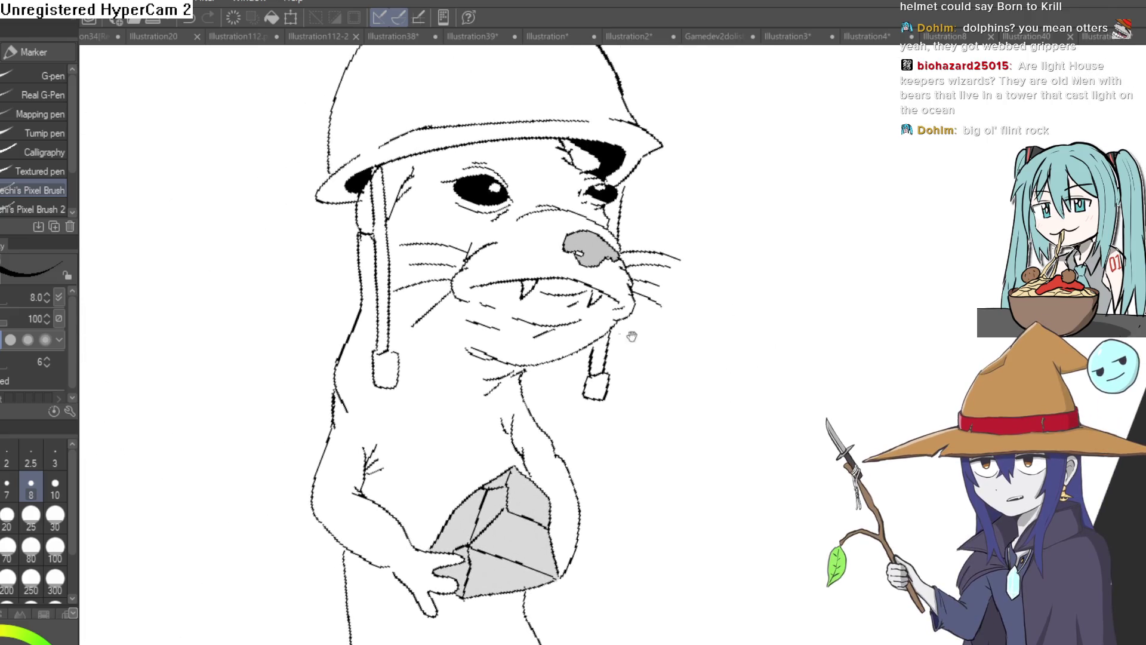
scroll(518, 367, up, 2)
drag(529, 371, 610, 291)
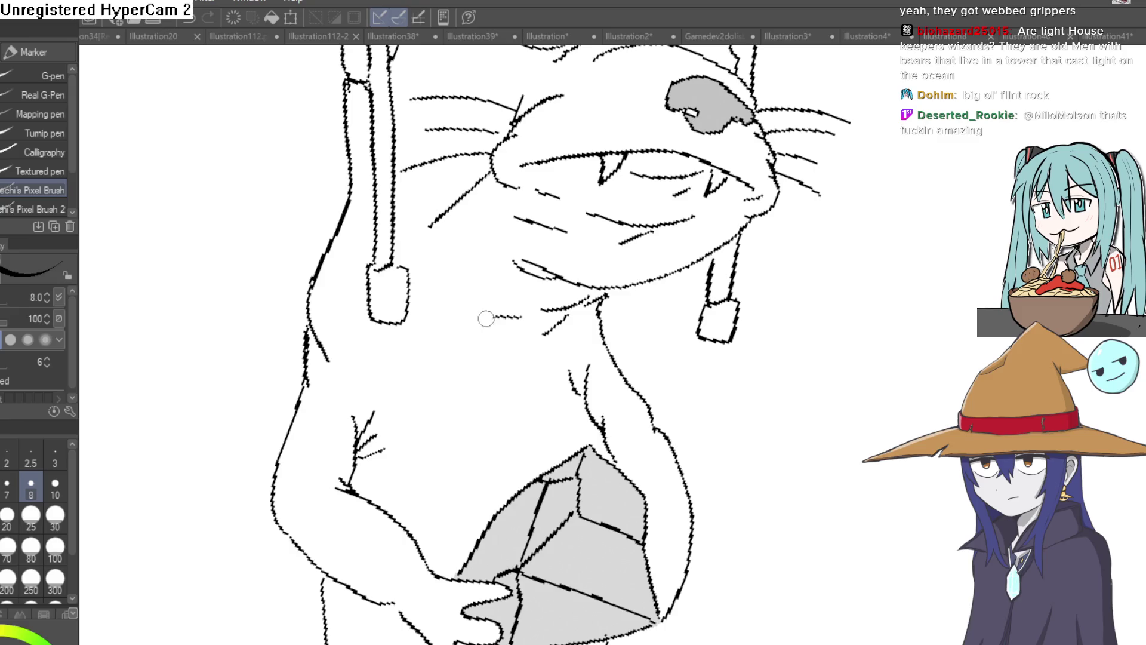
drag(486, 319, 433, 310)
mouse_move(454, 349)
mouse_down()
mouse_move(437, 435)
mouse_move(386, 294)
mouse_move(487, 296)
mouse_up()
drag(612, 316, 618, 276)
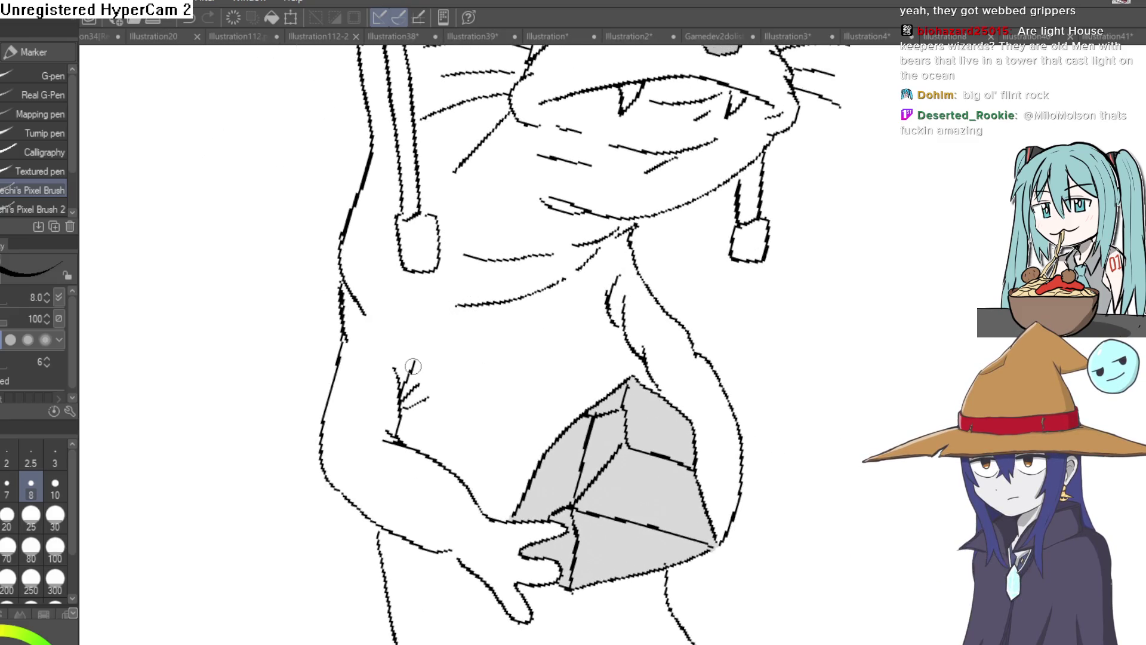
drag(406, 370, 394, 340)
Add a short stroke beside the neck line and a curved belly stroke below the box
drag(492, 354, 511, 259)
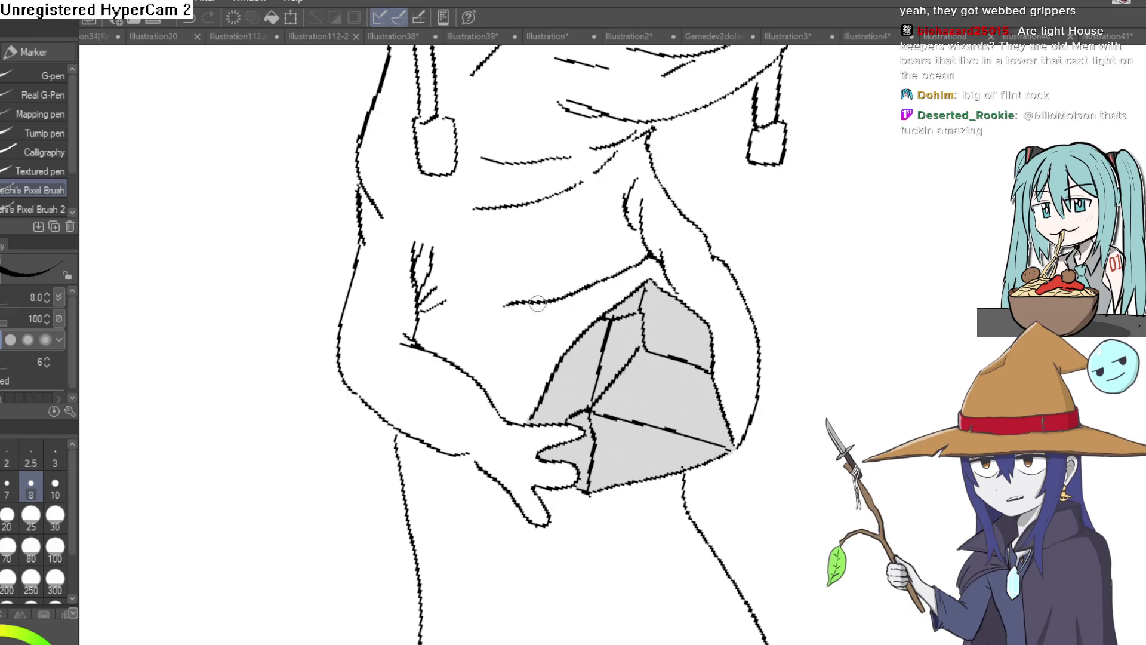
scroll(673, 376, down, 5)
drag(680, 349, 594, 390)
drag(687, 358, 711, 406)
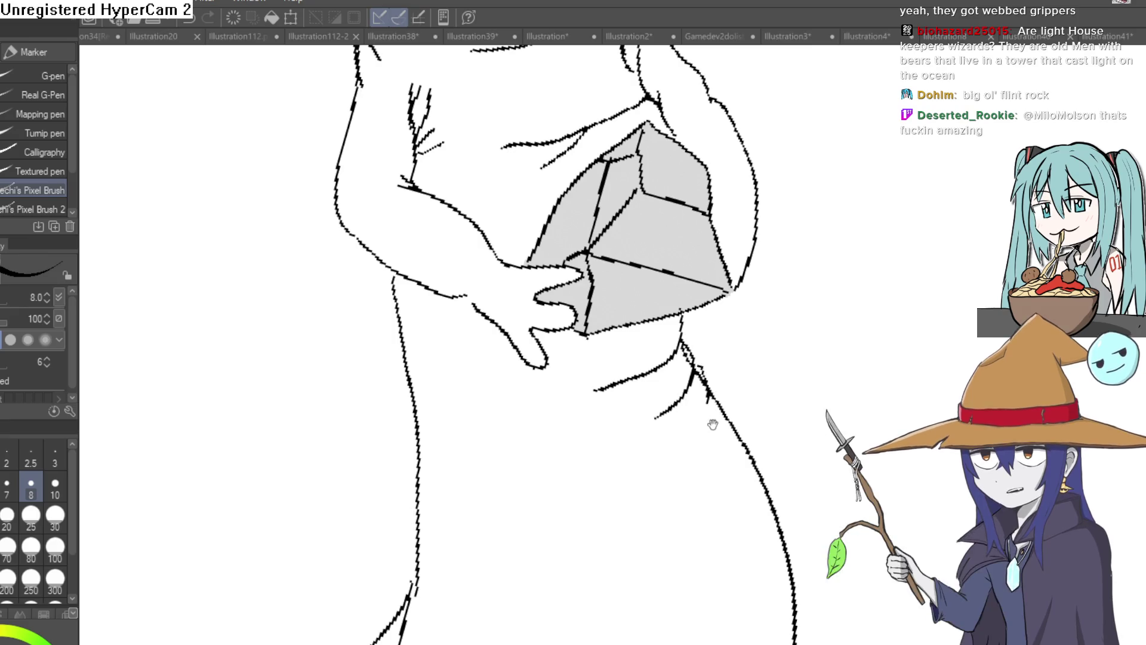
drag(580, 403, 643, 305)
drag(541, 313, 556, 265)
drag(699, 292, 598, 323)
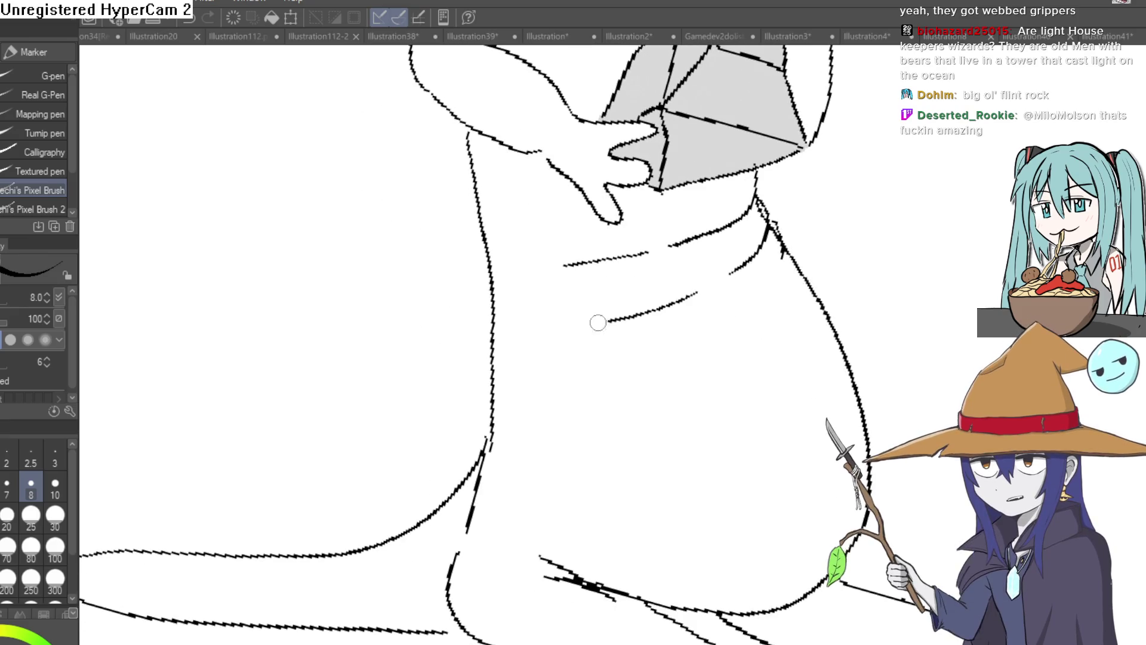
Switch to the Eraser and zoom out to view the whole otter drawing
drag(771, 290, 759, 311)
scroll(543, 437, down, 4)
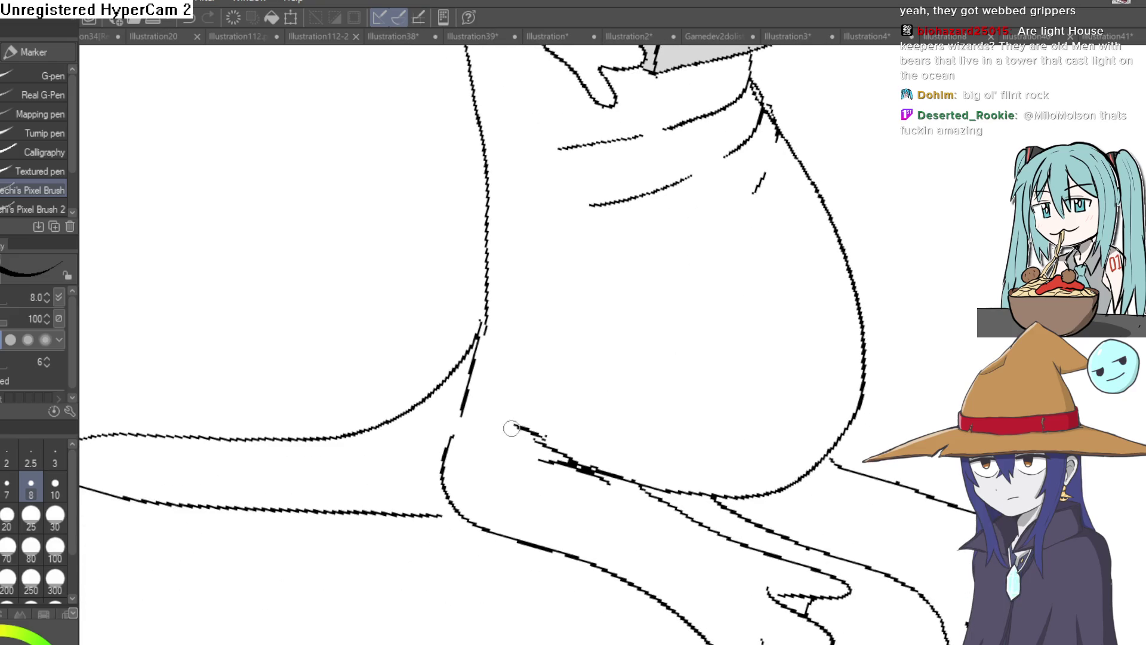
drag(512, 428, 580, 357)
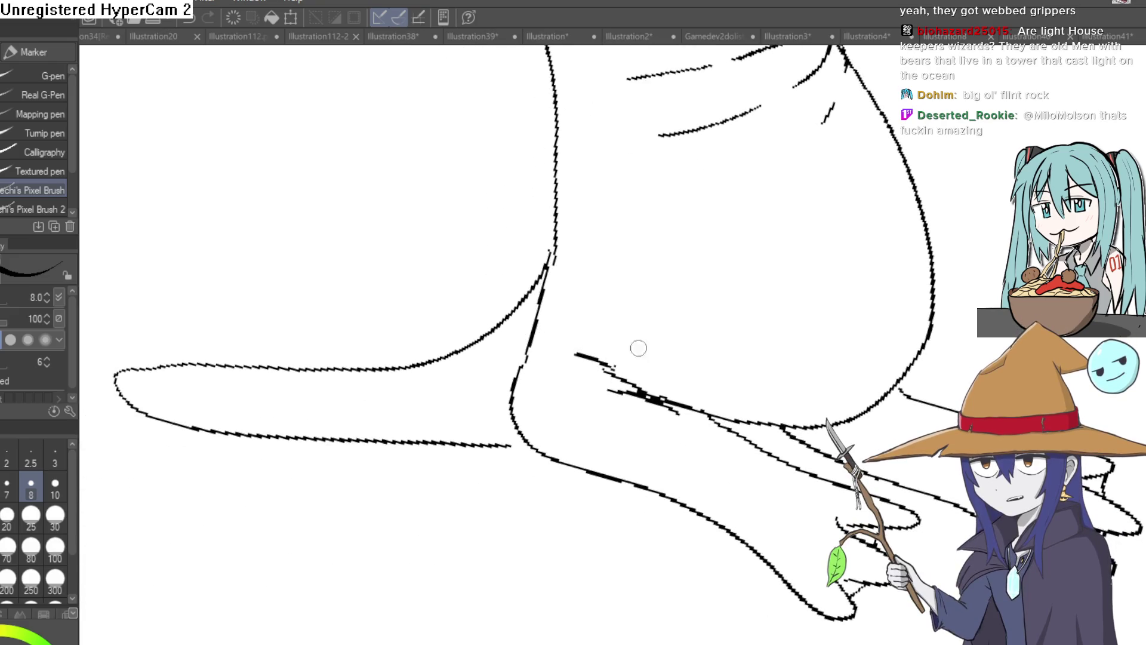
scroll(639, 348, down, 2)
scroll(639, 348, right, 3)
drag(669, 363, 683, 394)
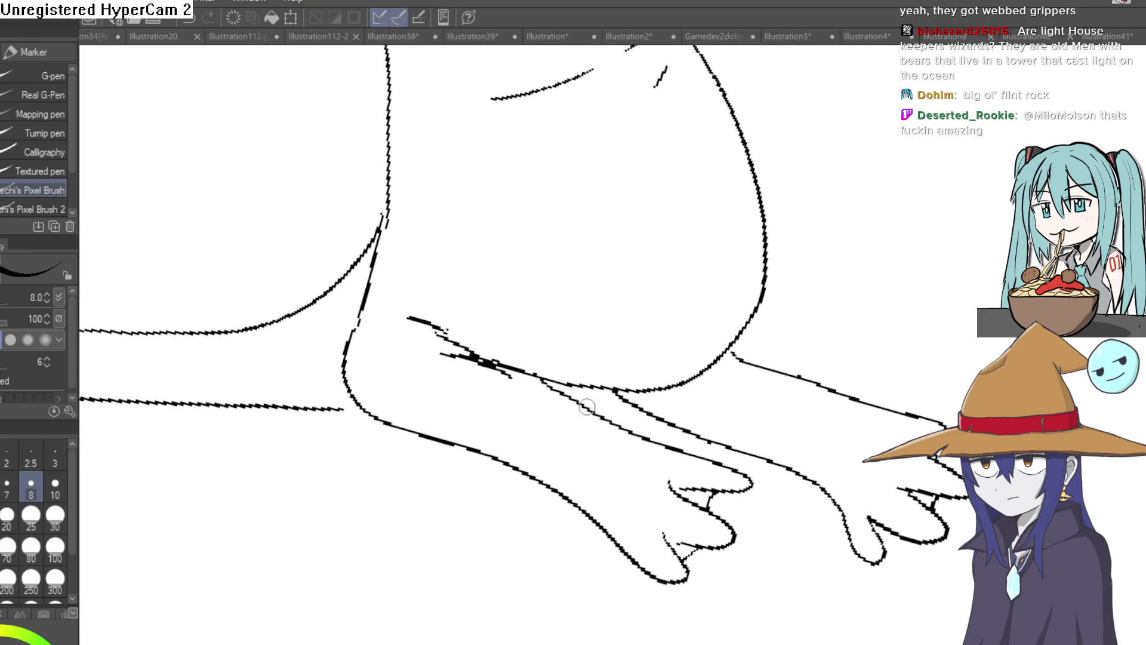
key(e)
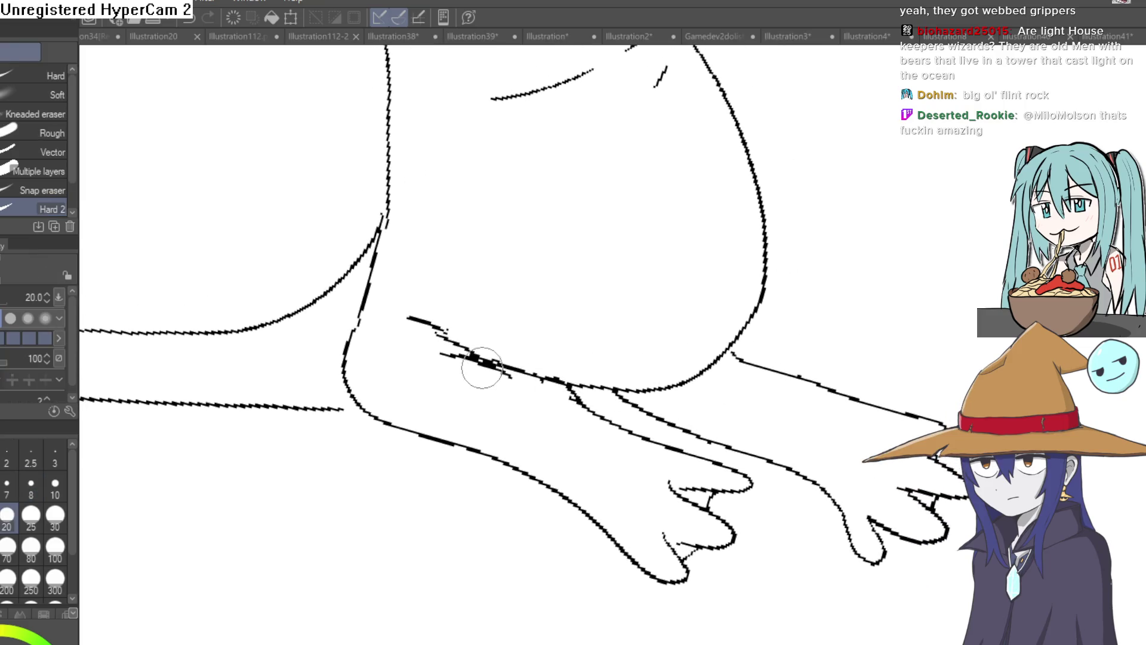
scroll(575, 299, down, 5)
mouse_move(678, 209)
mouse_down()
mouse_move(655, 225)
mouse_move(629, 344)
mouse_move(629, 192)
mouse_move(601, 206)
mouse_move(604, 189)
mouse_move(632, 229)
mouse_move(594, 228)
mouse_up()
scroll(595, 232, up, 2)
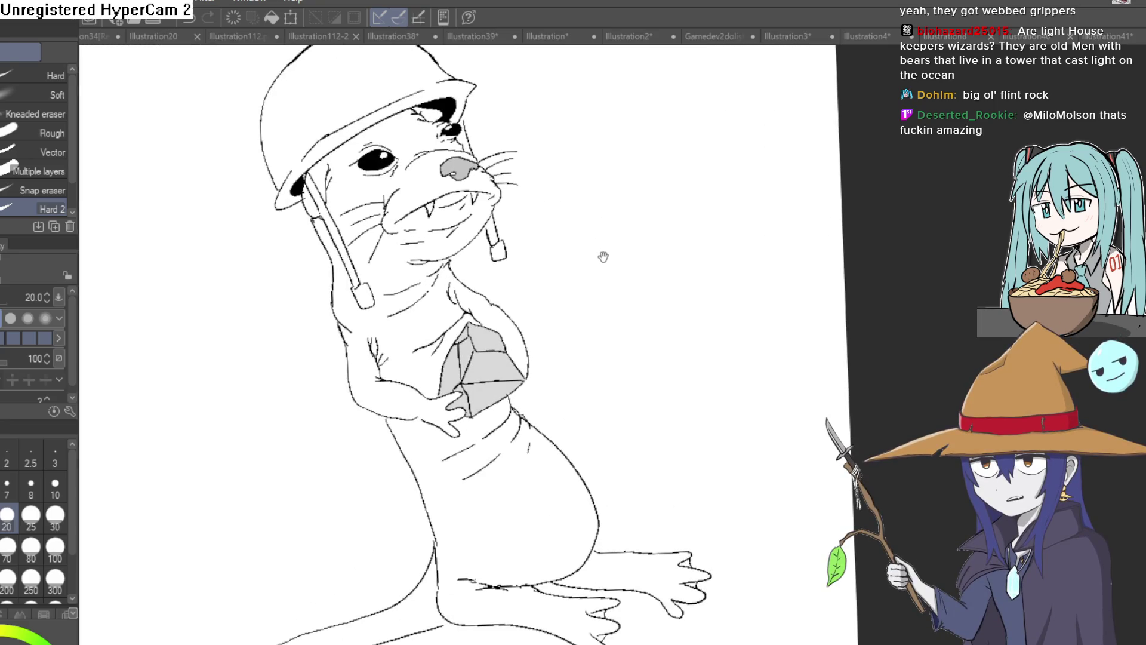
scroll(609, 269, up, 1)
drag(620, 285, 644, 247)
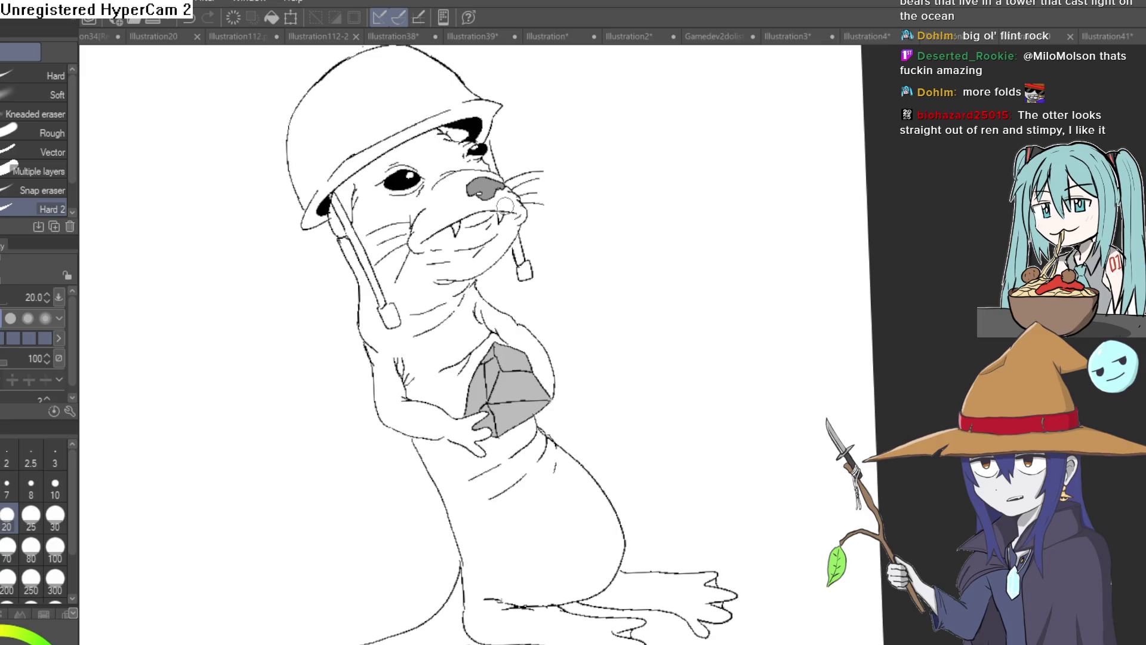
scroll(456, 190, up, 3)
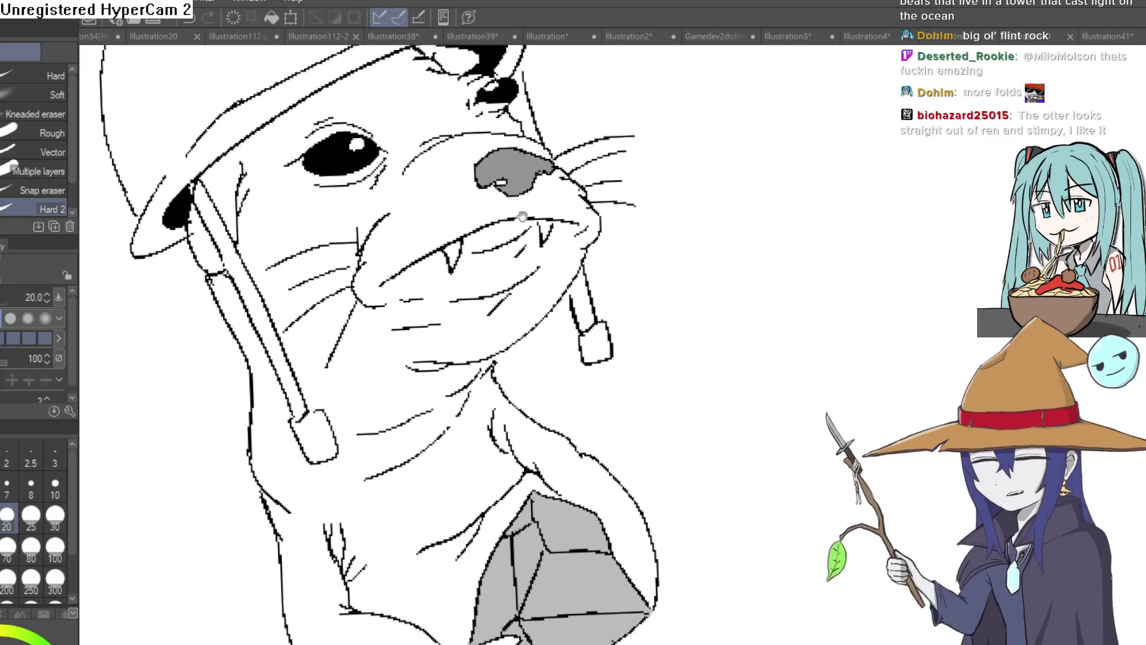
Switch to the pen and draw a small curved crease mark on the otter's belly
scroll(537, 294, down, 1)
scroll(536, 294, down, 1)
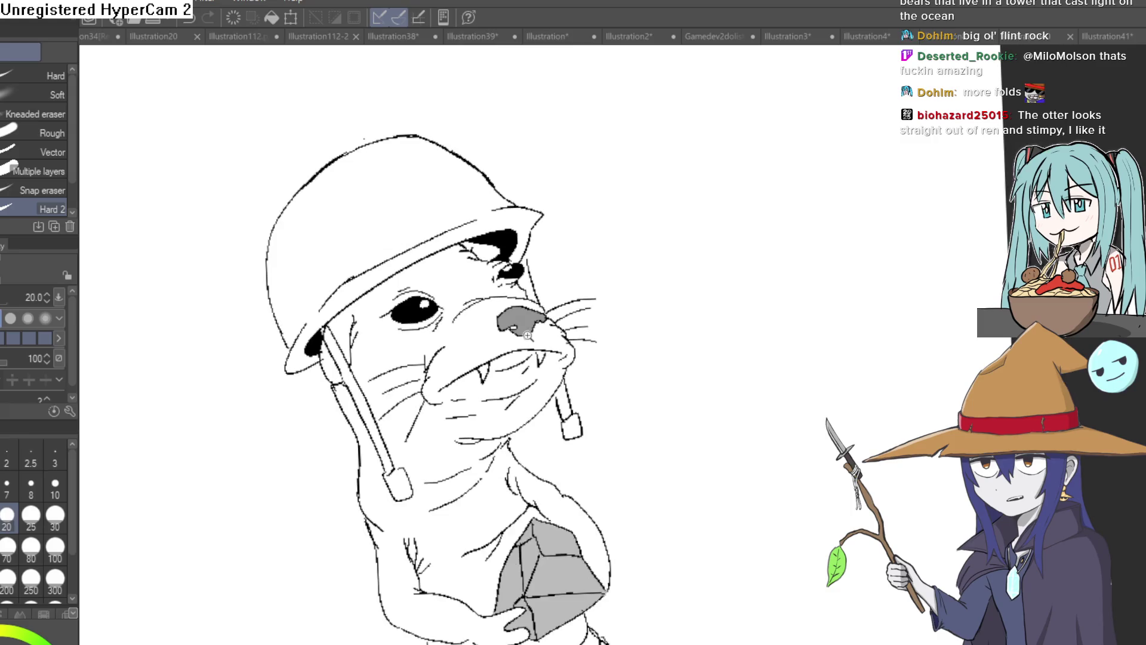
scroll(520, 326, up, 2)
scroll(681, 264, down, 3)
mouse_move(512, 273)
mouse_down()
mouse_move(629, 256)
mouse_move(608, 326)
mouse_up()
scroll(607, 326, down, 5)
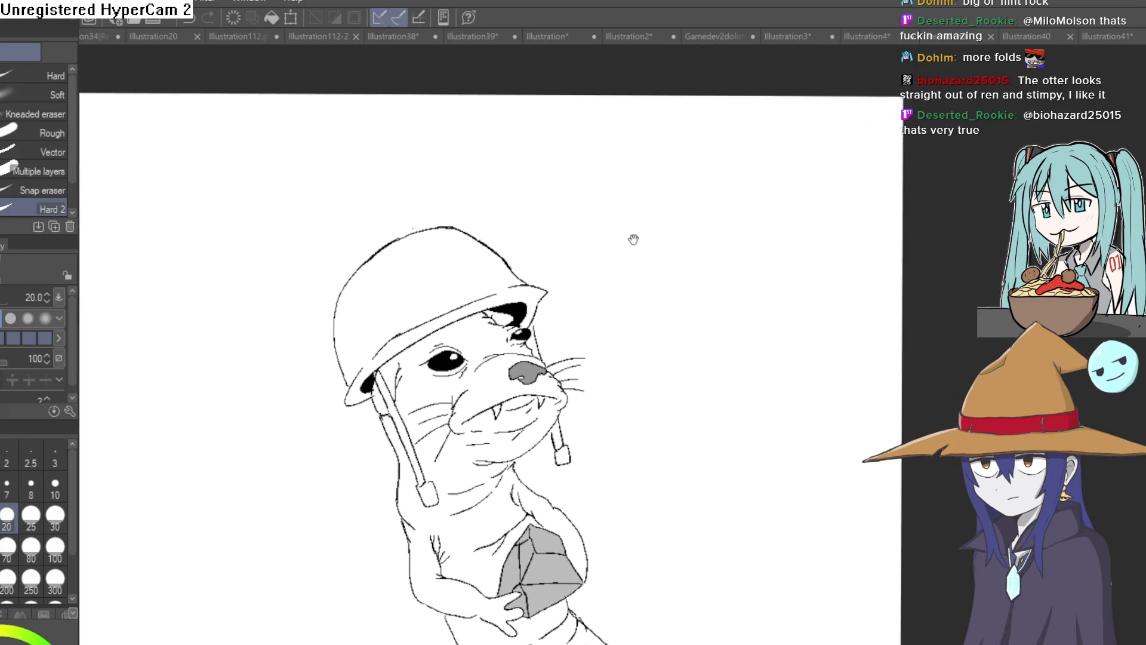
drag(655, 225, 665, 261)
scroll(666, 262, up, 2)
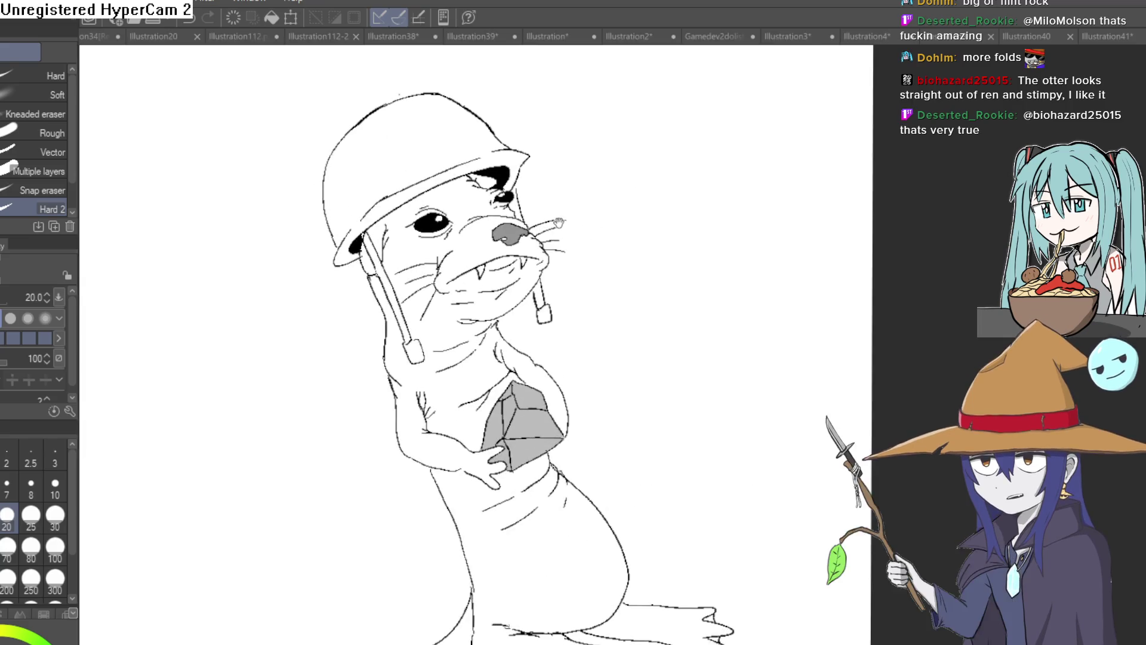
scroll(570, 215, down, 2)
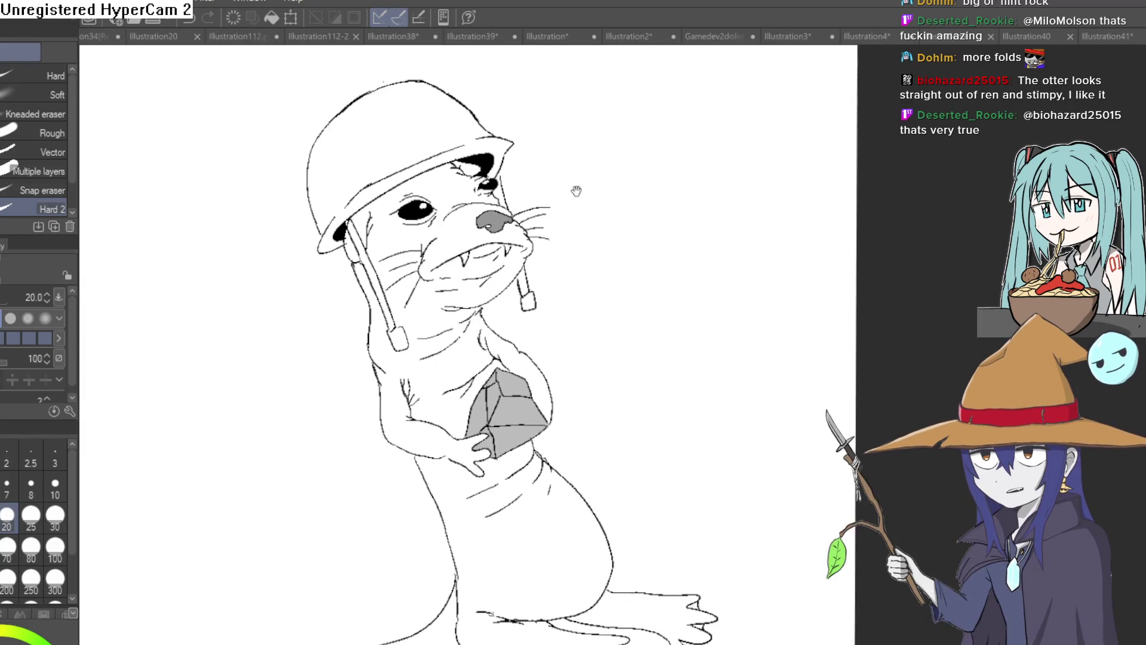
scroll(567, 221, up, 2)
scroll(560, 223, down, 1)
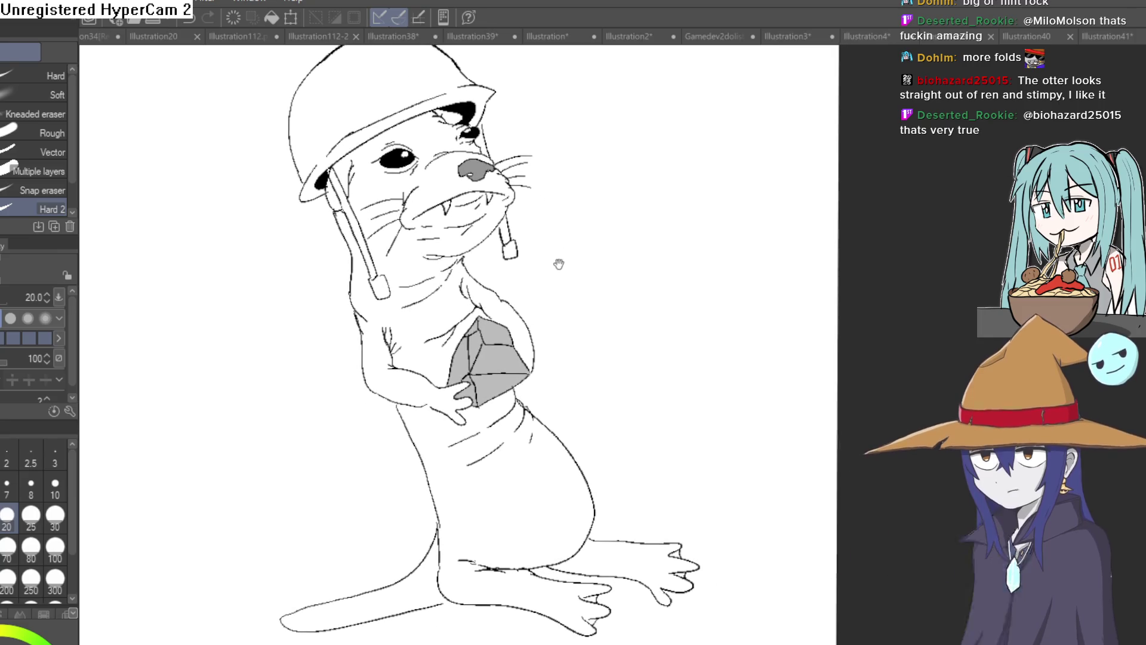
scroll(561, 261, up, 1)
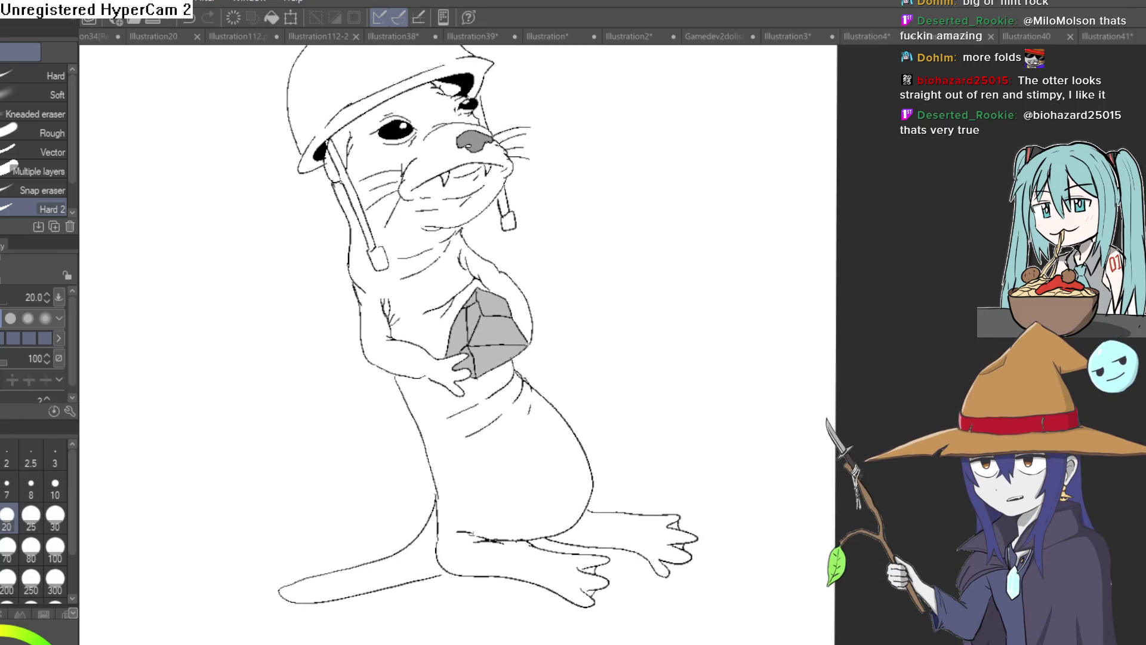
key(p)
scroll(531, 466, up, 2)
mouse_move(569, 505)
mouse_down()
mouse_move(566, 533)
mouse_move(609, 440)
mouse_move(588, 455)
mouse_move(601, 457)
mouse_up()
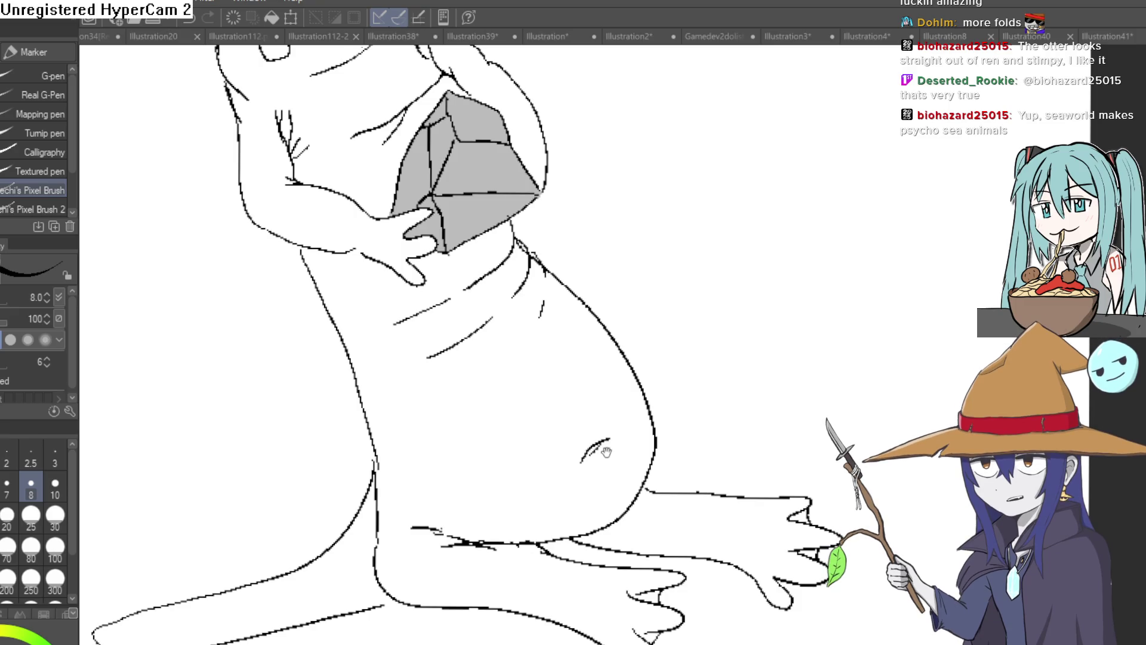
Redo the belly crease as short fold strokes, undoing the misplaced ones
scroll(615, 429, up, 2)
scroll(615, 429, up, 1)
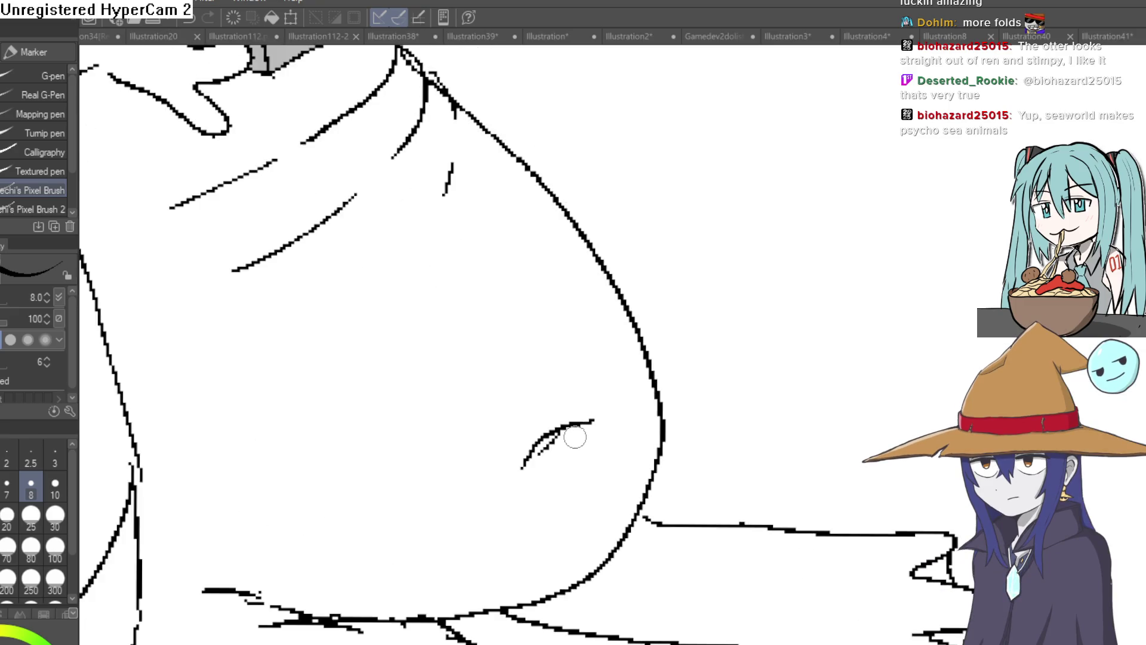
key(ctrl+z)
drag(599, 435, 589, 459)
drag(614, 395, 608, 414)
drag(585, 366, 547, 333)
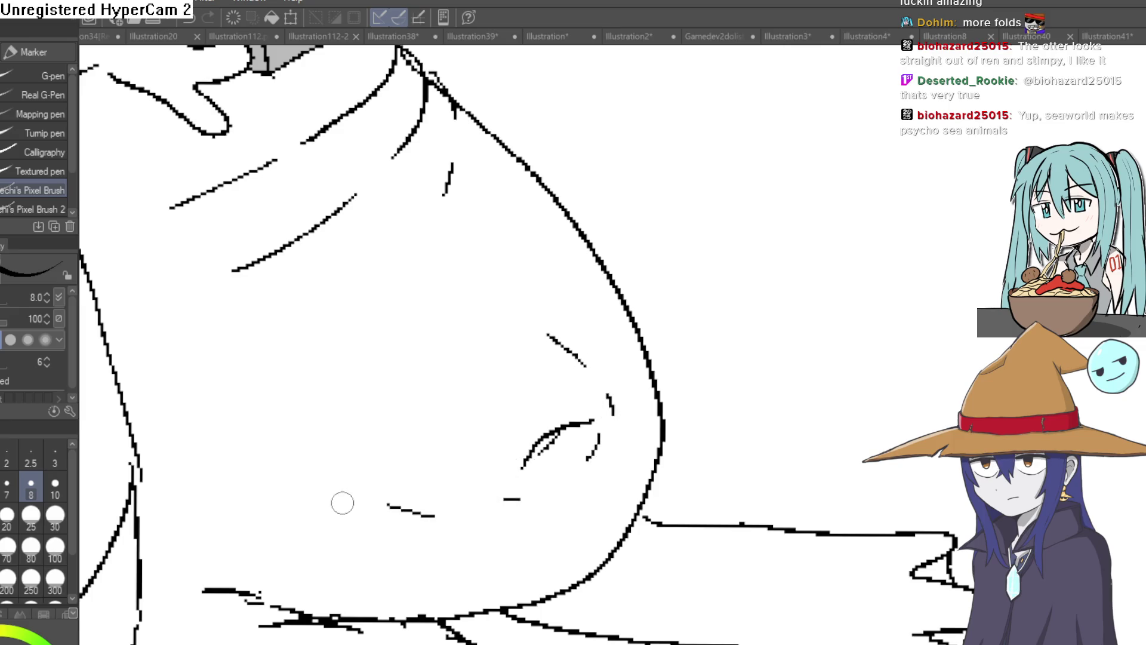
scroll(341, 502, down, 5)
drag(653, 409, 647, 434)
key(ctrl+z)
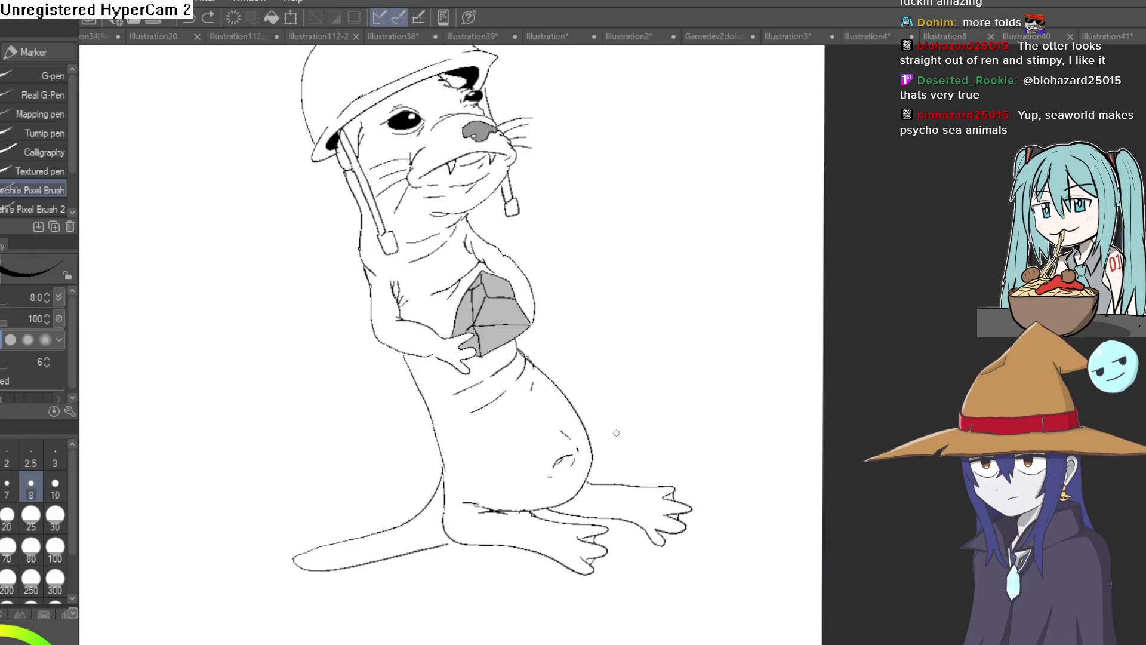
scroll(605, 429, up, 3)
scroll(600, 448, down, 4)
scroll(592, 476, up, 1)
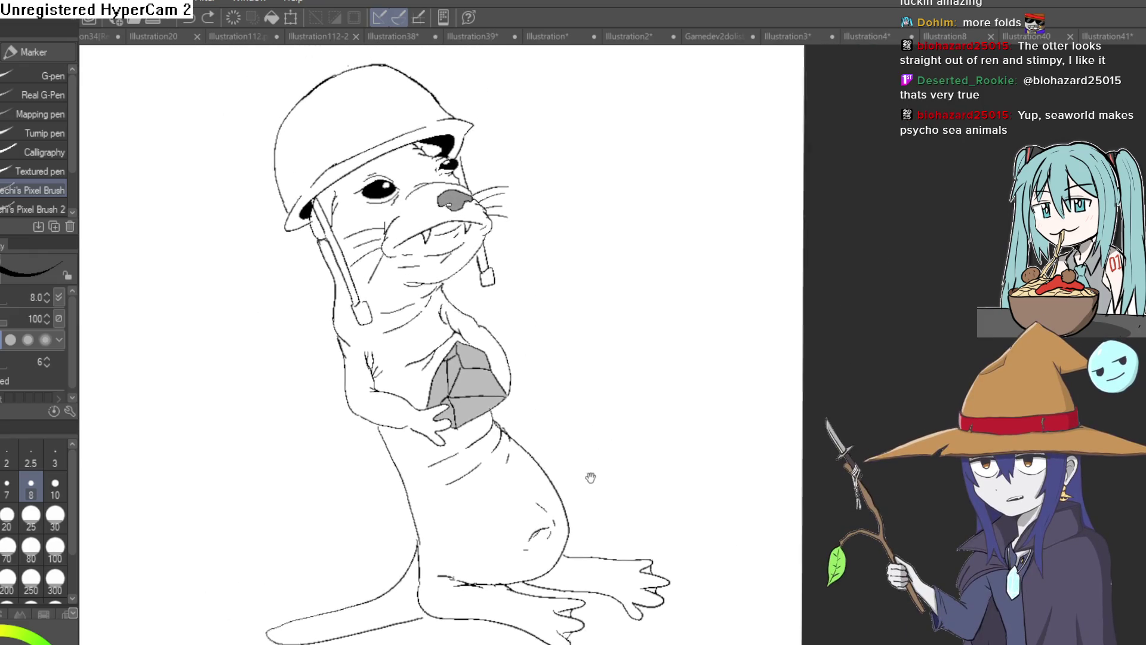
drag(588, 468, 578, 418)
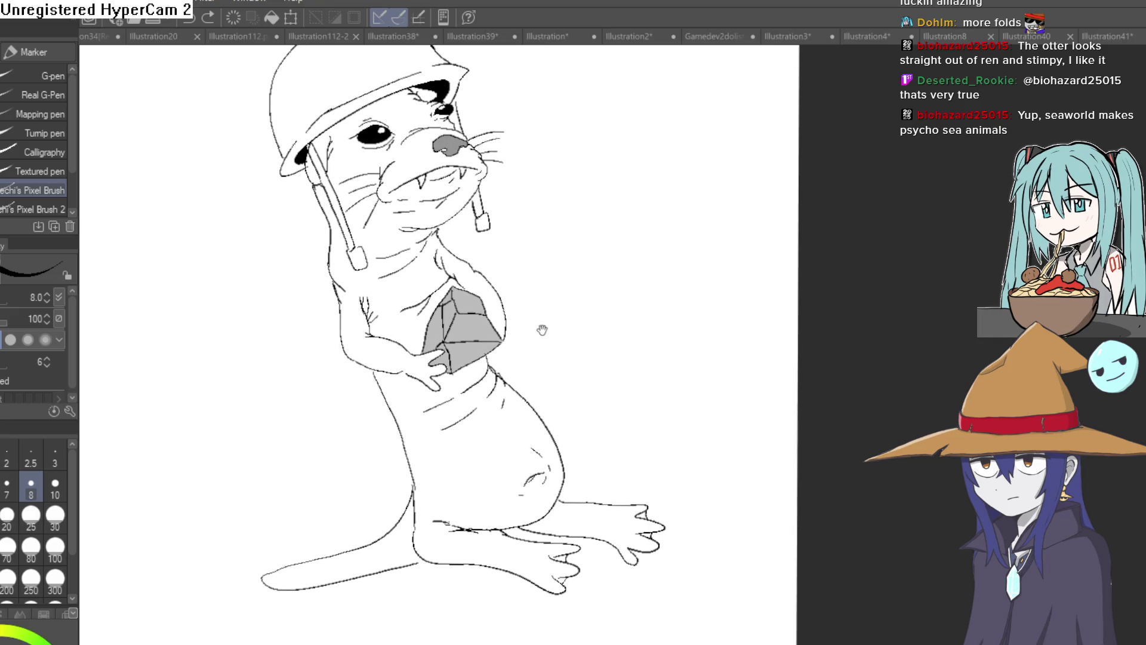
mouse_move(542, 331)
mouse_down()
mouse_move(532, 397)
mouse_move(552, 394)
mouse_up()
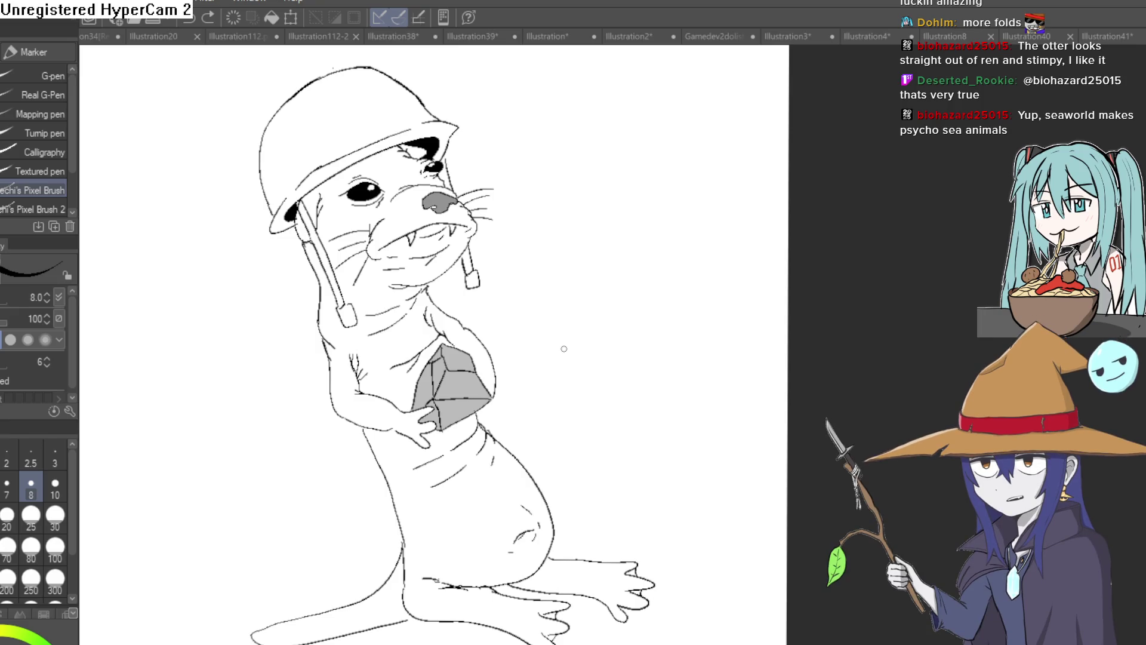
Lengthen the slanted stroke beside the eye and add a curved wrinkle above it
drag(552, 202, 577, 168)
key(ctrl+z)
key(ctrl+z)
scroll(464, 163, up, 5)
key(ctrl+z)
mouse_move(414, 161)
mouse_down()
mouse_move(407, 192)
mouse_move(439, 204)
mouse_up()
drag(292, 190, 315, 210)
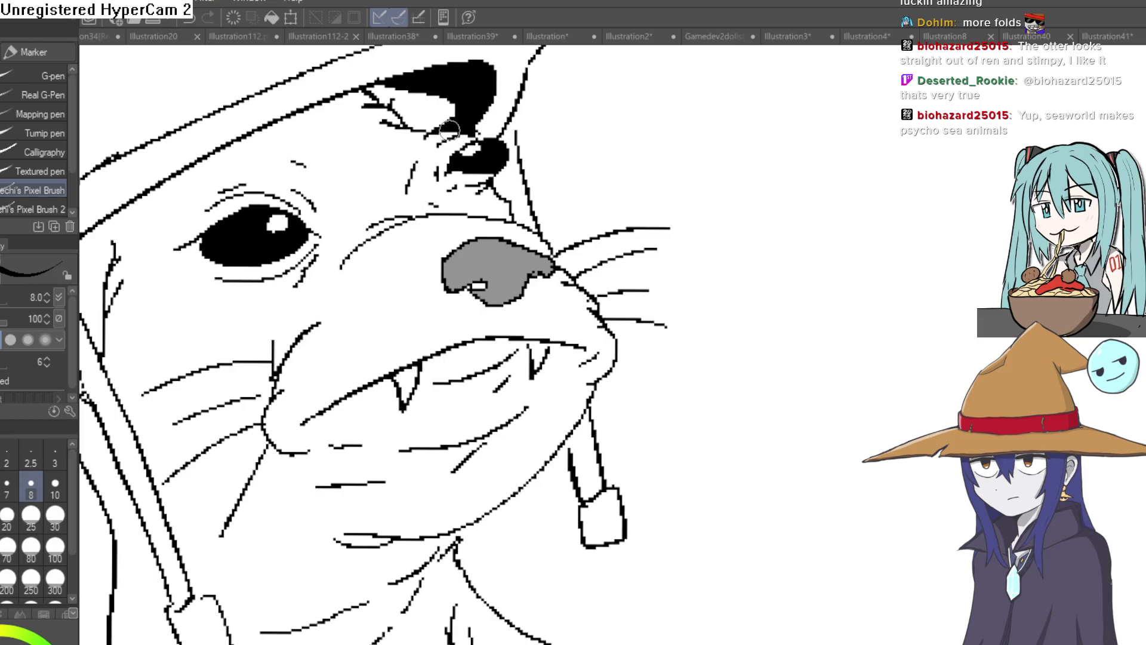
scroll(266, 161, down, 6)
mouse_move(586, 195)
mouse_down()
mouse_move(611, 213)
mouse_move(637, 195)
mouse_move(547, 255)
mouse_up()
click(547, 256)
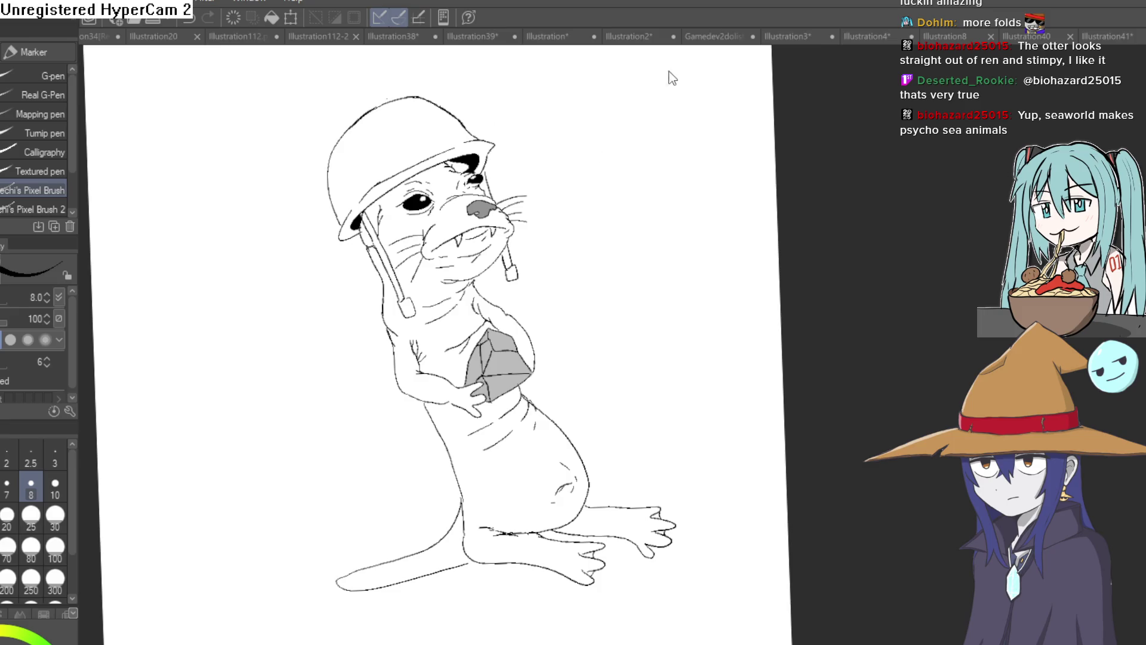
key(ctrl+Tab)
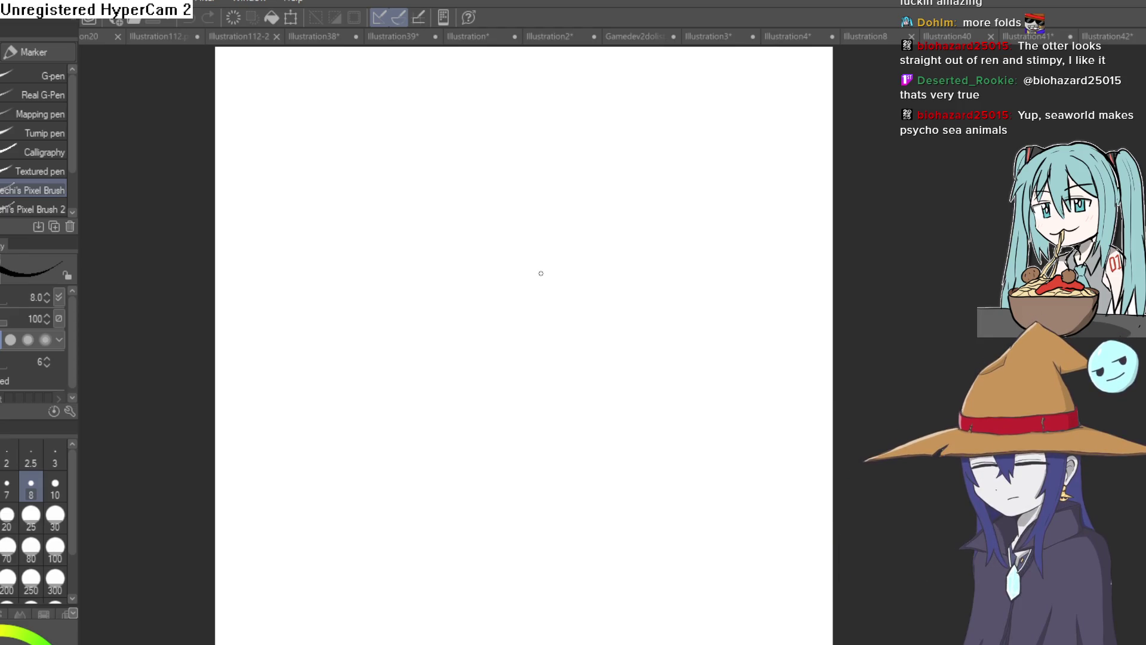
Draw a trial stroke across the new blank canvas and undo it, leaving the page empty
drag(451, 259, 594, 256)
key(ctrl+z)
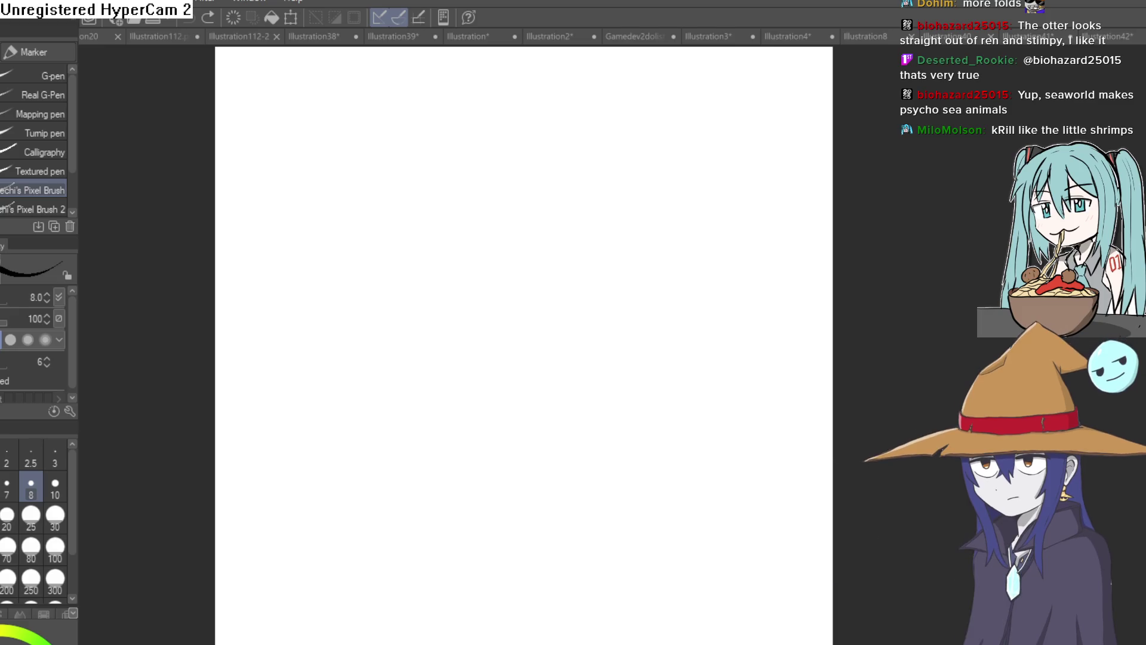
Add outline lines around the dolphin's head oval and fill in a small dark eye
mouse_move(461, 251)
mouse_down()
mouse_move(565, 169)
mouse_move(461, 251)
mouse_up()
key(ctrl+z)
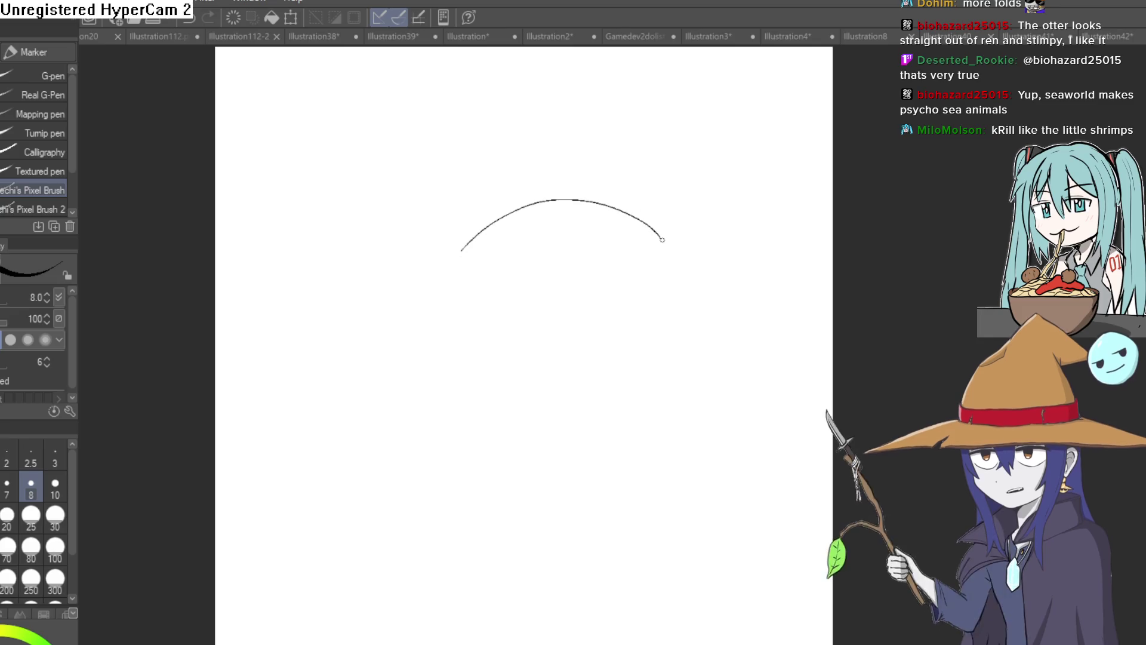
mouse_move(735, 187)
mouse_down()
mouse_move(661, 62)
mouse_move(566, 182)
mouse_move(580, 273)
mouse_move(599, 241)
mouse_move(676, 199)
mouse_move(549, 261)
mouse_up()
mouse_move(668, 234)
mouse_down()
mouse_move(623, 290)
mouse_move(652, 287)
mouse_up()
mouse_move(614, 189)
mouse_down()
mouse_move(546, 225)
mouse_move(525, 201)
mouse_up()
mouse_move(740, 192)
mouse_down()
mouse_move(844, 257)
mouse_move(716, 218)
mouse_move(750, 225)
mouse_move(775, 161)
mouse_move(657, 182)
mouse_up()
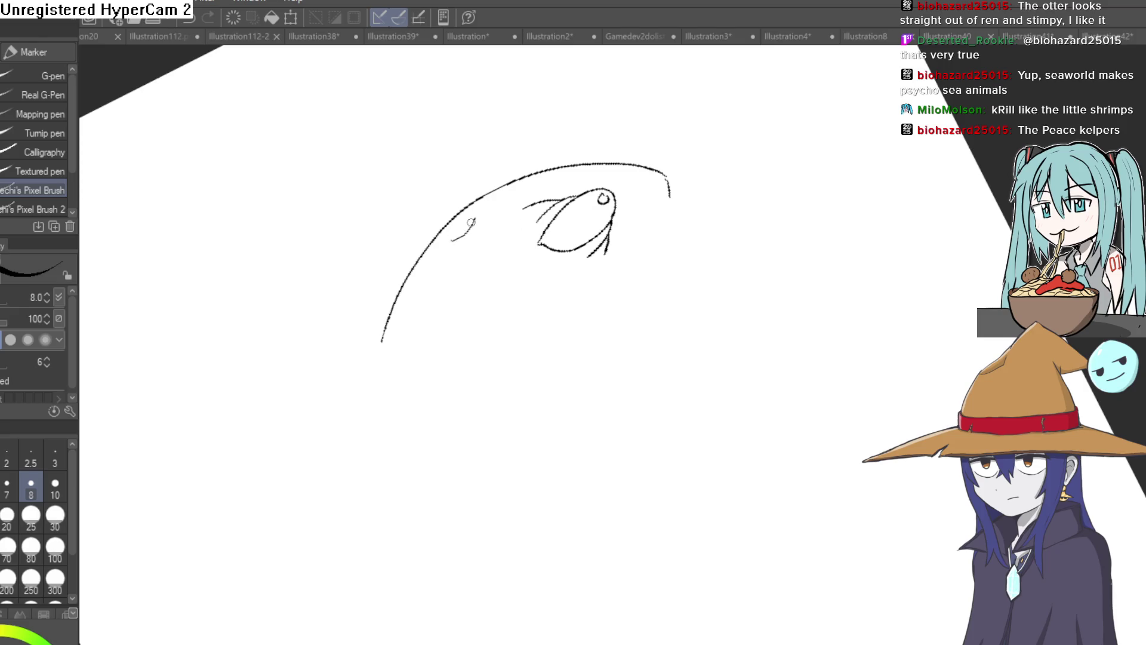
drag(462, 228, 473, 219)
scroll(476, 216, up, 5)
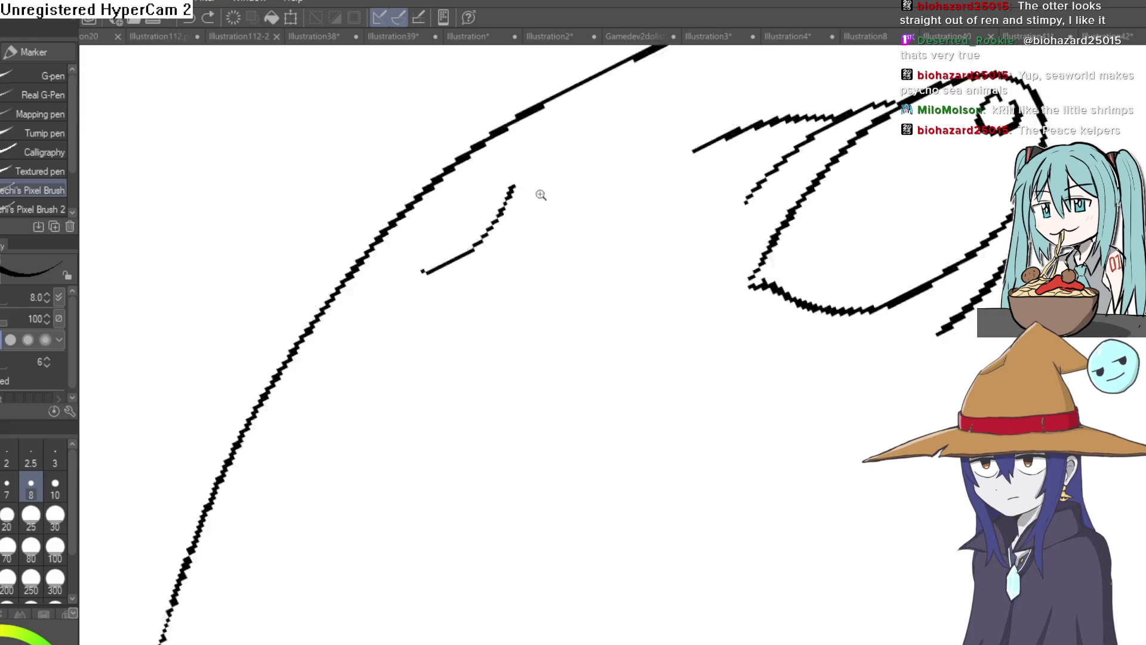
mouse_move(537, 191)
mouse_down()
mouse_move(486, 217)
mouse_move(477, 235)
mouse_move(529, 197)
mouse_move(453, 284)
mouse_move(476, 245)
mouse_move(445, 261)
mouse_move(525, 154)
mouse_up()
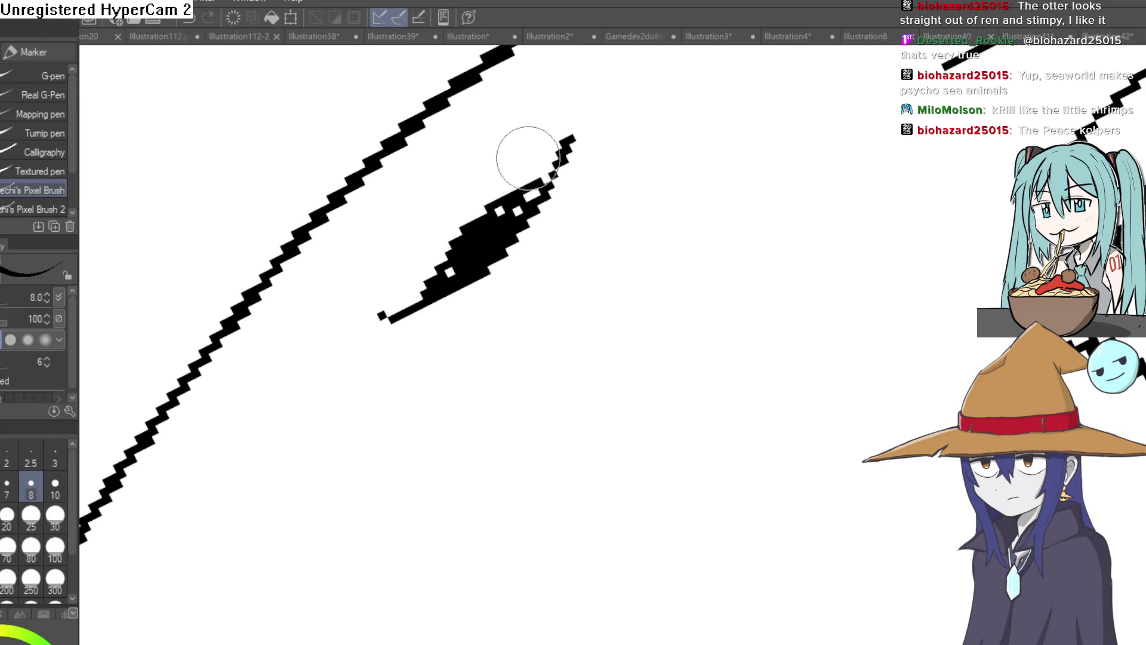
scroll(529, 158, down, 5)
Draw the snout's lower outline and add small strokes at its tip
drag(657, 209, 844, 346)
mouse_move(773, 188)
mouse_down()
mouse_move(837, 197)
mouse_move(671, 141)
mouse_up()
scroll(769, 220, down, 5)
drag(769, 221, 589, 251)
scroll(570, 229, up, 3)
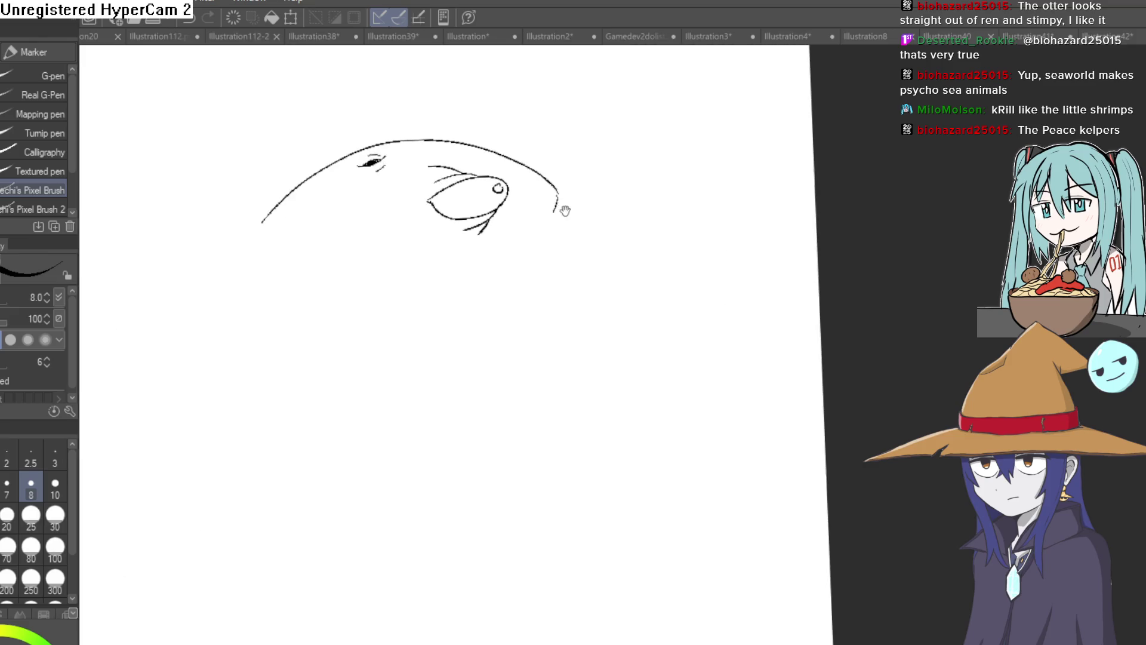
drag(565, 211, 515, 213)
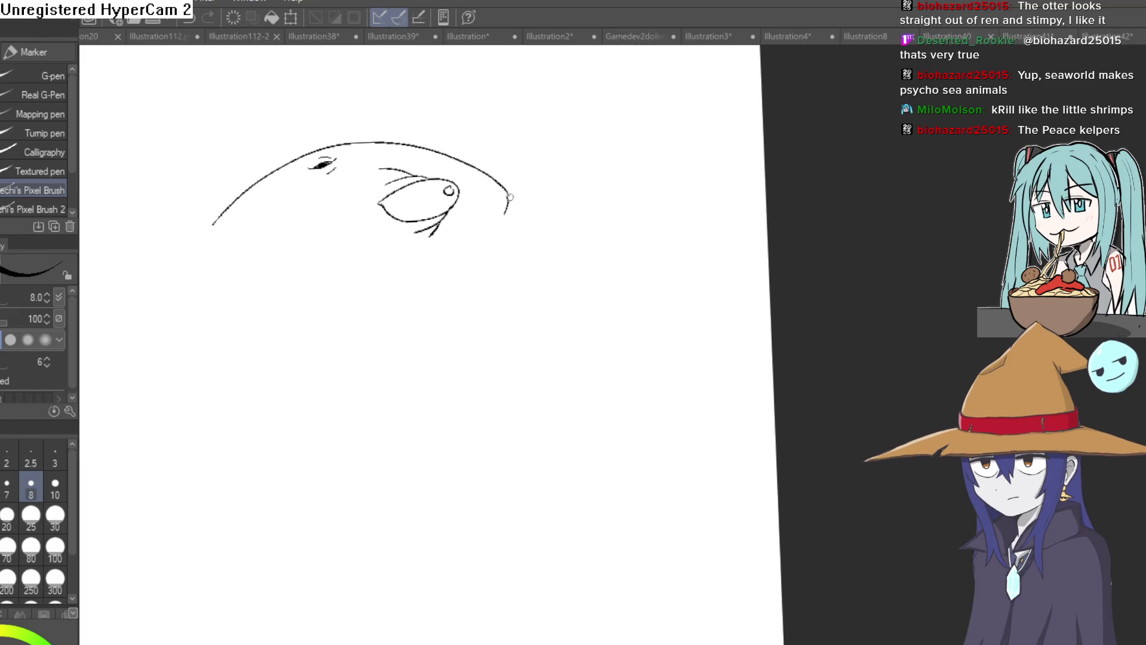
mouse_move(637, 252)
mouse_down()
mouse_move(481, 264)
mouse_move(452, 305)
mouse_up()
drag(645, 320, 554, 347)
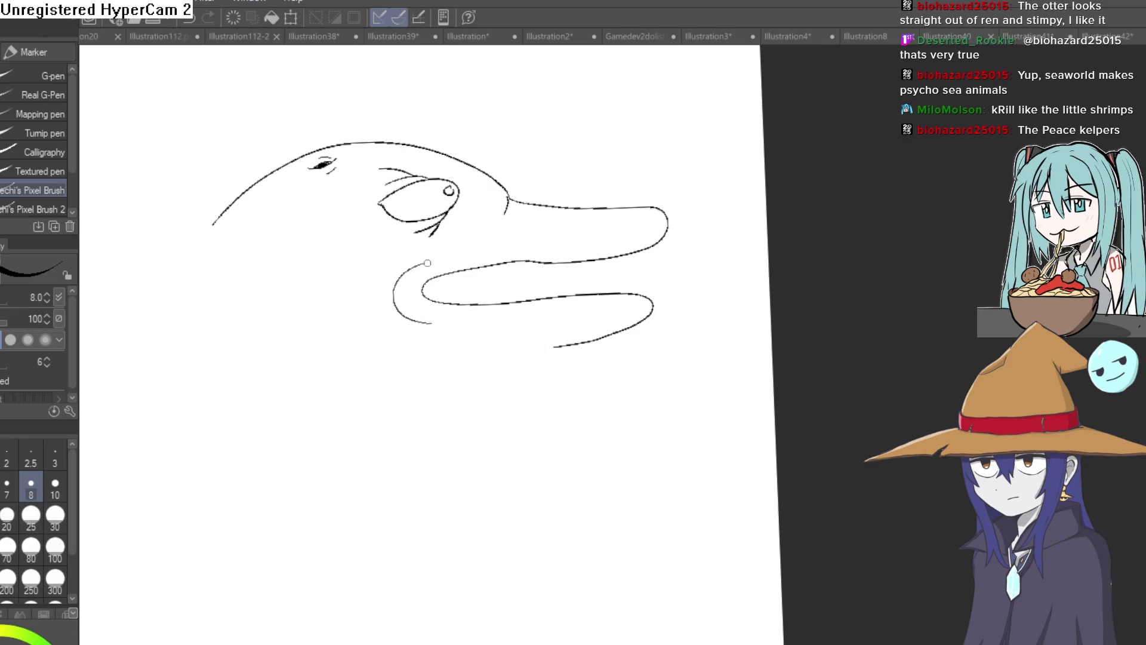
scroll(615, 260, up, 4)
mouse_move(677, 232)
mouse_down()
mouse_move(669, 258)
mouse_move(627, 245)
mouse_move(618, 261)
mouse_up()
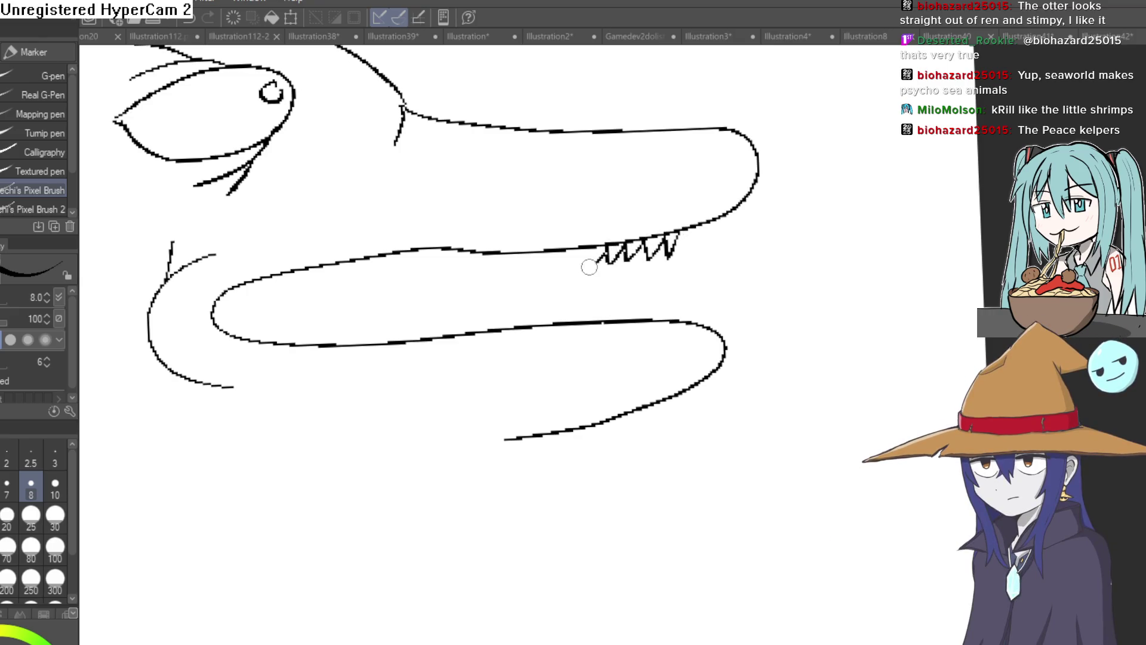
Draw a row of zigzag teeth along the upper jaw, extending it leftward
scroll(556, 276, up, 2)
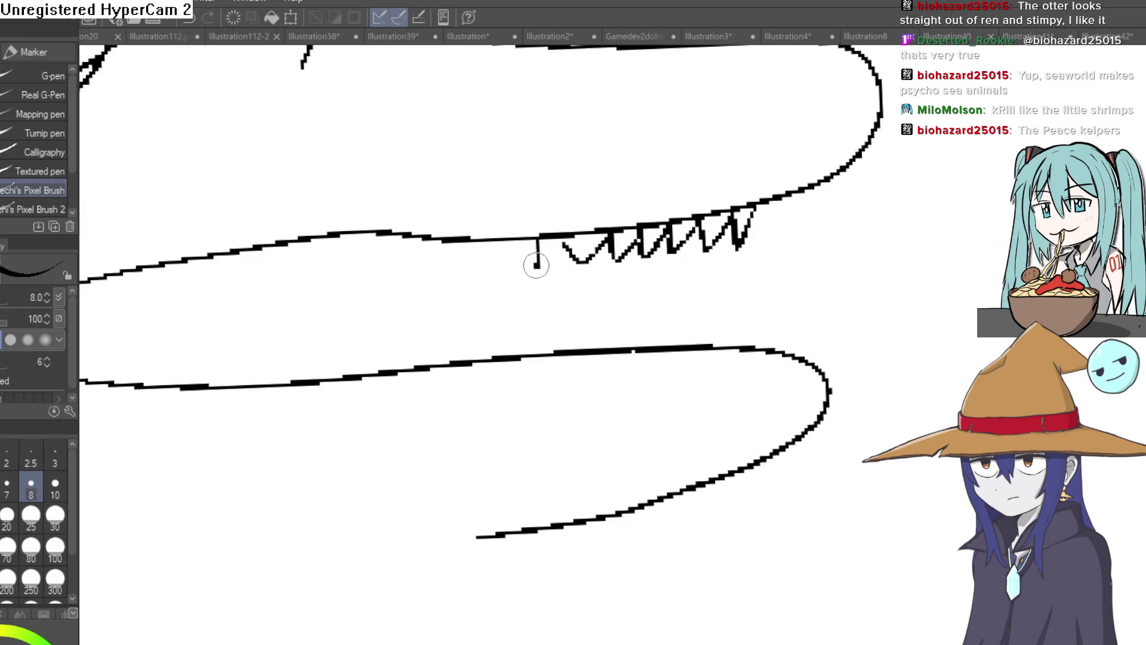
drag(317, 282, 507, 211)
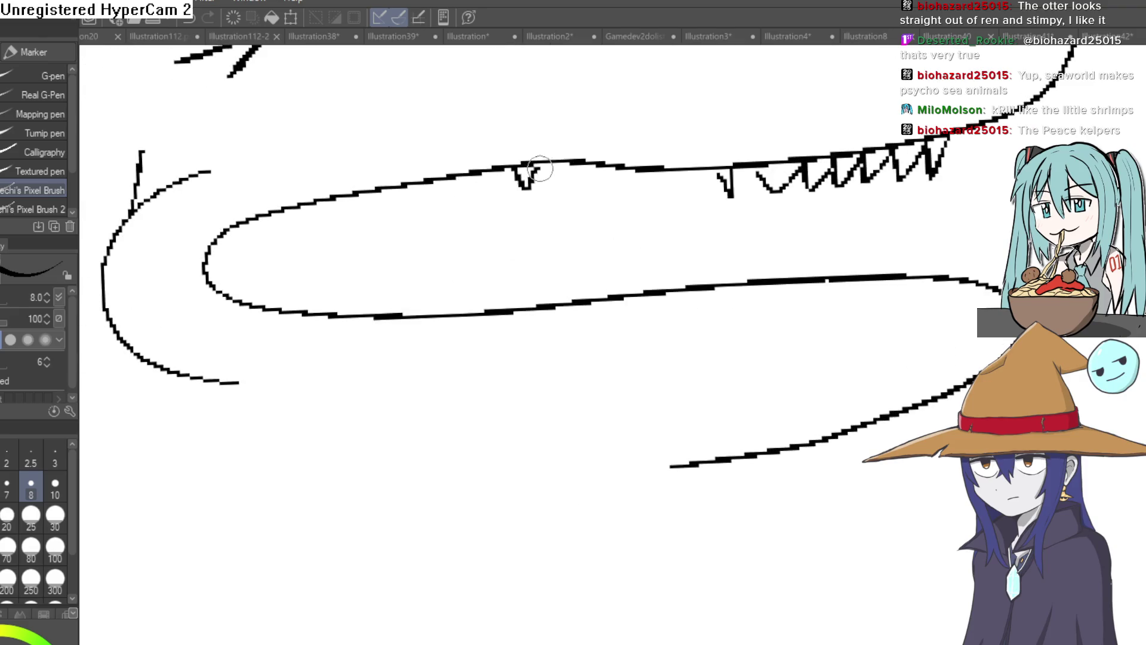
drag(570, 164, 631, 181)
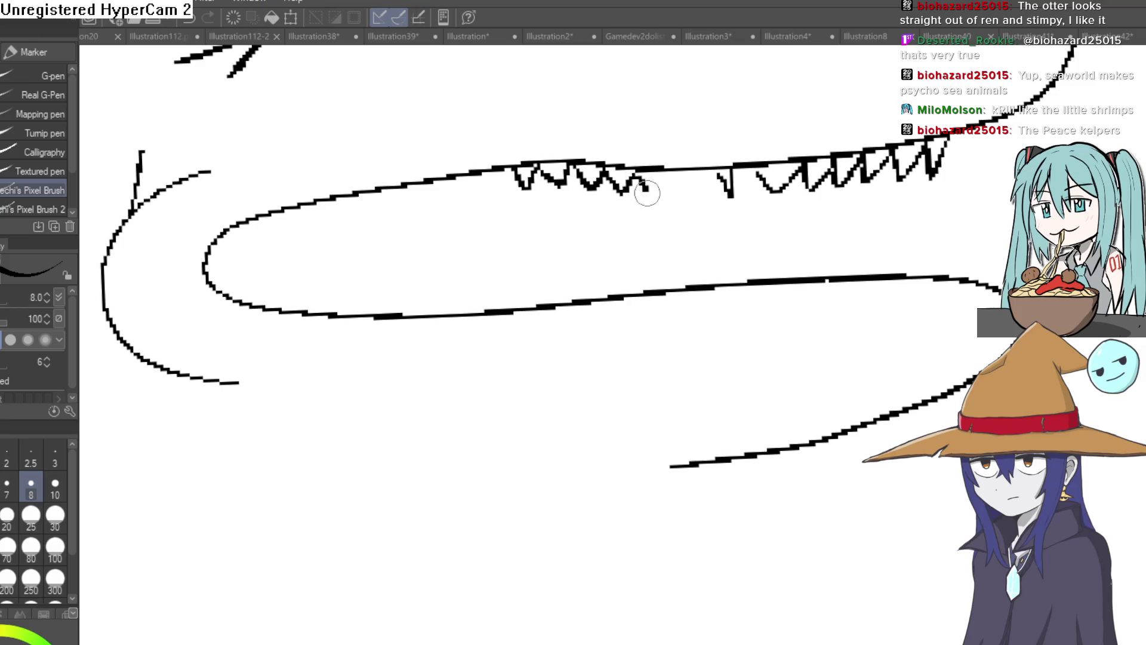
scroll(593, 248, up, 2)
drag(592, 208, 647, 192)
scroll(647, 191, down, 3)
scroll(654, 237, up, 3)
mouse_move(654, 238)
mouse_down()
mouse_move(609, 239)
mouse_move(584, 256)
mouse_move(561, 231)
mouse_move(517, 229)
mouse_move(486, 257)
mouse_up()
scroll(486, 260, up, 2)
mouse_move(477, 200)
mouse_down()
mouse_move(374, 244)
mouse_move(335, 292)
mouse_move(335, 258)
mouse_move(303, 281)
mouse_up()
scroll(366, 281, down, 2)
scroll(366, 282, down, 1)
scroll(735, 368, down, 3)
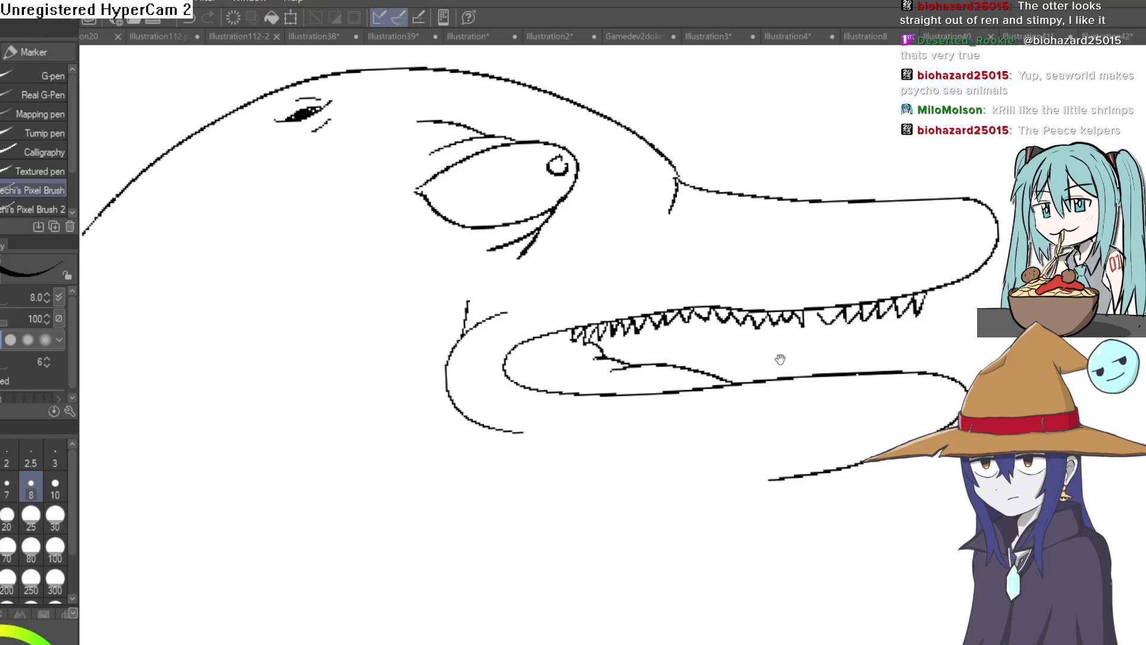
Draw a short line inside the lower jaw at the back of the mouth
drag(780, 359, 757, 343)
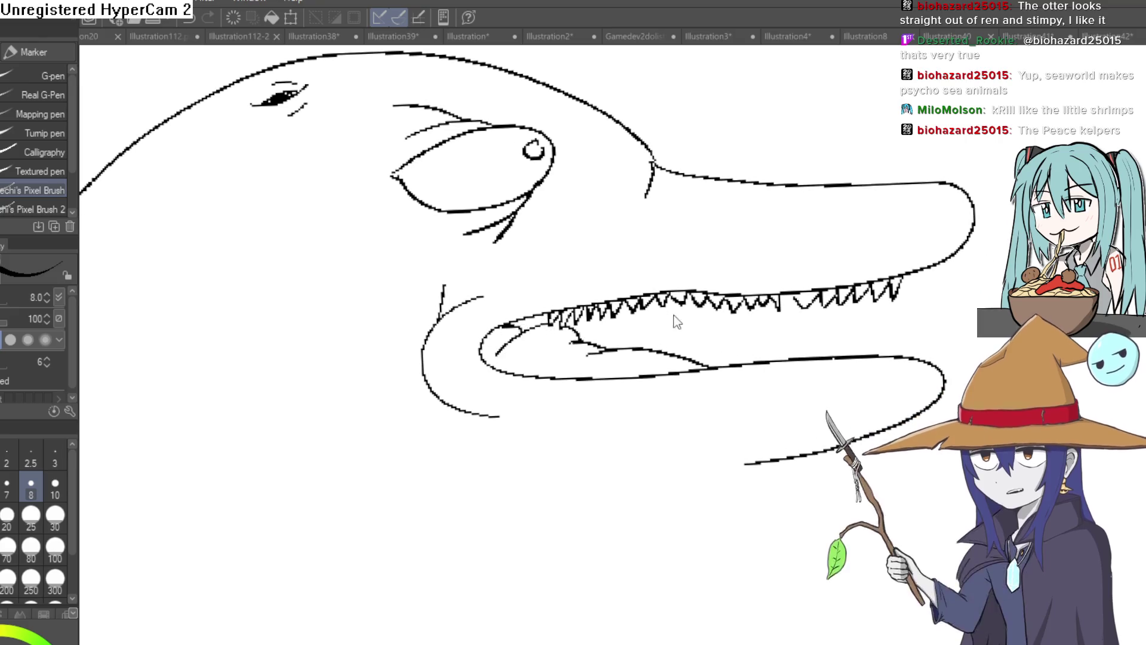
scroll(525, 326, up, 3)
mouse_move(797, 326)
mouse_down()
mouse_move(689, 316)
mouse_move(668, 364)
mouse_up()
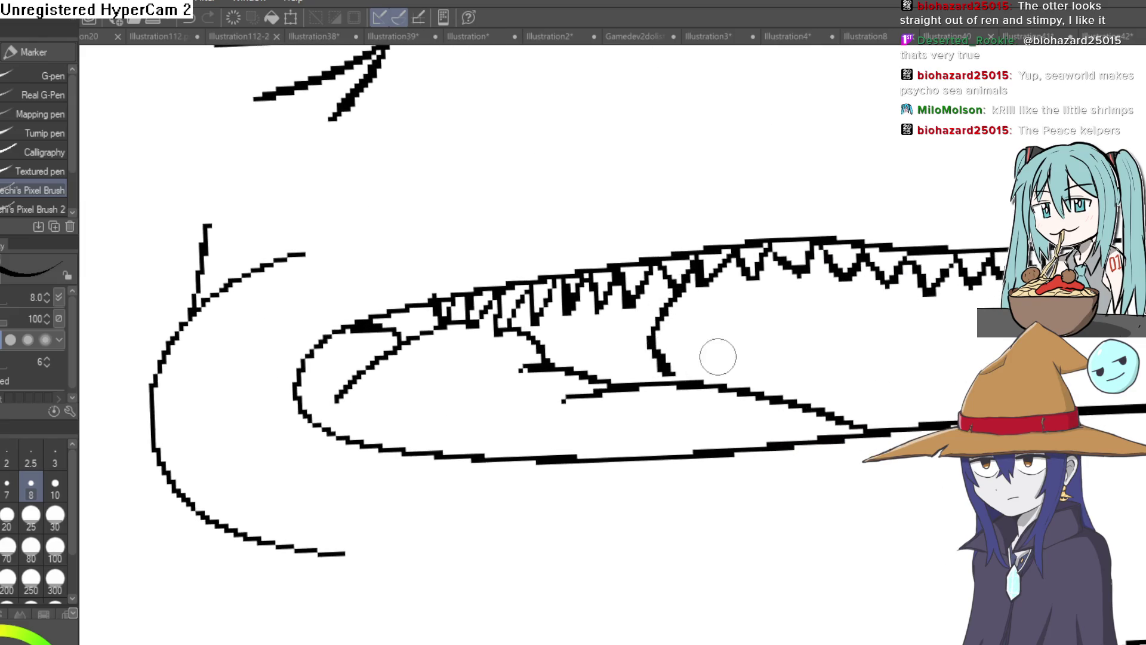
scroll(719, 355, down, 5)
scroll(699, 392, up, 2)
drag(655, 401, 610, 426)
scroll(473, 393, down, 5)
mouse_move(474, 393)
mouse_down()
mouse_move(436, 269)
mouse_move(640, 197)
mouse_move(675, 240)
mouse_move(658, 233)
mouse_move(636, 259)
mouse_up()
scroll(437, 269, down, 2)
scroll(436, 269, up, 2)
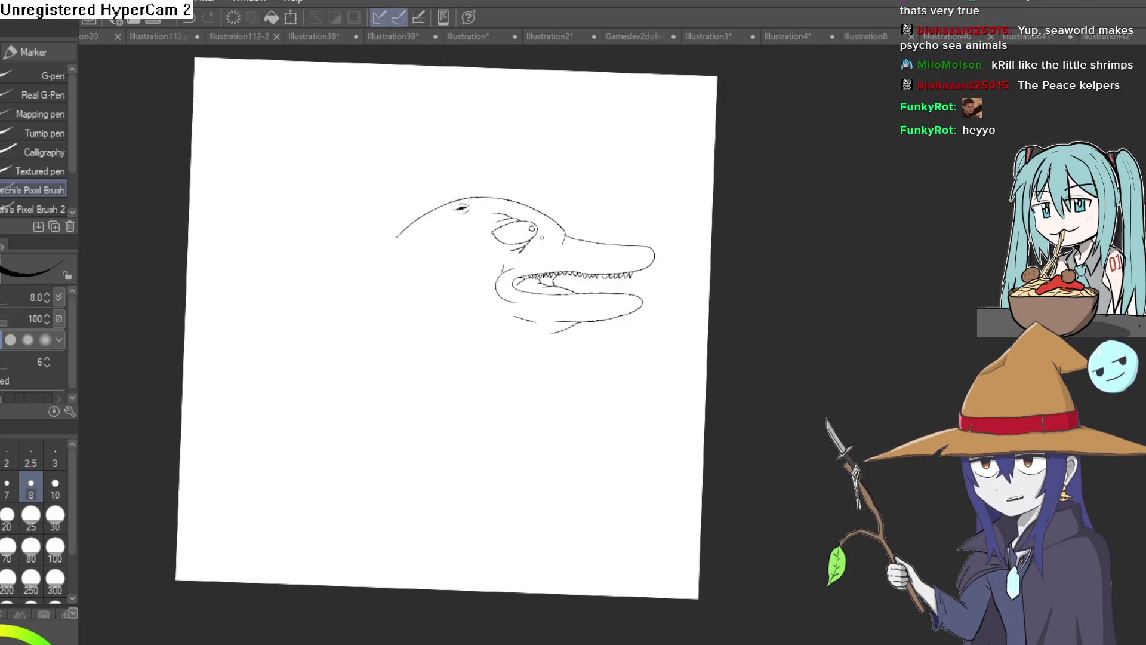
Draw the dolphin's curved flipper below the head and extend the body line left
mouse_move(558, 371)
mouse_down()
mouse_move(542, 328)
mouse_move(546, 192)
mouse_up()
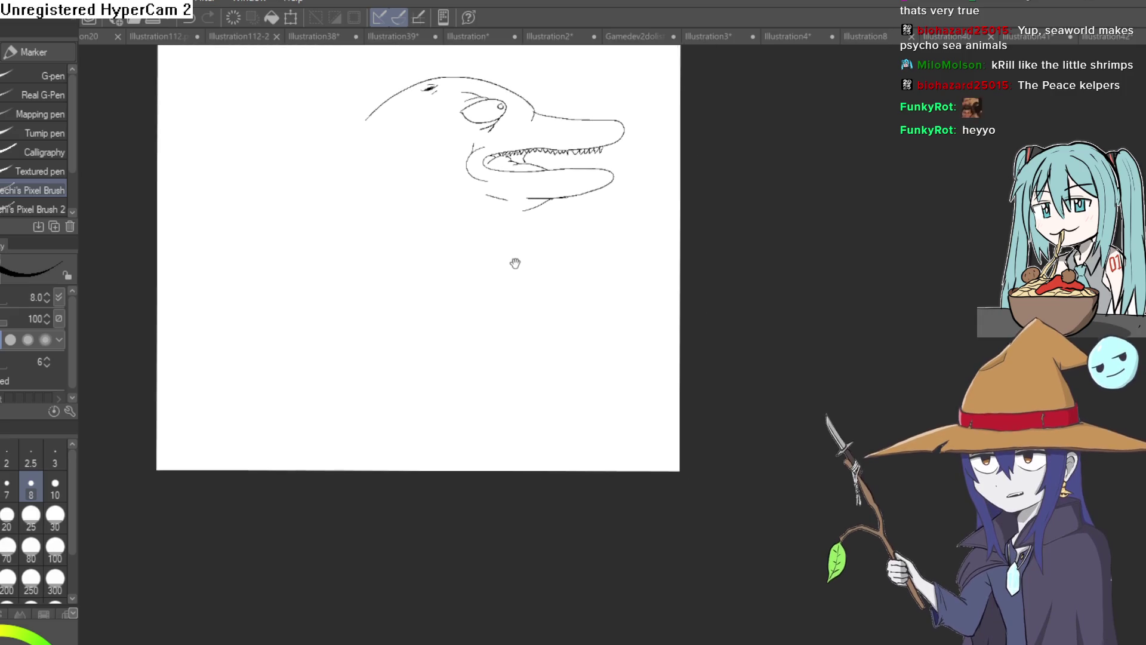
mouse_move(426, 241)
mouse_down()
mouse_move(549, 263)
mouse_move(428, 297)
mouse_up()
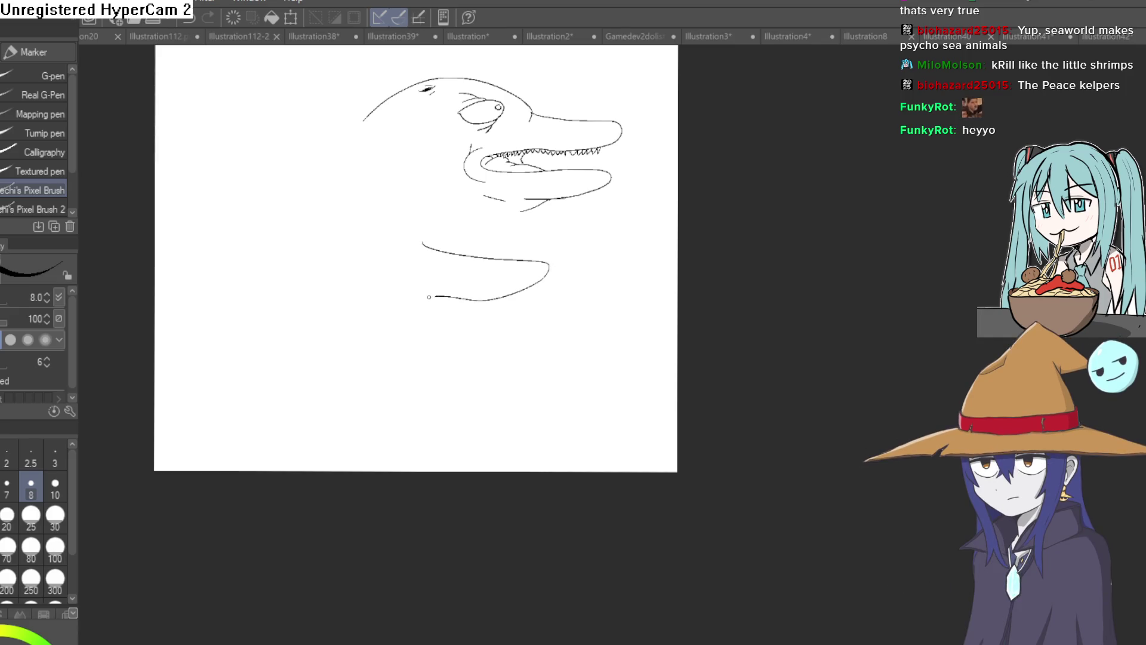
drag(429, 244, 350, 192)
drag(421, 303, 325, 312)
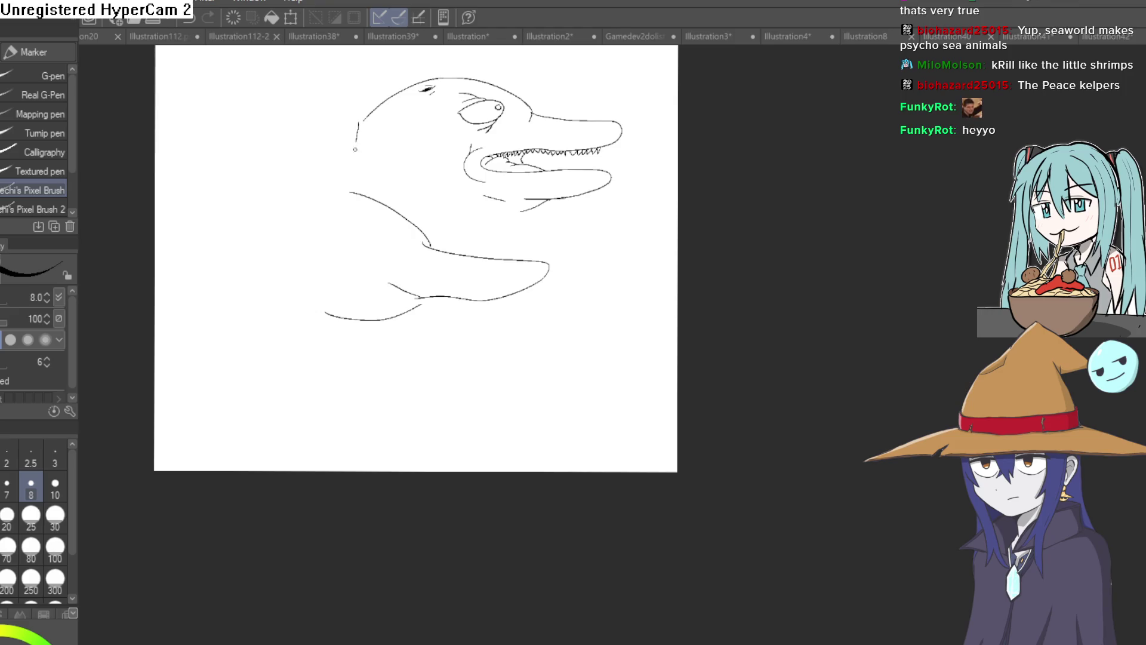
drag(221, 371, 172, 350)
Sketch the backpack's side, bottom outline and top flap
drag(202, 180, 207, 166)
drag(377, 175, 399, 268)
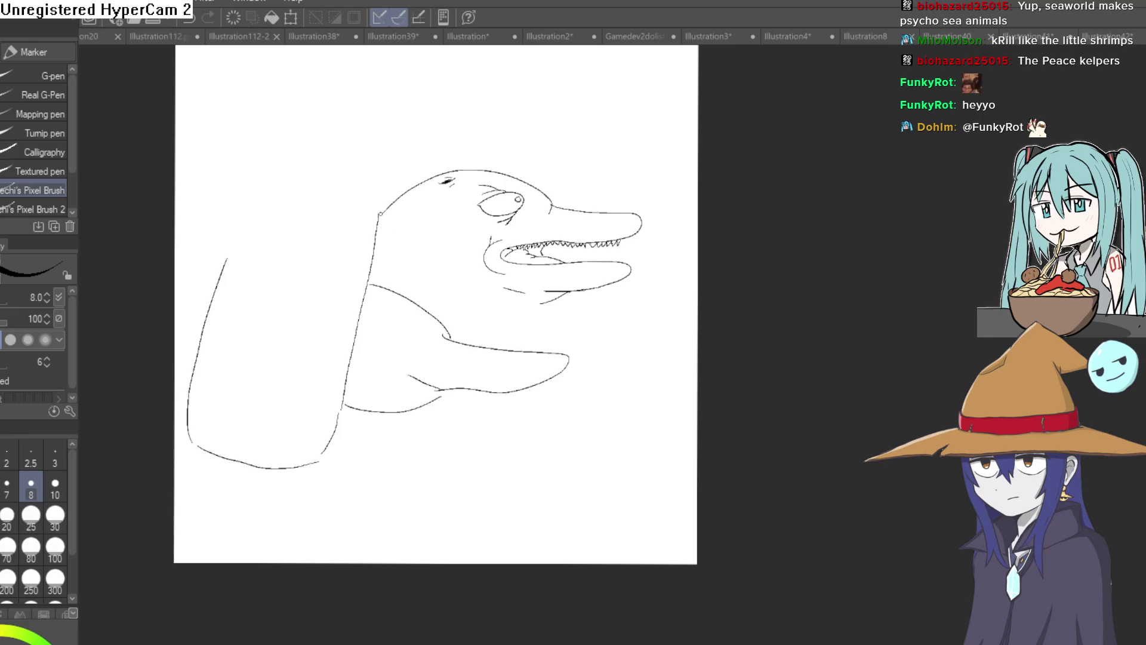
drag(389, 204, 281, 165)
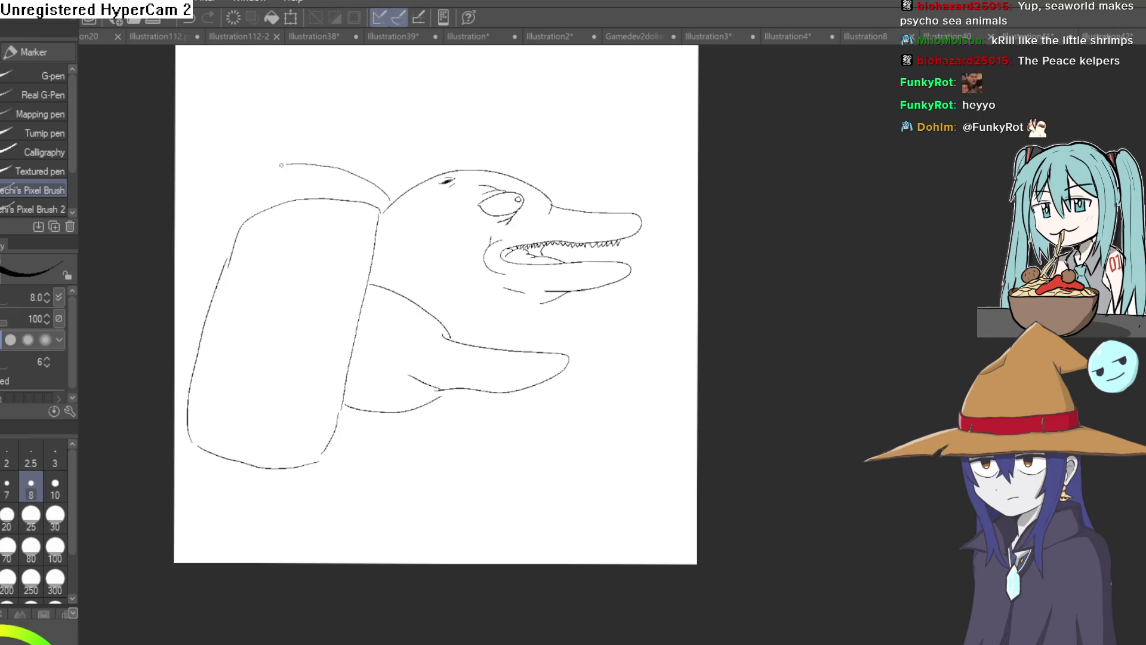
mouse_move(418, 299)
mouse_down()
mouse_move(443, 209)
mouse_move(381, 283)
mouse_up()
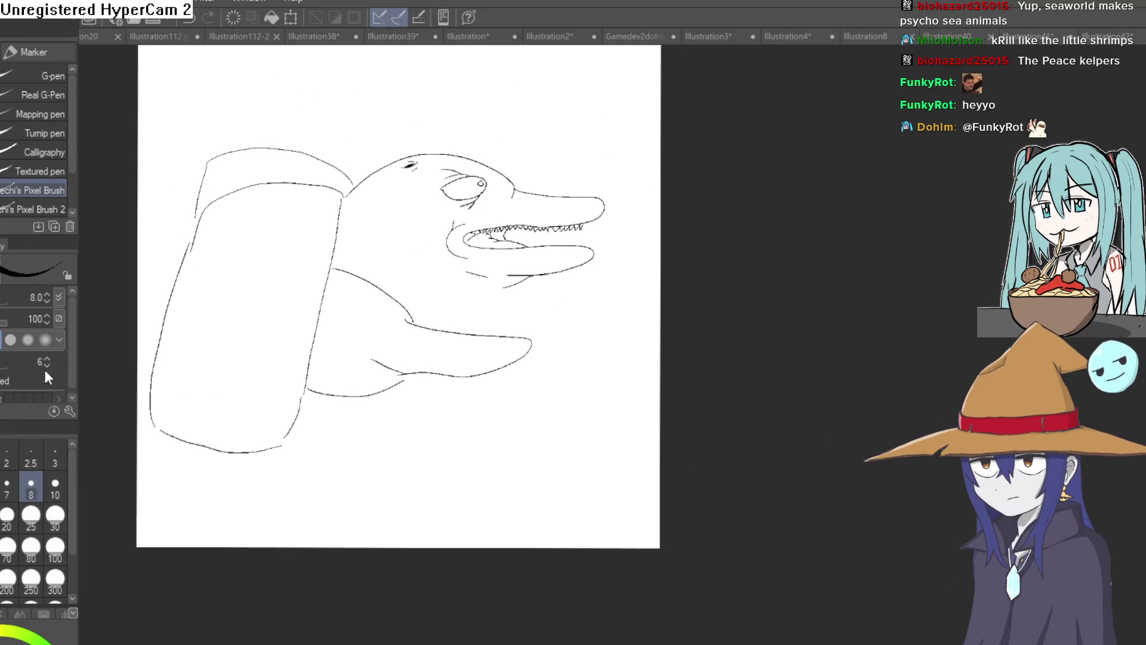
Make the canvas taller by stretching its bottom edge downward with Ctrl+T
key(ctrl+t)
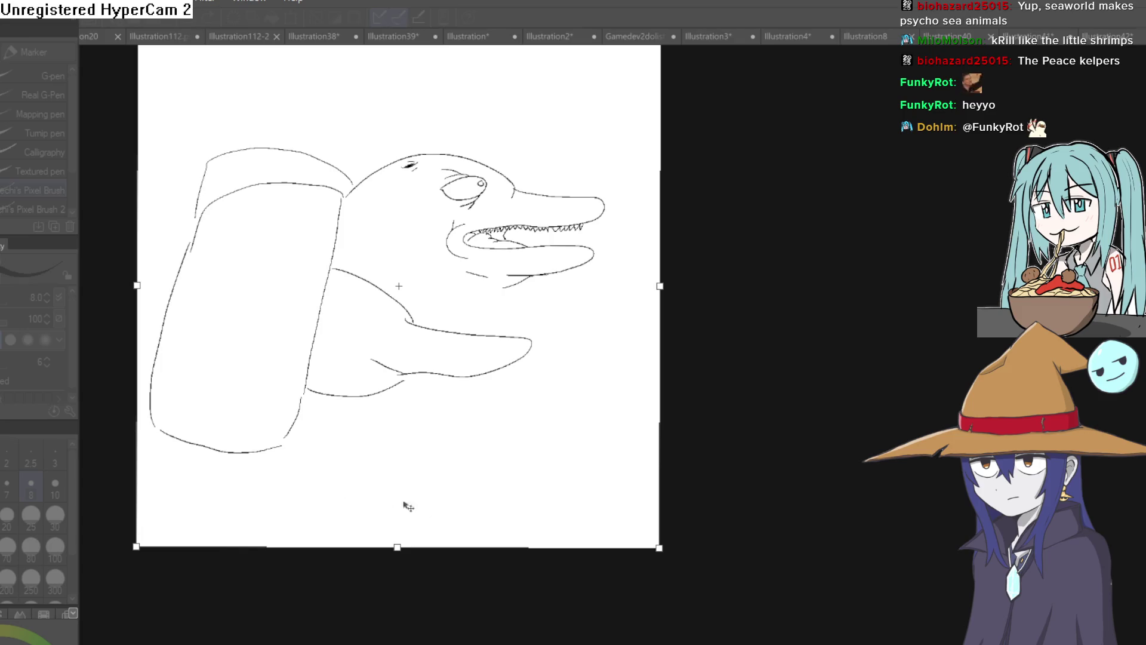
drag(392, 554, 394, 644)
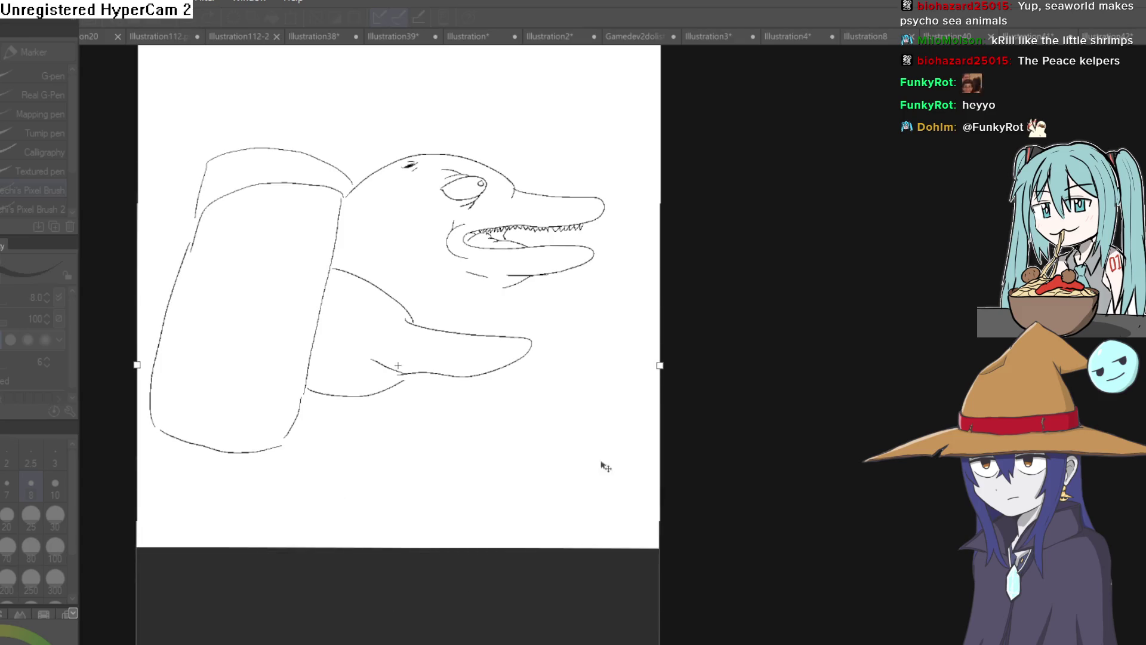
key(Return)
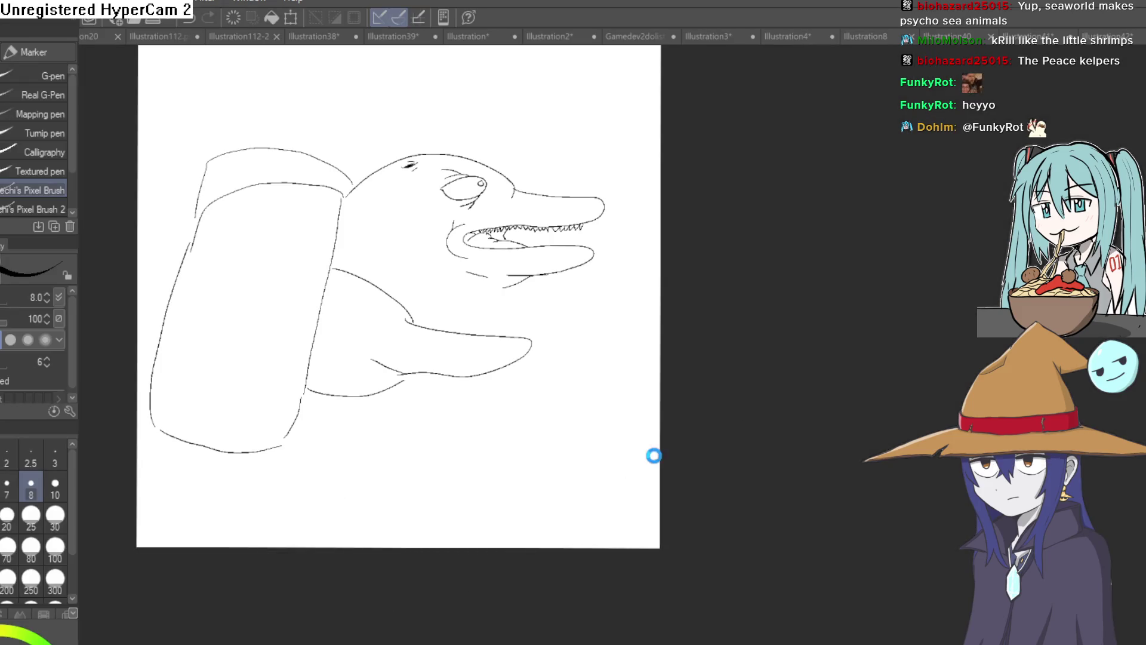
scroll(655, 453, down, 2)
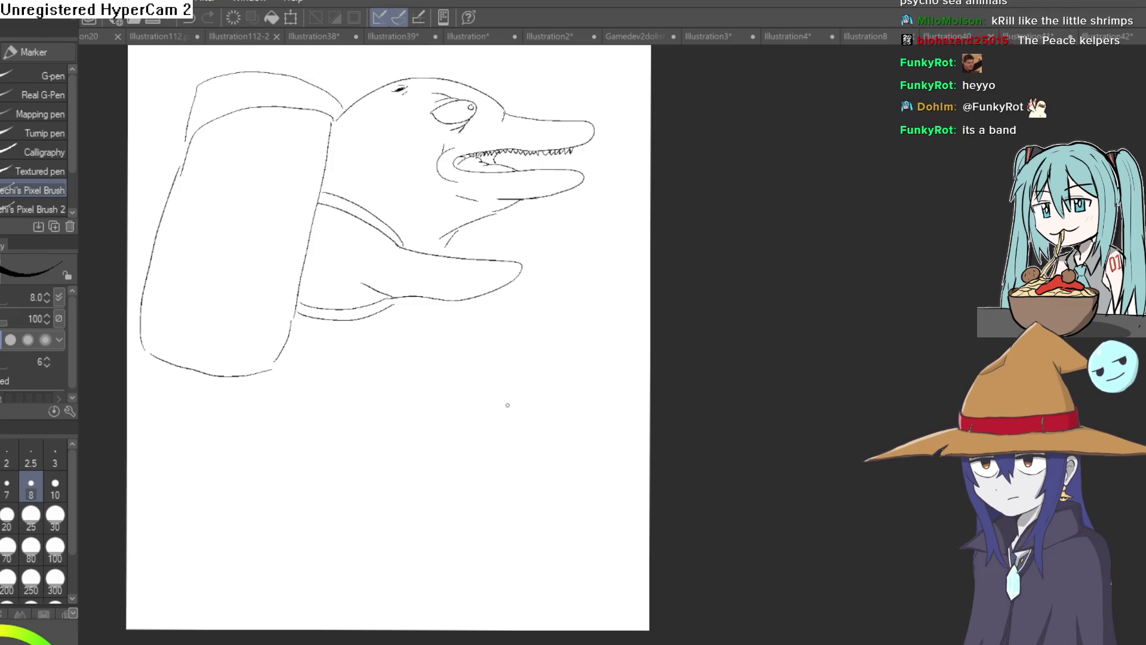
Draw the dolphin's back and lower body curving down into a tail fin, then choose the Eraser
drag(455, 385, 487, 410)
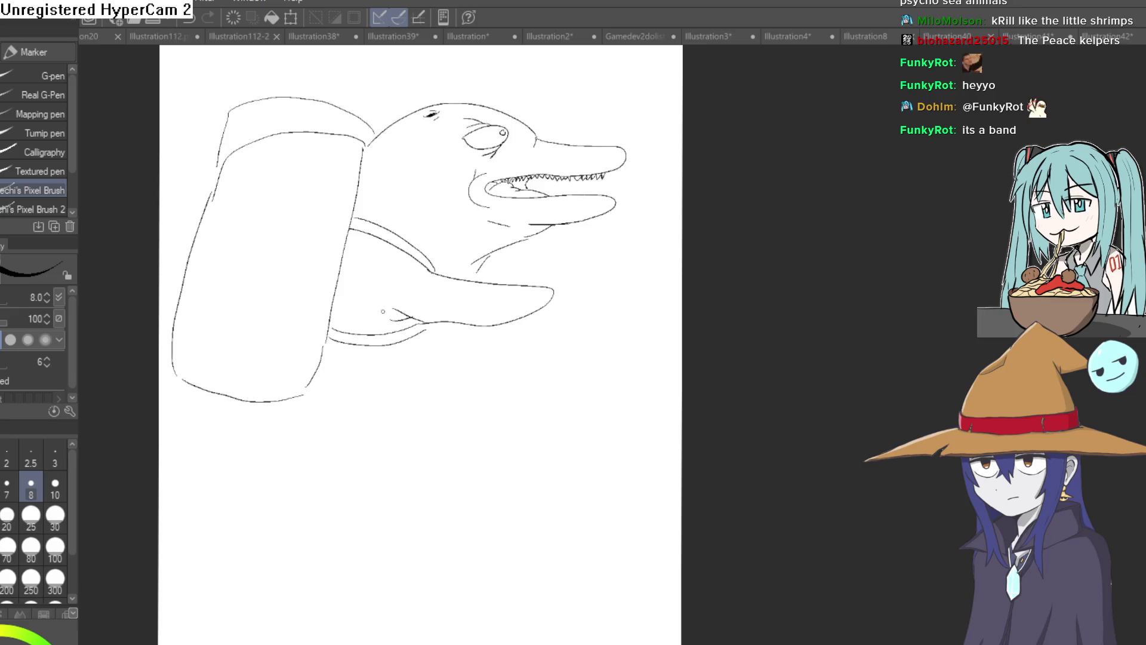
drag(503, 302, 496, 287)
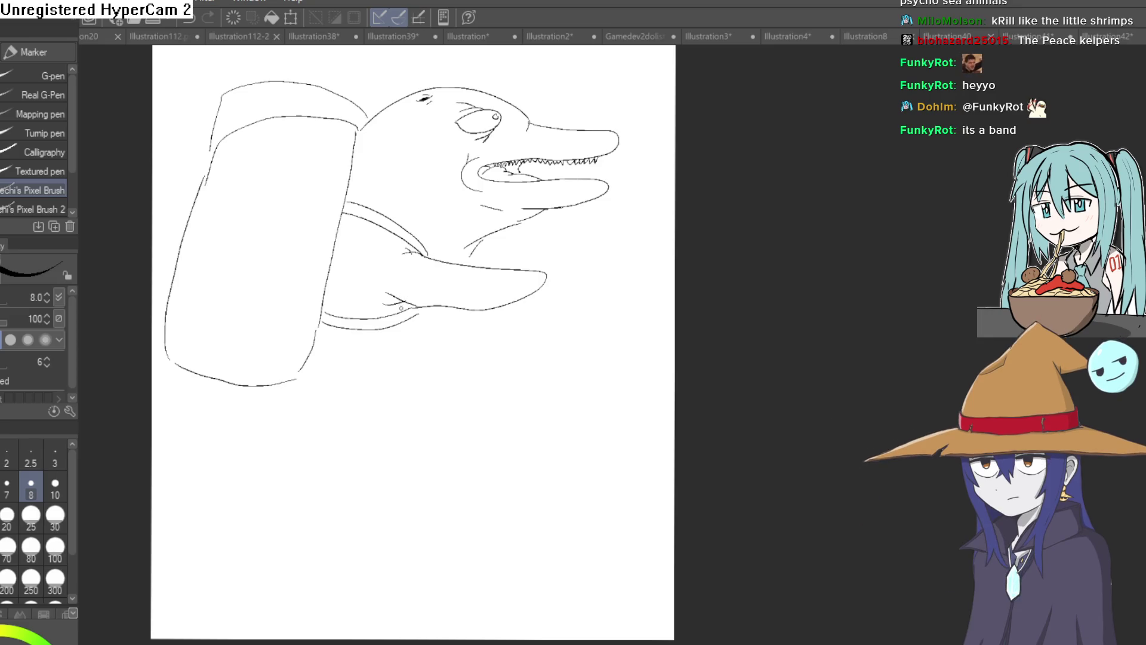
scroll(402, 308, down, 3)
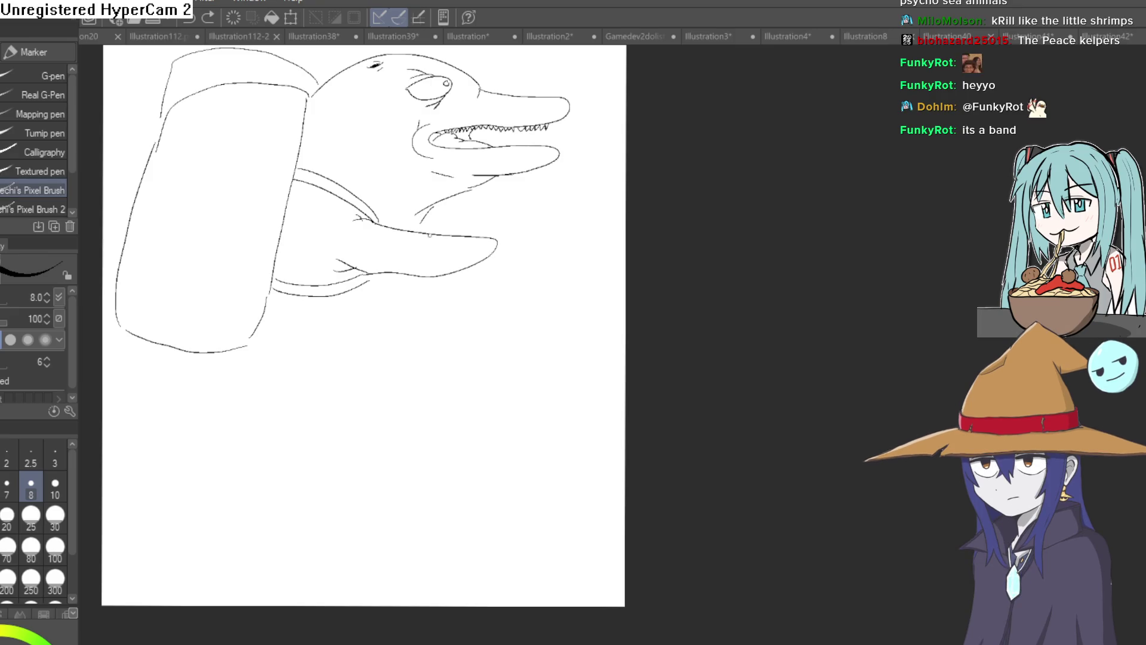
scroll(429, 235, up, 3)
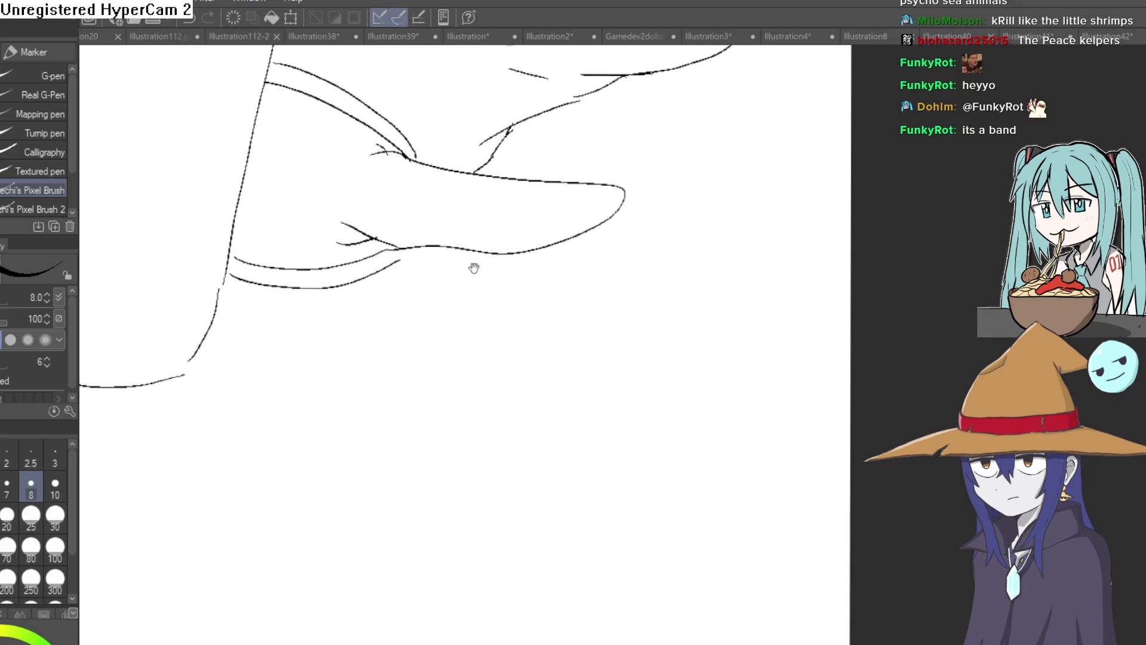
scroll(473, 266, down, 5)
drag(498, 300, 474, 324)
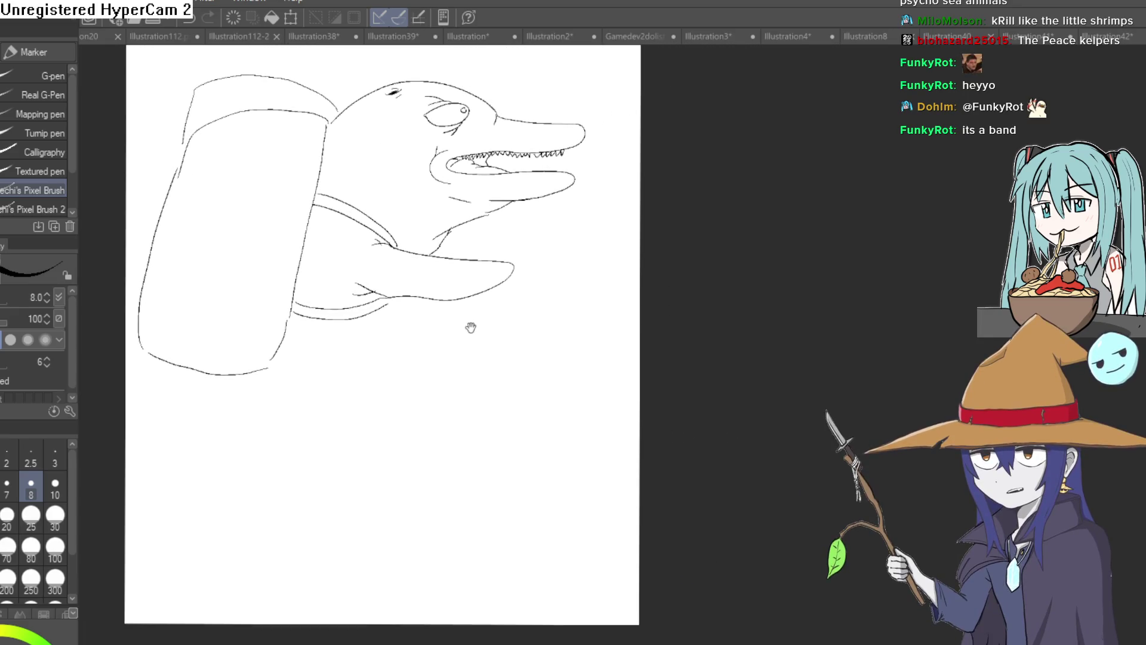
mouse_move(302, 436)
mouse_down()
mouse_move(252, 455)
mouse_move(229, 509)
mouse_up()
drag(191, 374, 267, 621)
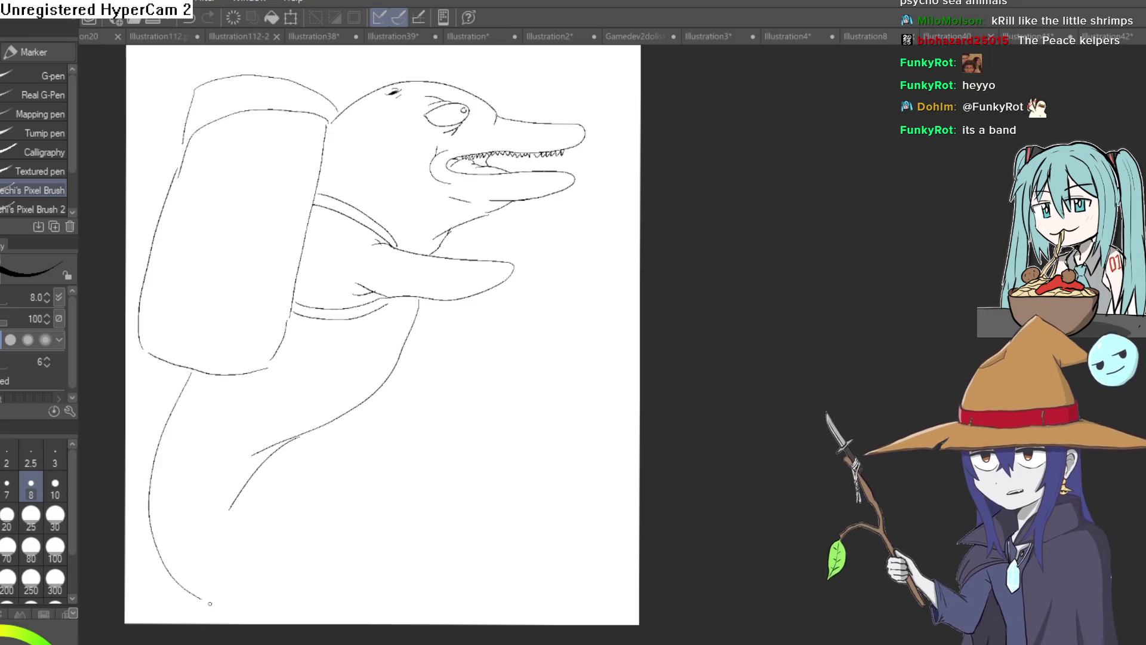
drag(235, 526, 338, 559)
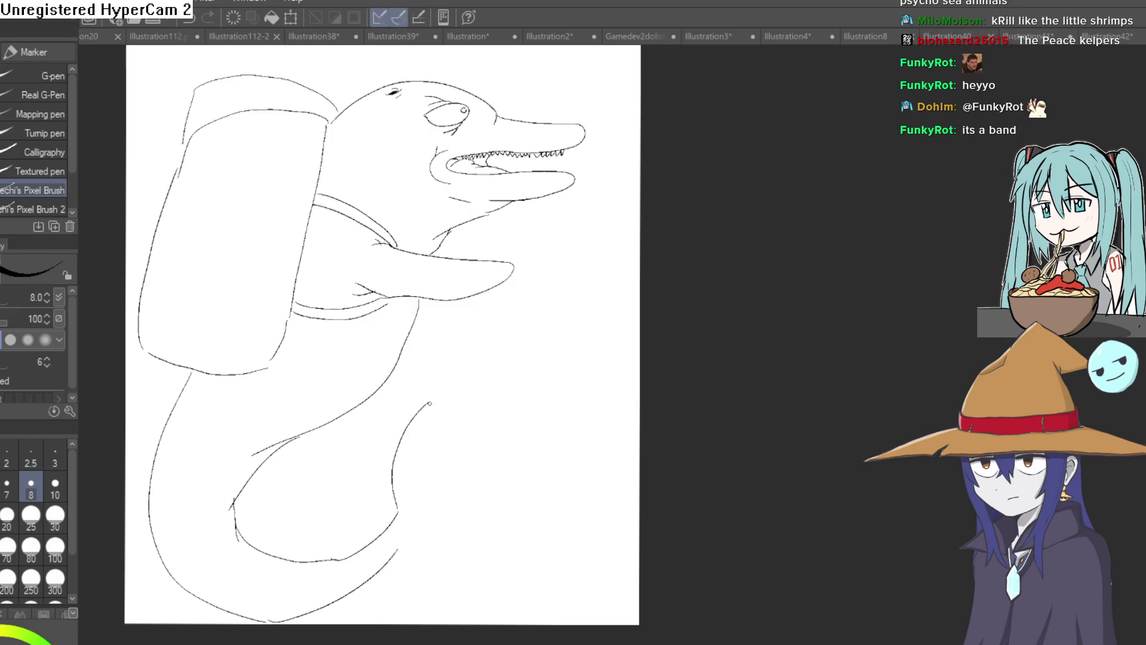
mouse_move(457, 449)
mouse_down()
mouse_move(538, 464)
mouse_move(472, 529)
mouse_up()
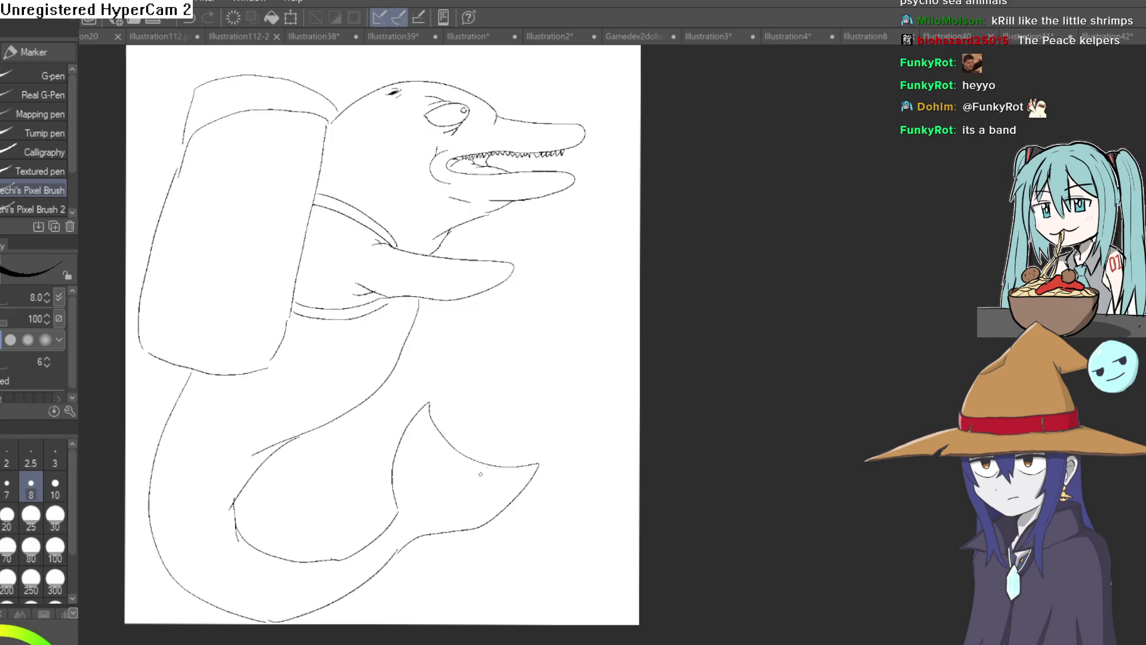
scroll(481, 474, up, 2)
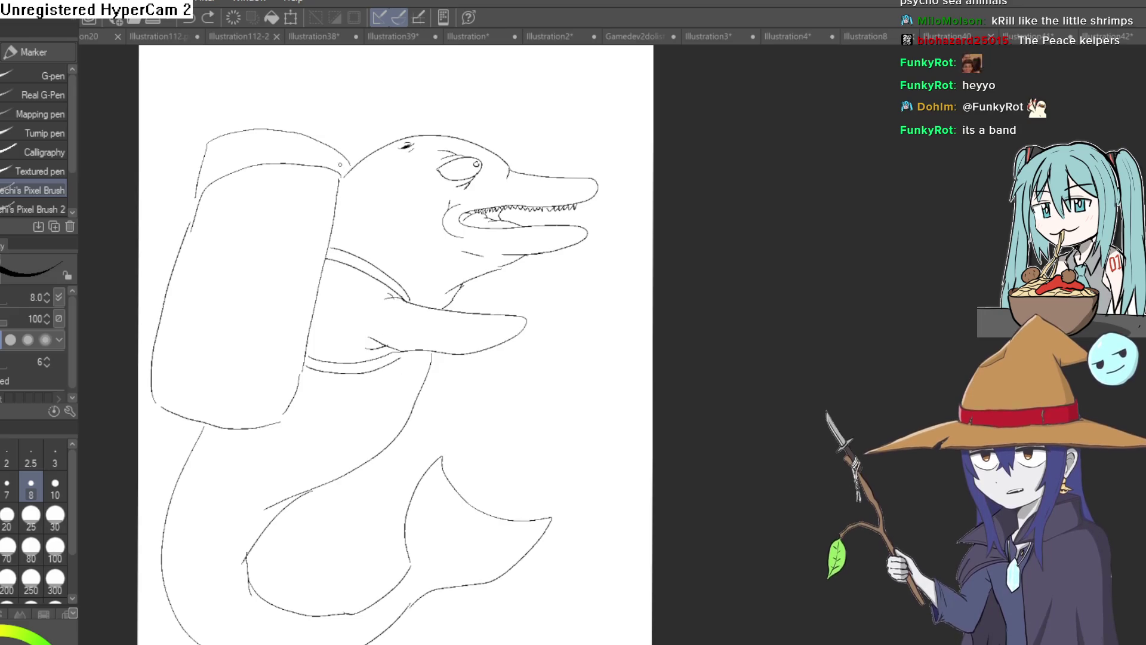
key(e)
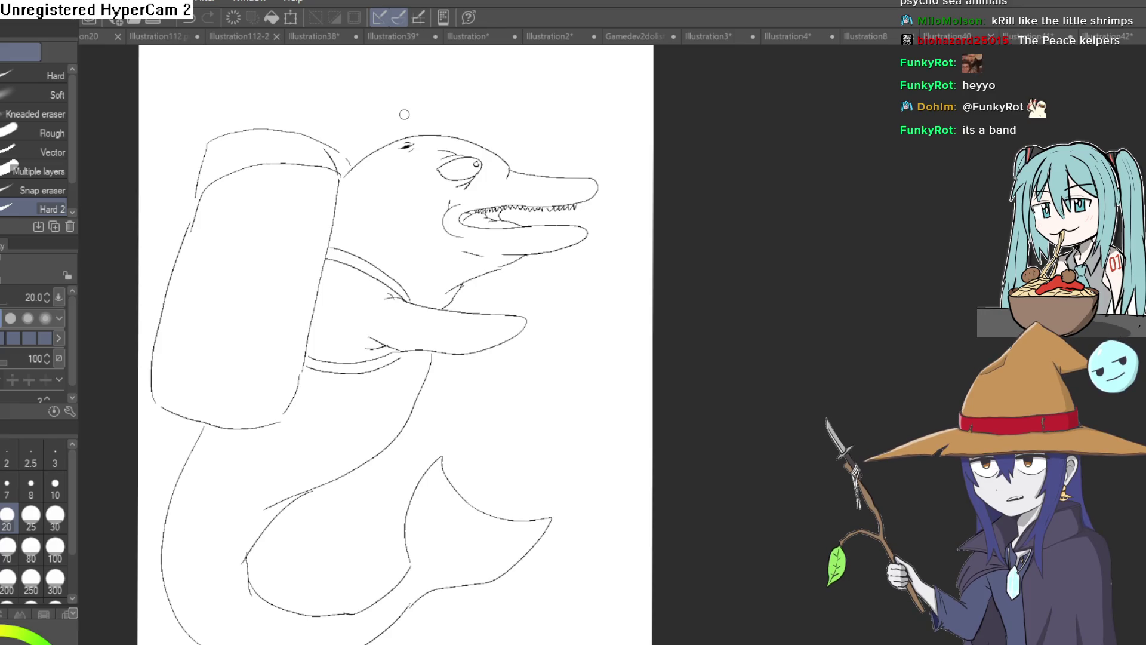
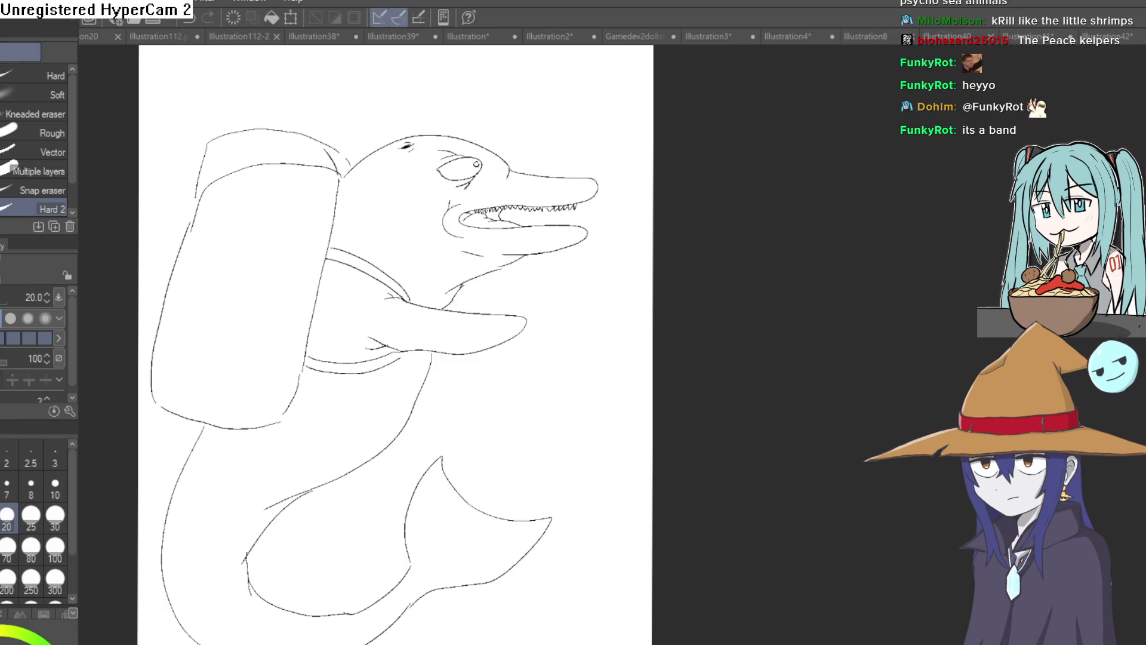
Draw a short stroke at the backpack's lower edge and erase the two strap lines across the body
key(p)
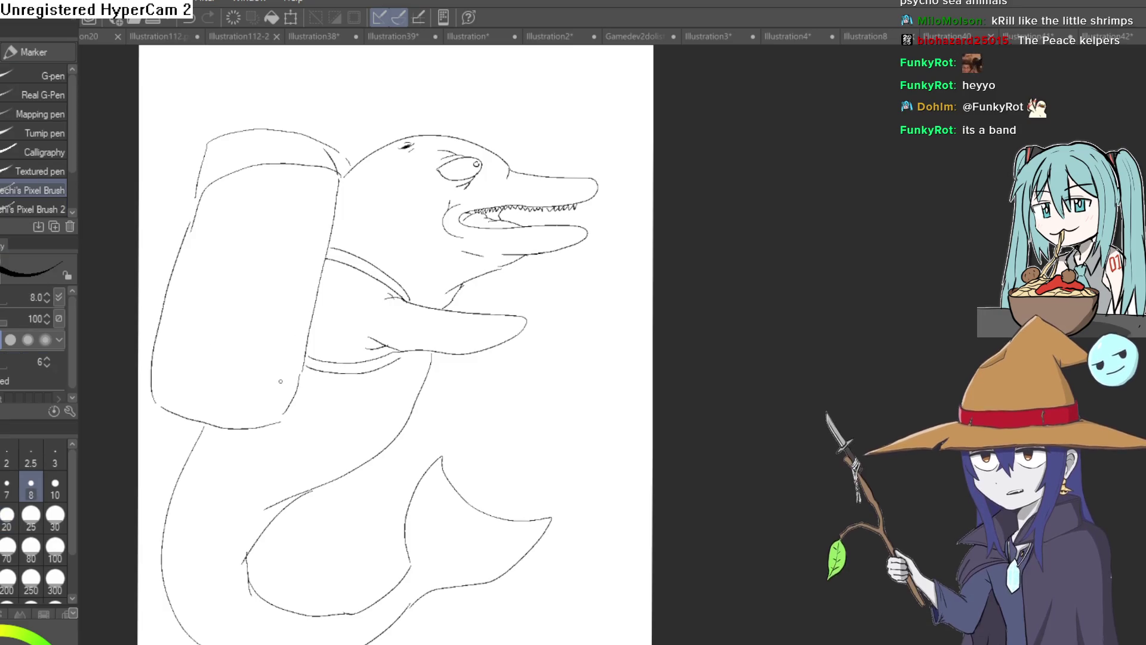
drag(279, 381, 277, 404)
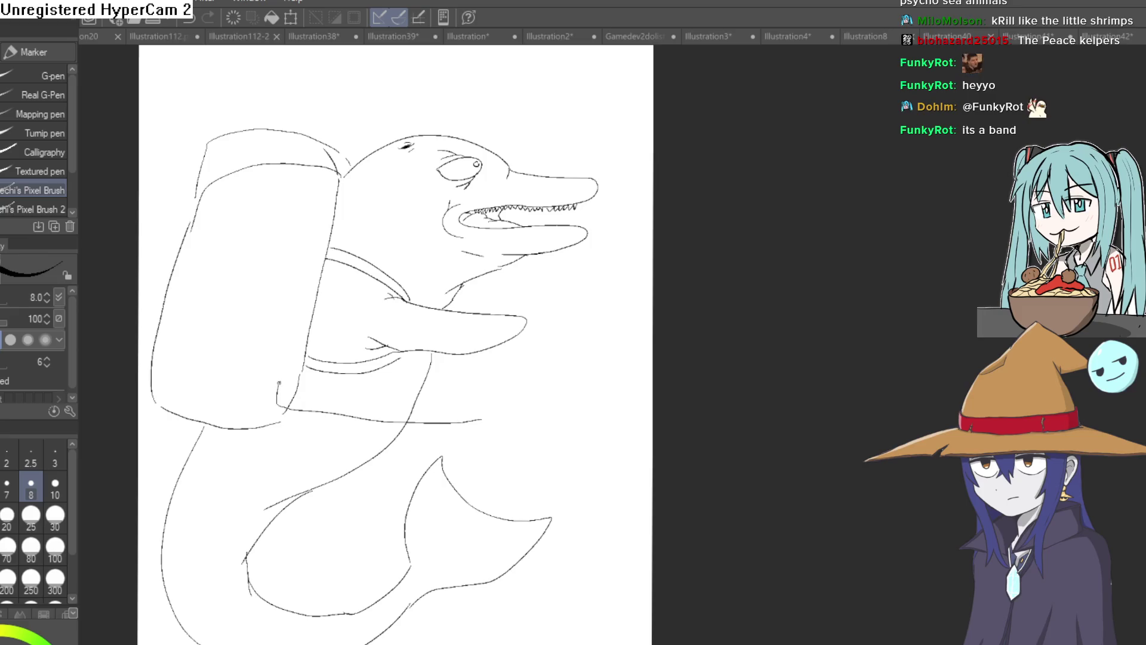
drag(504, 383, 501, 404)
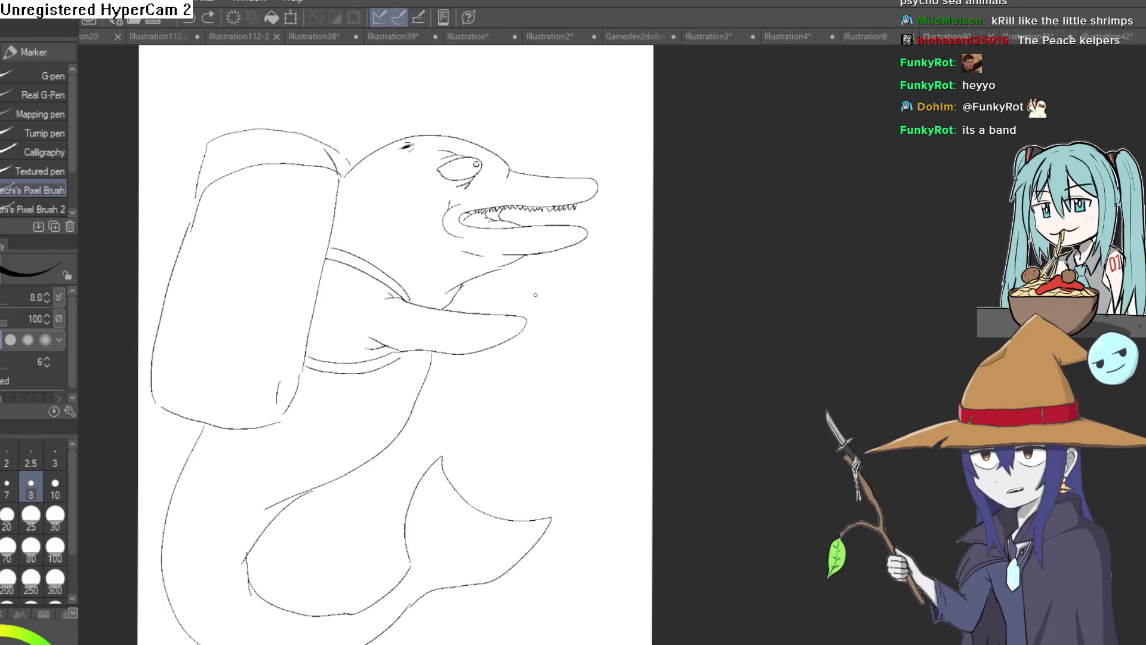
scroll(575, 316, up, 2)
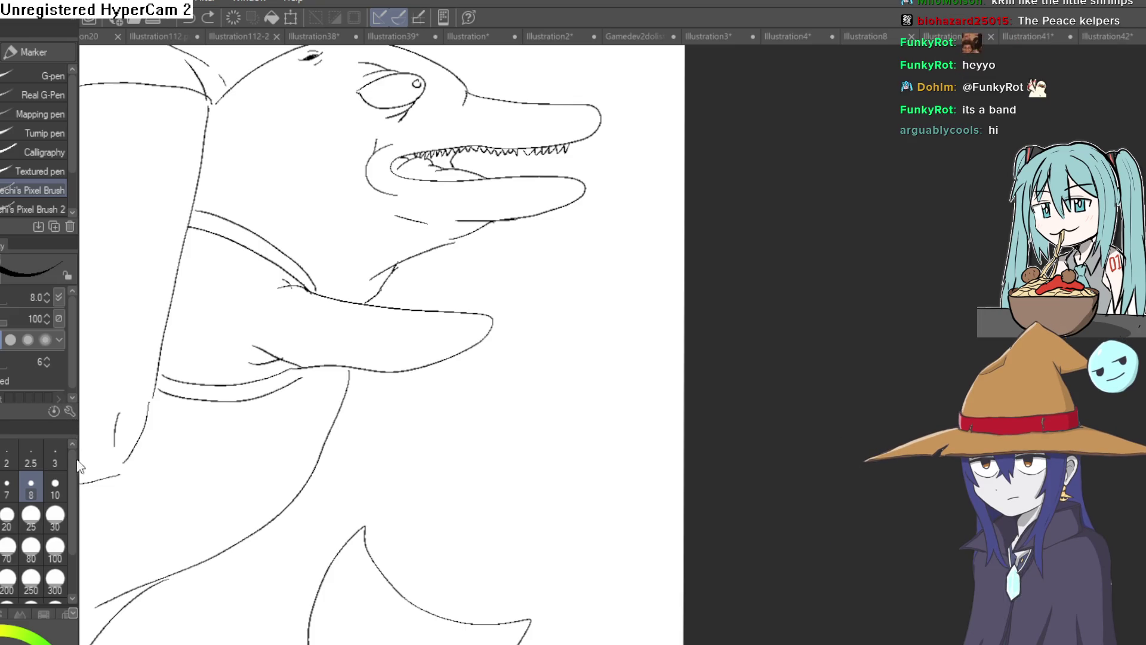
Widen the canvas with Change Canvas Size
key(ctrl+alt+c)
key(Escape)
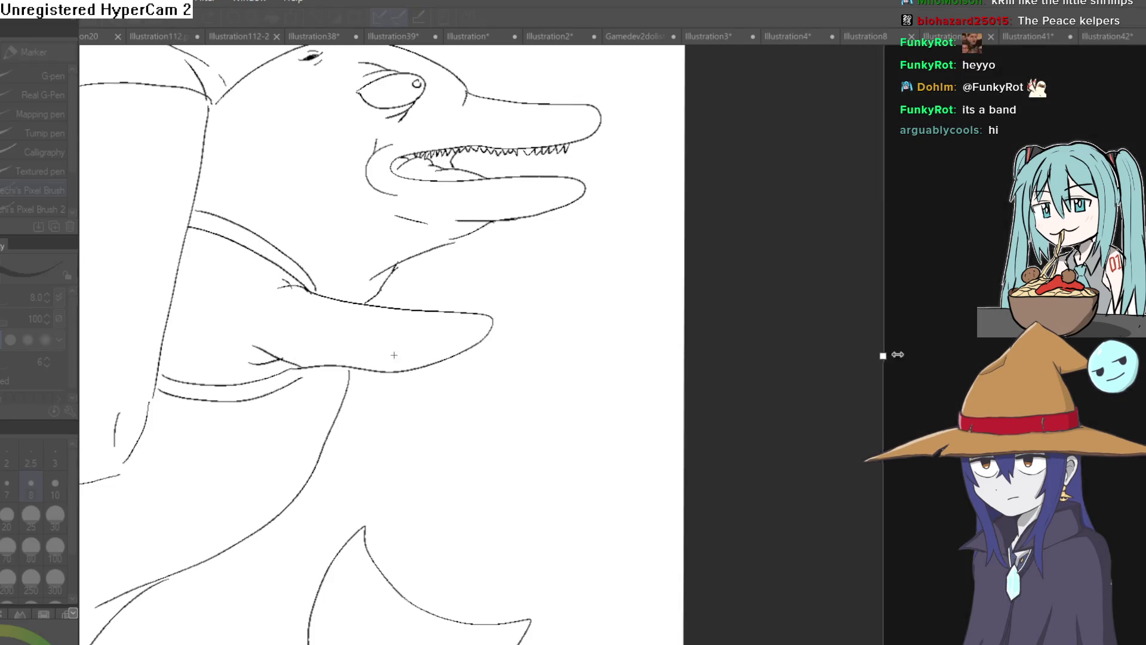
key(Return)
Sketch a tapering box shape right of the dolphin's arm, undoing the stray extending stroke
mouse_move(614, 377)
mouse_down()
mouse_move(668, 486)
mouse_move(662, 510)
mouse_up()
drag(655, 441, 615, 292)
drag(258, 408, 495, 437)
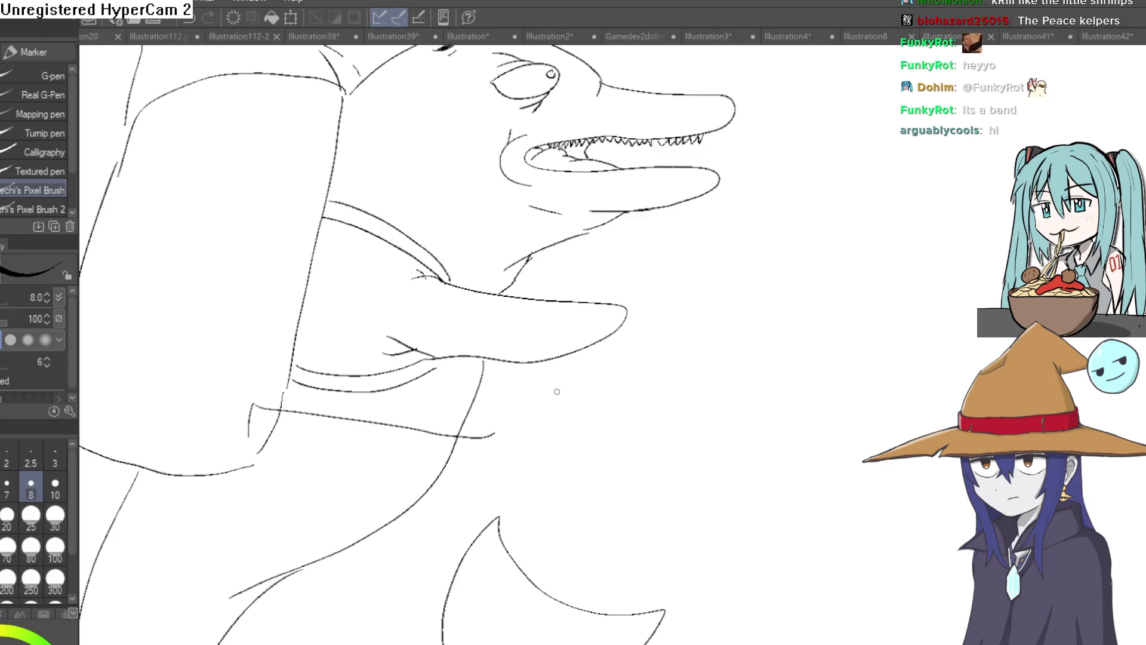
drag(787, 315, 674, 297)
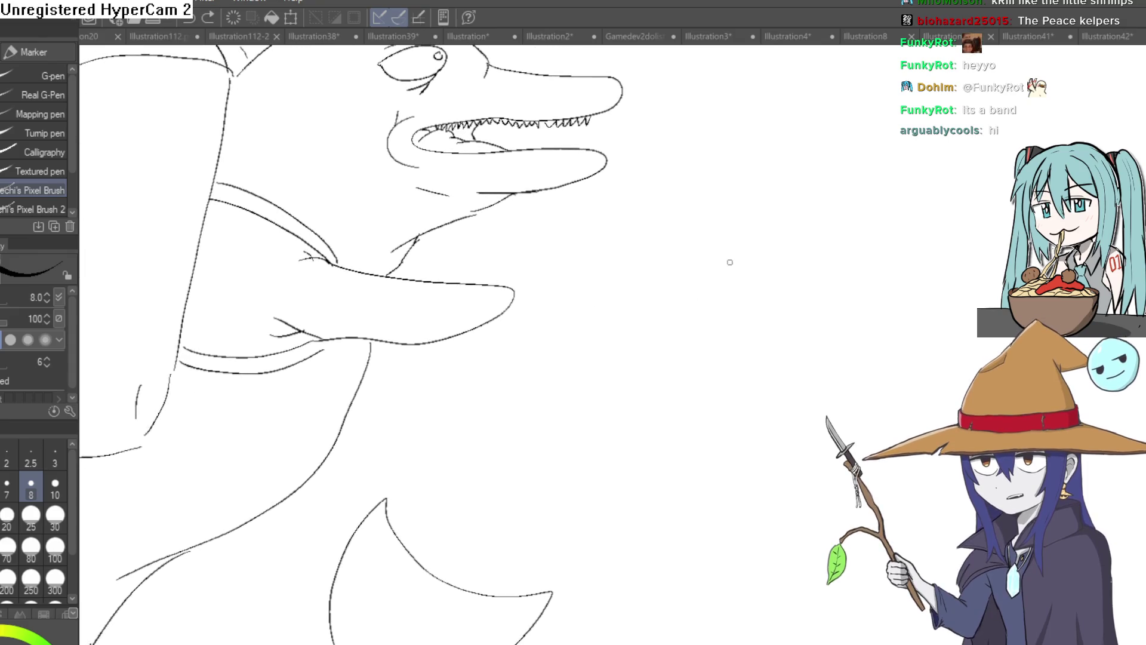
drag(721, 259, 769, 261)
mouse_move(714, 305)
mouse_down()
mouse_move(804, 302)
mouse_move(828, 269)
mouse_move(906, 280)
mouse_move(753, 243)
mouse_up()
key(ctrl+z)
scroll(794, 252, up, 4)
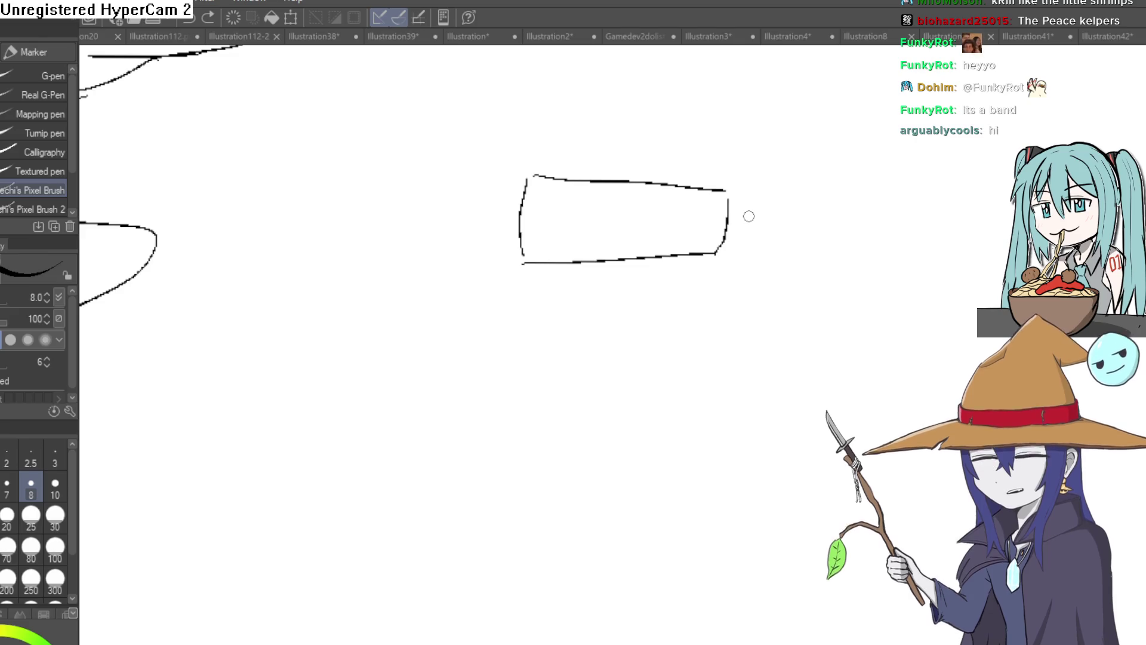
Extend the box edges and draw a longer arm outline reaching right from the dolphin
drag(727, 191, 812, 198)
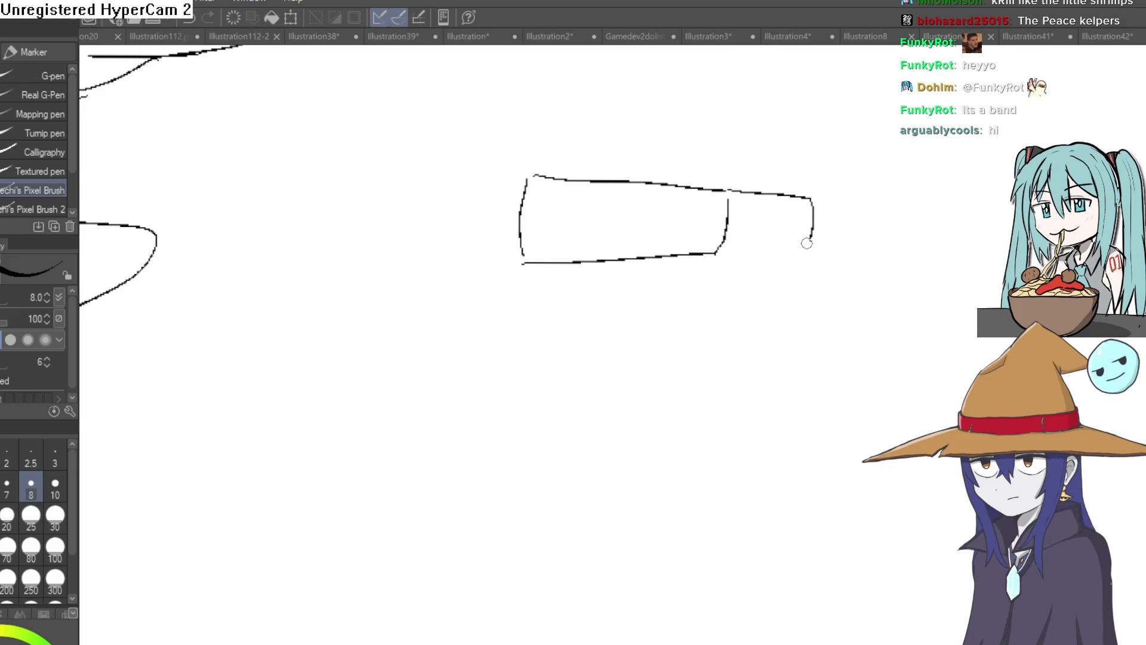
drag(722, 252, 817, 236)
scroll(724, 294, up, 1)
scroll(741, 321, down, 2)
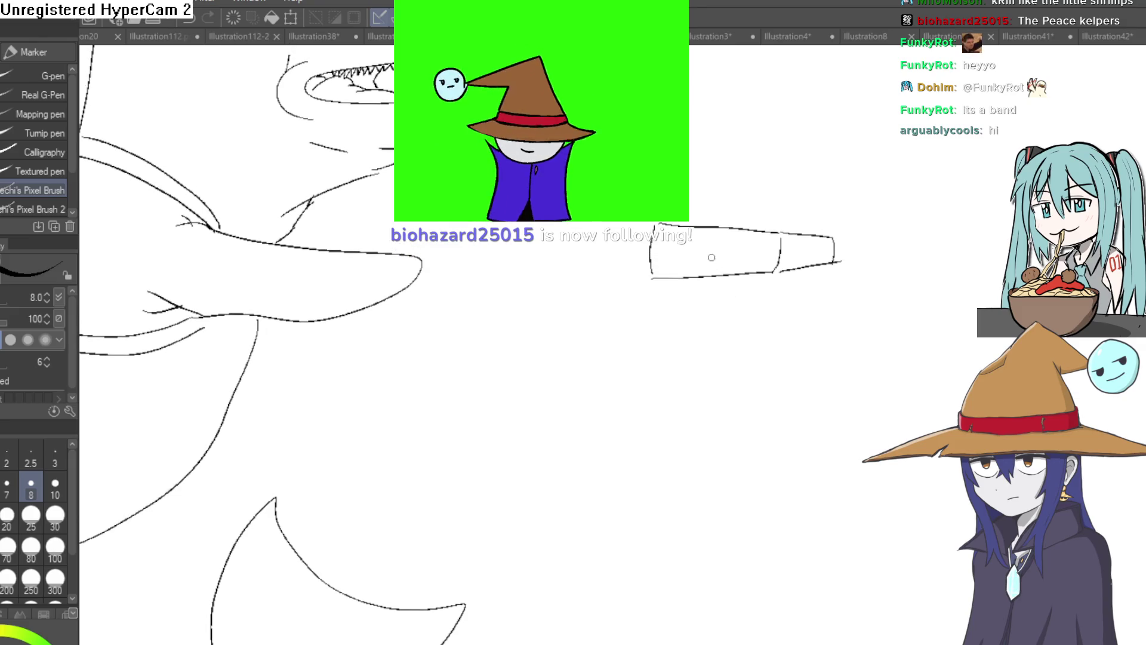
scroll(681, 257, up, 1)
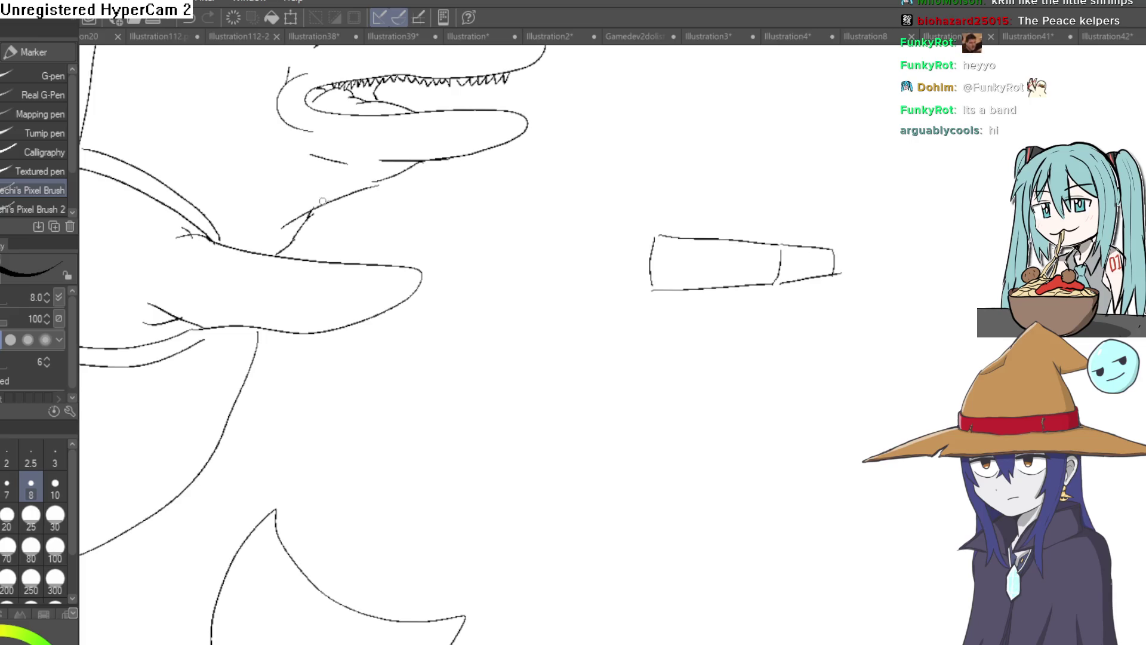
mouse_move(359, 191)
mouse_down()
mouse_move(432, 192)
mouse_move(531, 233)
mouse_up()
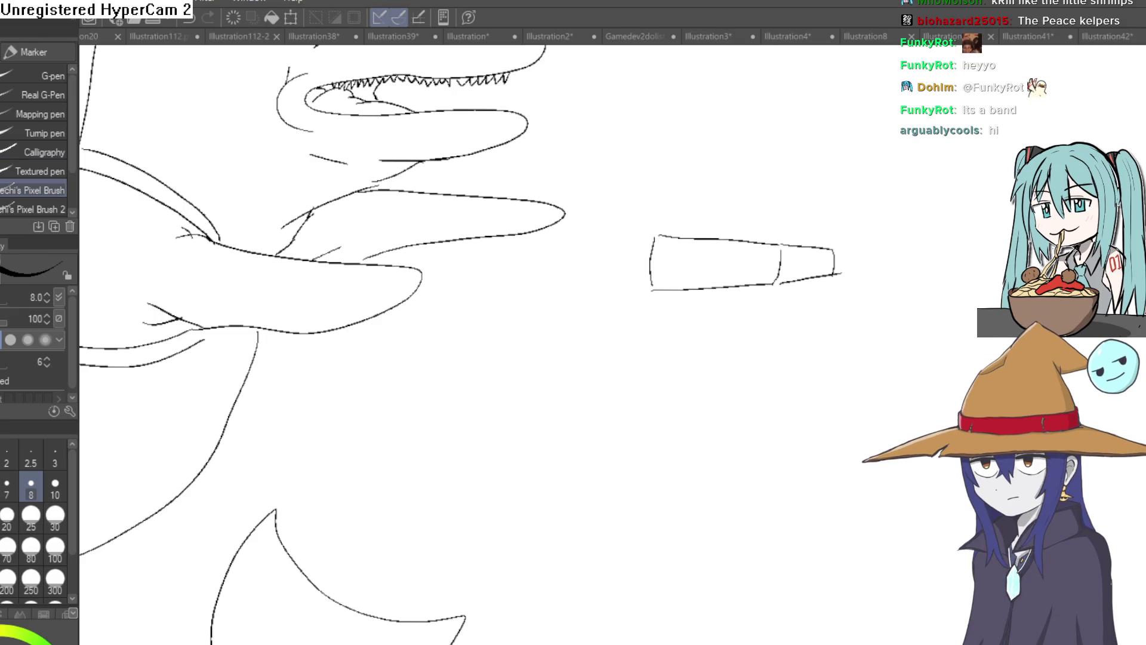
Lasso the box shape beside the arm, delete it, and clear the selection
key(m)
drag(746, 196, 603, 238)
drag(879, 223, 693, 178)
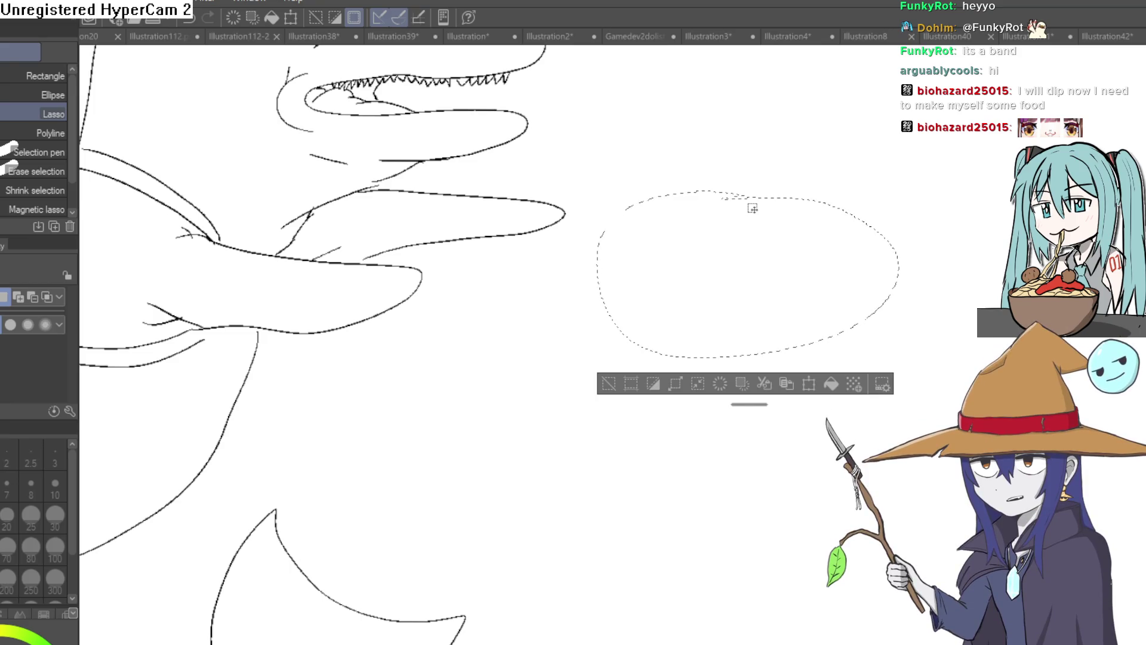
click(610, 362)
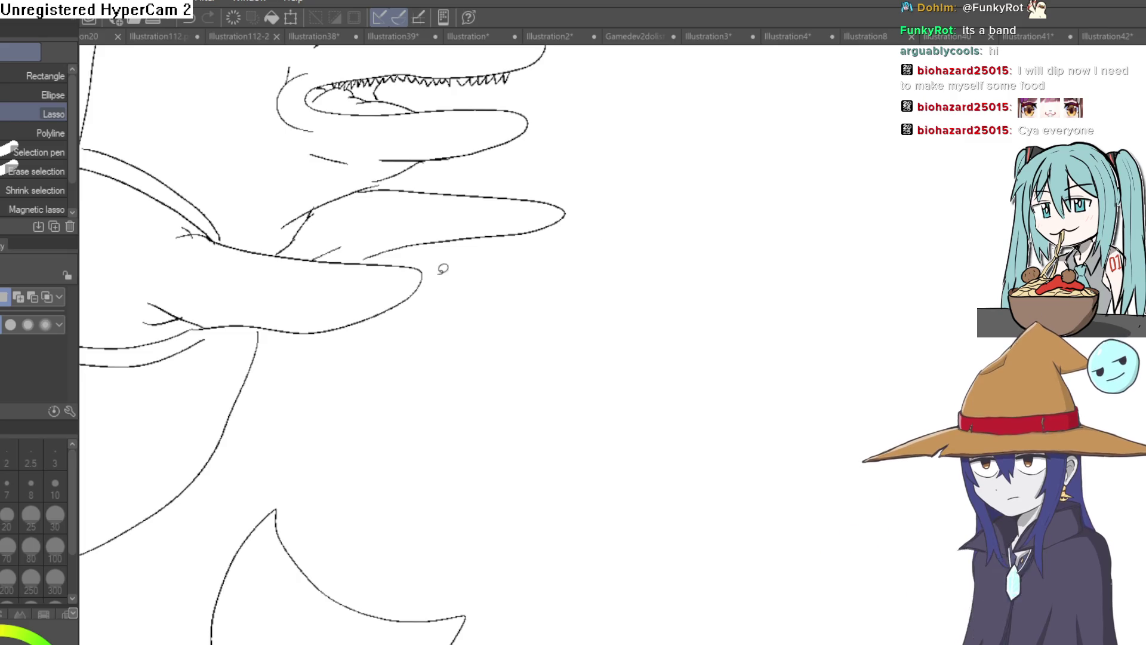
Draw the gun's top barrel edge from the hand, erasing the misplaced first attempt
key(p)
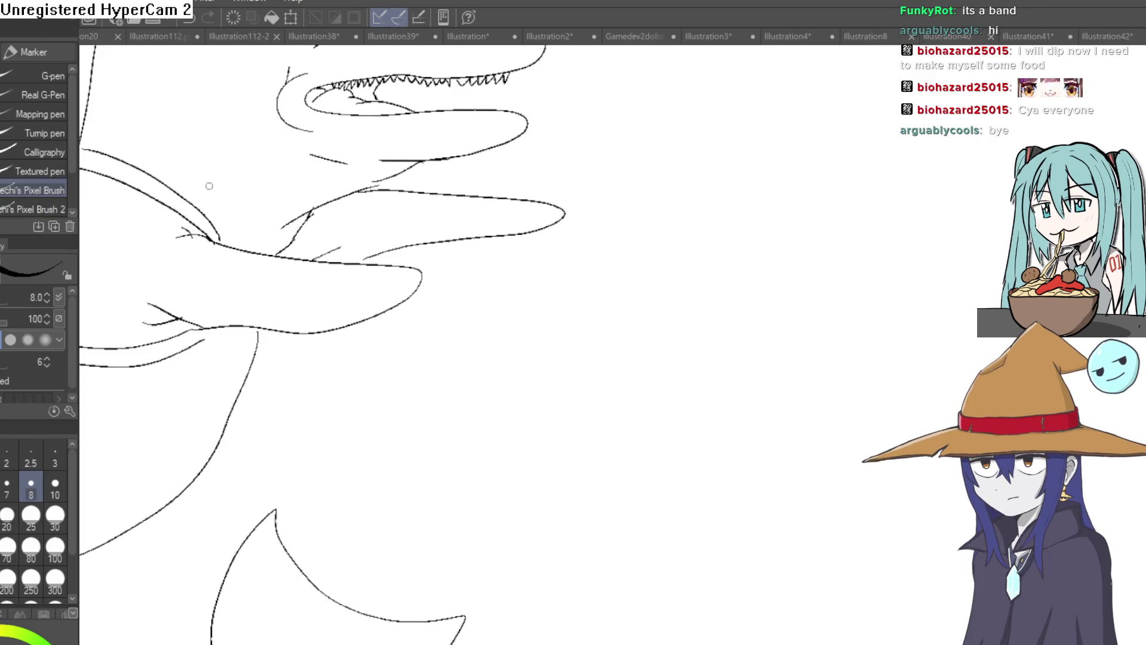
mouse_move(655, 278)
mouse_down()
mouse_move(617, 315)
mouse_move(603, 281)
mouse_move(621, 282)
mouse_move(628, 296)
mouse_up()
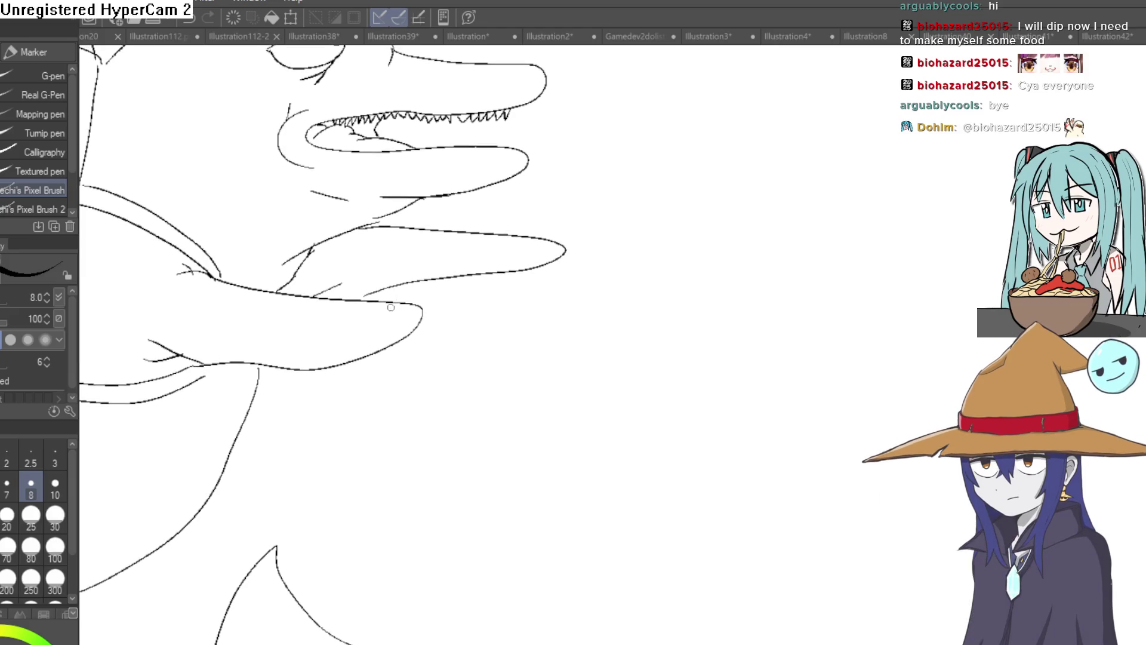
drag(392, 306, 538, 279)
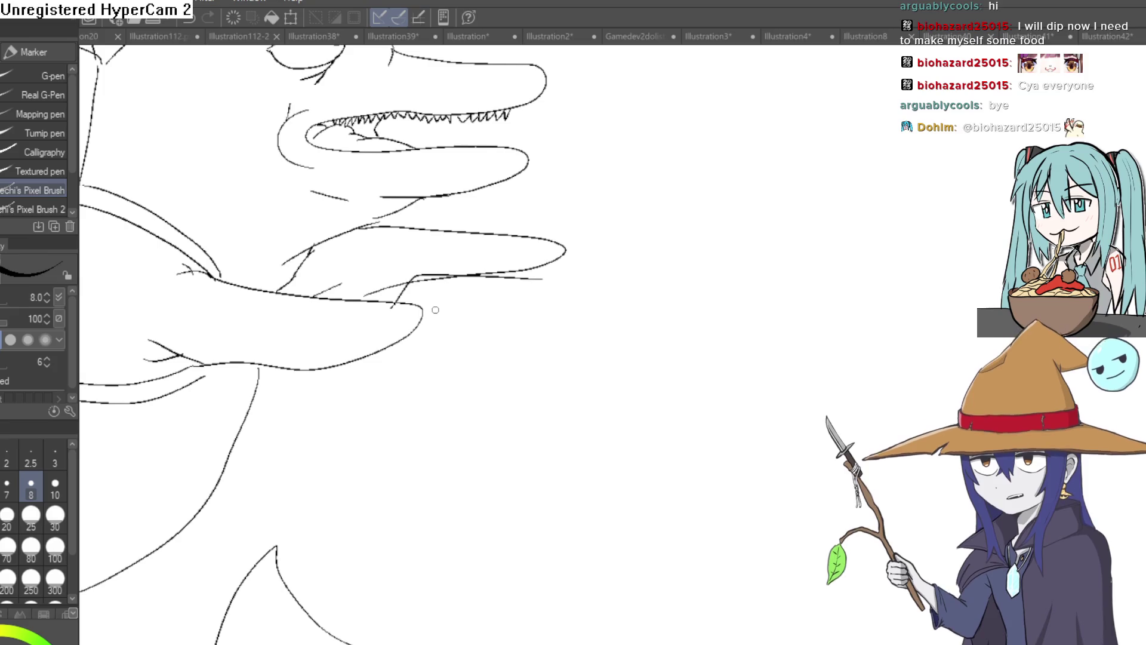
key(e)
drag(445, 279, 391, 282)
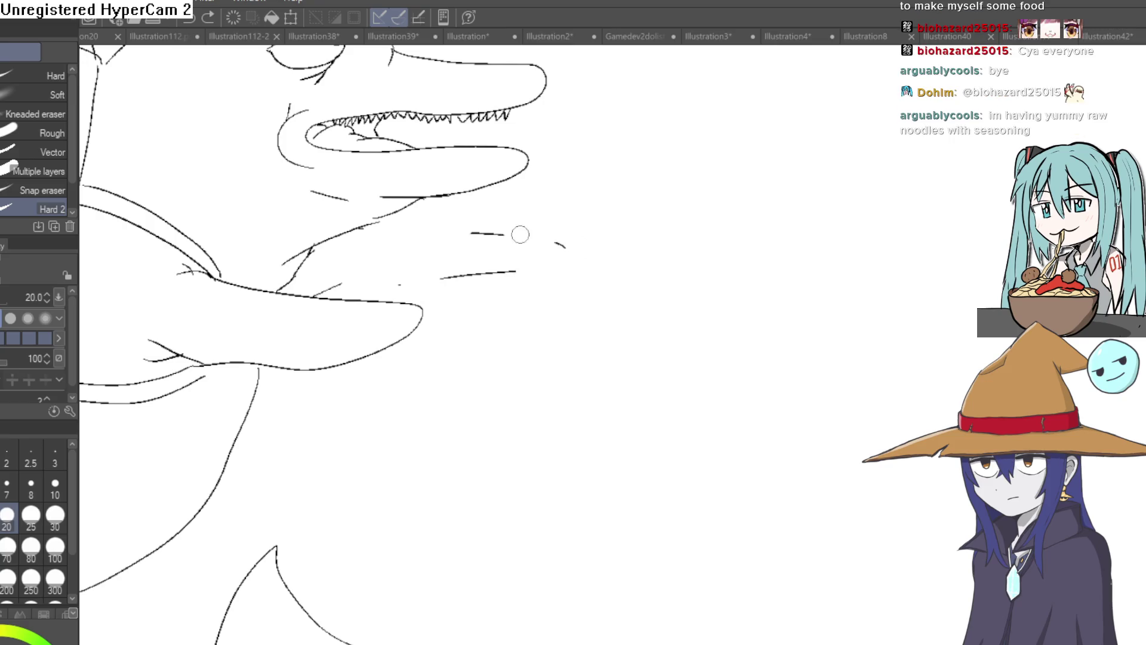
drag(495, 273, 463, 268)
key(p)
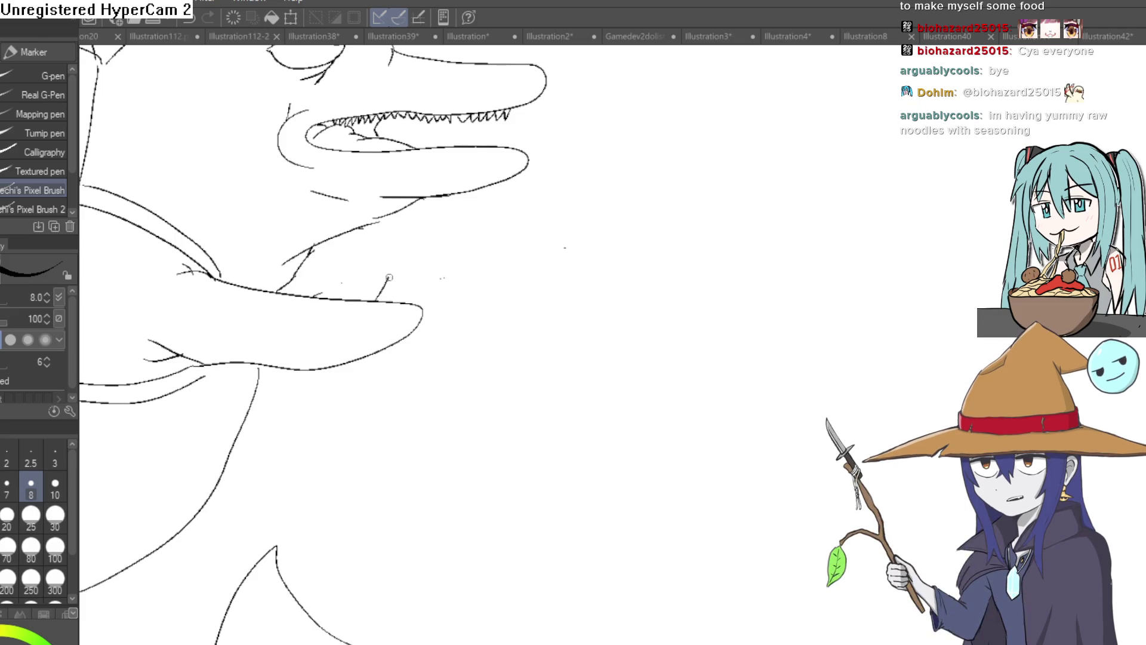
drag(389, 277, 583, 275)
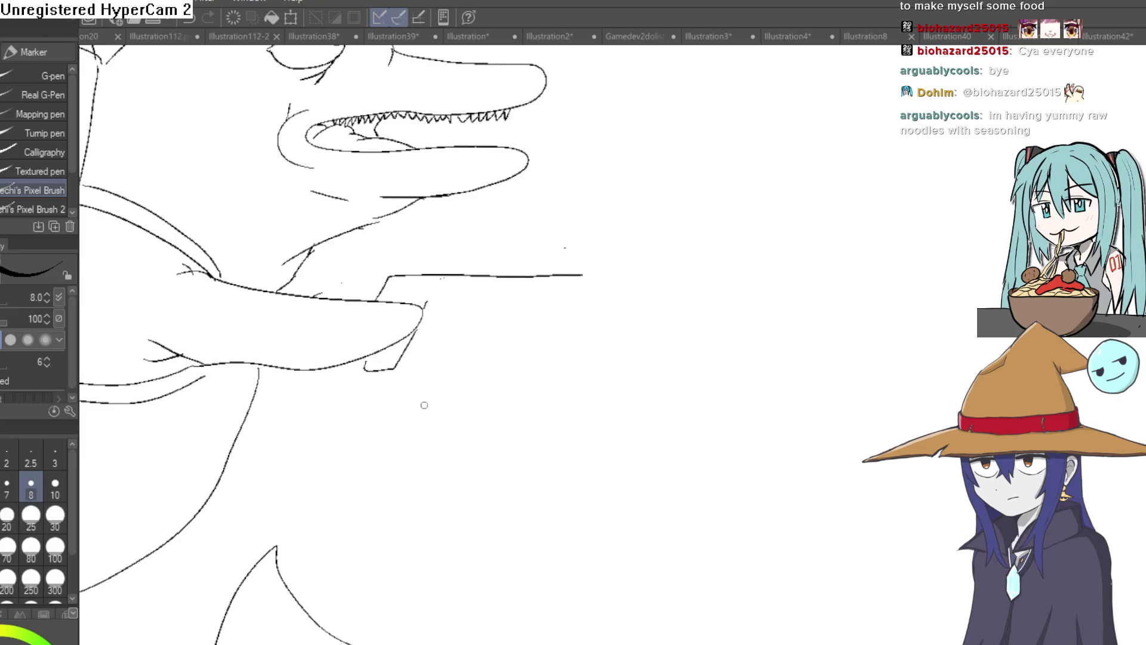
Add the arm line, the gun's lower edge, and a finger curling under the gun
key(ctrl+minus)
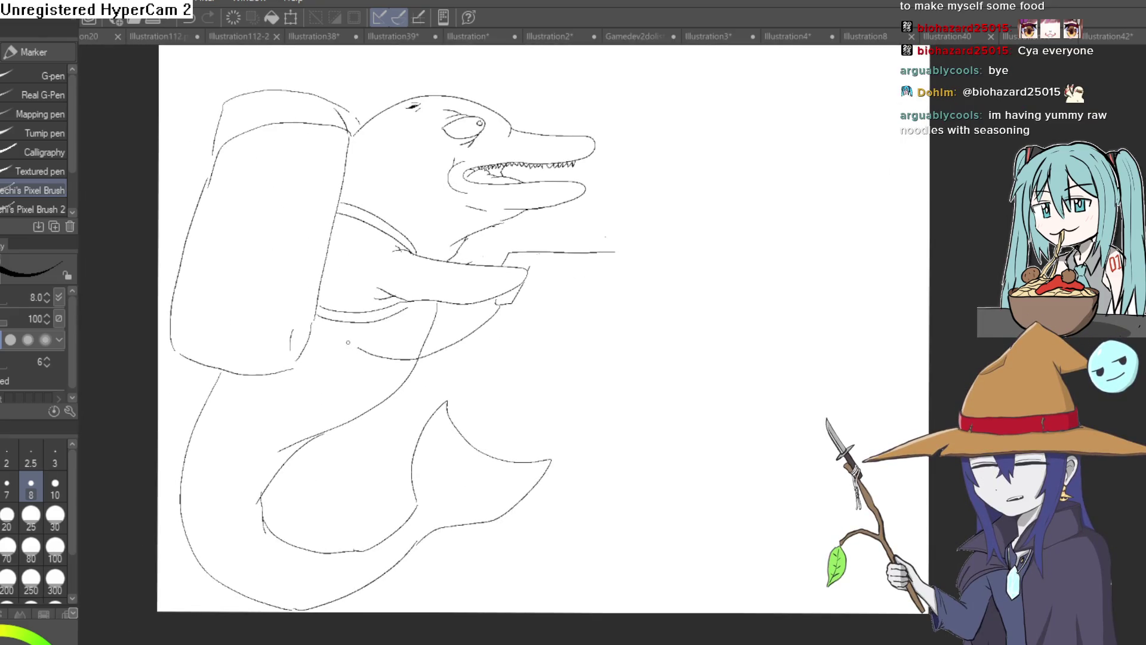
drag(297, 345, 419, 360)
drag(512, 305, 469, 357)
scroll(609, 312, down, 2)
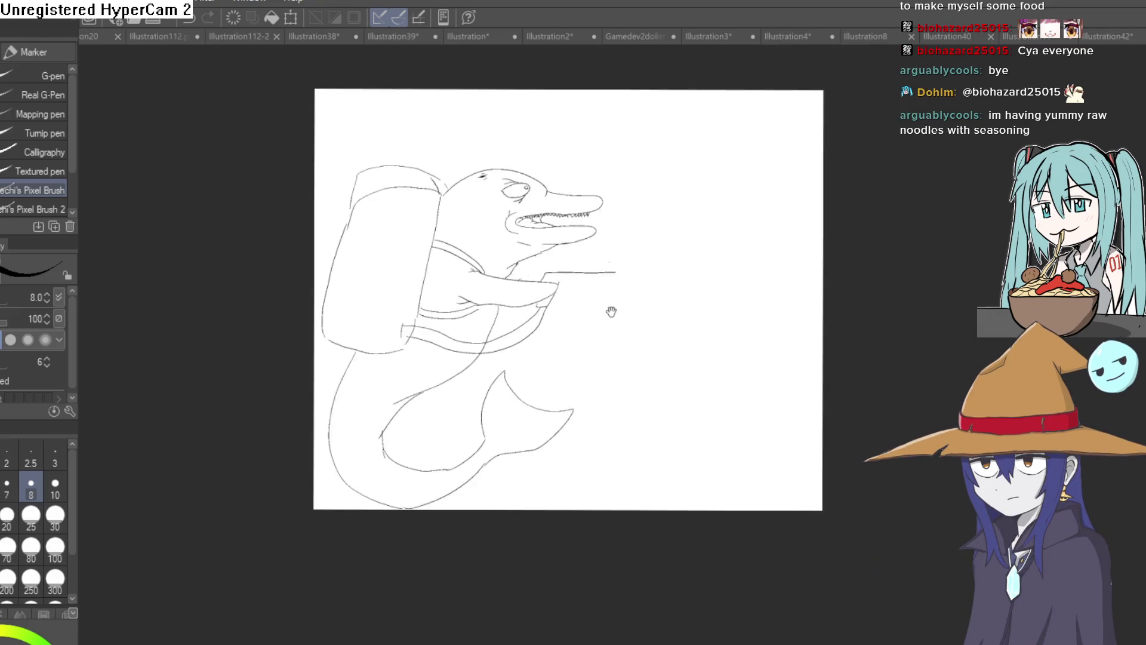
scroll(546, 335, up, 4)
drag(545, 335, 451, 339)
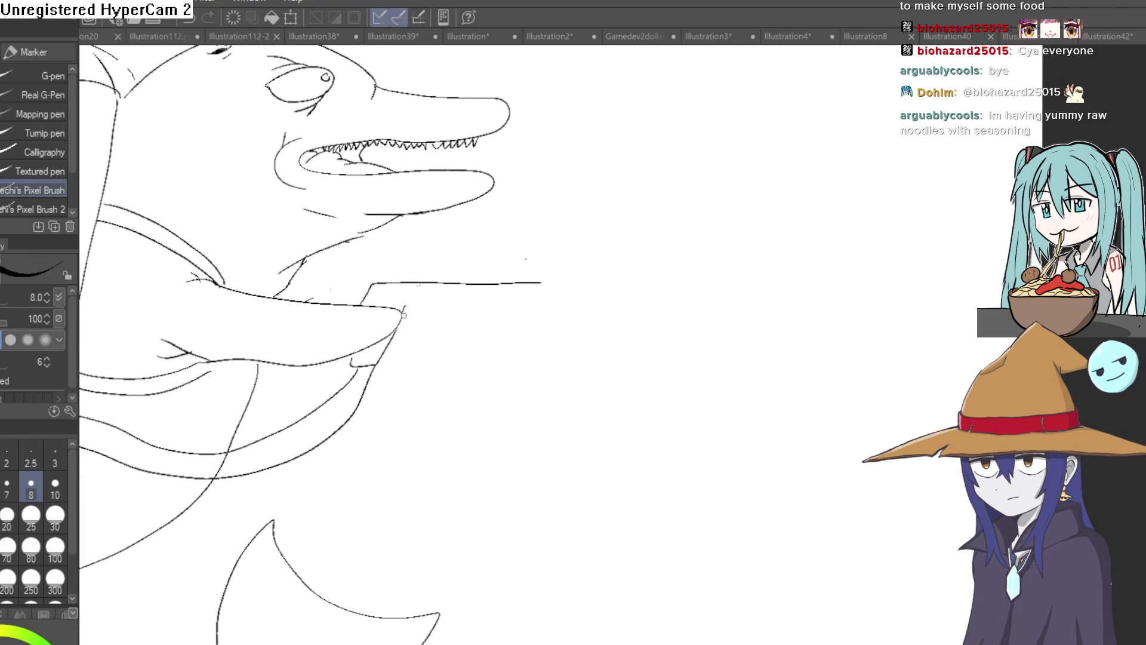
mouse_move(404, 311)
mouse_down()
mouse_move(542, 281)
mouse_move(610, 297)
mouse_up()
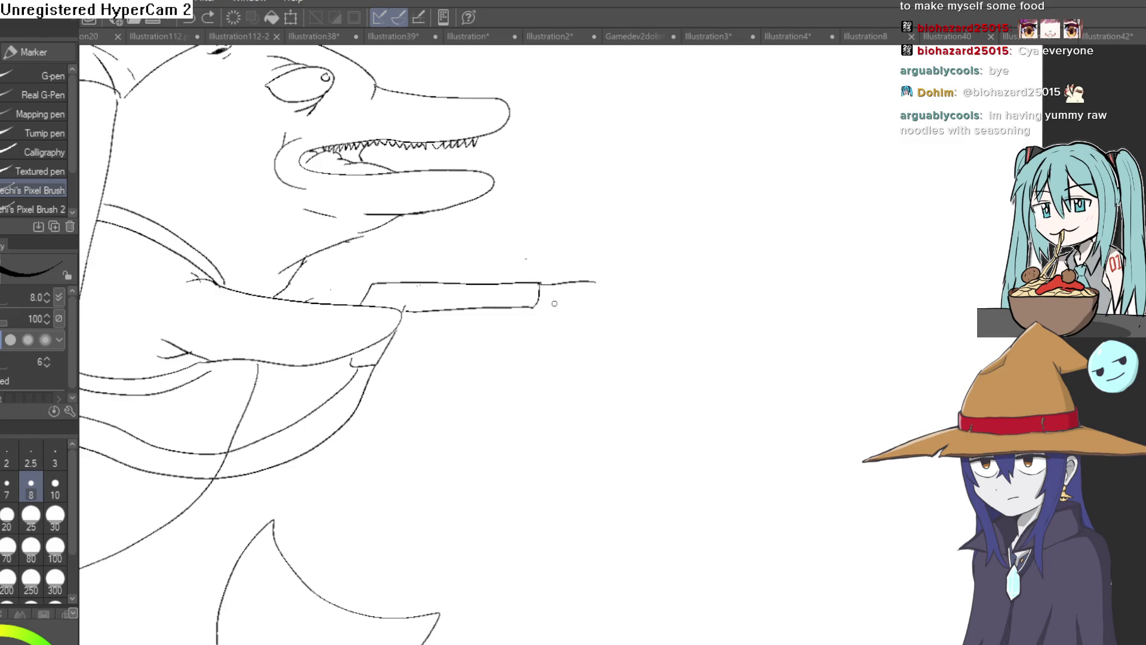
mouse_move(527, 310)
mouse_down()
mouse_move(534, 349)
mouse_move(563, 310)
mouse_move(564, 343)
mouse_move(580, 311)
mouse_up()
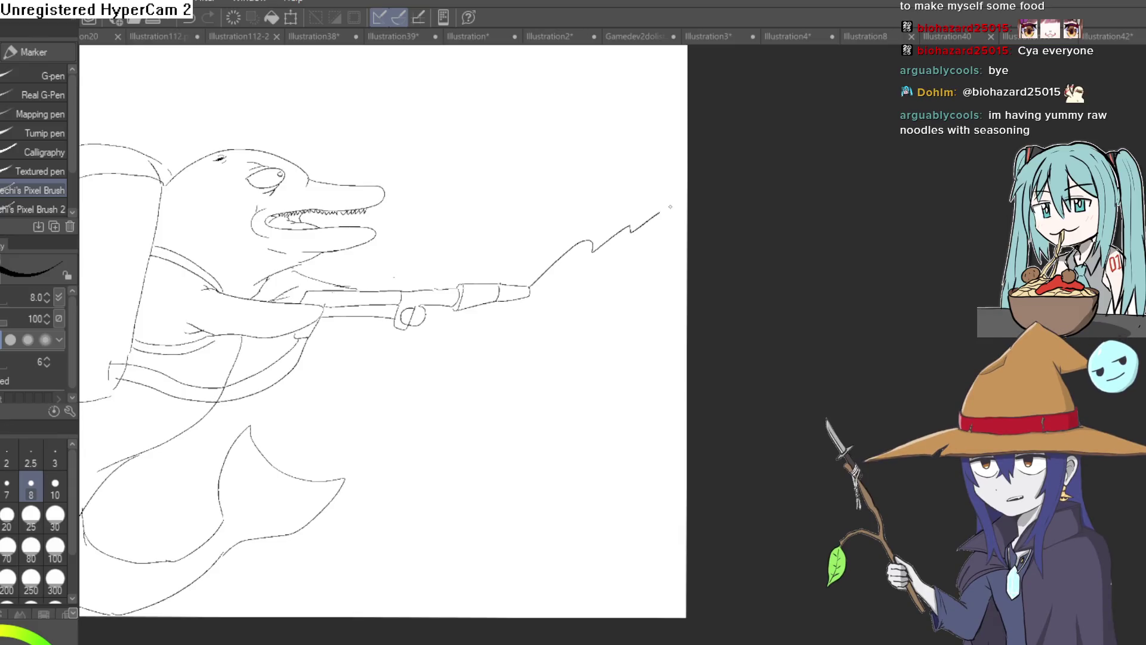
Draw a wavy line across the top of the canvas out to its edge
mouse_move(612, 399)
mouse_down()
mouse_move(582, 443)
mouse_move(802, 480)
mouse_up()
drag(189, 167, 408, 167)
drag(628, 158, 882, 139)
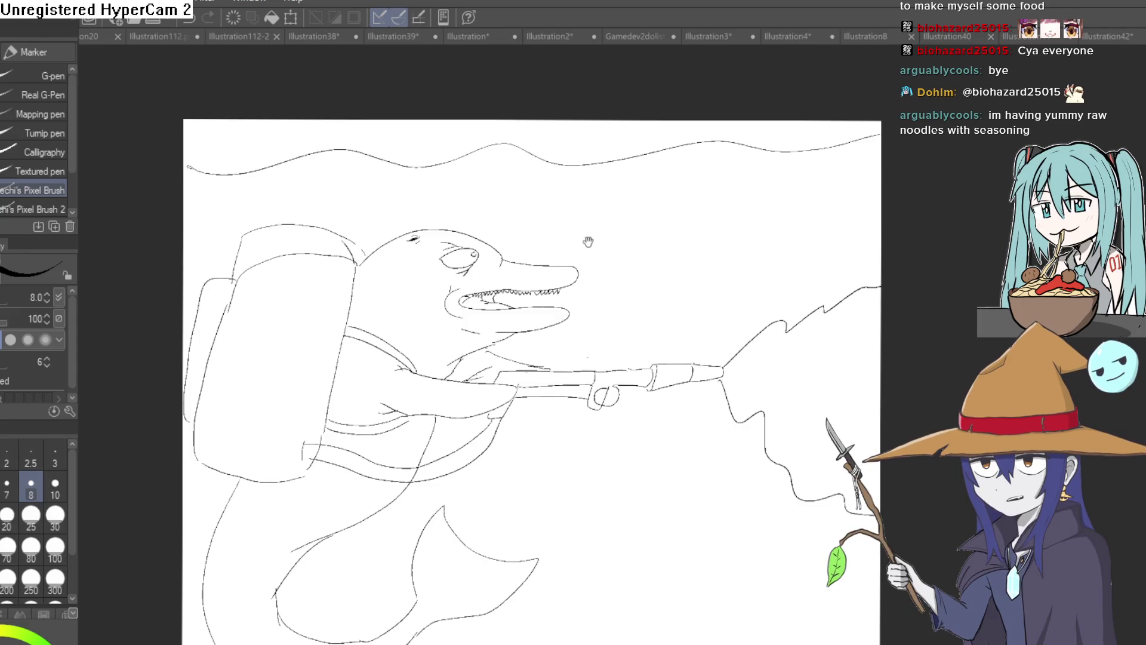
Erase the stroke above the dolphin's head and redraw the head-top contour, undoing stray strokes
drag(588, 243, 629, 245)
scroll(537, 222, up, 3)
mouse_move(464, 183)
mouse_down()
mouse_move(469, 221)
mouse_move(438, 225)
mouse_up()
key(e)
mouse_move(541, 231)
mouse_down()
mouse_move(450, 230)
mouse_move(486, 229)
mouse_up()
key(p)
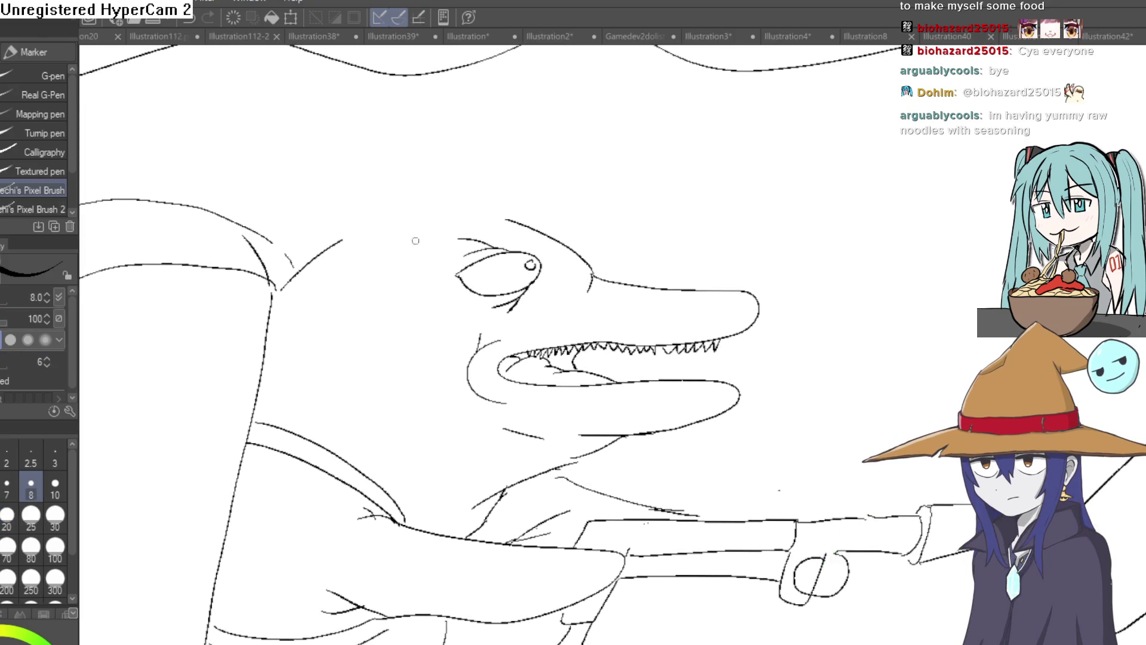
drag(344, 244, 522, 218)
key(ctrl+z)
drag(333, 245, 375, 241)
key(ctrl+z)
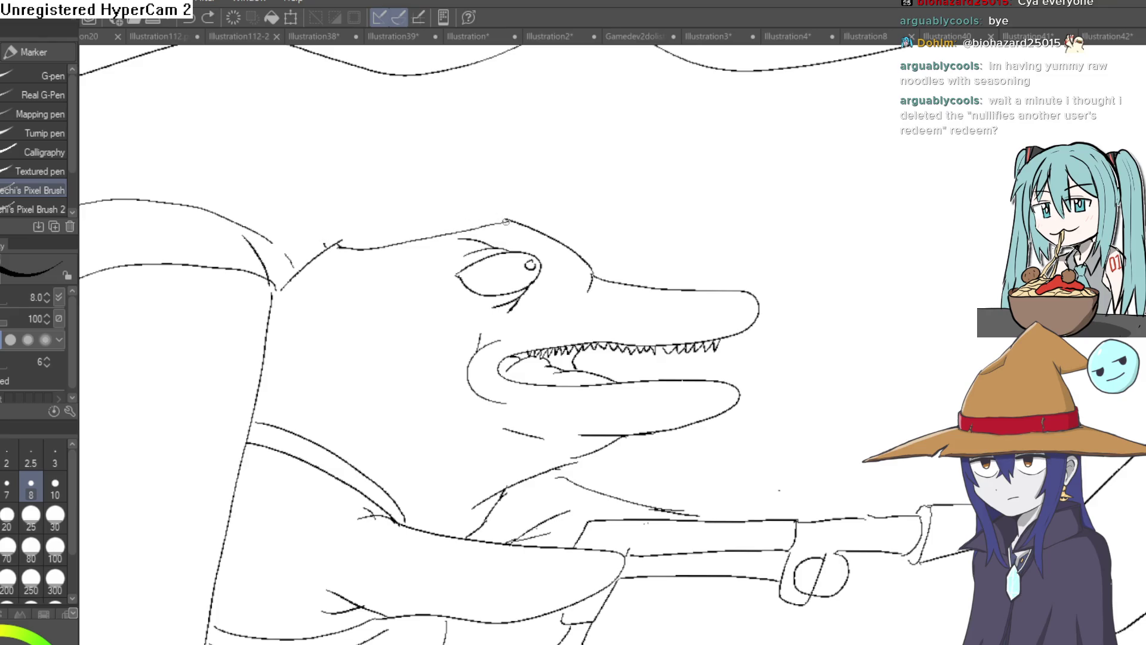
Draw a helmet dome over the dolphin's head, extending its left side downward
mouse_move(536, 213)
mouse_down()
mouse_move(492, 153)
mouse_move(374, 154)
mouse_up()
drag(344, 213, 332, 236)
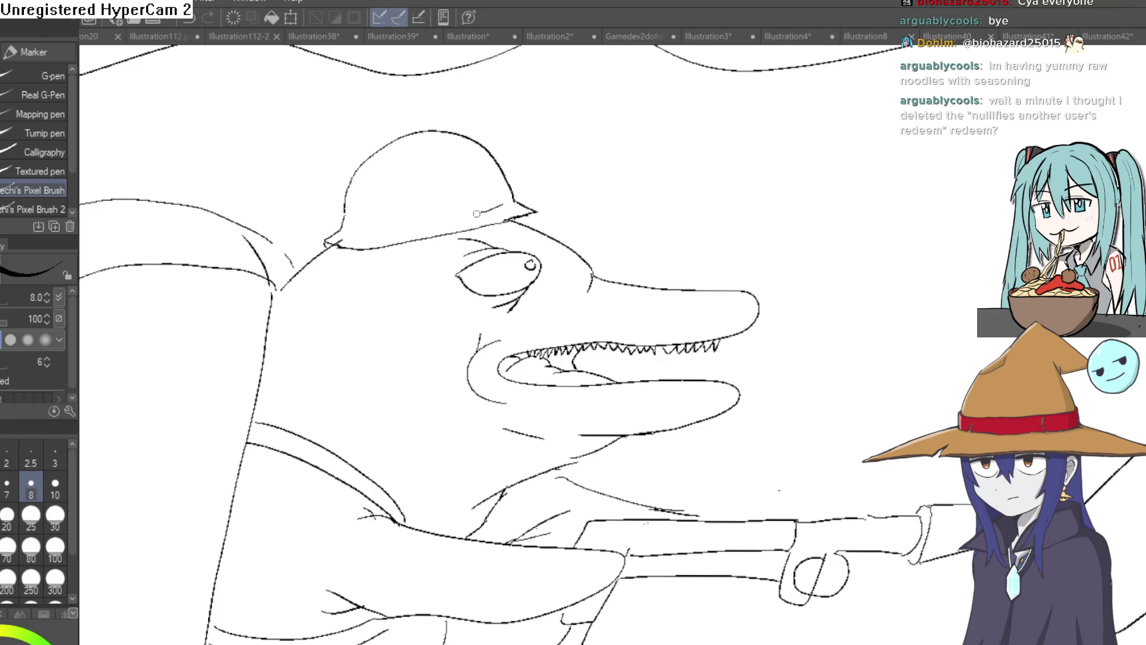
scroll(375, 187, up, 5)
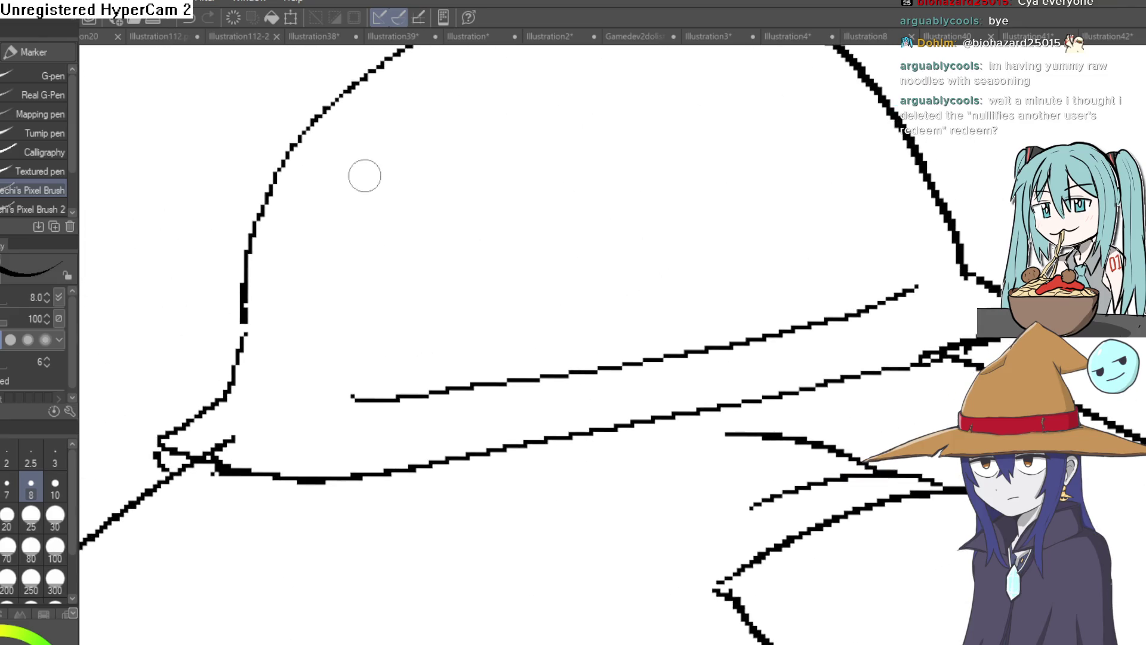
Letter 'Born to Krill' on the helmet and add dripping strokes beneath it
drag(411, 163, 422, 181)
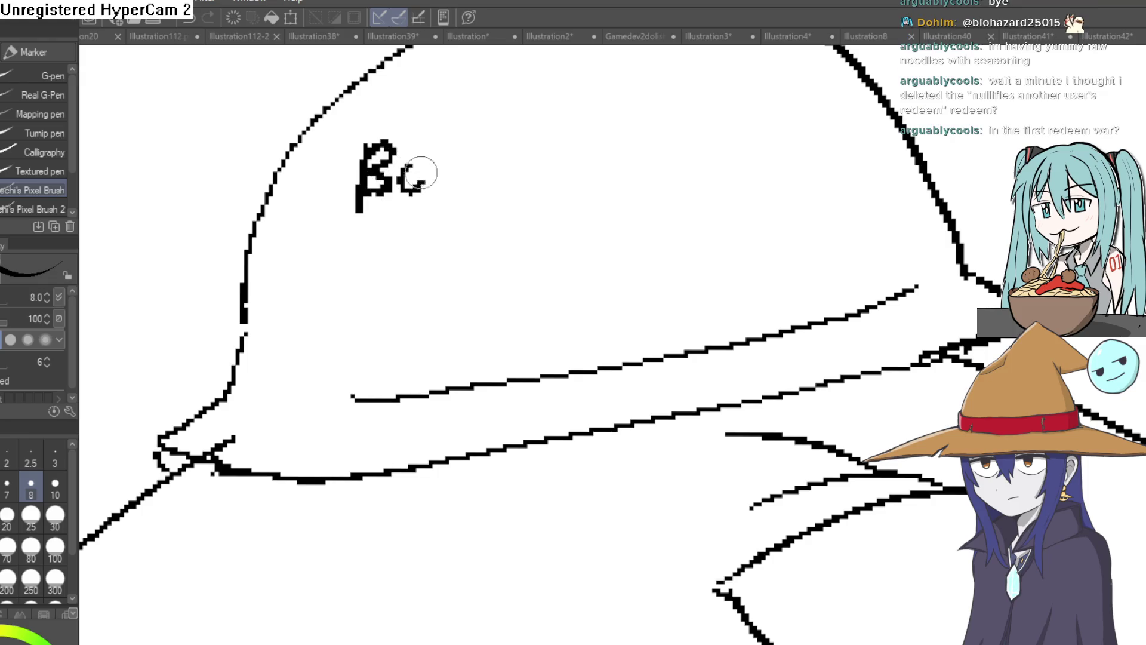
mouse_move(465, 149)
mouse_down()
mouse_move(467, 185)
mouse_move(502, 186)
mouse_move(501, 160)
mouse_up()
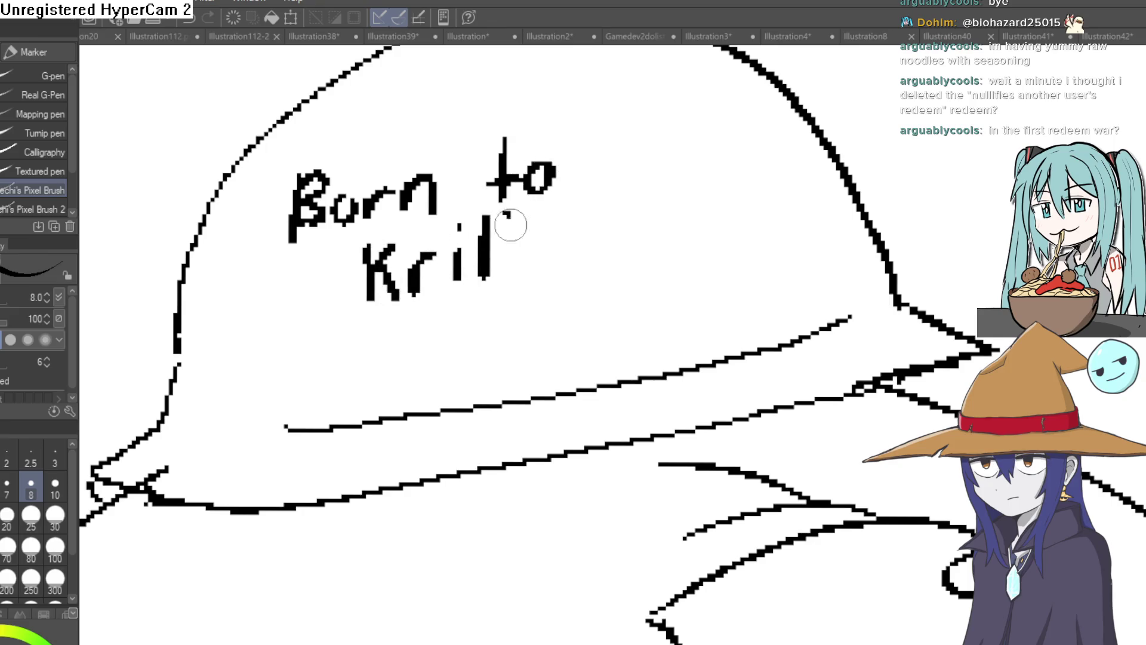
drag(538, 186, 537, 218)
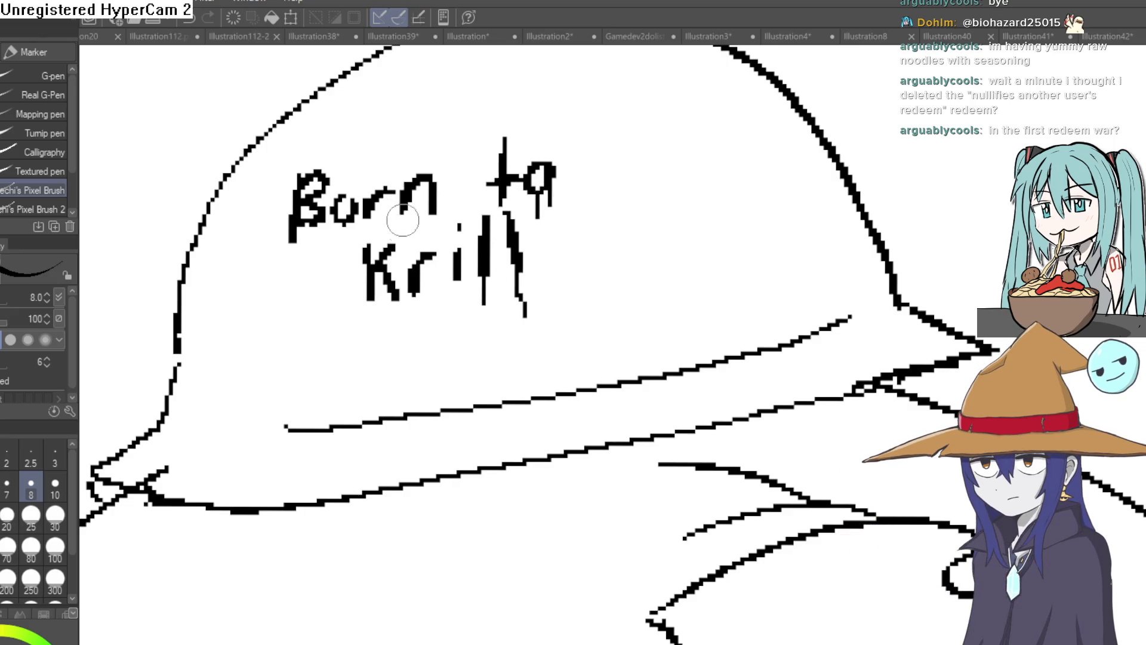
drag(418, 197, 418, 230)
drag(439, 197, 439, 227)
mouse_move(415, 274)
mouse_down()
mouse_move(415, 309)
mouse_move(367, 308)
mouse_up()
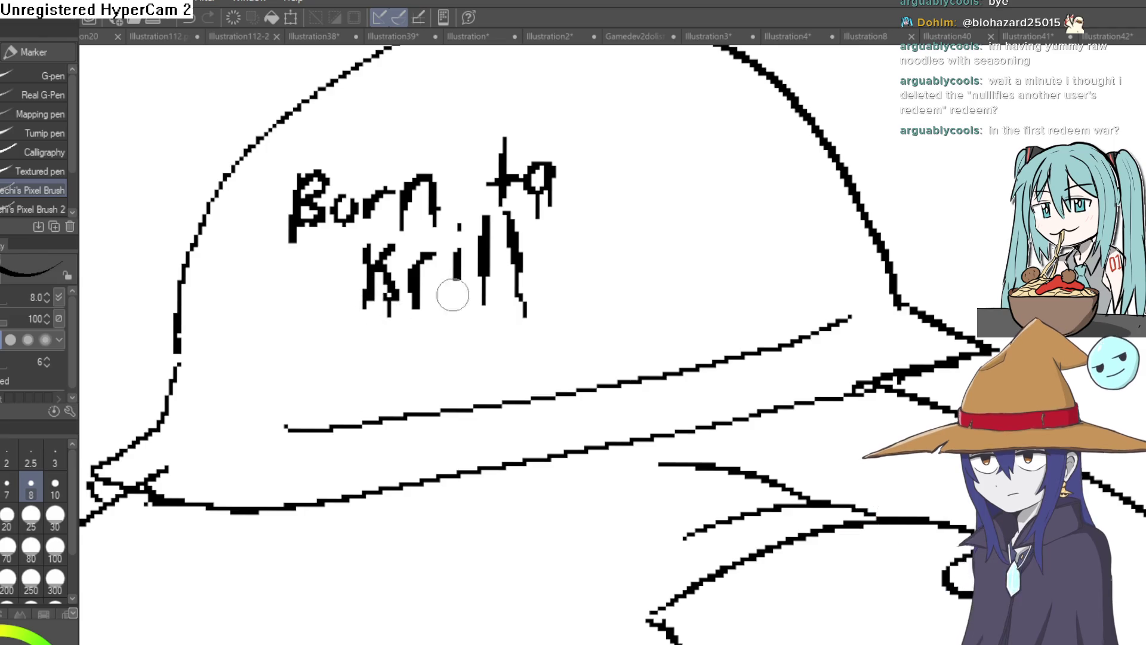
scroll(452, 294, down, 5)
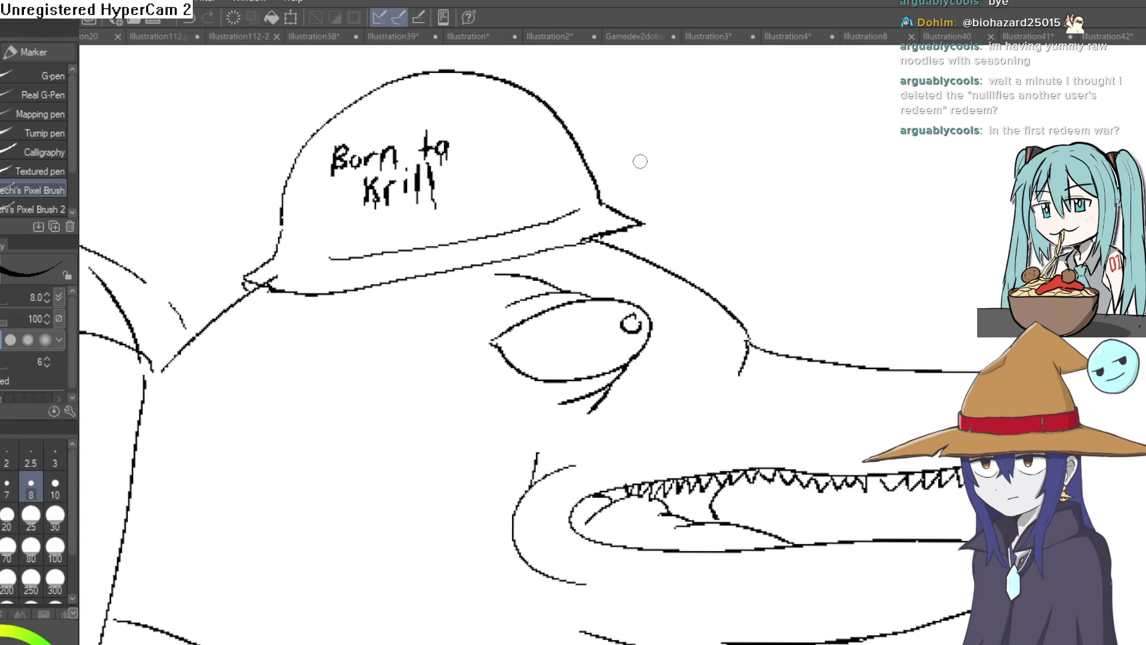
Undo a stray stroke, rotate the view, and draw a strap hanging from the helmet brim
key(minus)
key(minus)
key(minus)
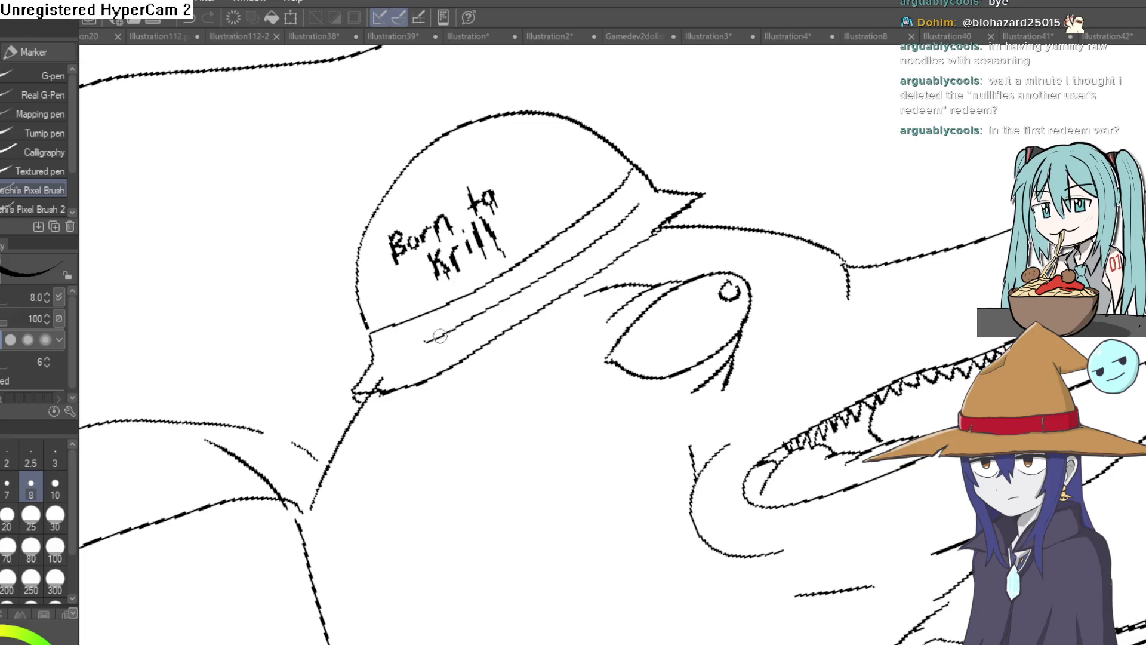
key(ctrl+z)
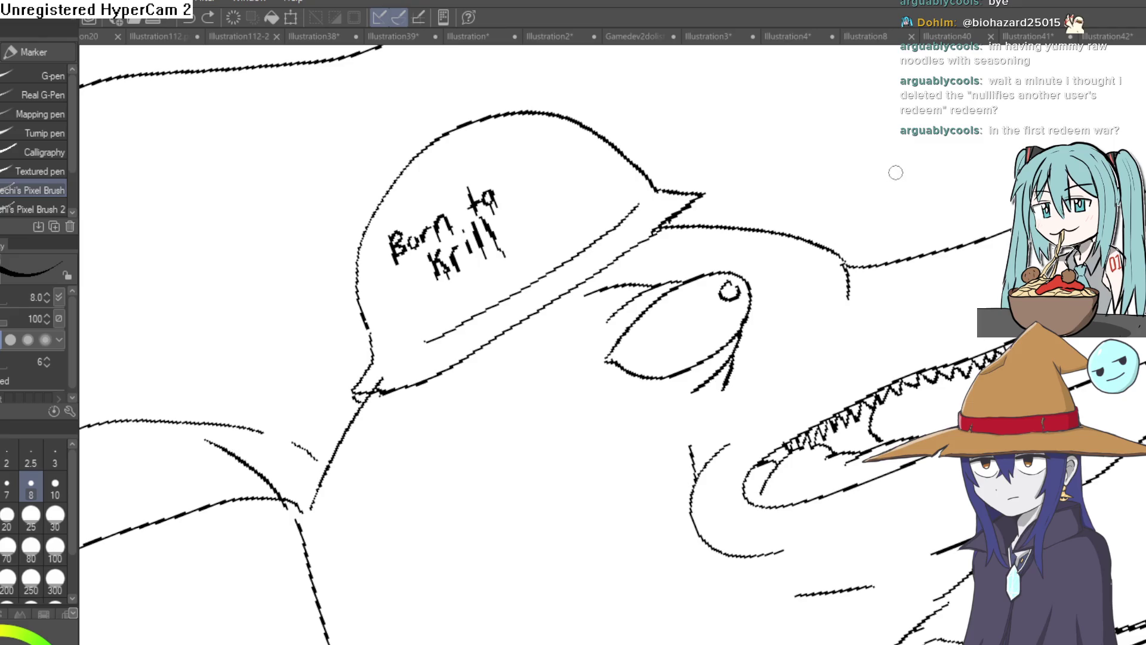
key(asciicircum)
key(asciicircum)
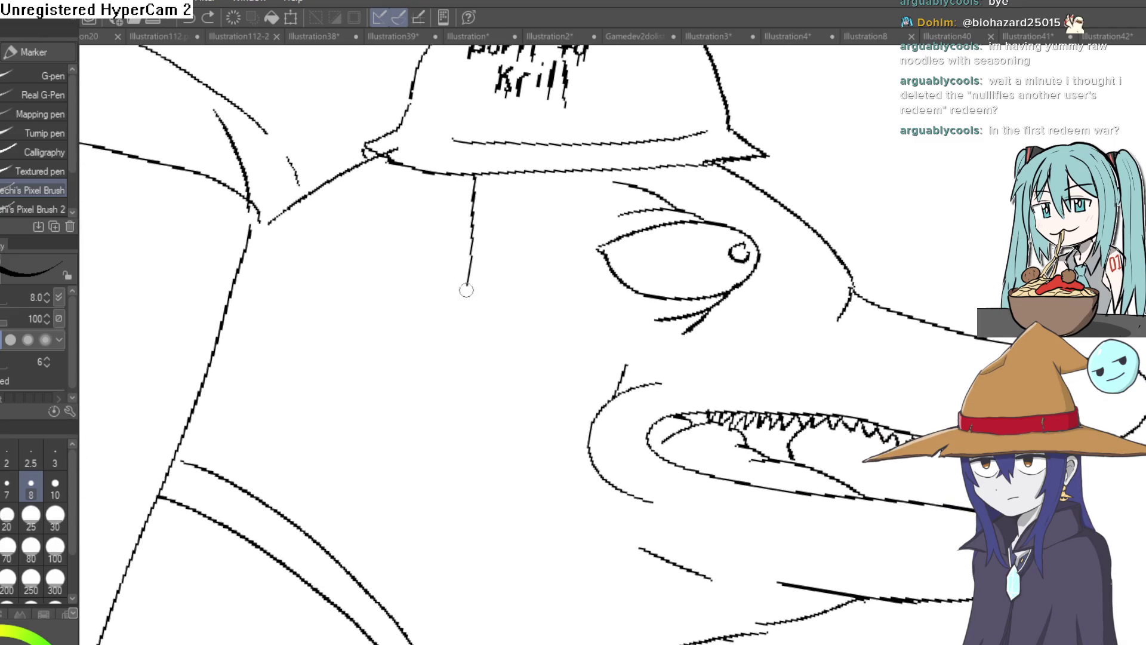
drag(496, 175, 477, 350)
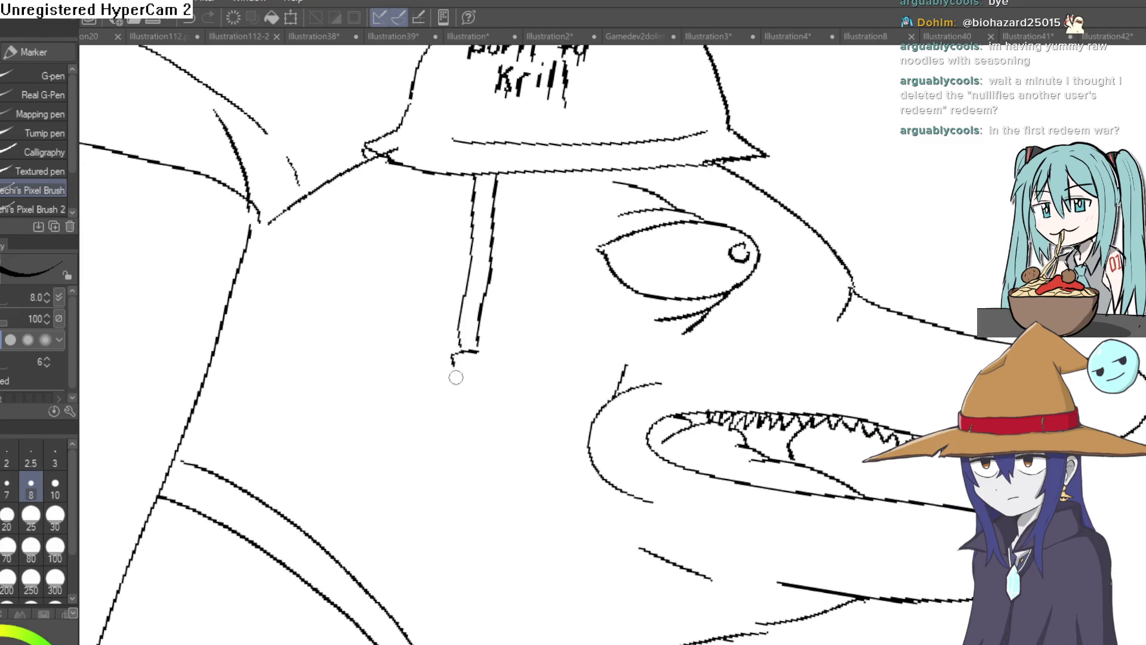
key(minus)
key(ctrl+minus)
key(ctrl+minus)
key(ctrl+minus)
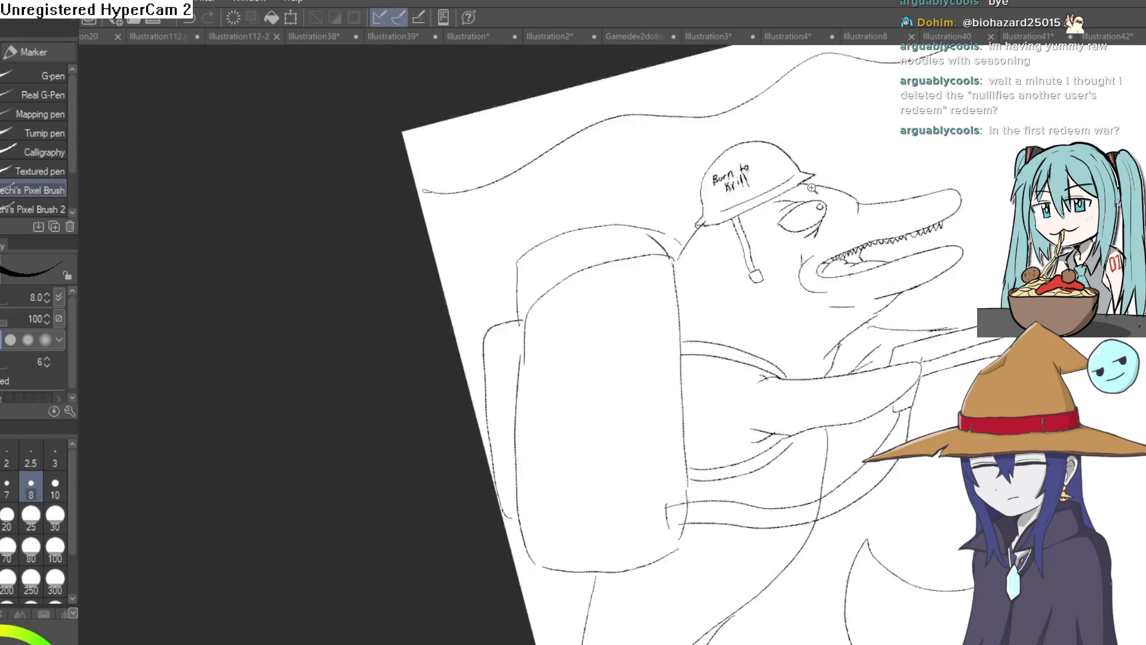
Add a short extra stroke near the dolphin's tail fin
mouse_move(839, 272)
mouse_down()
mouse_move(743, 248)
mouse_move(705, 267)
mouse_move(714, 308)
mouse_move(705, 268)
mouse_up()
scroll(714, 275, up, 1)
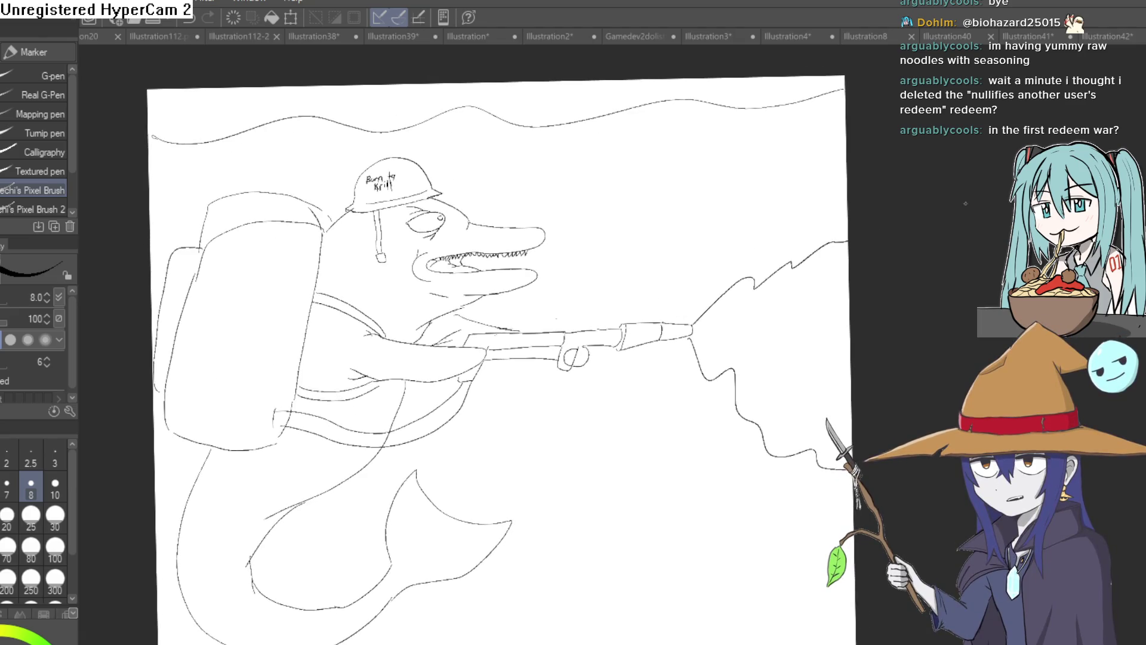
scroll(657, 287, up, 3)
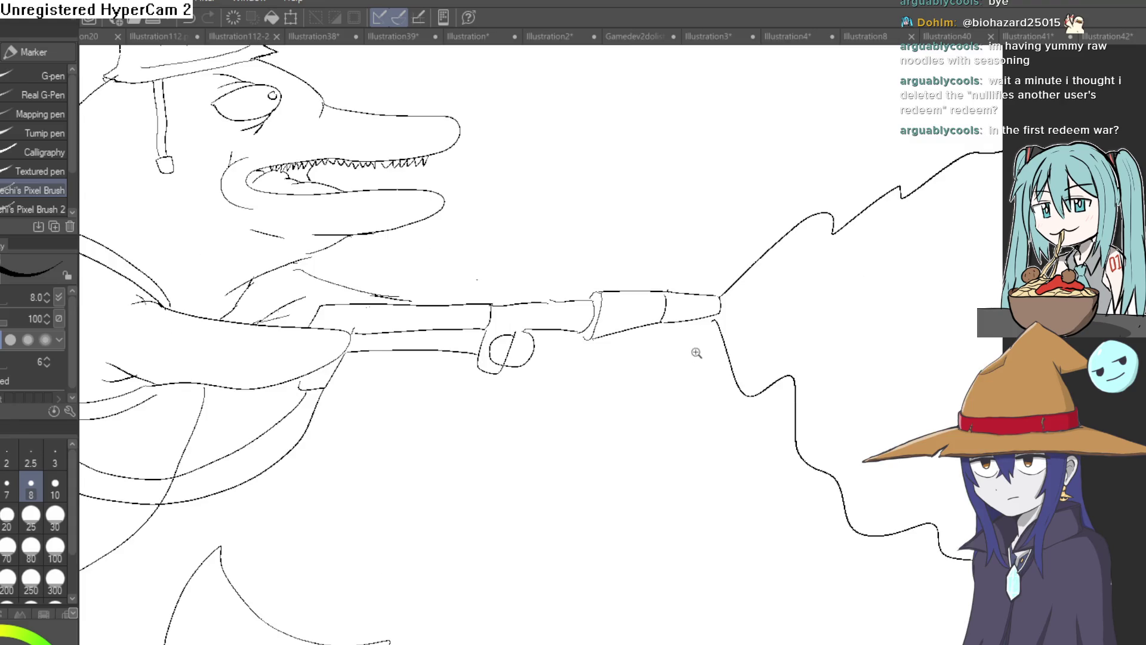
scroll(693, 349, down, 2)
drag(753, 326, 755, 336)
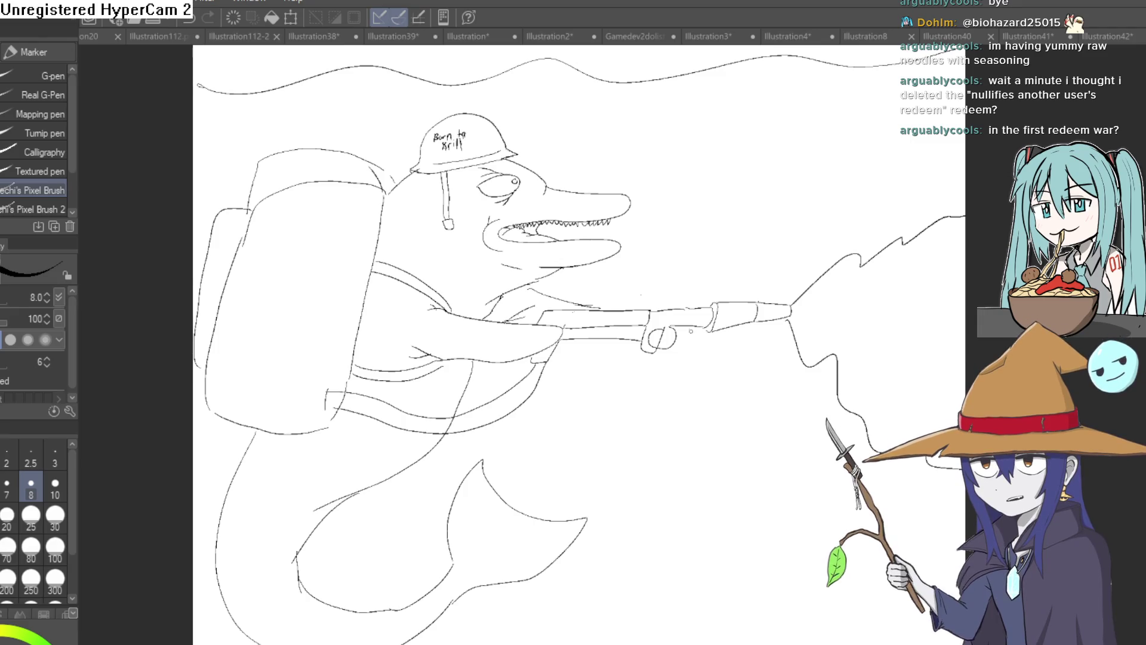
scroll(660, 335, up, 3)
key(e)
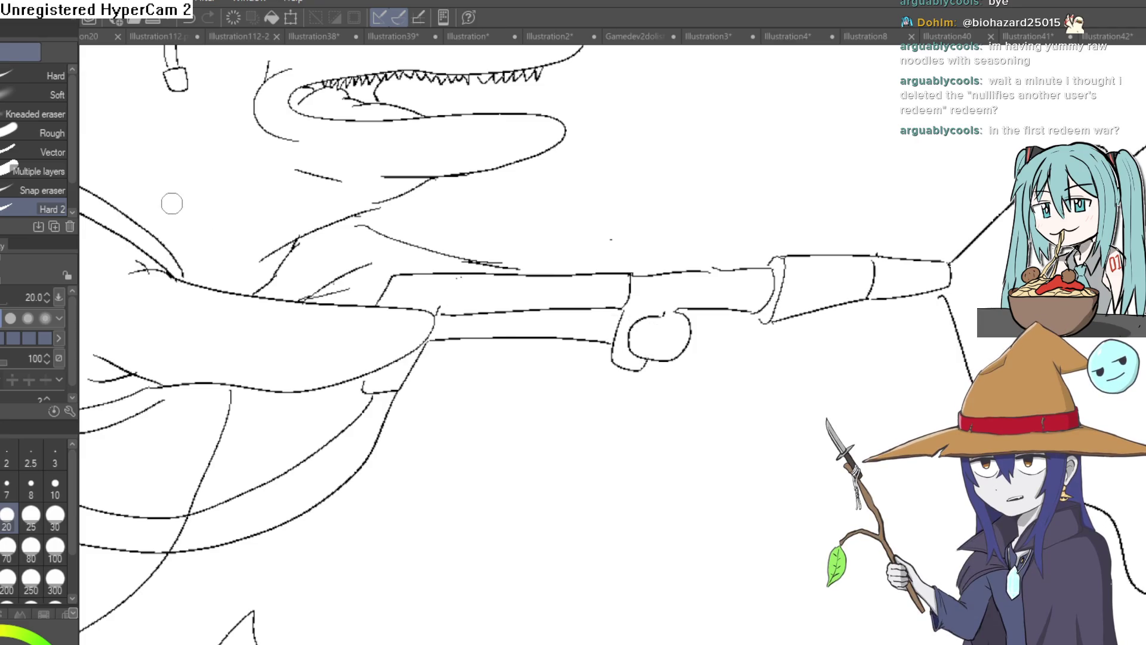
key(p)
scroll(675, 307, up, 3)
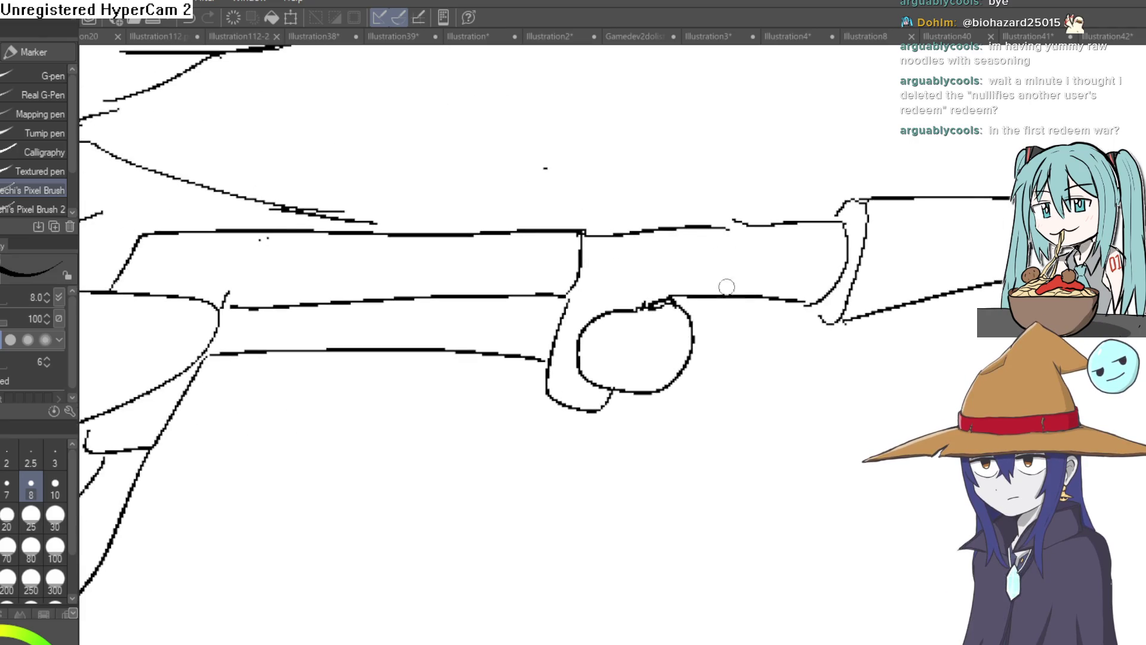
scroll(727, 287, down, 3)
scroll(829, 281, down, 2)
scroll(834, 323, up, 2)
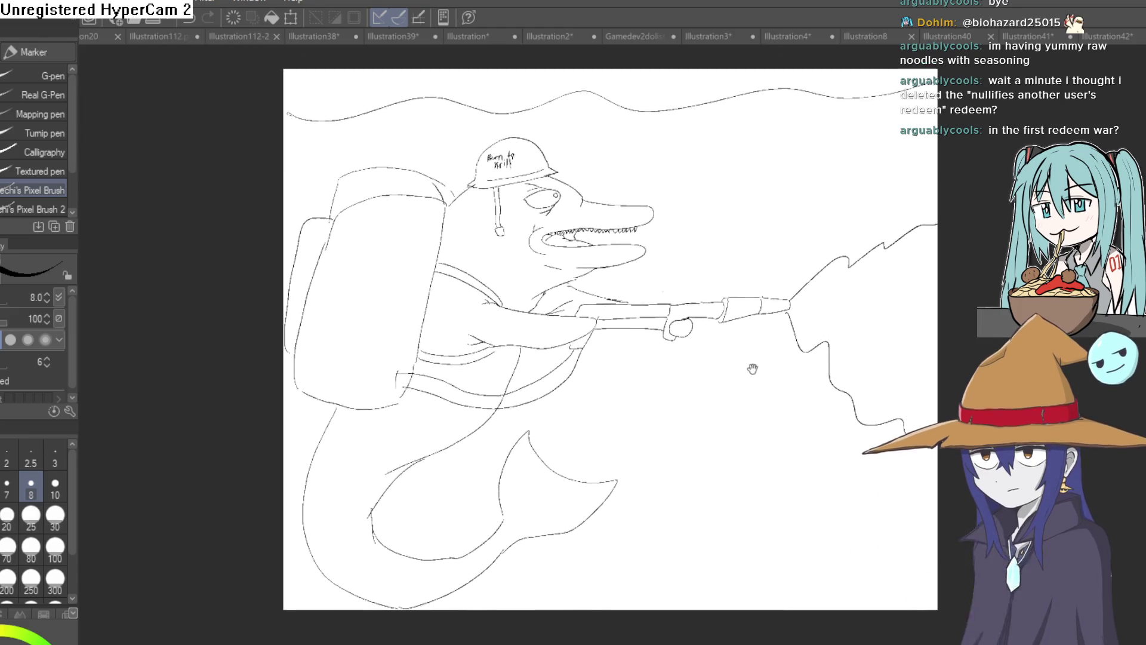
scroll(549, 422, up, 3)
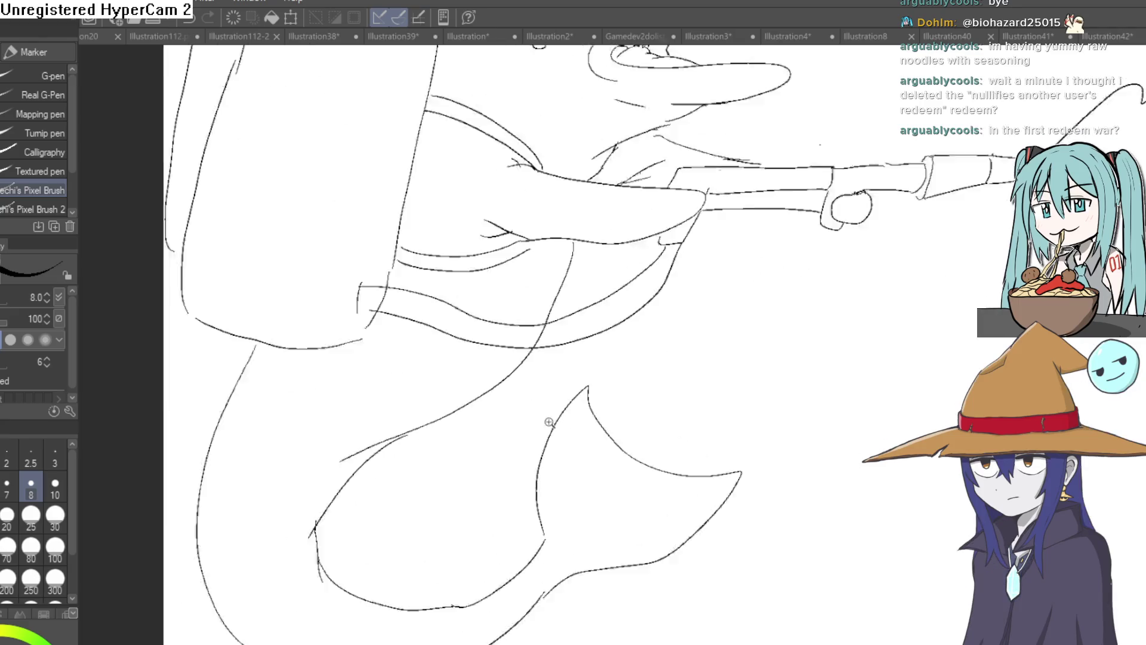
scroll(549, 423, up, 1)
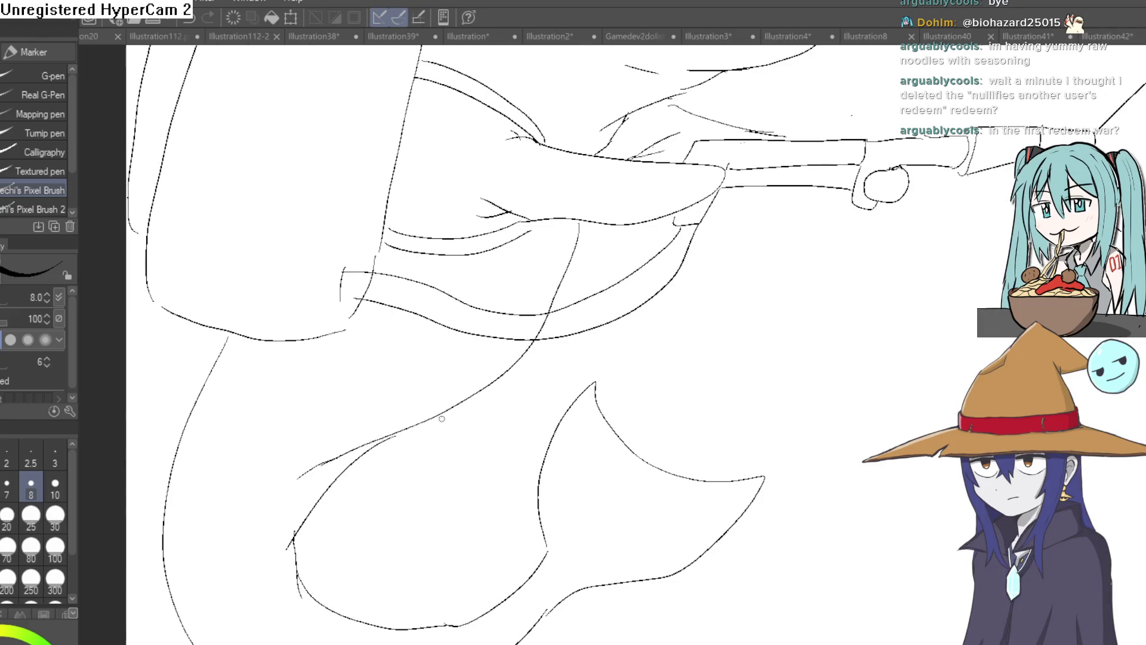
drag(401, 434, 328, 476)
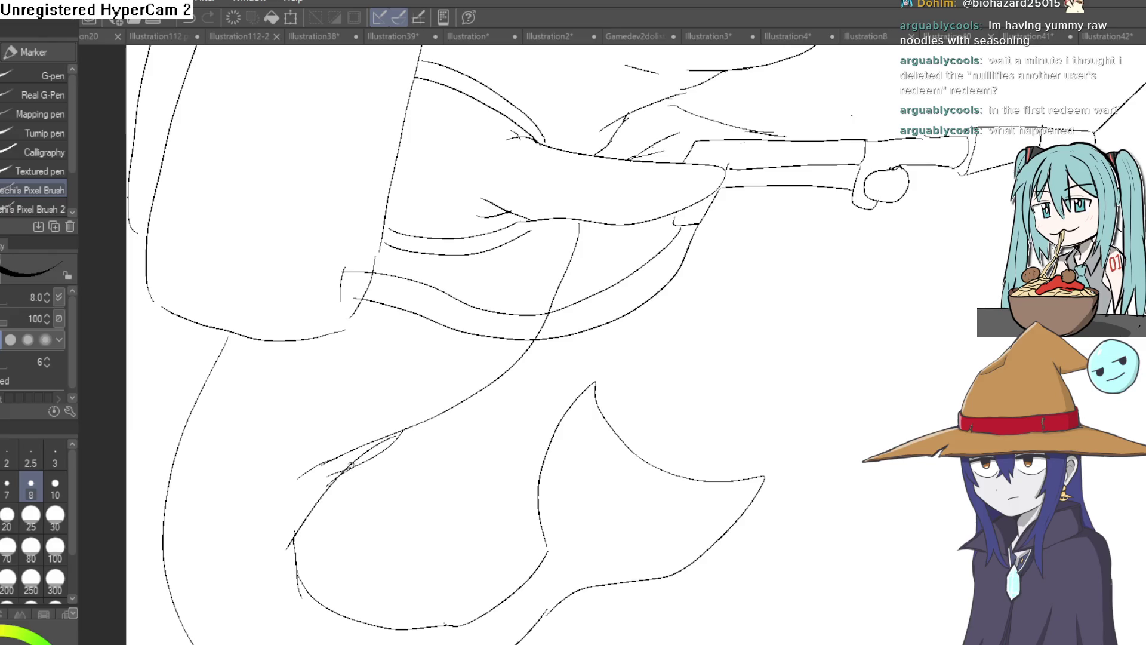
Switch to the Eraser, glance at the Illustration42 otter drawing, then return to the fish drawing
key(e)
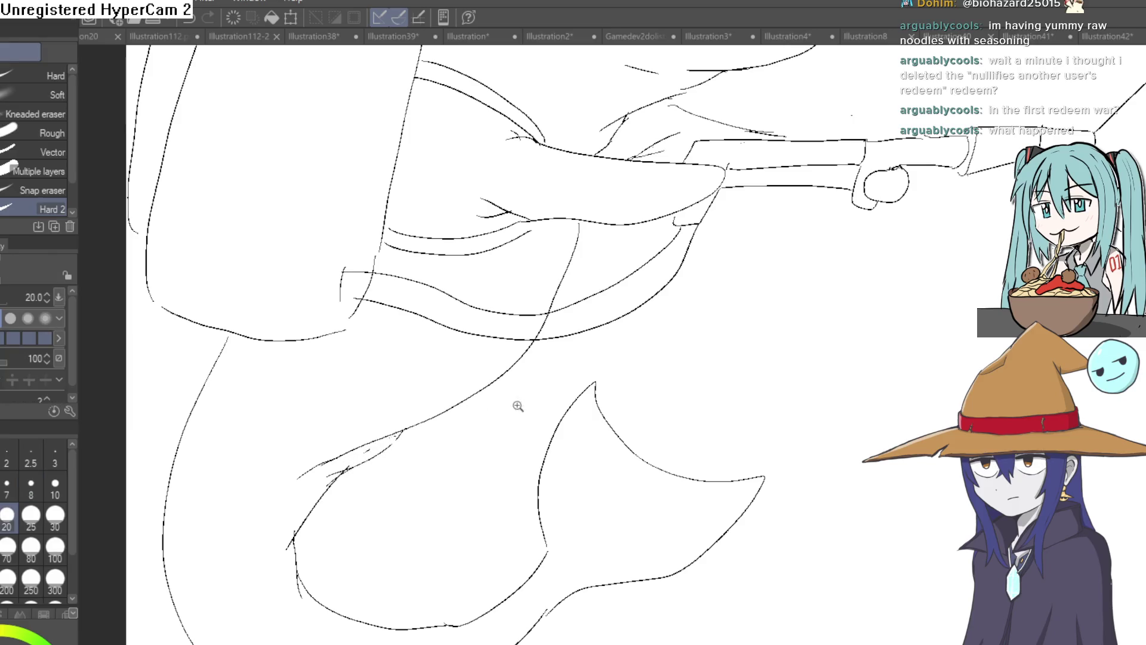
scroll(518, 406, down, 5)
drag(572, 360, 566, 362)
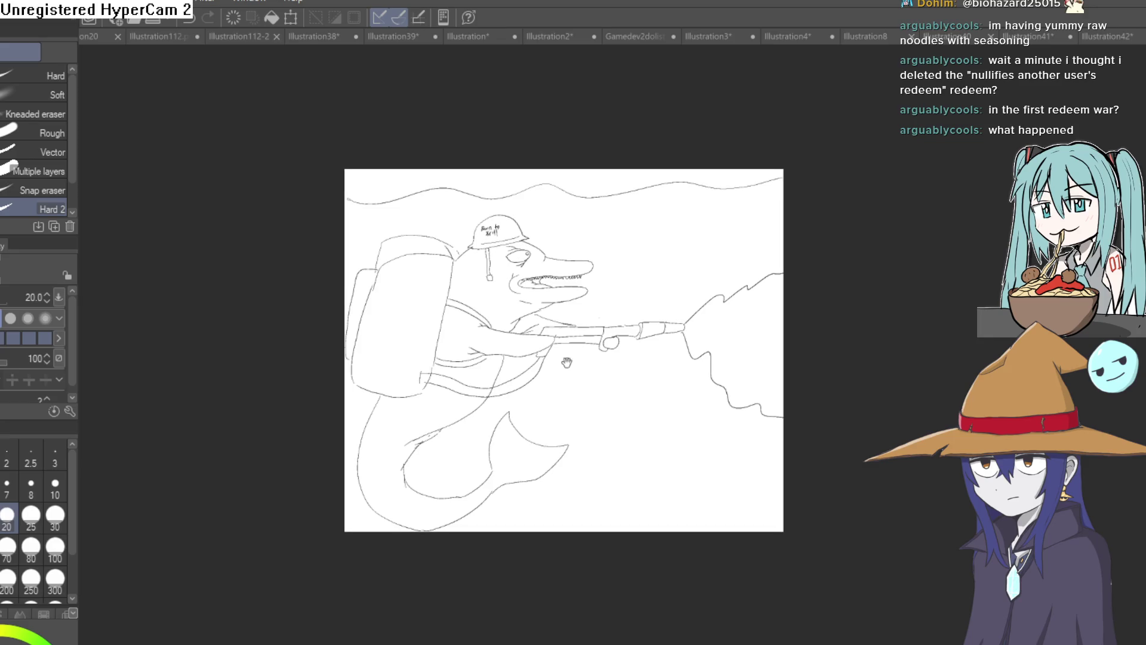
click(1107, 36)
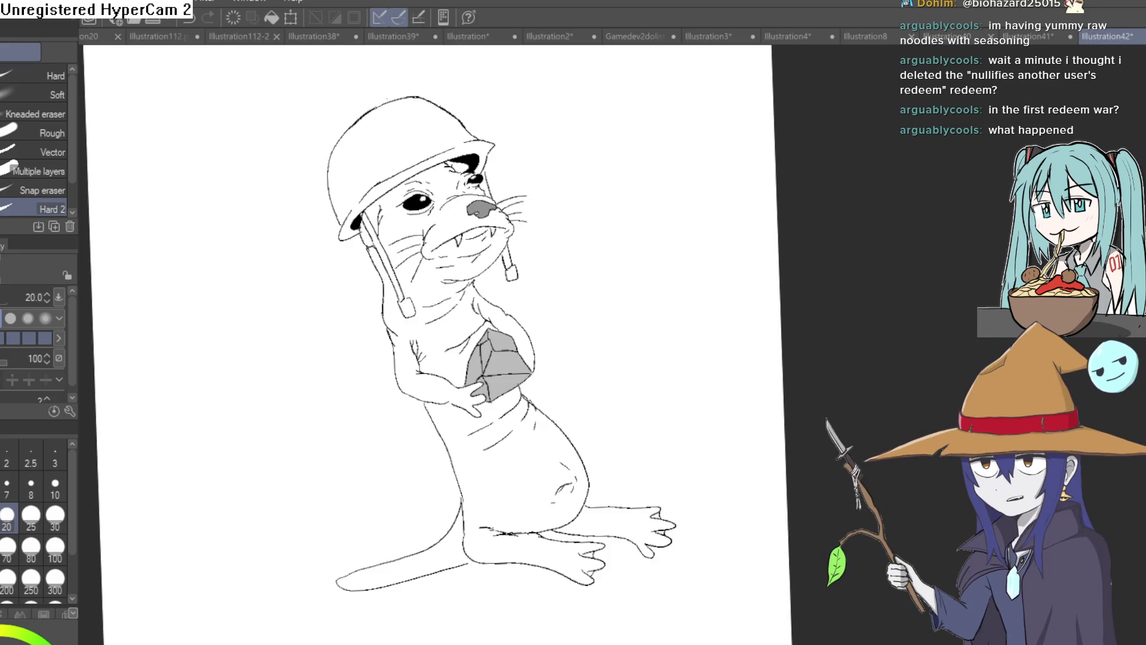
key(ctrl+Tab)
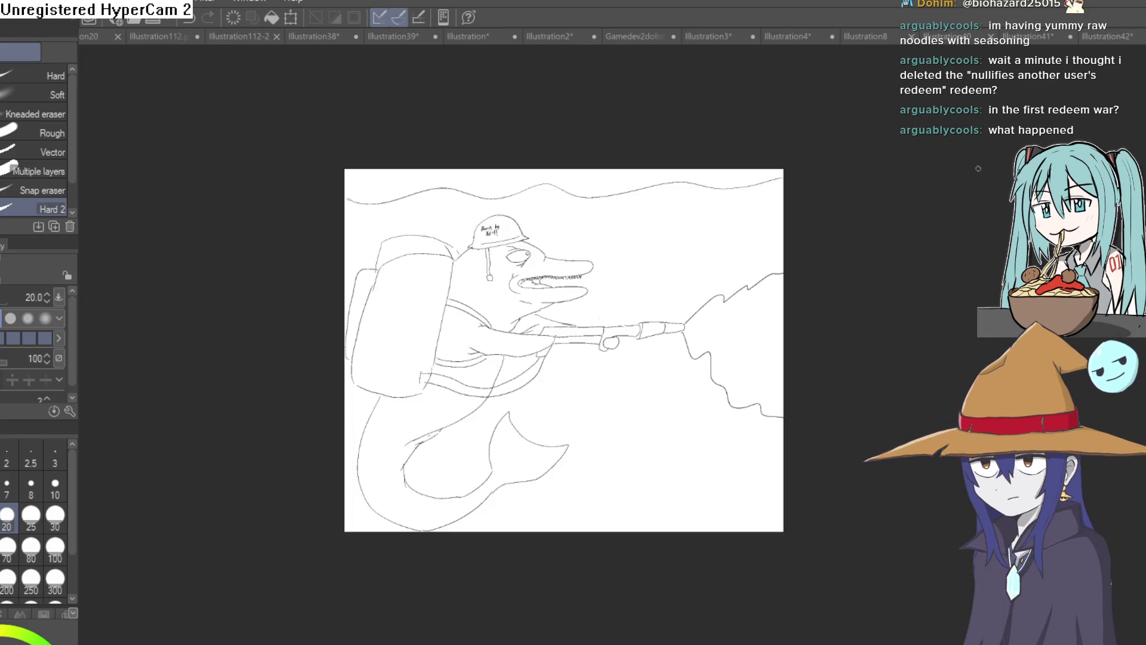
scroll(712, 330, up, 3)
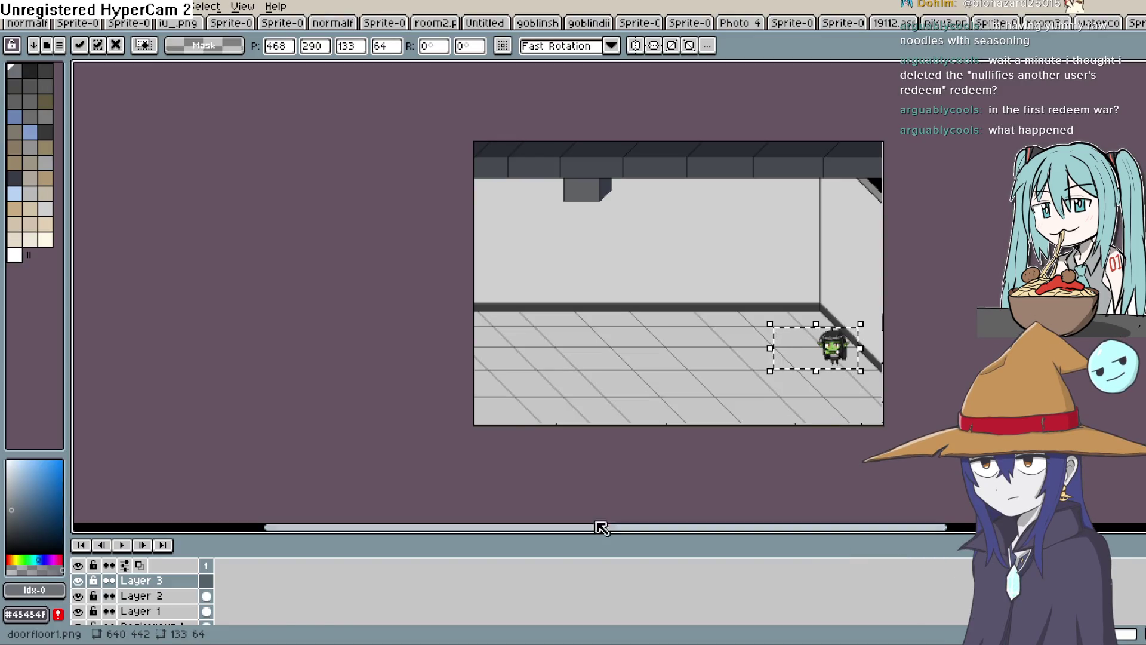
Drag the goblin sprite up onto the dark wall block and drop it there
scroll(832, 370, up, 2)
scroll(836, 361, down, 1)
mouse_move(1102, 308)
mouse_down()
mouse_move(816, 231)
mouse_move(674, 173)
mouse_move(842, 363)
mouse_up()
drag(620, 361, 563, 161)
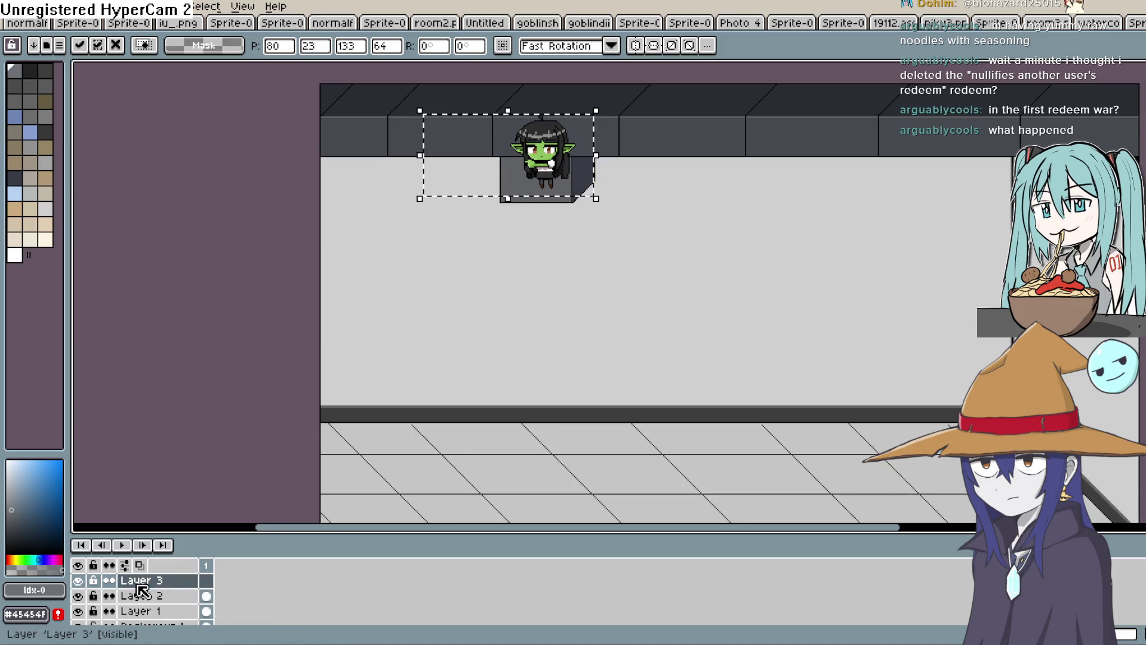
click(316, 497)
Make Layer 3 visible and move it beneath Layer 2 in the layer stack
scroll(273, 377, down, 3)
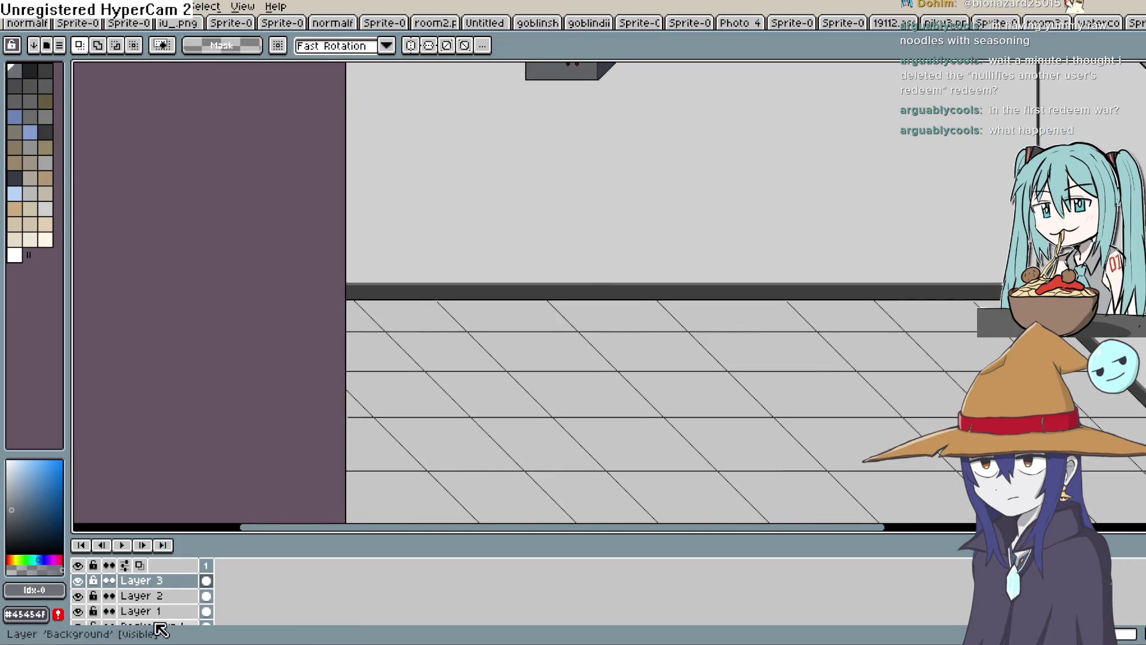
click(78, 581)
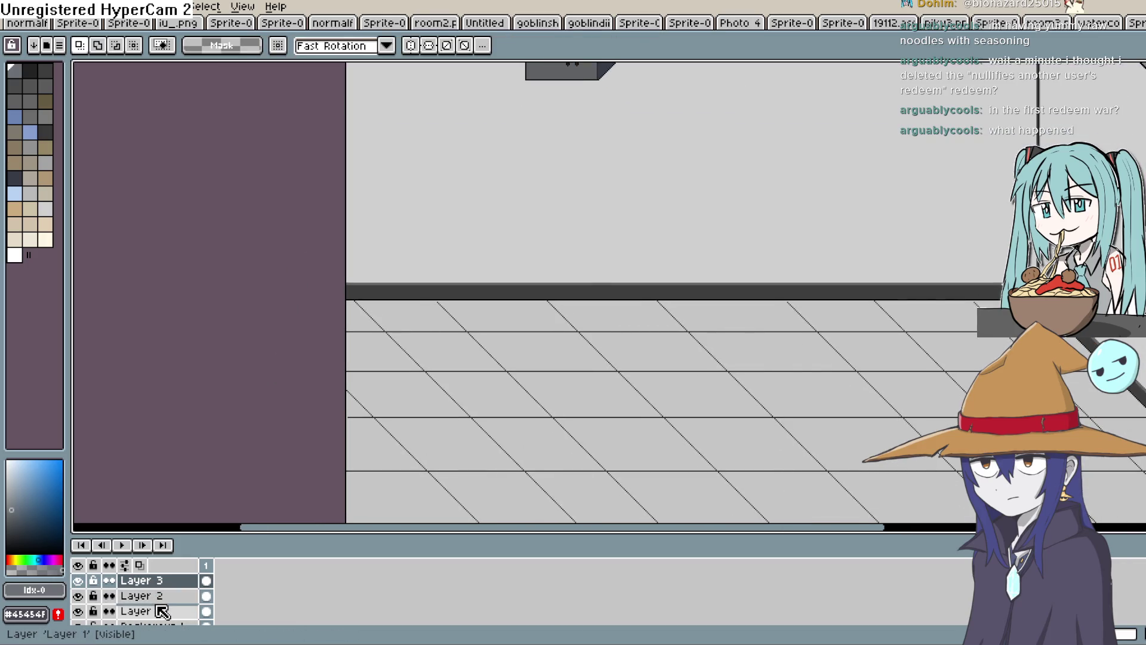
drag(173, 582, 172, 597)
scroll(273, 494, up, 4)
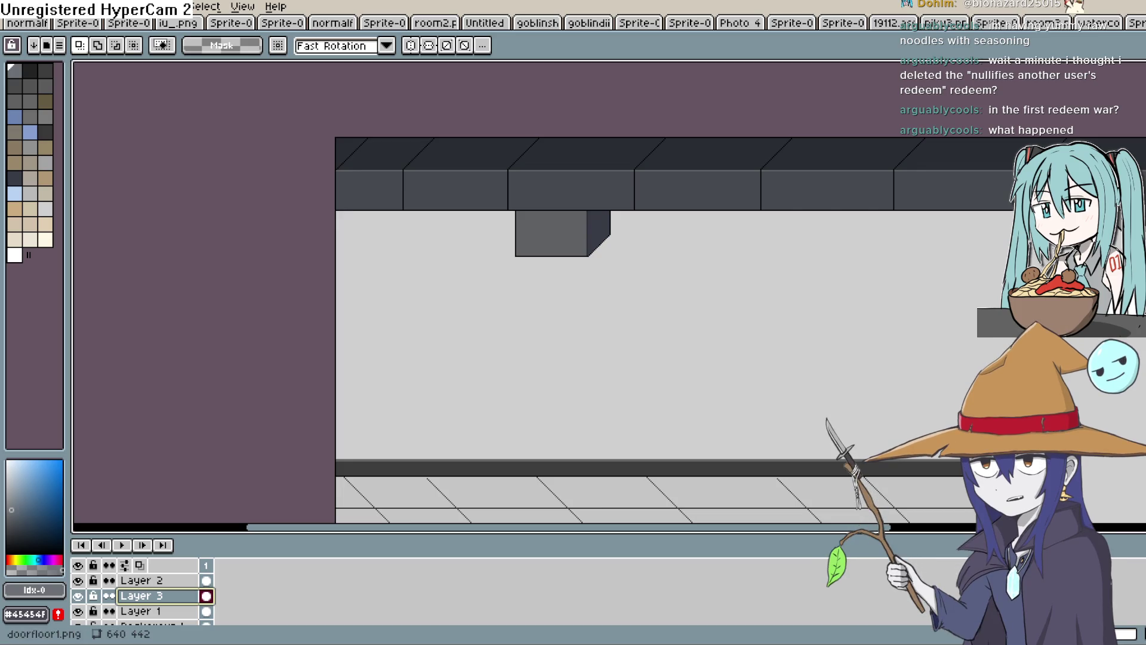
Select the wall-block area, paste the goblin and move it below the ceiling block, then undo
click(1121, 71)
drag(624, 177, 484, 286)
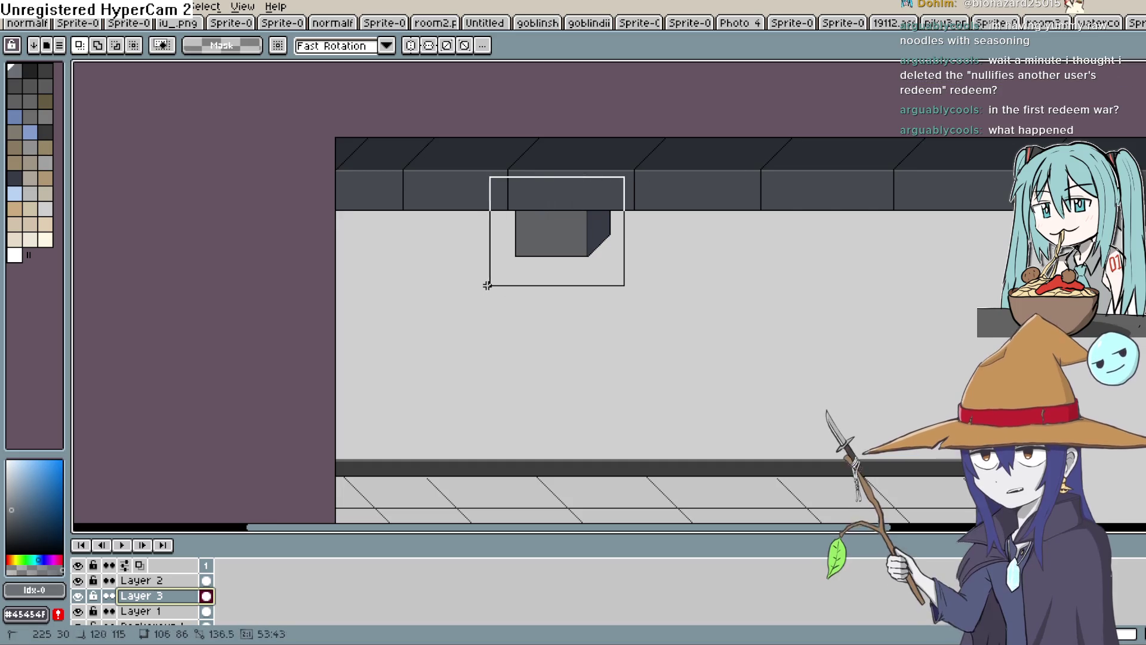
key(ctrl+v)
mouse_move(561, 279)
mouse_down()
mouse_move(574, 254)
mouse_move(565, 217)
mouse_up()
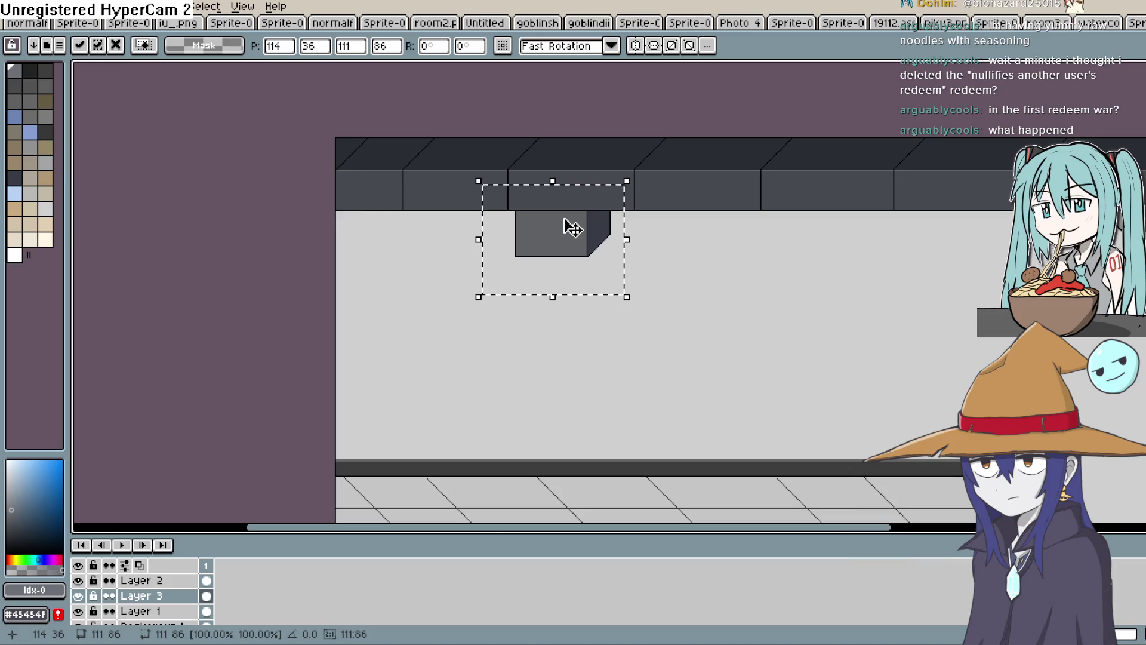
drag(572, 230, 567, 485)
click(683, 337)
key(ctrl+z)
key(ctrl+z)
key(ctrl+z)
Reselect the goblin and commit it standing on the tiled floor below the back wall
drag(477, 137, 646, 322)
mouse_move(589, 218)
mouse_down()
mouse_move(609, 512)
mouse_move(621, 205)
mouse_move(592, 227)
mouse_move(604, 503)
mouse_move(604, 225)
mouse_move(597, 512)
mouse_move(597, 495)
mouse_up()
scroll(691, 428, down, 5)
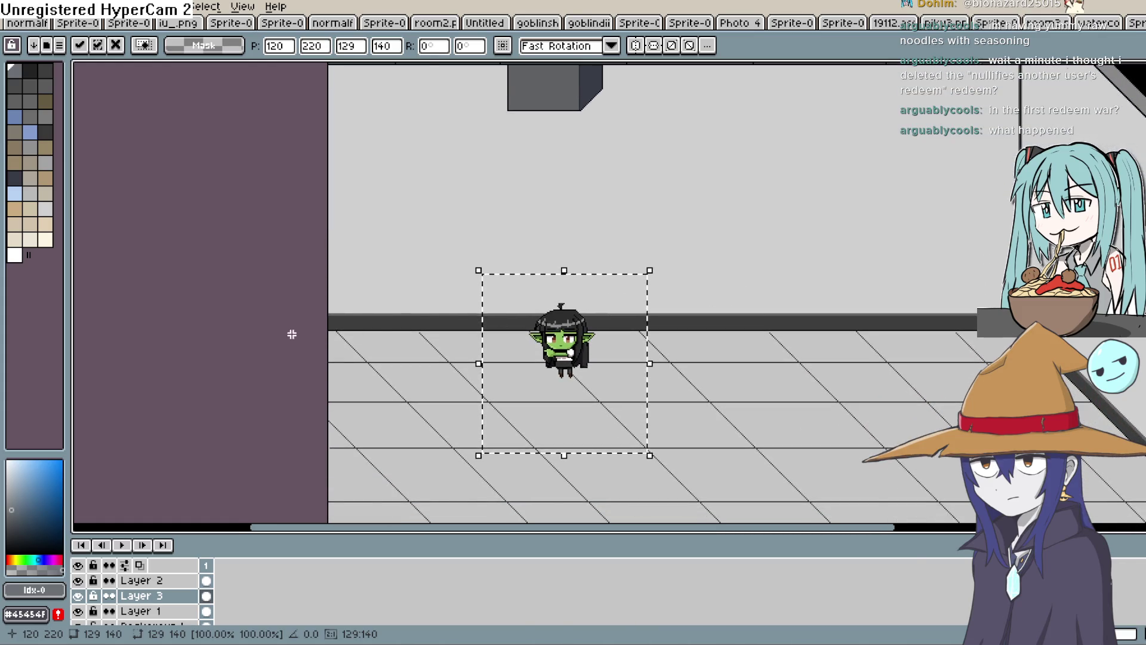
key(Return)
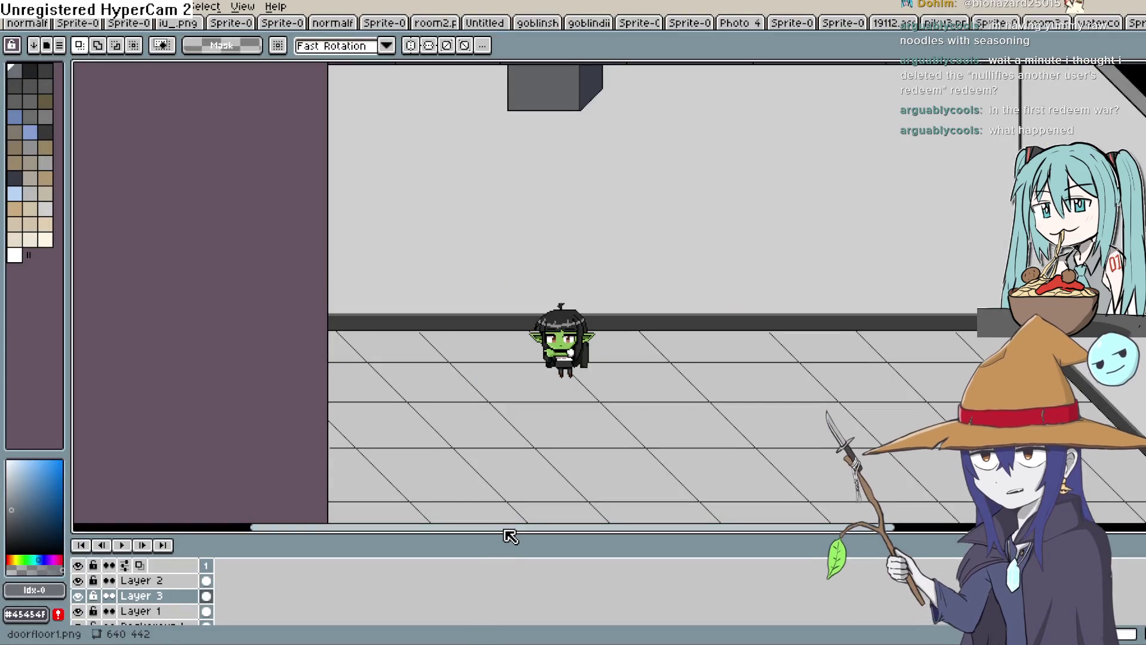
mouse_move(658, 246)
mouse_down()
mouse_move(653, 290)
mouse_move(594, 313)
mouse_up()
scroll(593, 312, down, 1)
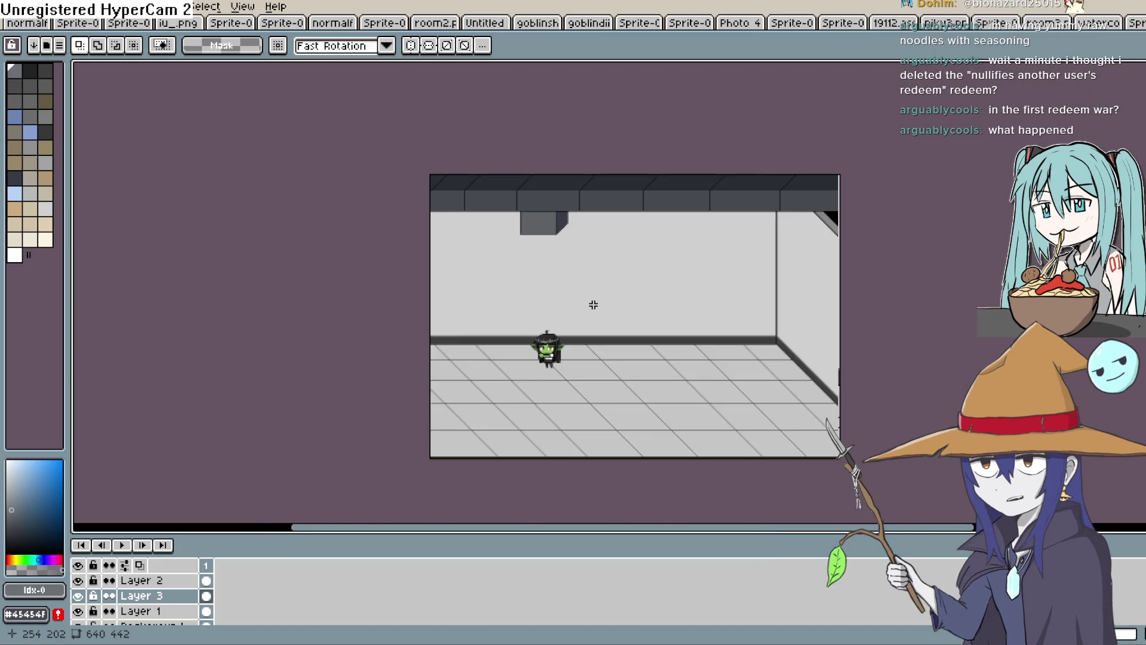
scroll(594, 305, up, 1)
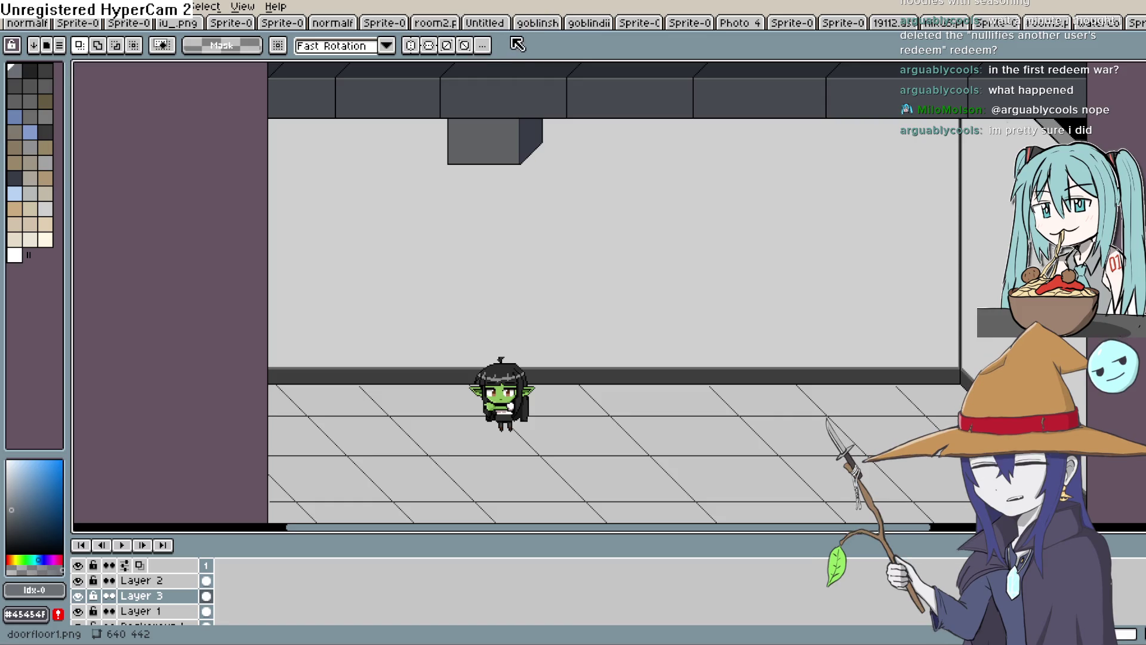
click(467, 48)
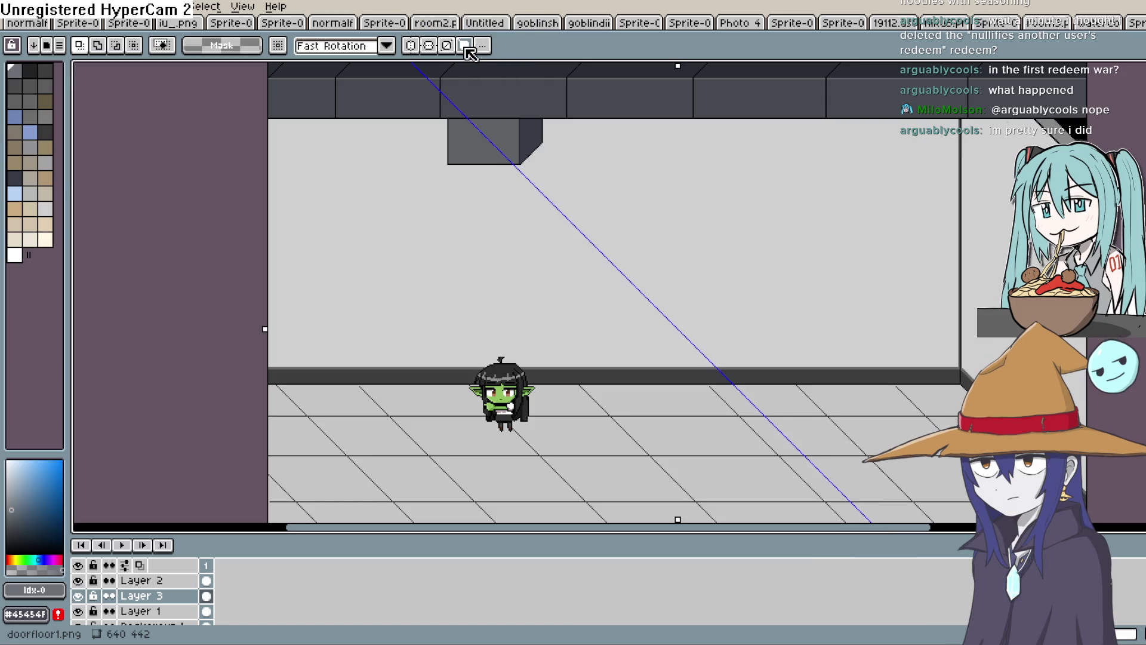
click(466, 48)
click(447, 46)
click(447, 46)
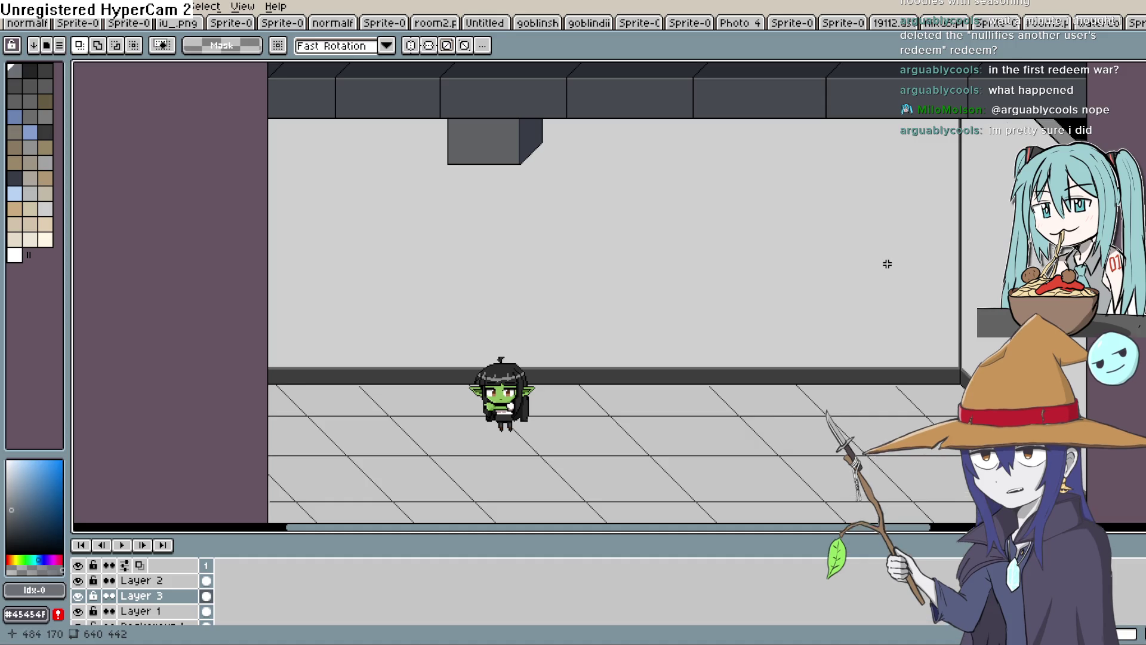
mouse_move(873, 258)
mouse_down()
mouse_move(833, 289)
mouse_move(870, 274)
mouse_up()
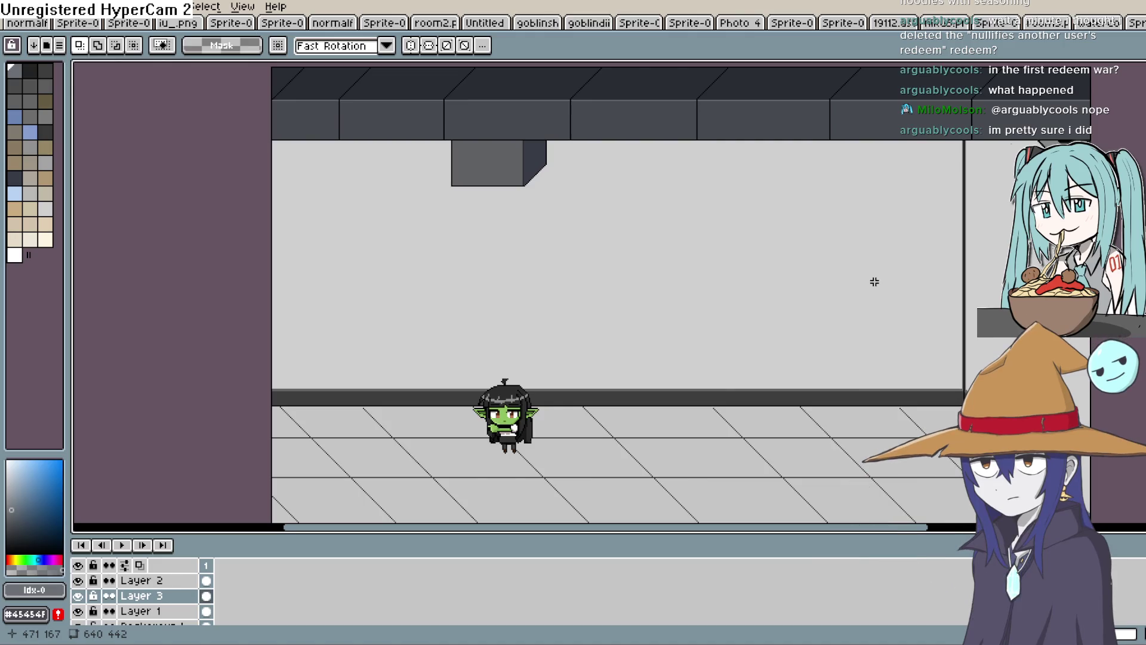
scroll(870, 275, down, 1)
scroll(871, 278, up, 1)
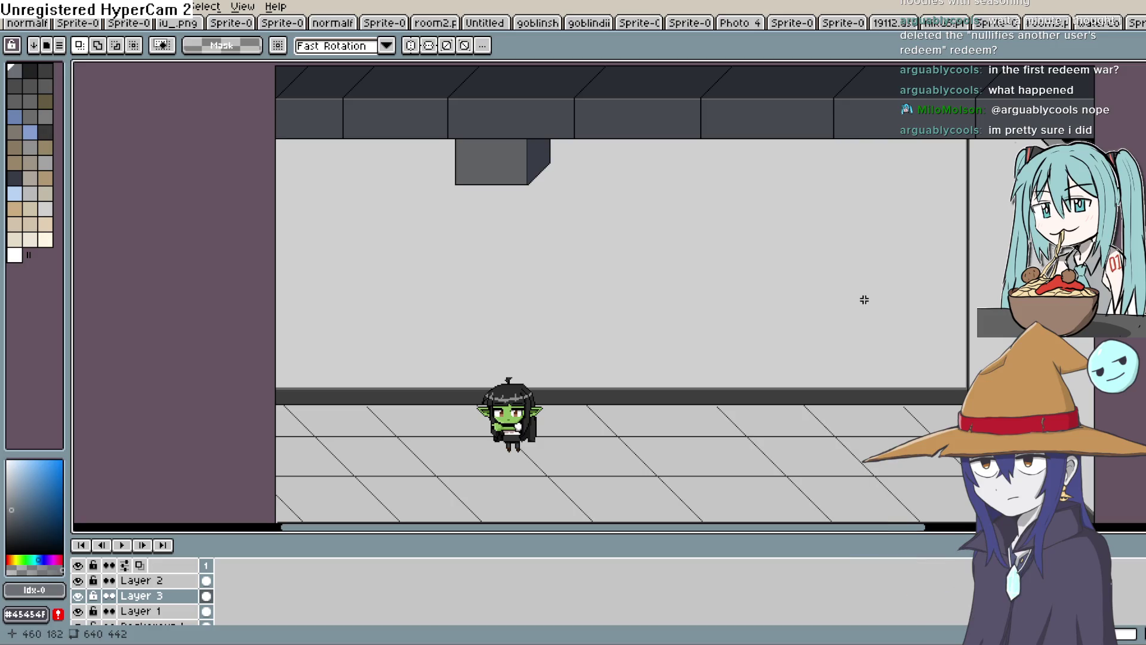
drag(867, 289, 891, 274)
scroll(900, 289, down, 1)
scroll(773, 309, up, 3)
scroll(824, 231, down, 1)
scroll(826, 243, down, 2)
scroll(804, 264, up, 1)
mouse_move(803, 264)
mouse_down()
mouse_move(673, 245)
mouse_move(668, 255)
mouse_up()
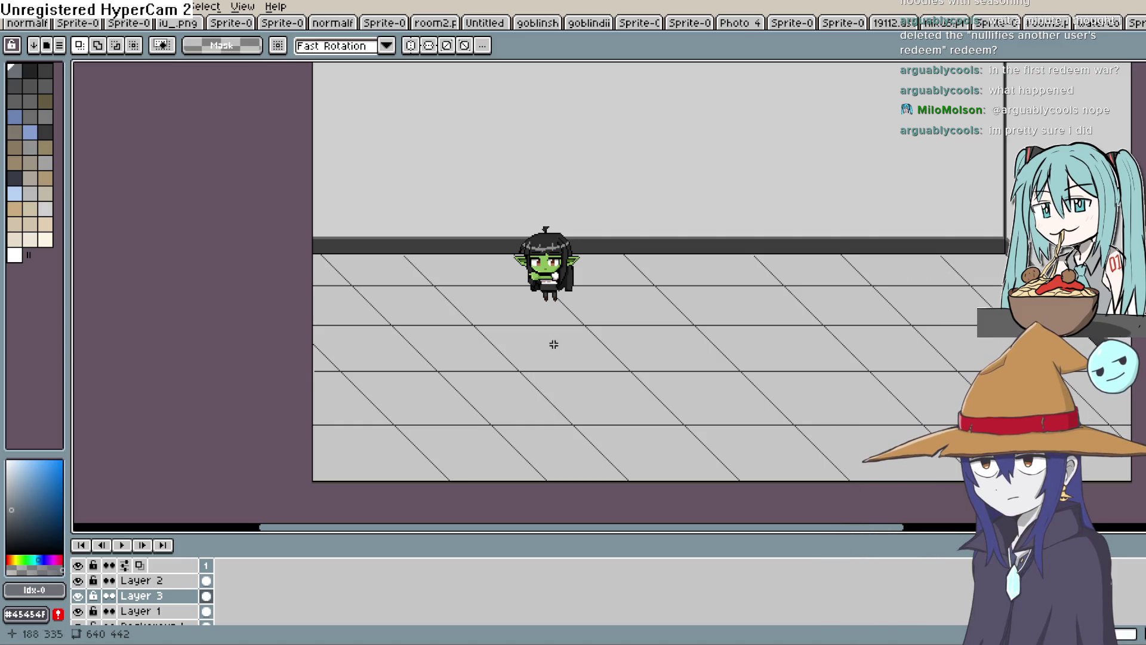
scroll(421, 374, down, 2)
scroll(496, 365, up, 1)
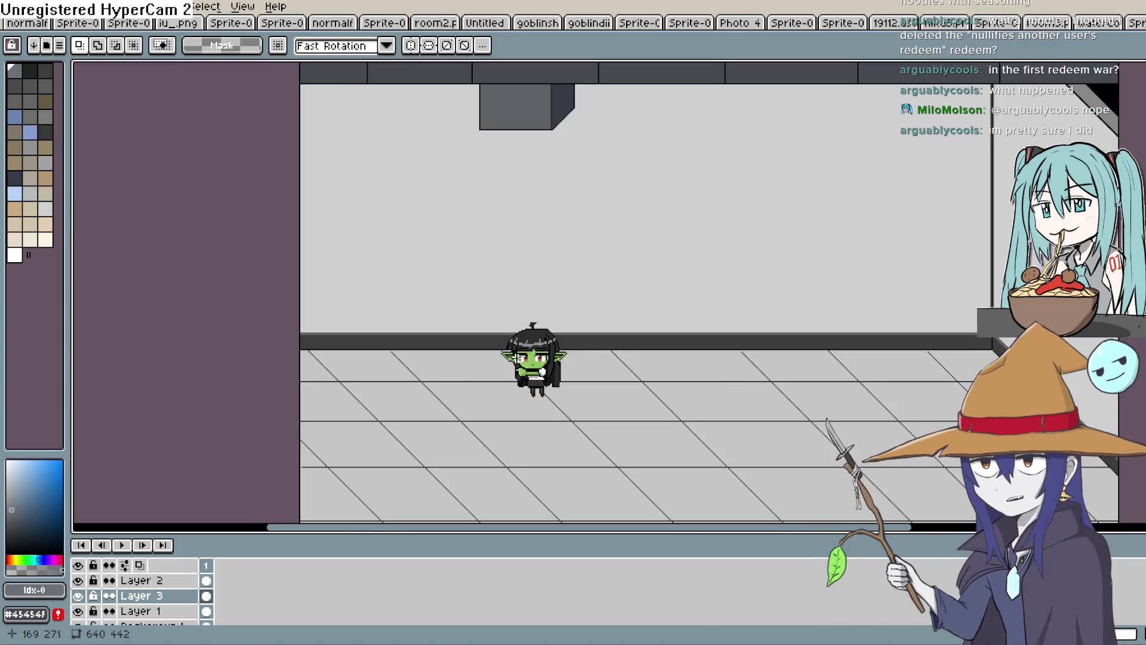
Export the room as doorfloor1-export.png via Export As, accepting the flattened-layers PNG warning
click(11, 7)
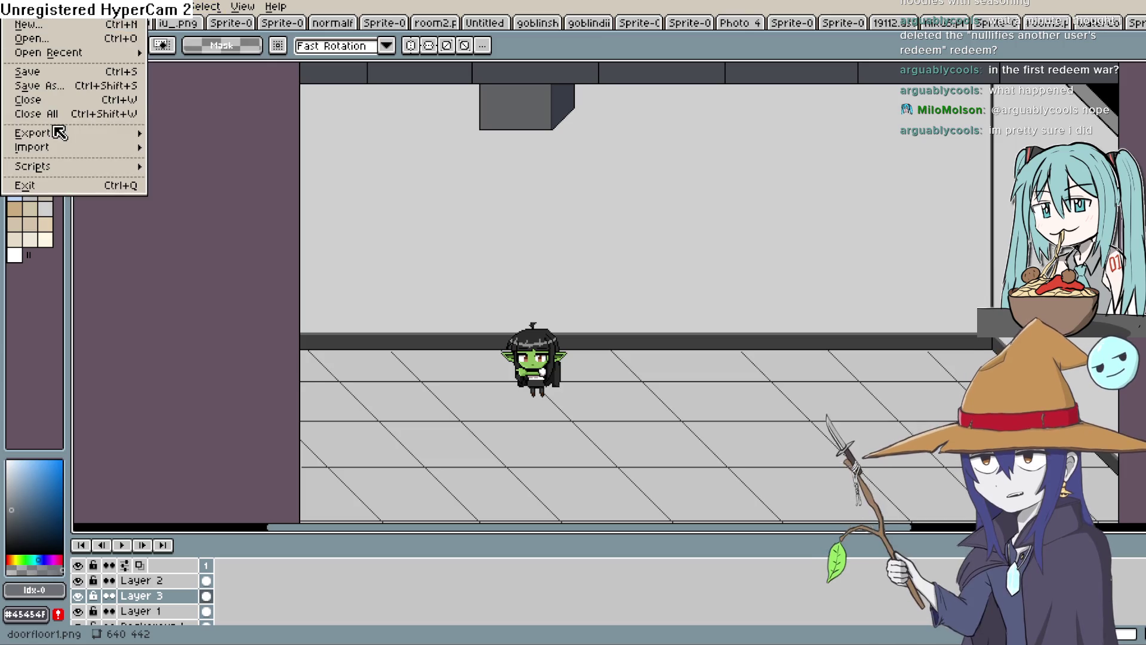
mouse_move(82, 136)
click(221, 134)
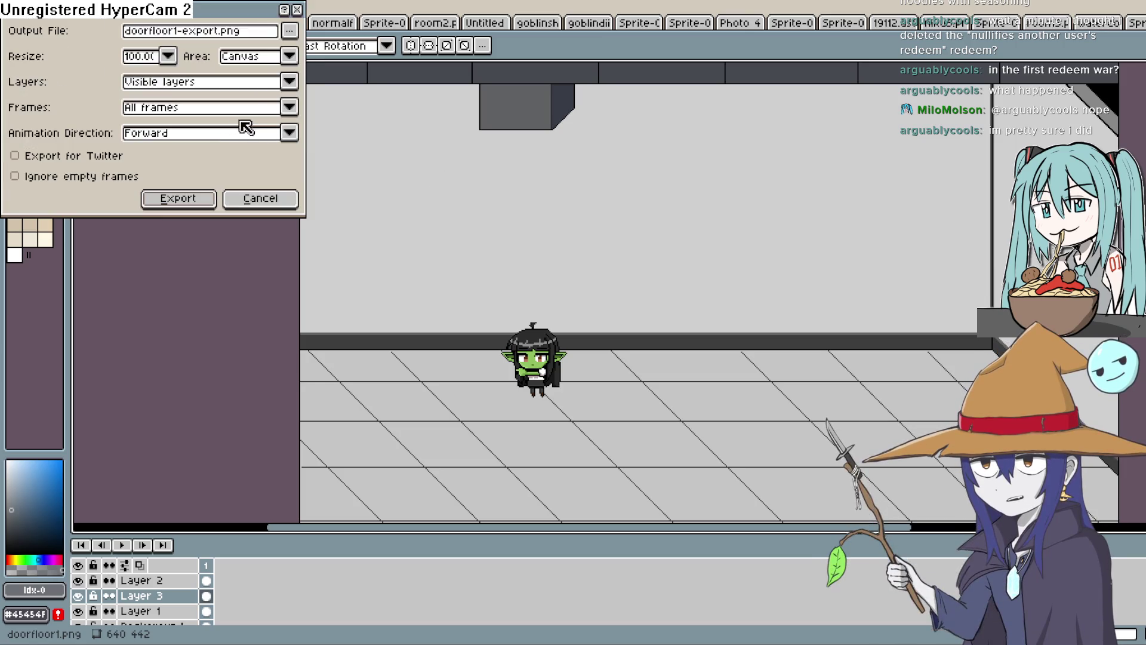
click(298, 29)
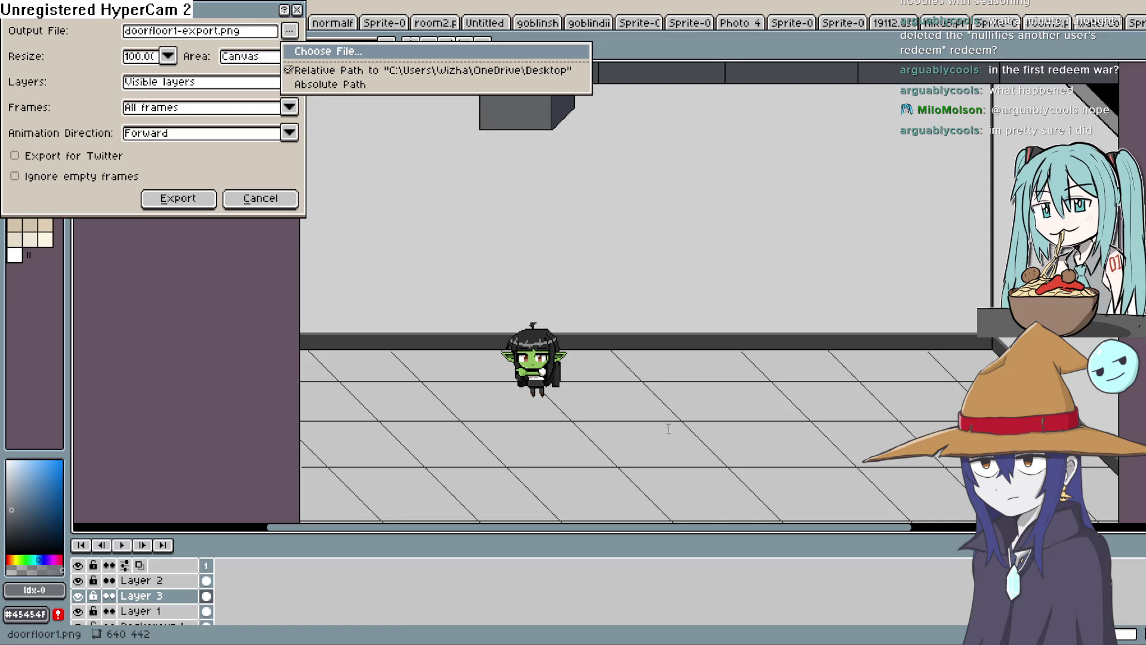
click(908, 498)
click(178, 199)
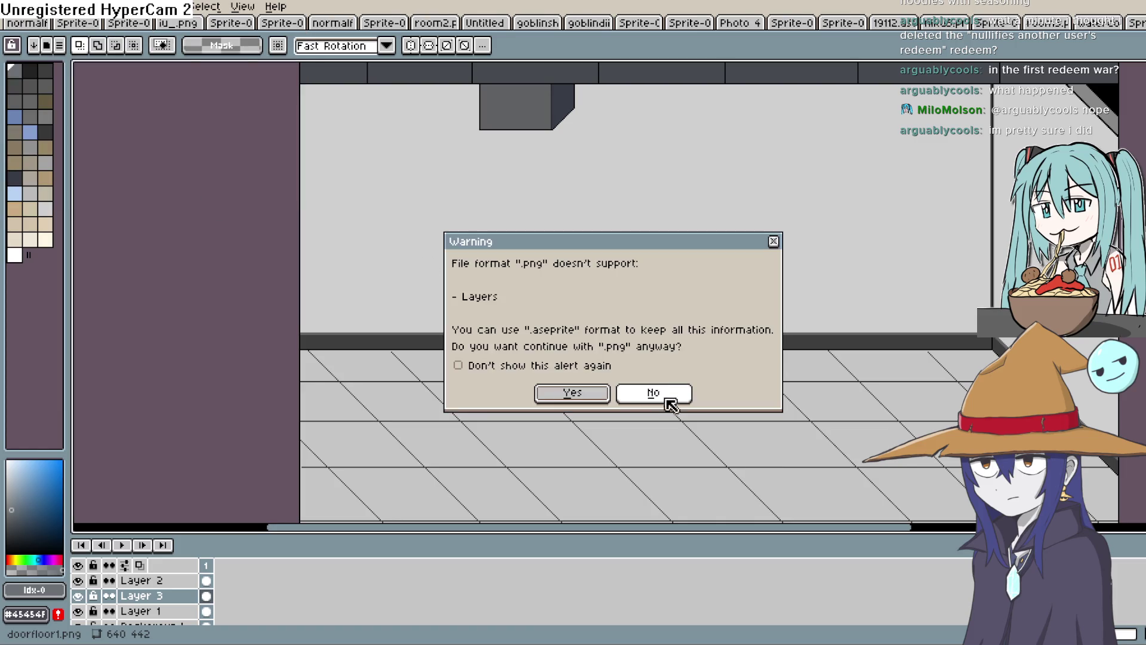
click(596, 393)
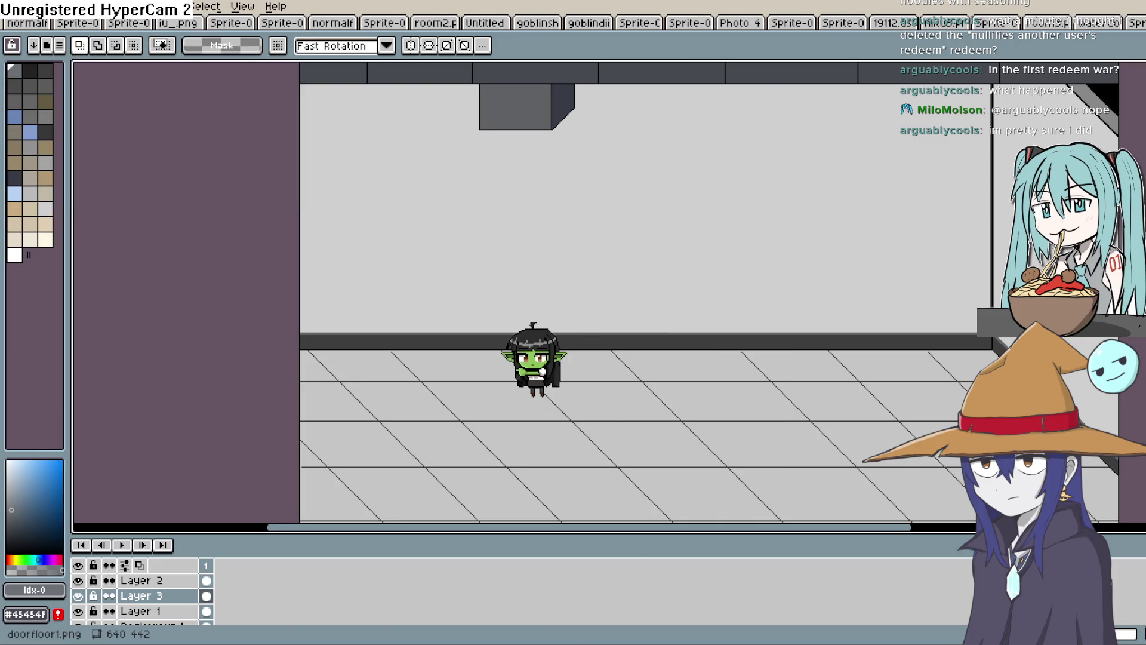
key(alt+Tab)
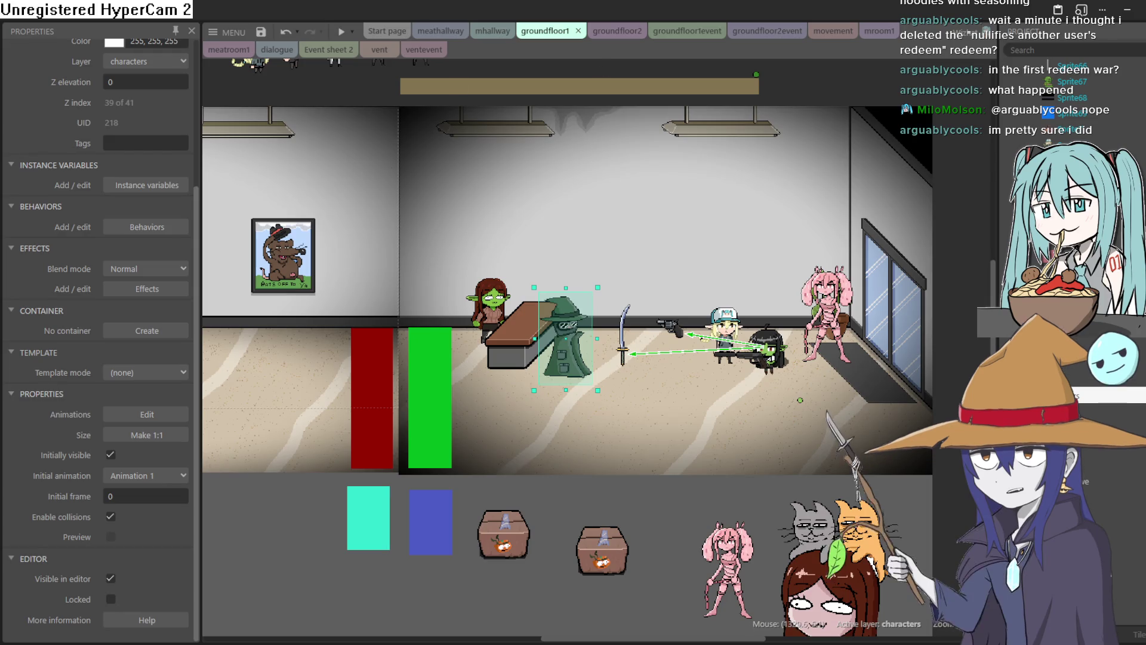
Pan the groundfloor1 layout and move the green witch back beside the reception desk
mouse_move(527, 237)
mouse_down()
mouse_move(852, 211)
mouse_move(604, 179)
mouse_up()
mouse_move(644, 295)
mouse_down()
mouse_move(659, 259)
mouse_move(811, 271)
mouse_move(696, 271)
mouse_move(677, 256)
mouse_up()
scroll(686, 266, up, 4)
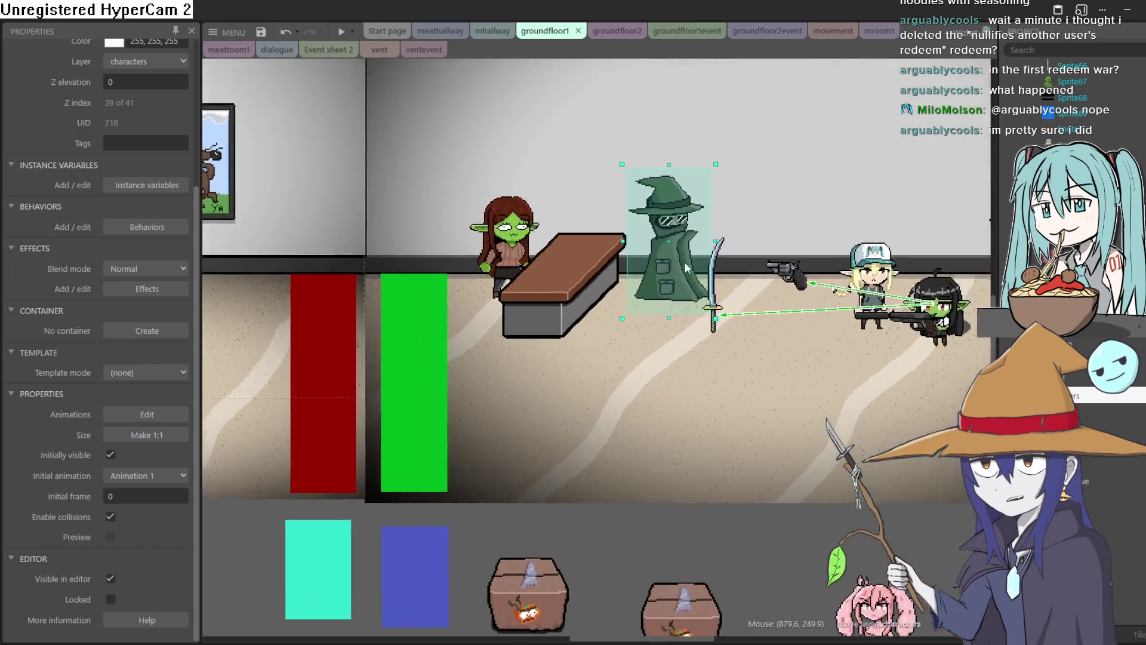
scroll(694, 271, up, 5)
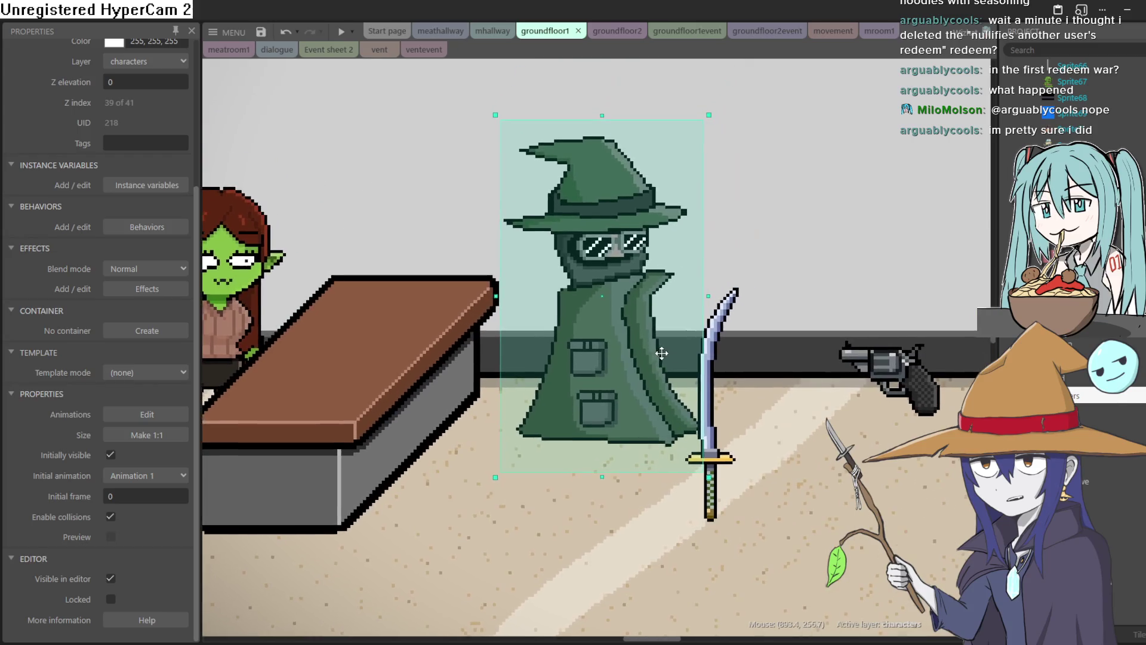
mouse_move(702, 370)
mouse_down()
mouse_move(908, 371)
mouse_move(606, 382)
mouse_up()
Scroll the Project panel to the Layouts folder and bring up its context menu
scroll(604, 379, down, 3)
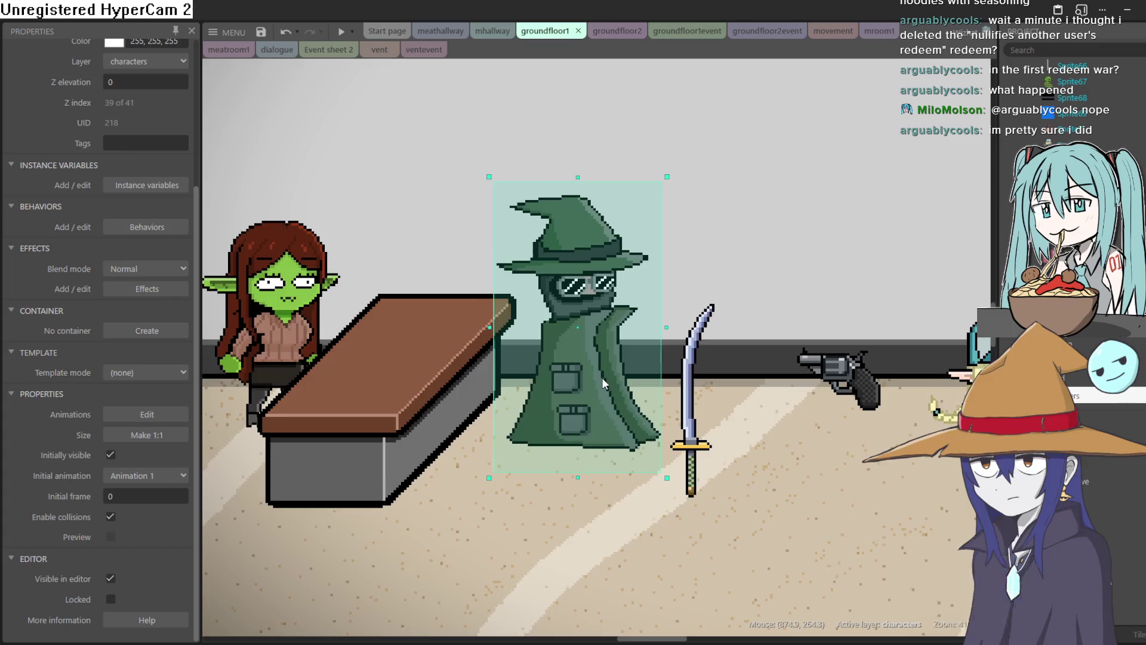
scroll(603, 378, down, 1)
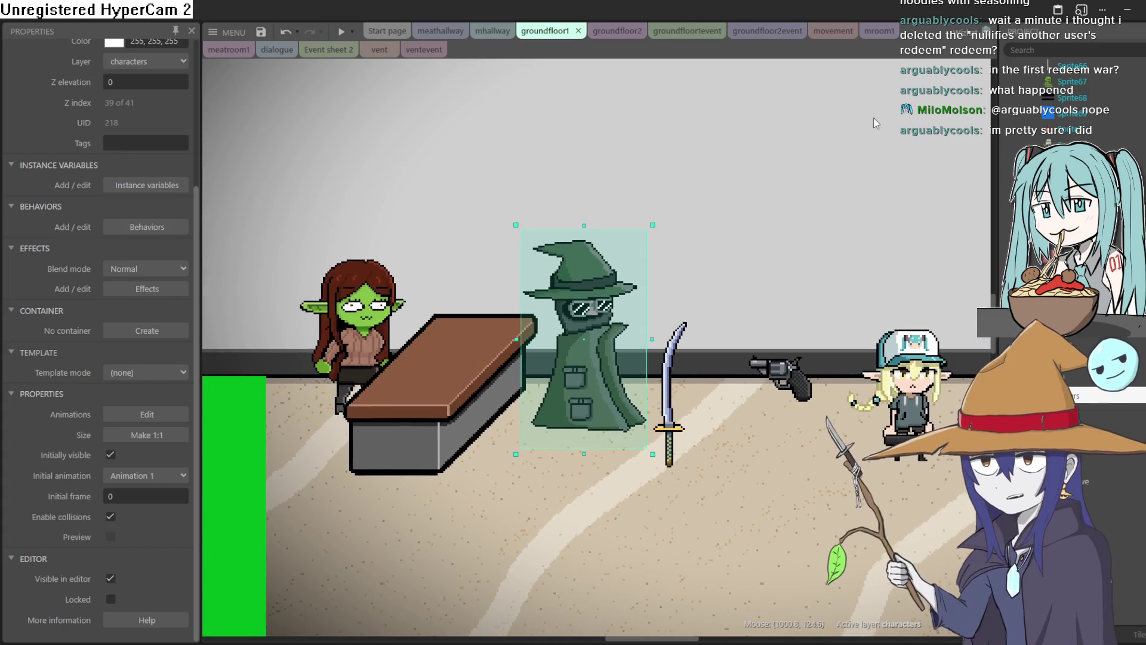
scroll(1069, 101, up, 5)
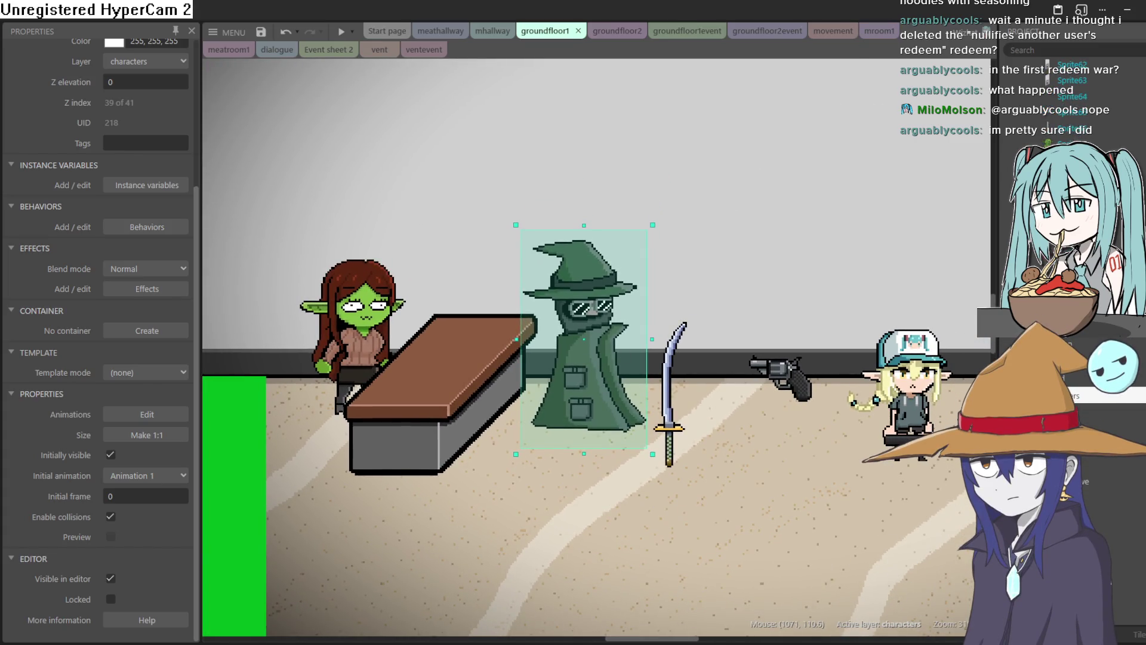
scroll(1069, 102, up, 5)
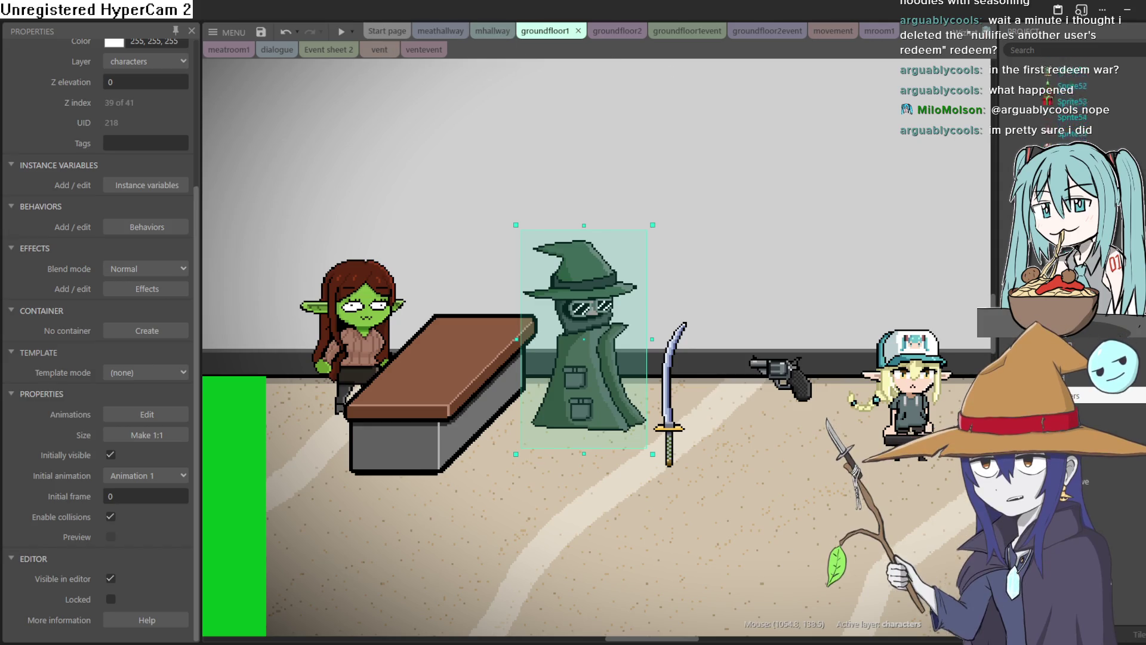
scroll(1068, 101, up, 5)
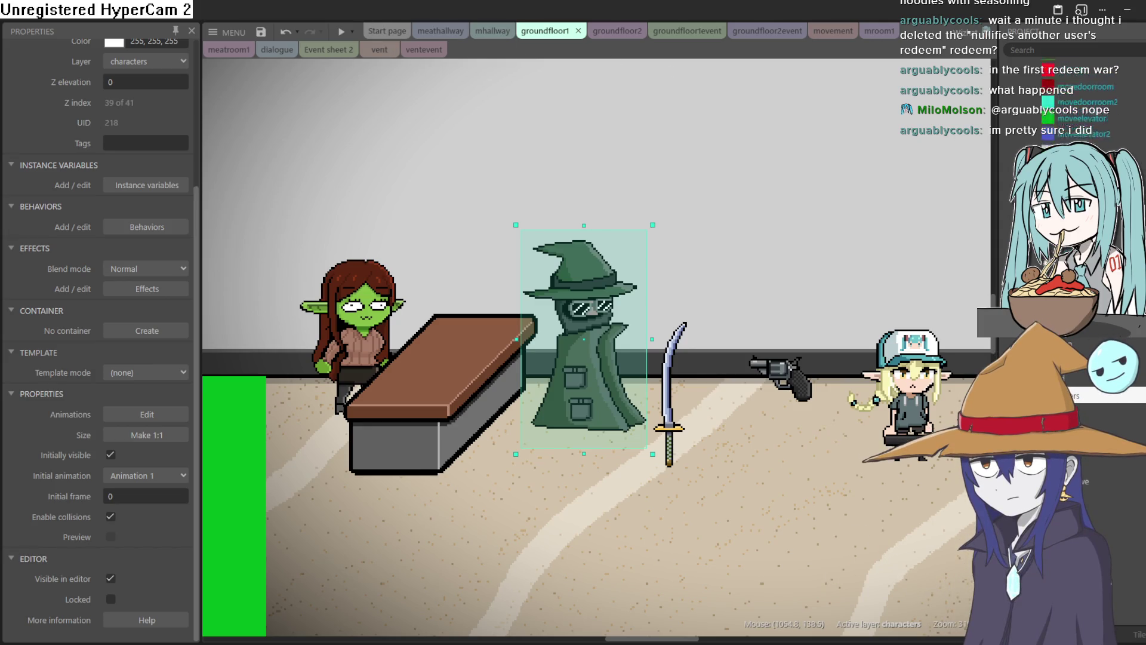
scroll(1075, 128, up, 3)
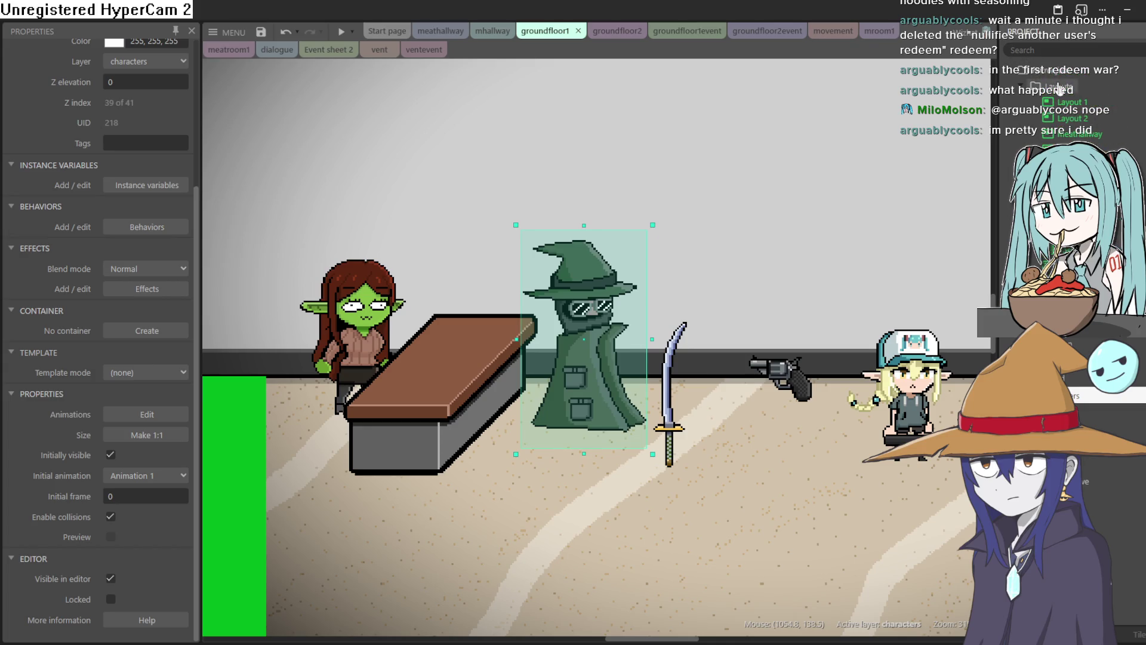
right_click(1059, 88)
Add Layout 3 and create Sprite76 holding the 640 x 442 room floor image
click(1079, 103)
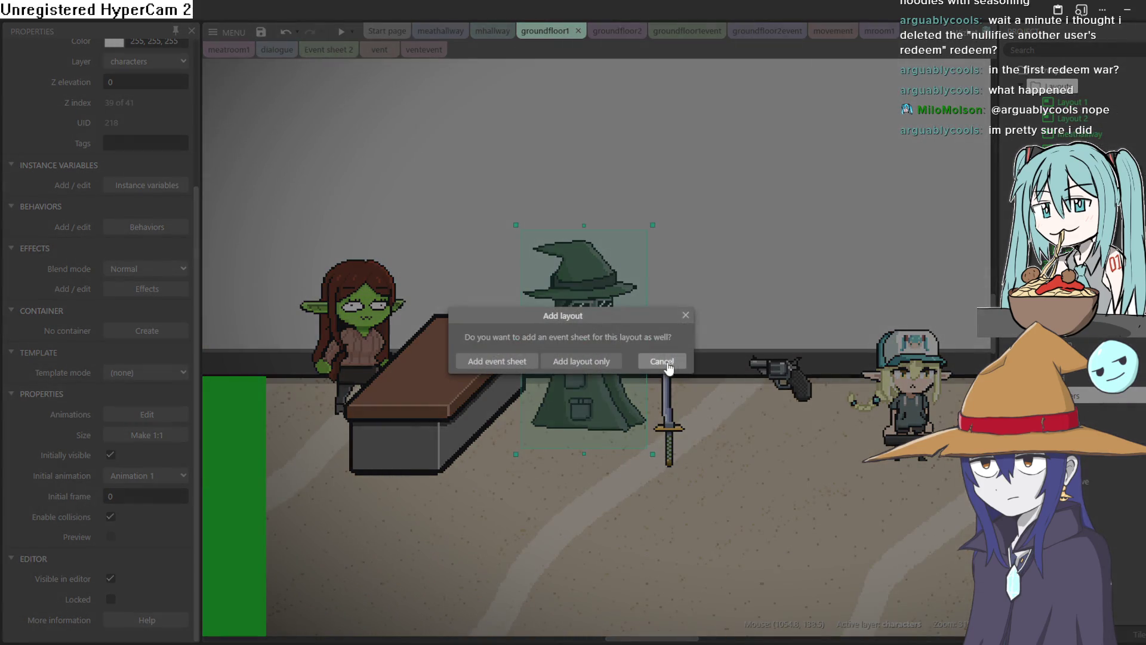
click(505, 361)
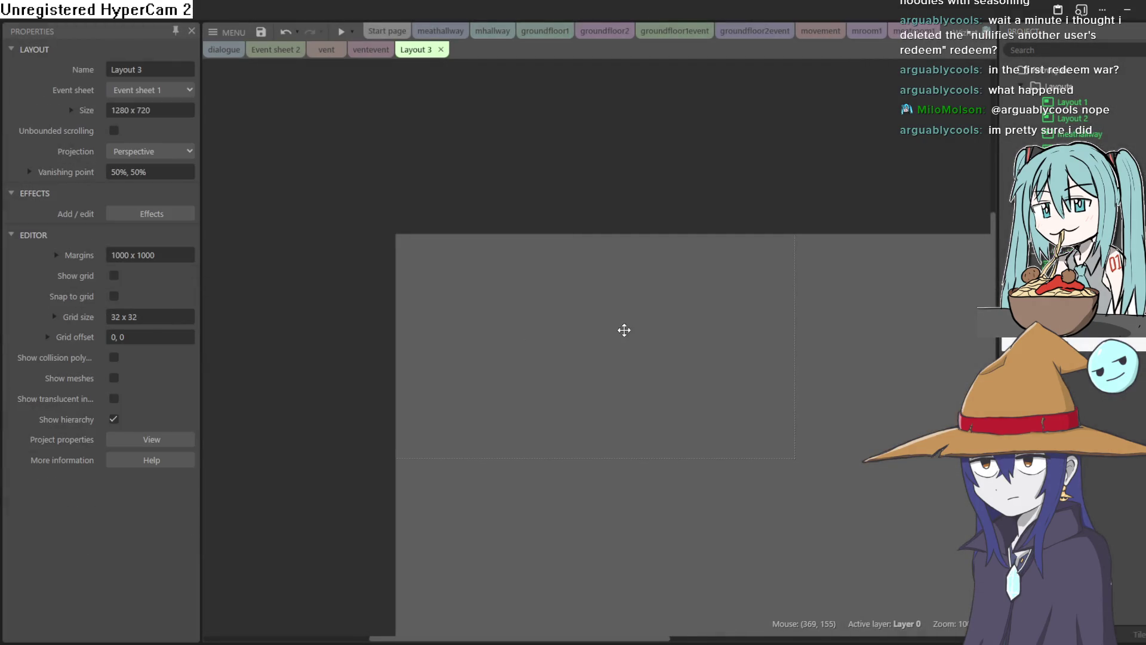
drag(624, 330, 552, 262)
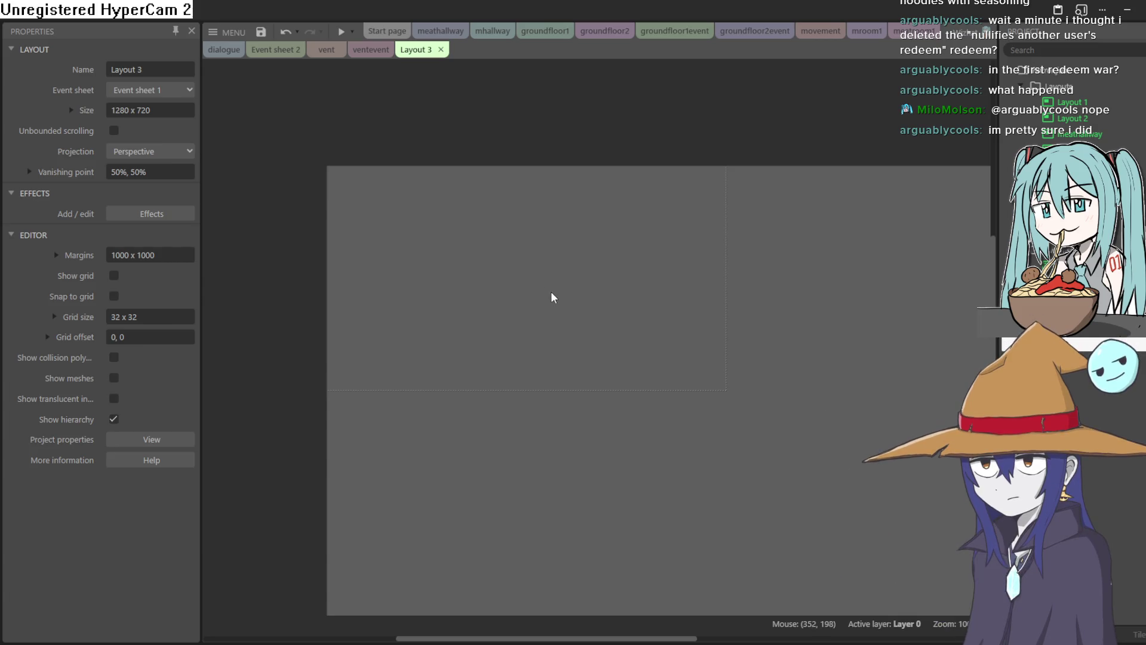
double_click(523, 268)
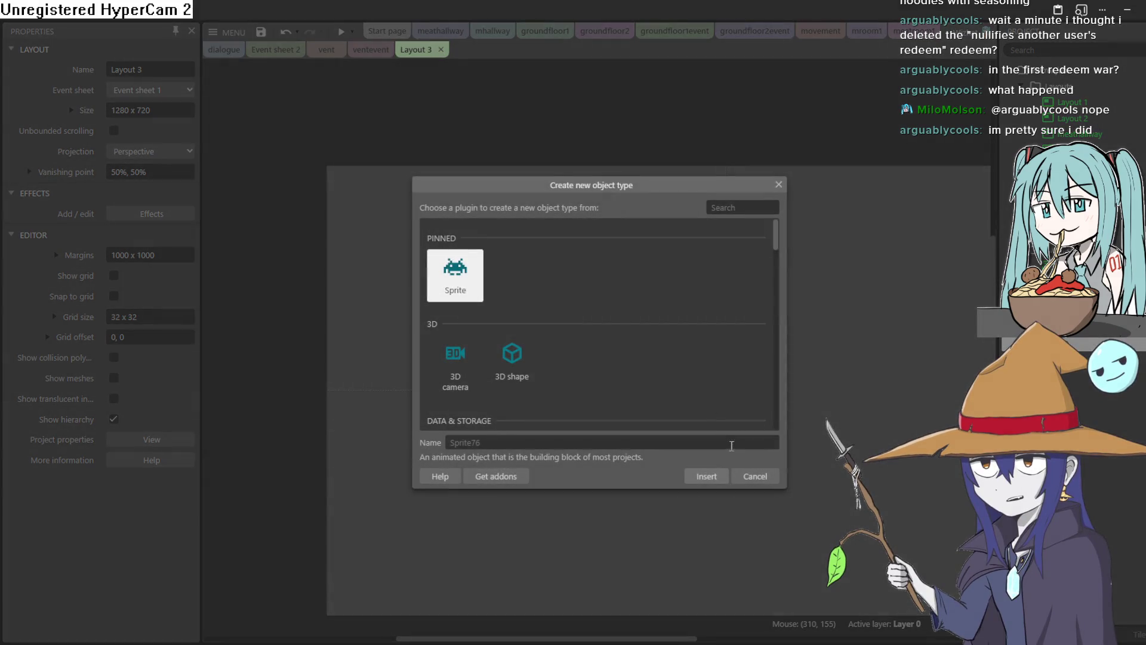
click(707, 475)
click(540, 277)
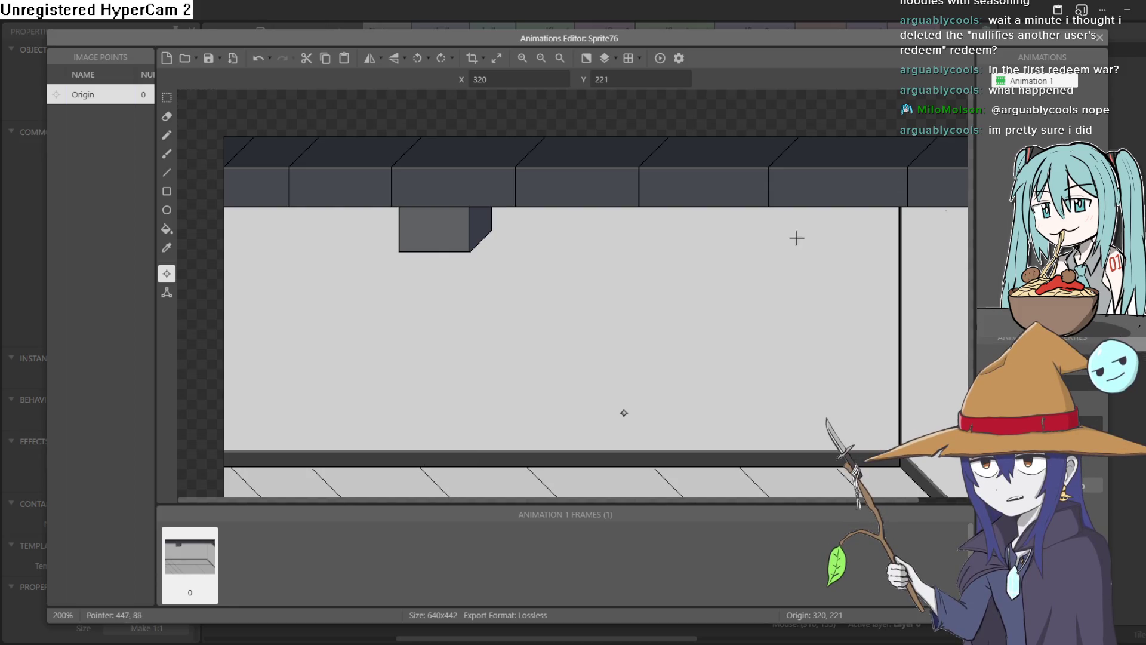
click(1100, 37)
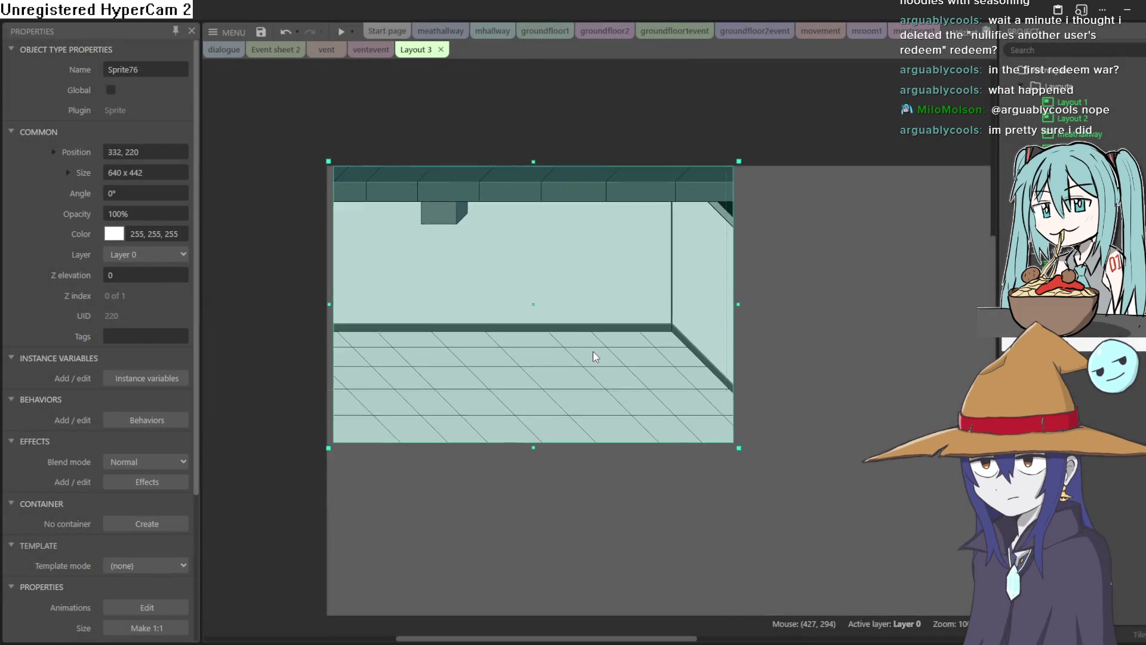
Nudge the room image Sprite76 to position 320, 220 and deselect it
drag(582, 350, 587, 350)
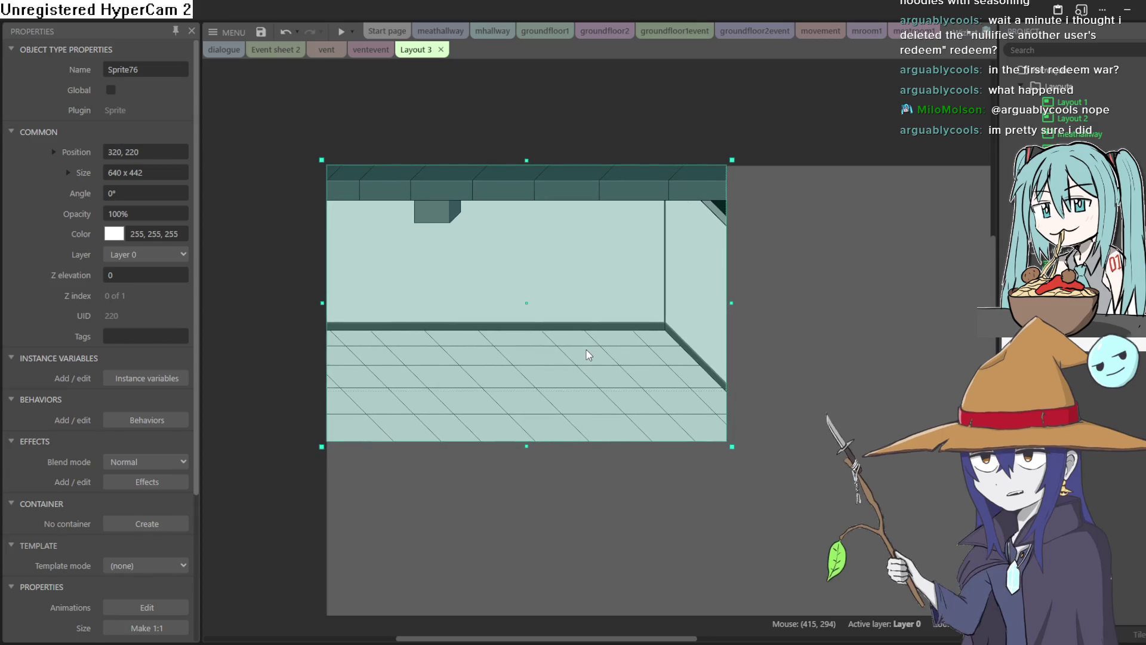
click(791, 333)
scroll(556, 319, up, 3)
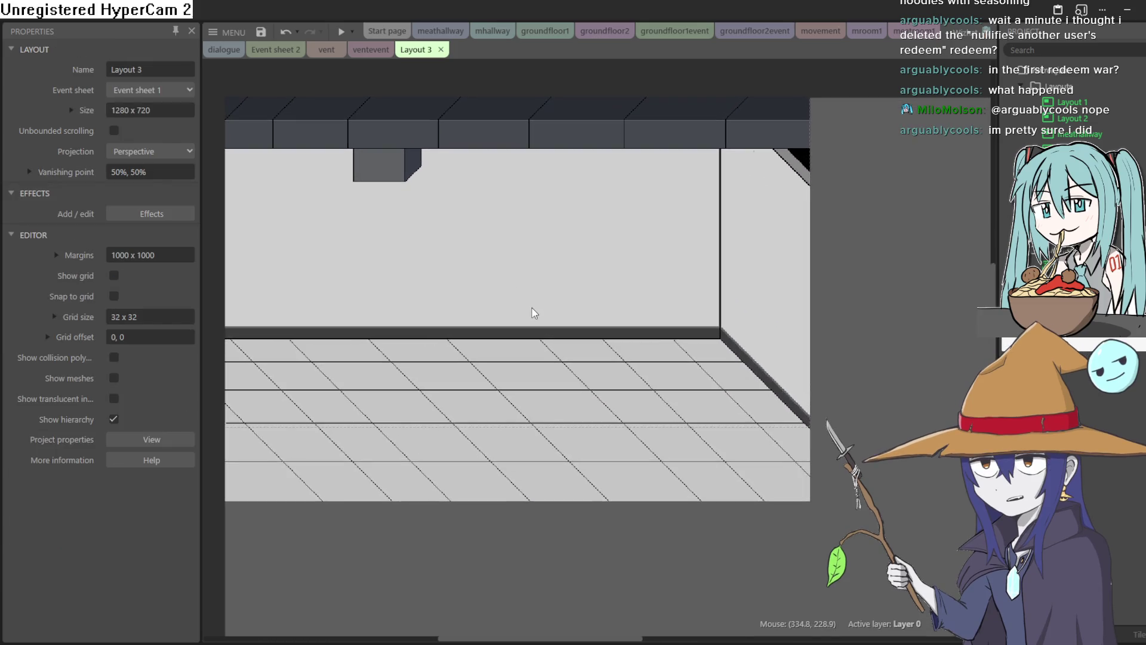
scroll(777, 310, up, 2)
scroll(745, 322, up, 2)
scroll(740, 324, down, 1)
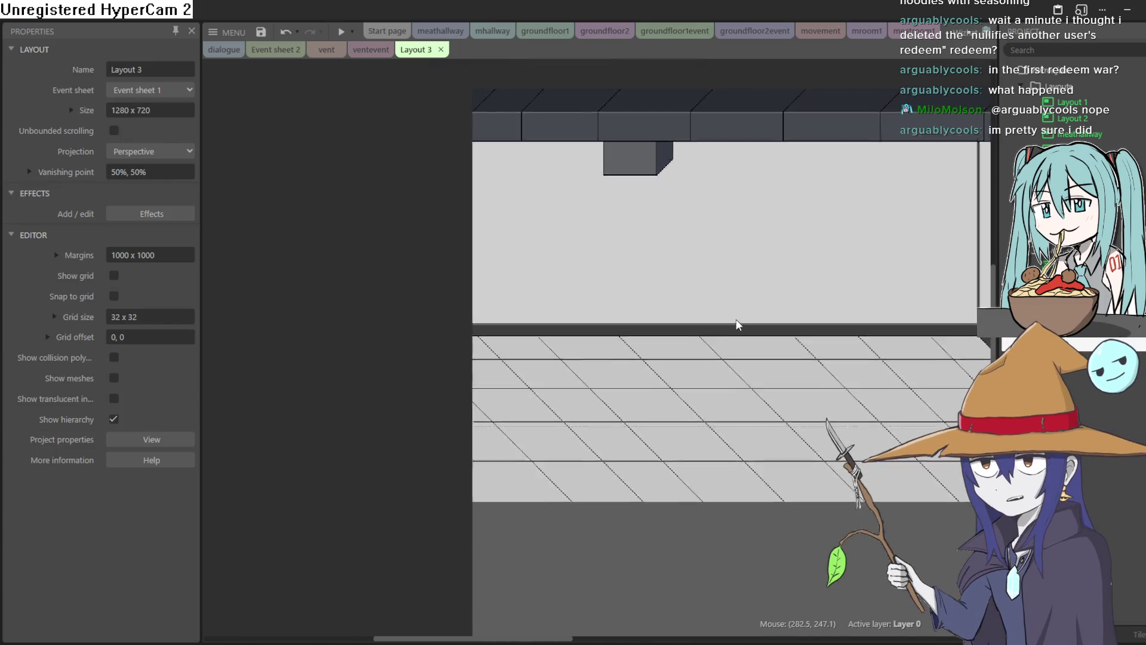
scroll(633, 318, up, 2)
scroll(680, 334, down, 3)
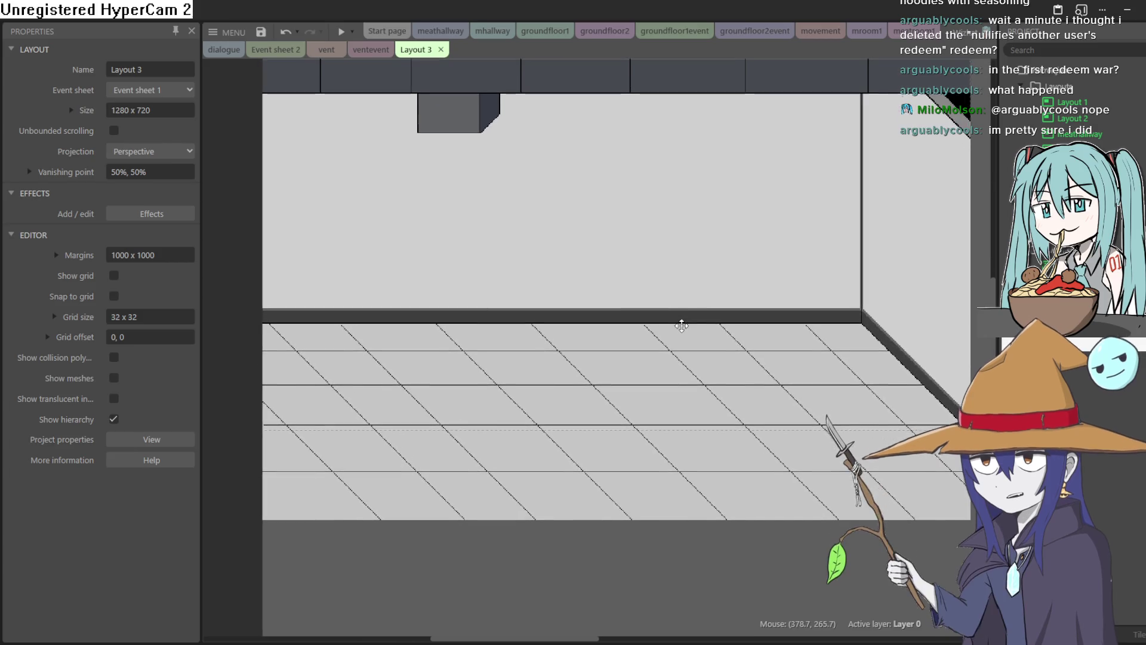
Drag the wizard Sprite75 from the Project panel onto the room floor
scroll(1069, 102, down, 3)
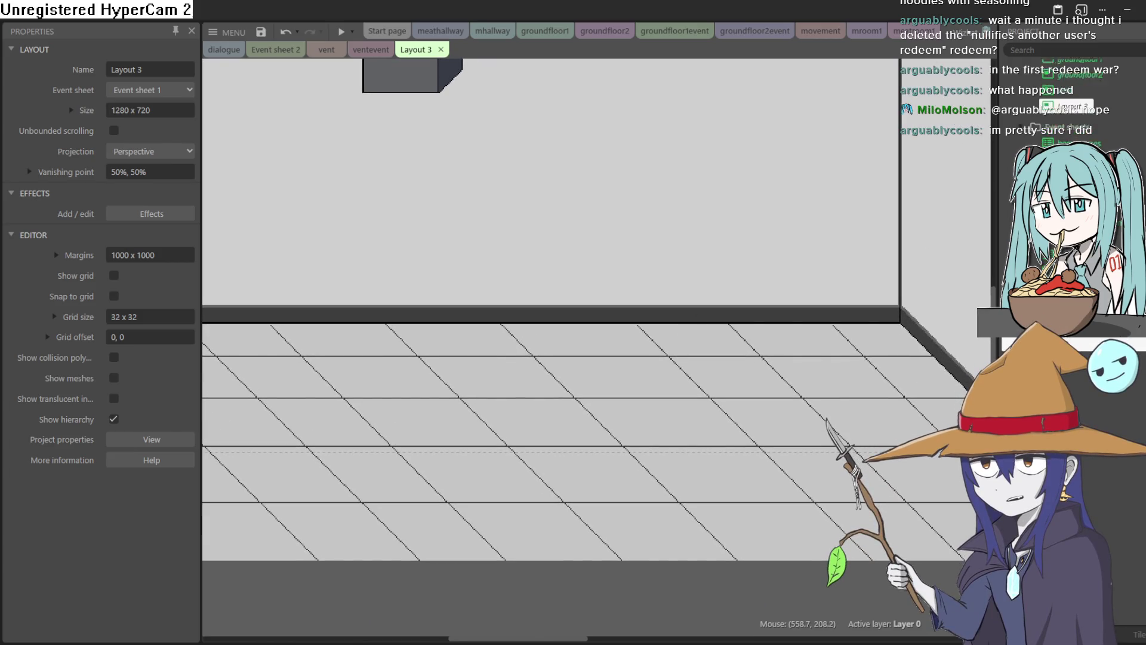
scroll(1069, 102, down, 5)
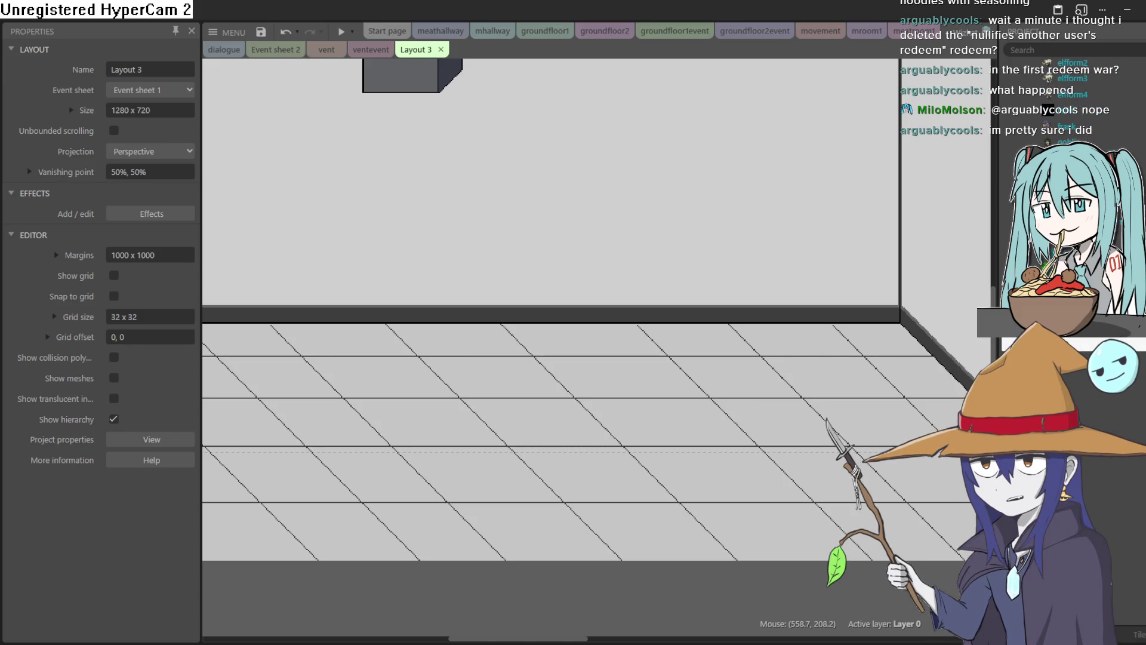
scroll(1069, 101, down, 5)
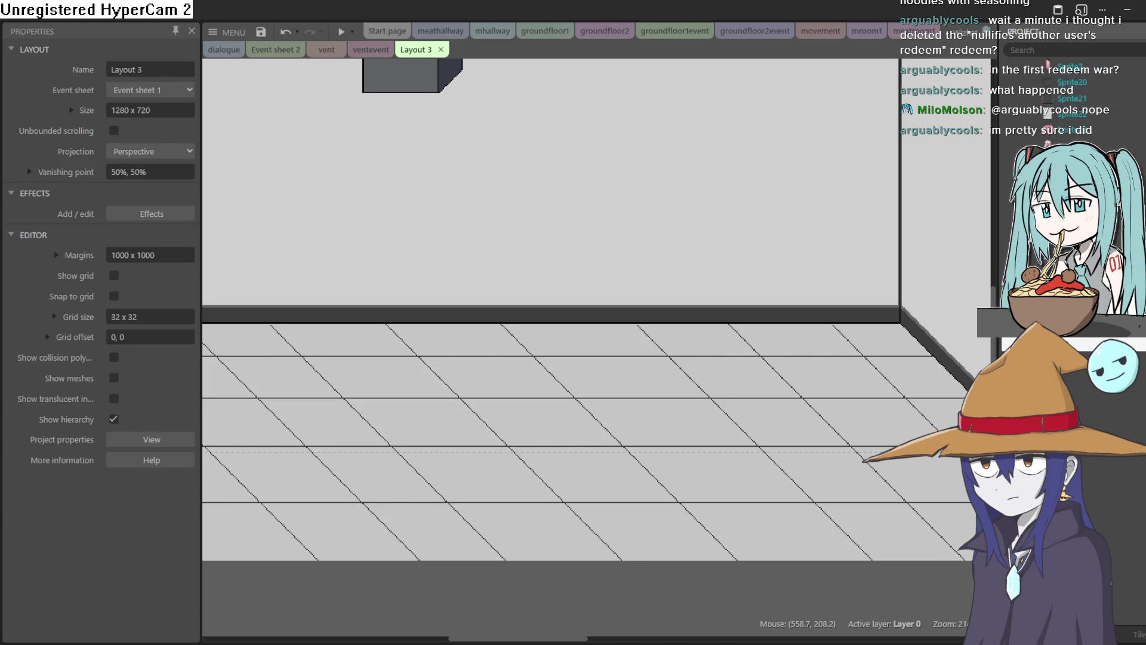
scroll(1069, 102, down, 5)
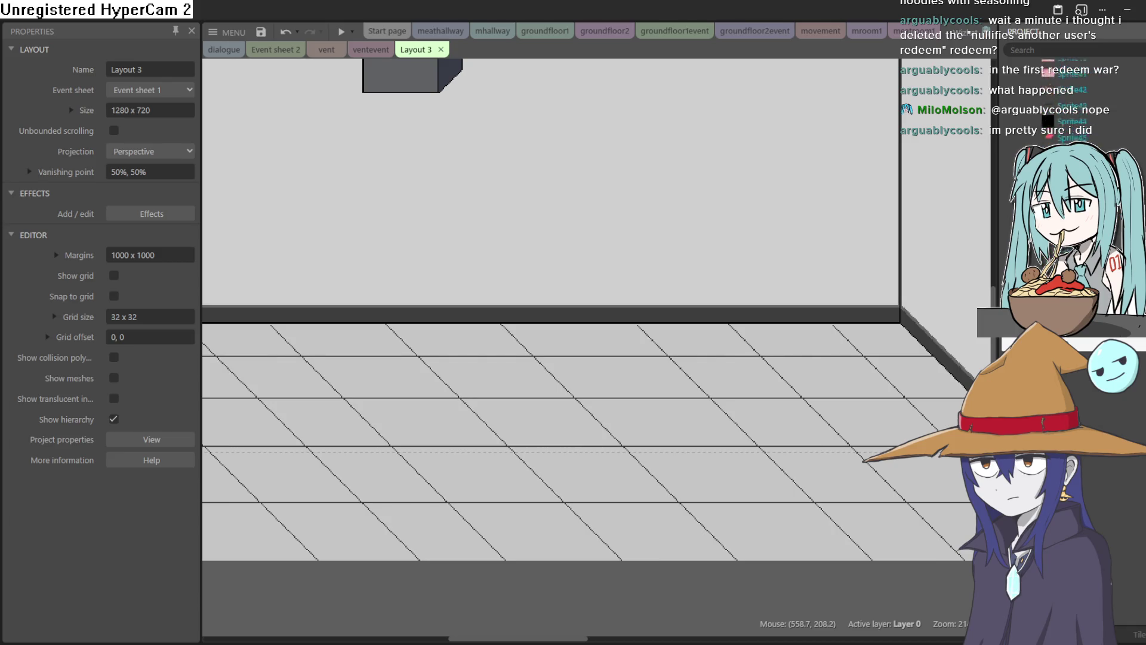
scroll(1069, 101, down, 5)
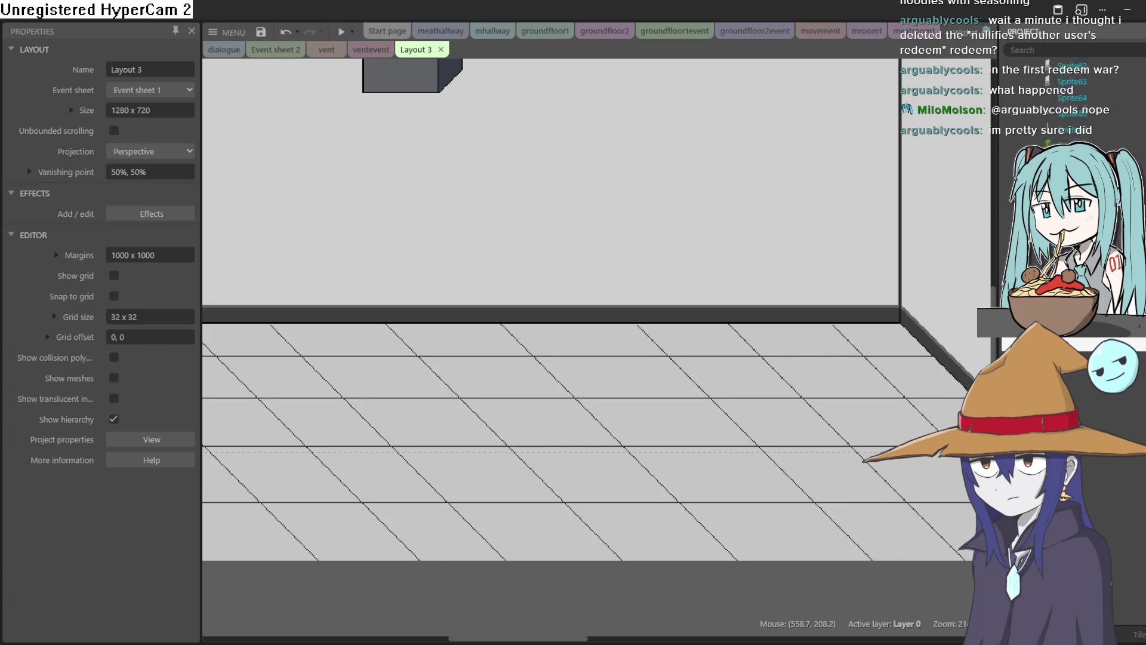
scroll(1069, 101, up, 2)
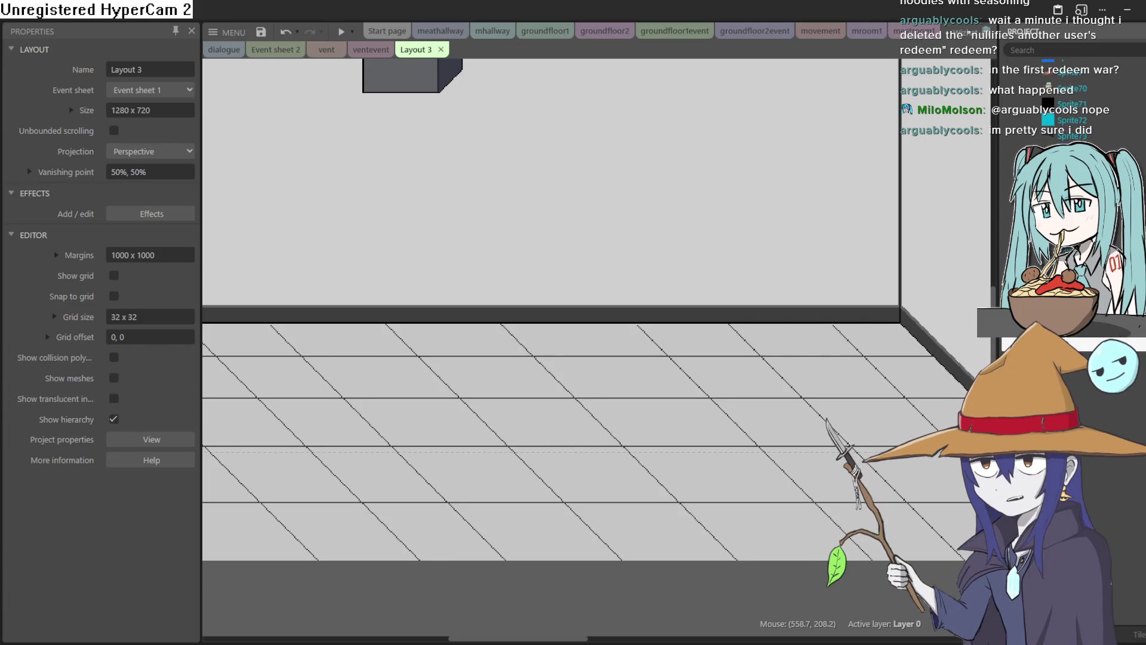
mouse_move(1069, 202)
mouse_down()
mouse_move(768, 307)
mouse_move(499, 346)
mouse_move(284, 343)
mouse_up()
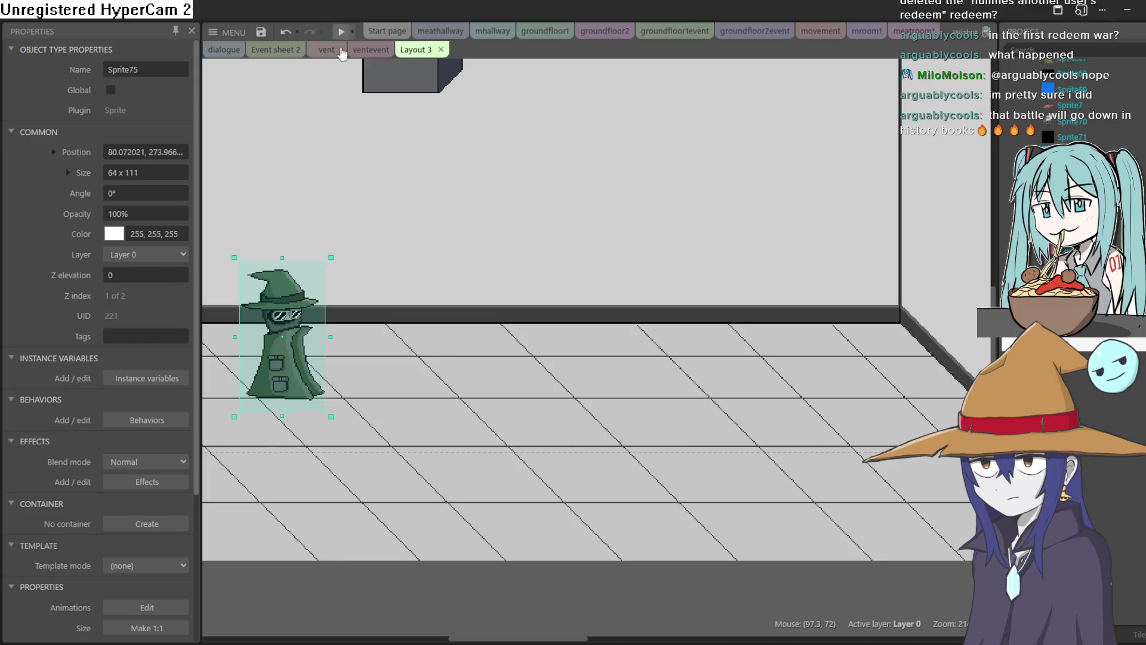
Select Layout 3 in the Project panel's list
scroll(543, 250, down, 3)
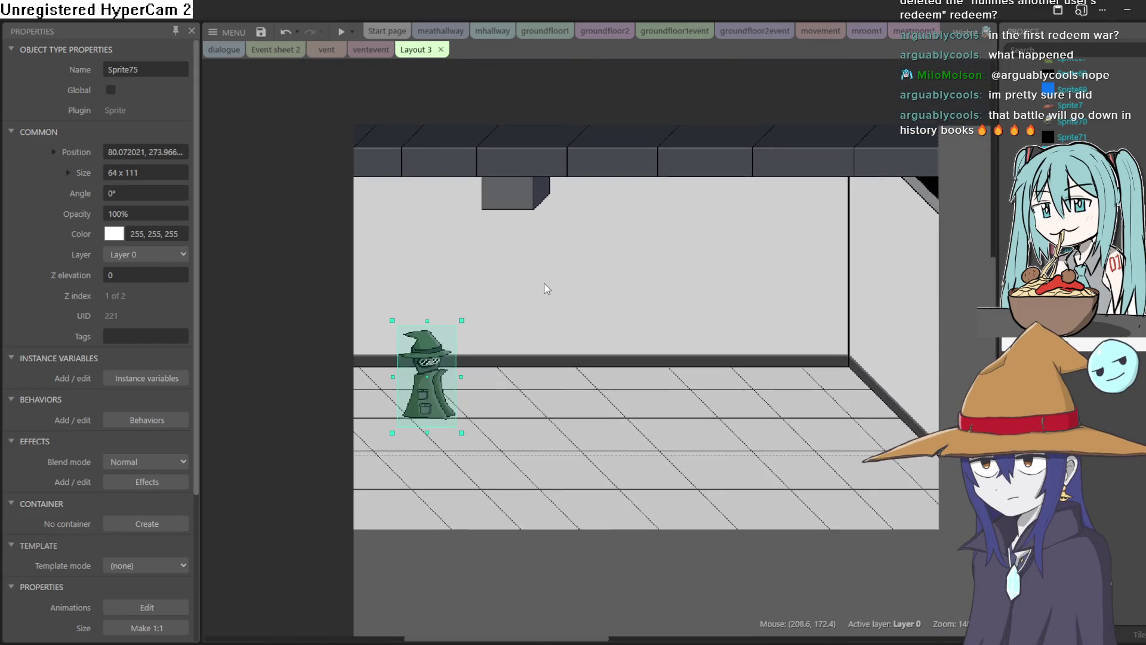
scroll(1068, 102, up, 10)
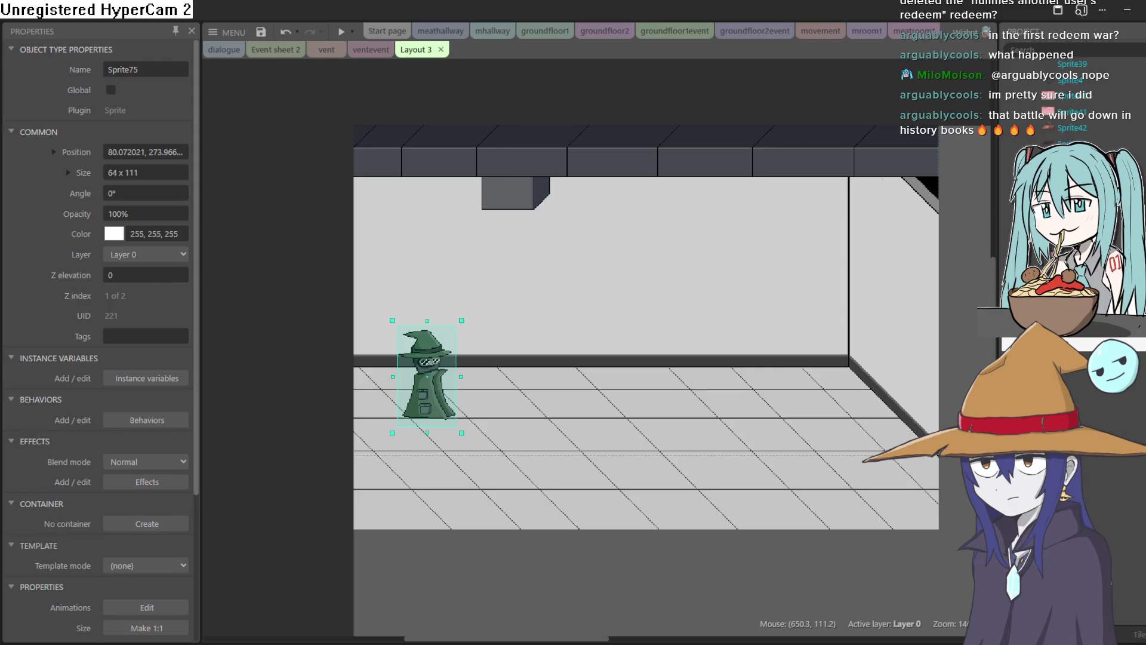
scroll(1068, 101, down, 10)
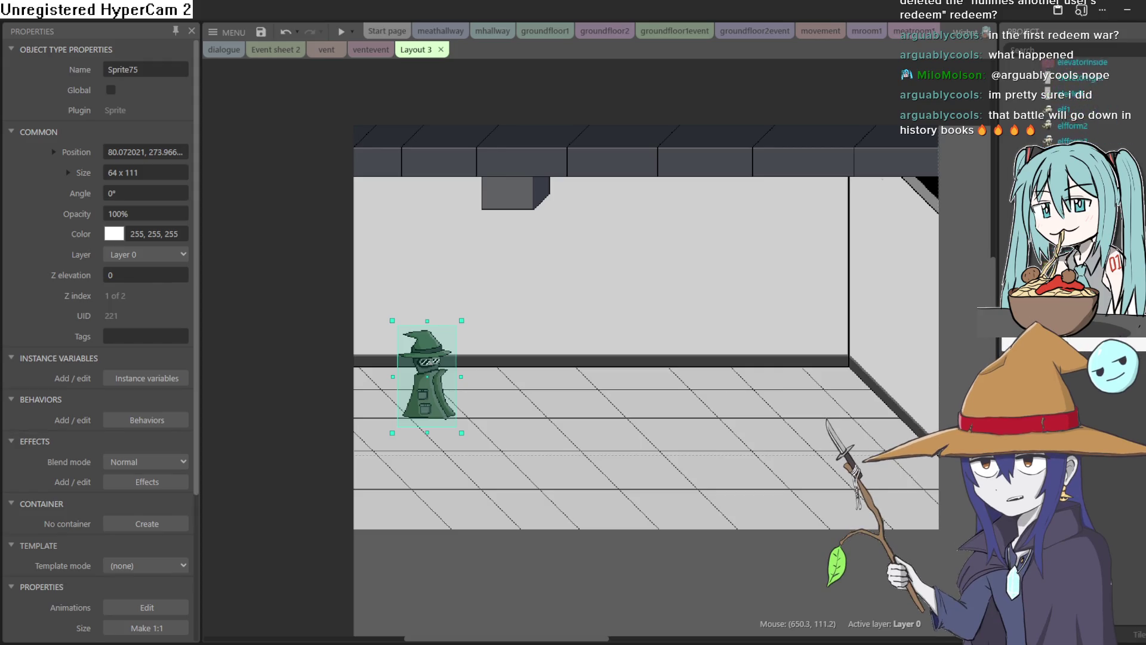
scroll(1069, 101, up, 5)
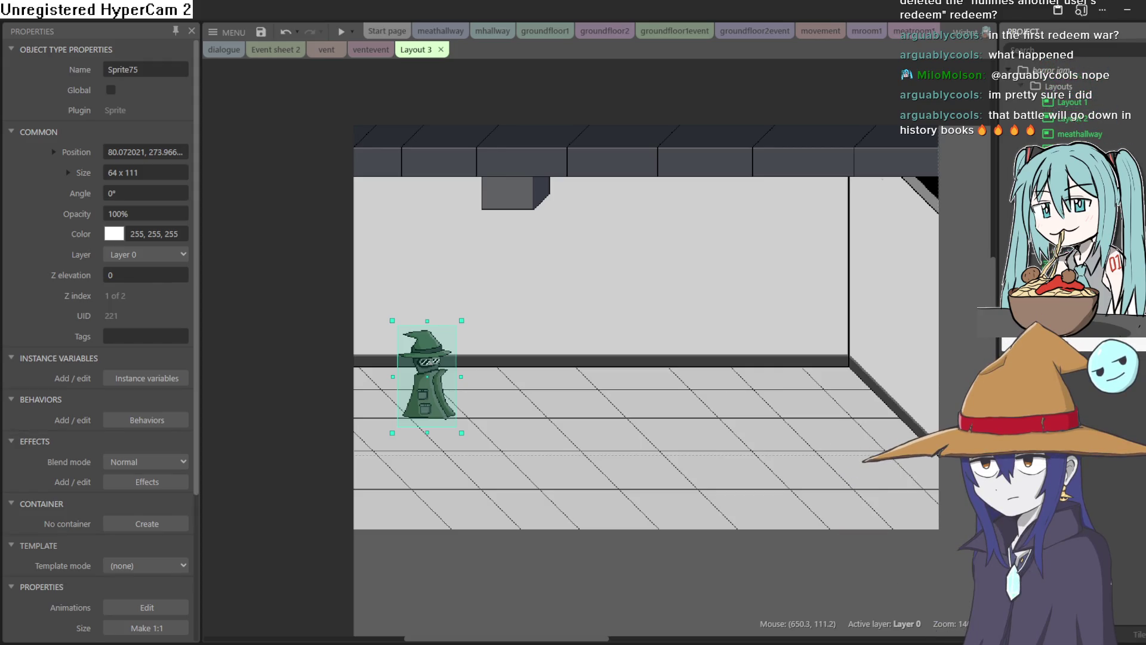
click(1075, 338)
Rename the layout testroom and Event sheet 1 testevent, then nudge the wizard up-left
right_click(1074, 338)
key(Escape)
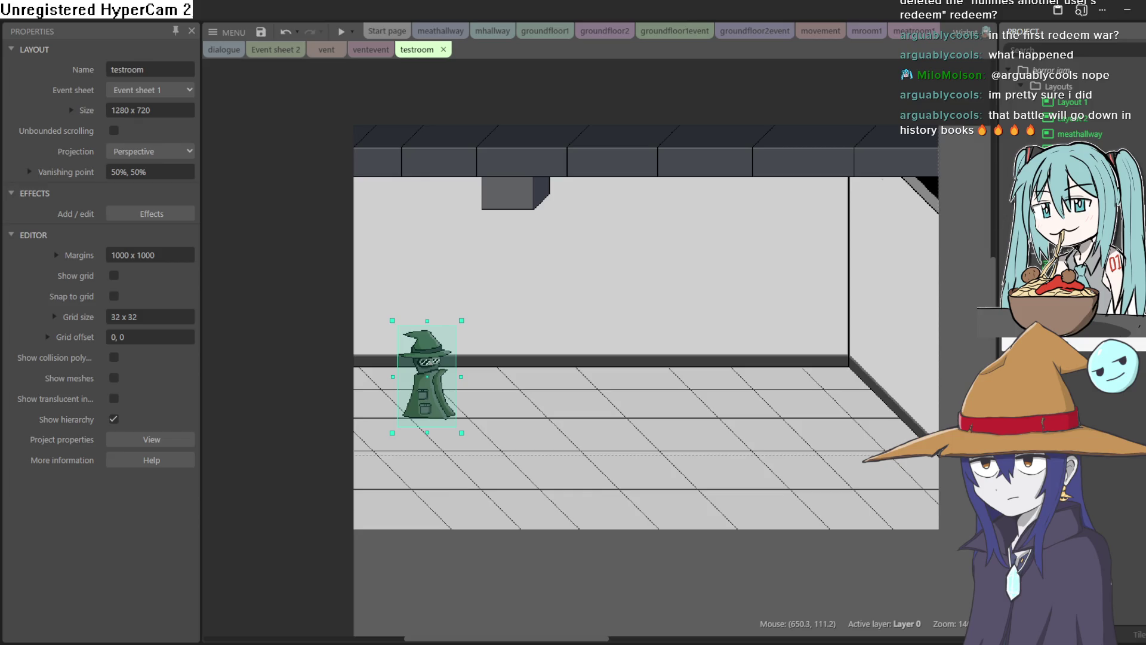
scroll(1069, 108, down, 5)
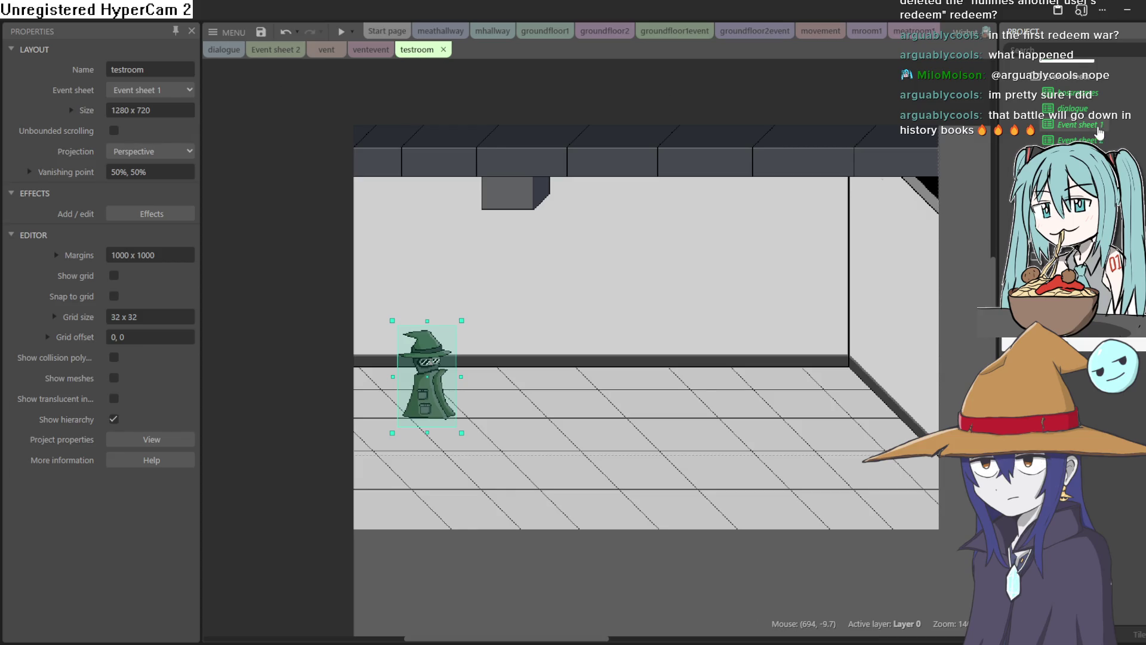
right_click(1069, 124)
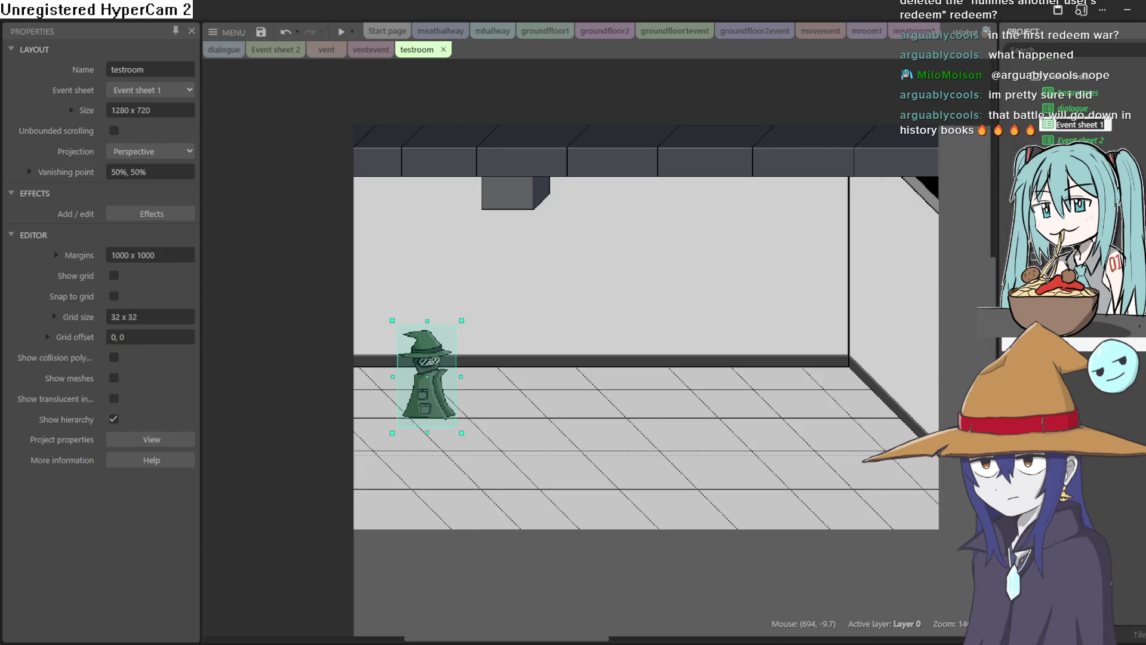
text(testevent)
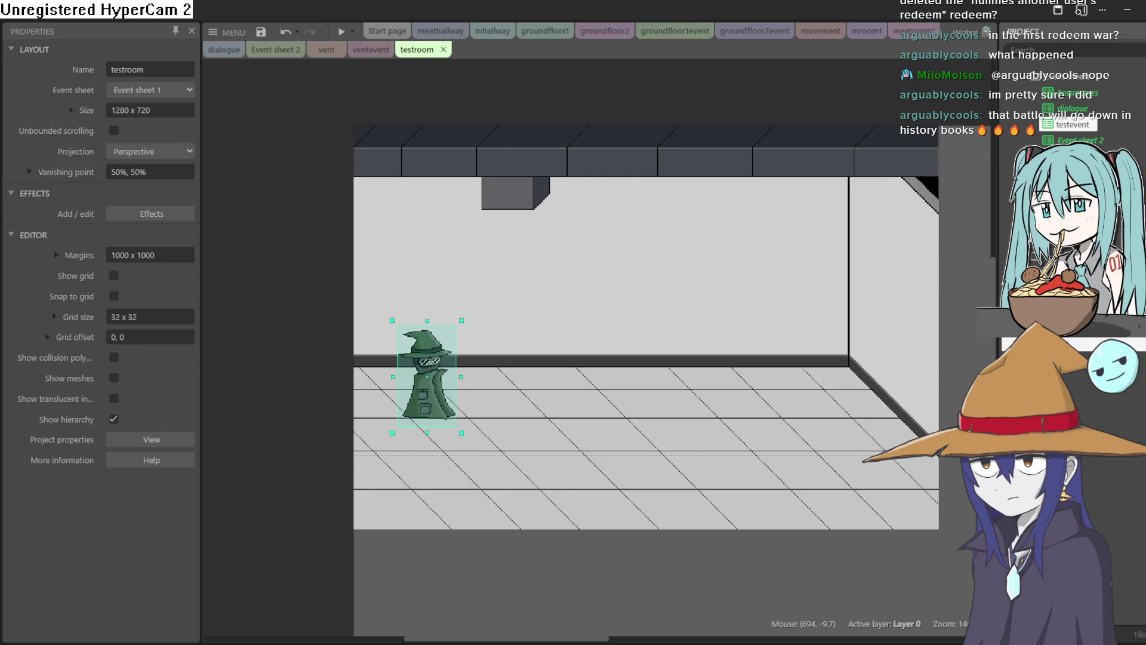
key(Return)
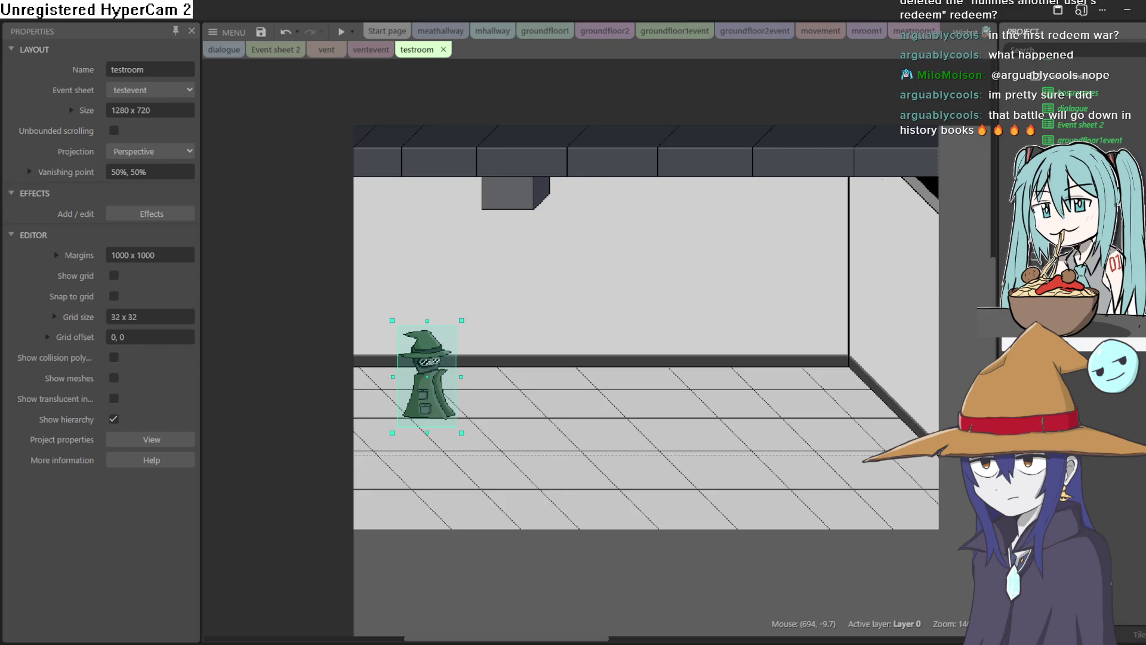
drag(428, 348, 415, 329)
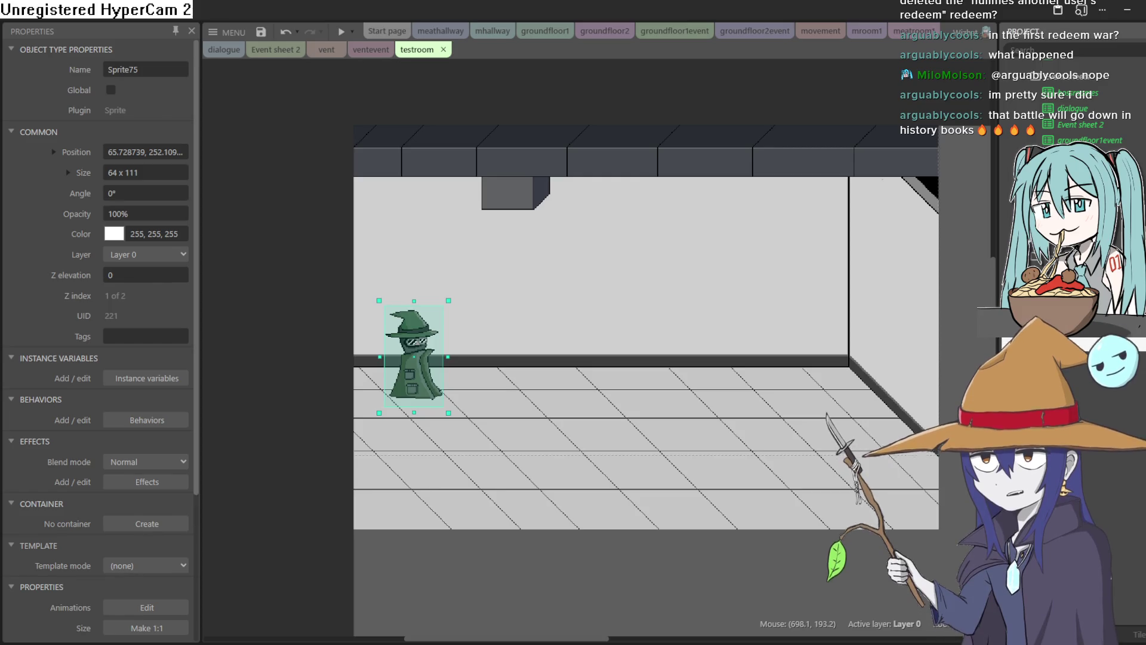
Glance at the testevent sheet and the wizard's animation frames, then return to testroom
key(ctrl+e)
key(ctrl+Tab)
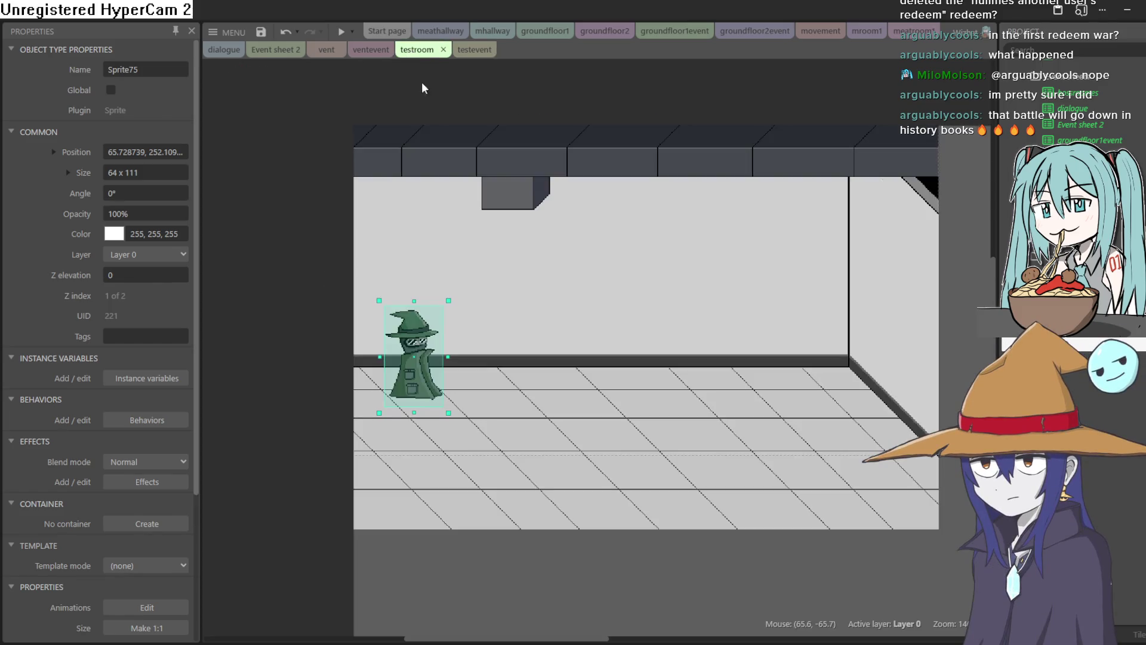
double_click(426, 357)
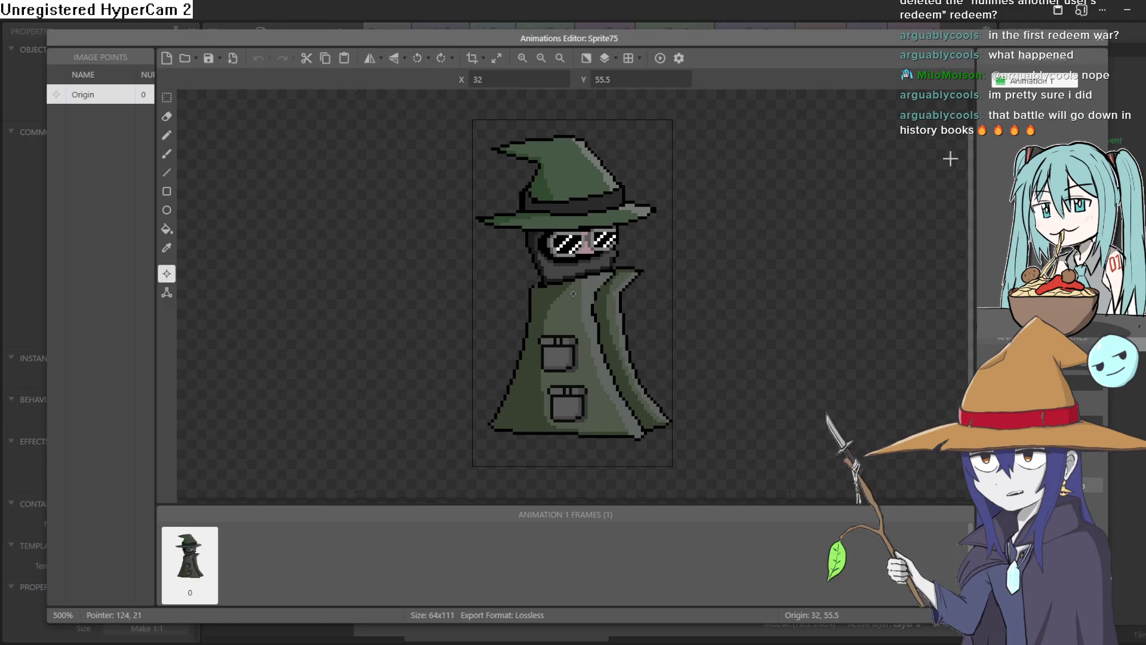
key(Escape)
Add the Tween behavior to Sprite75, shift it slightly, and view the testevent sheet
click(147, 419)
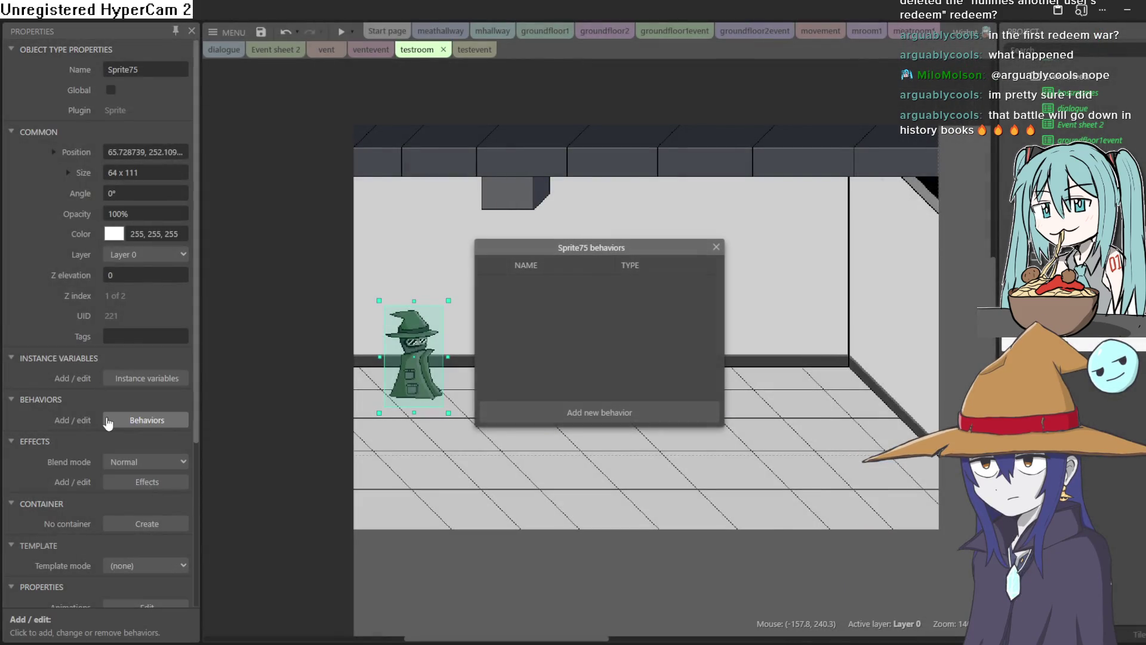
click(602, 411)
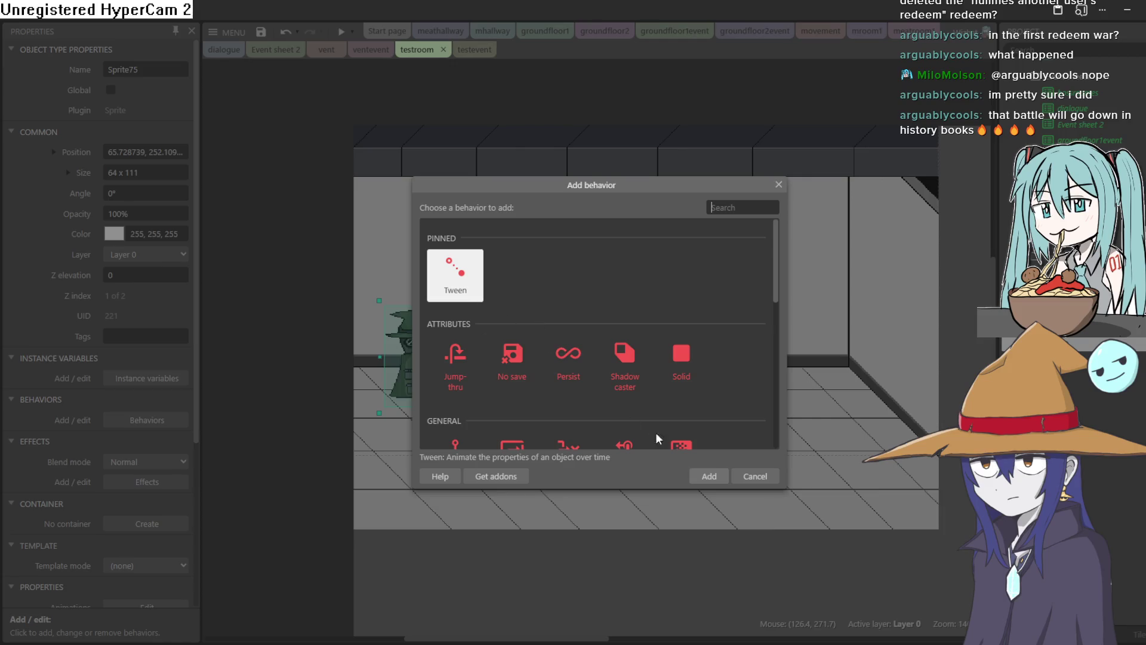
click(705, 477)
click(716, 248)
mouse_move(424, 383)
mouse_down()
mouse_move(823, 378)
mouse_move(867, 502)
mouse_move(451, 495)
mouse_move(417, 389)
mouse_up()
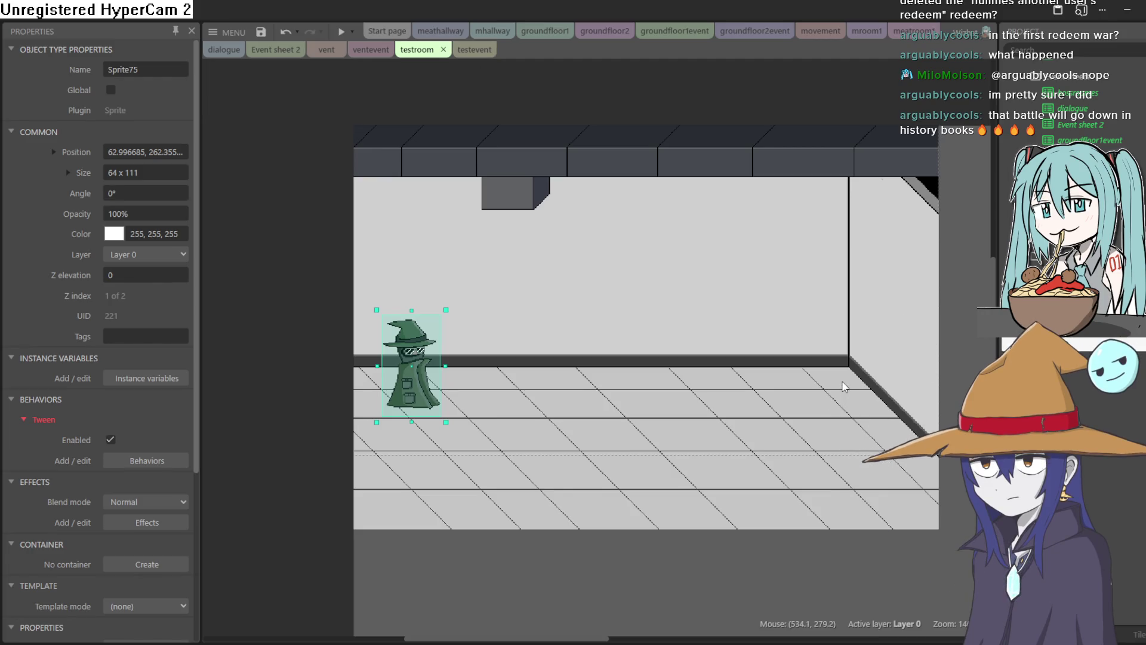
click(474, 51)
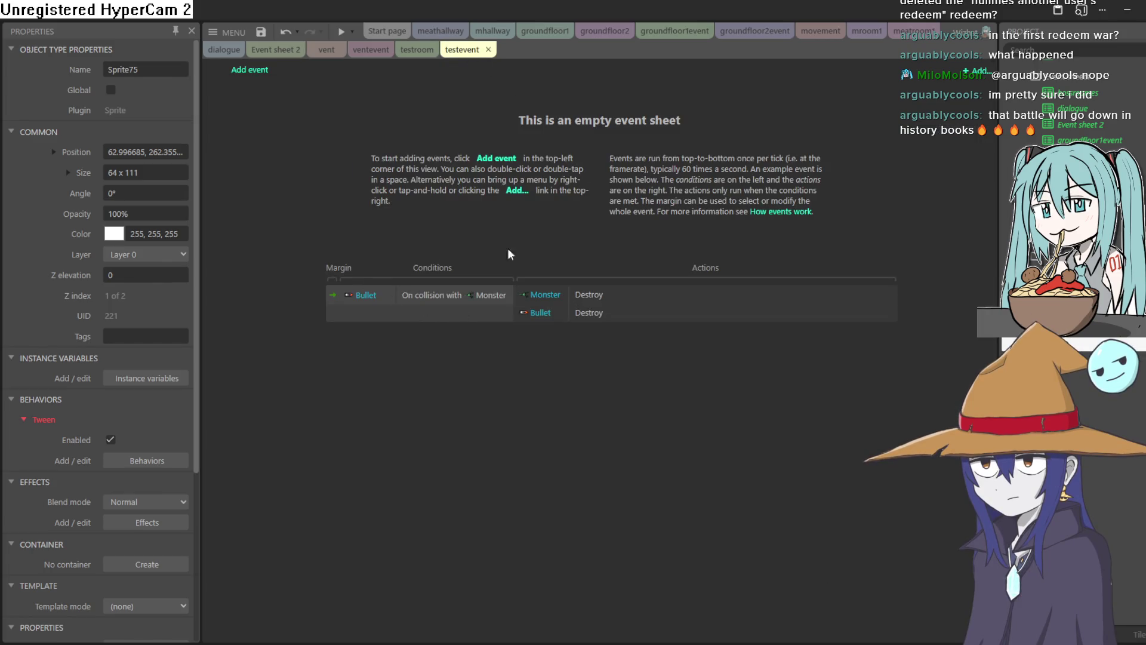
Add a System 'Every tick' event to the testevent sheet
click(250, 69)
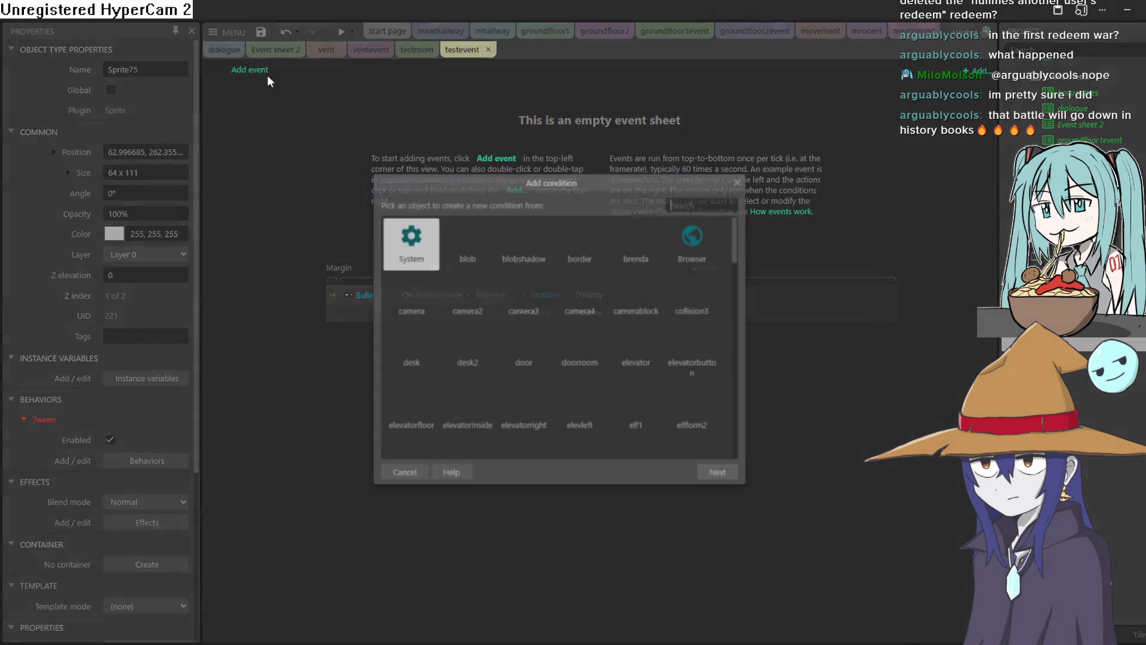
mouse_move(739, 245)
mouse_down()
mouse_move(734, 269)
mouse_move(740, 230)
mouse_up()
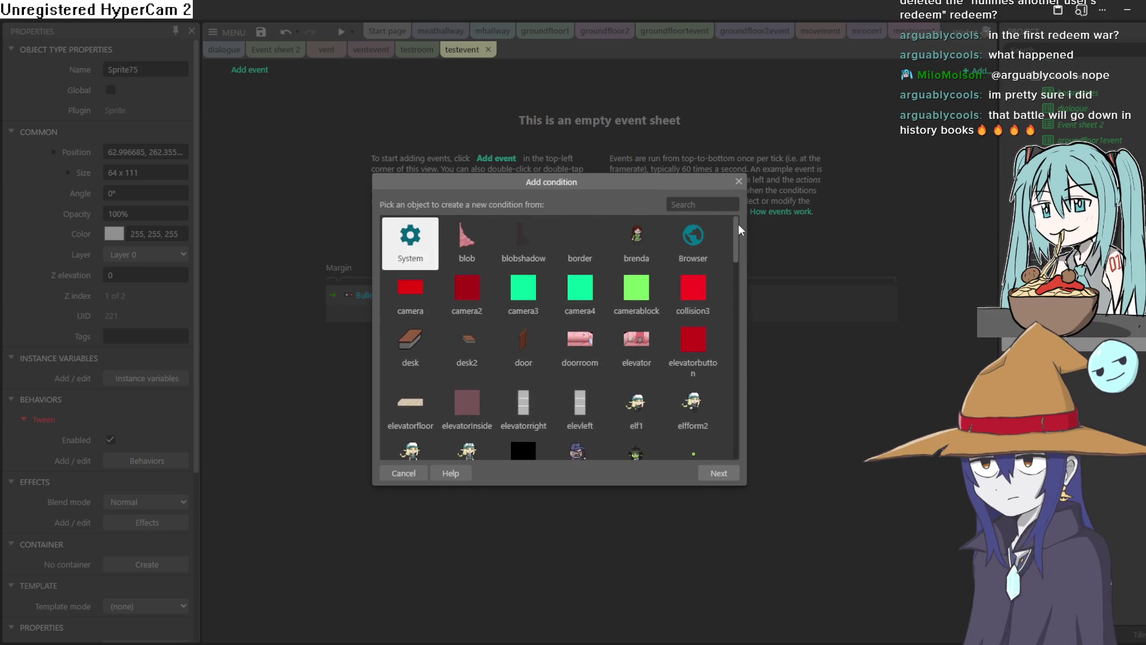
mouse_move(739, 241)
mouse_down()
mouse_move(750, 249)
mouse_move(751, 217)
mouse_move(711, 428)
mouse_move(734, 227)
mouse_up()
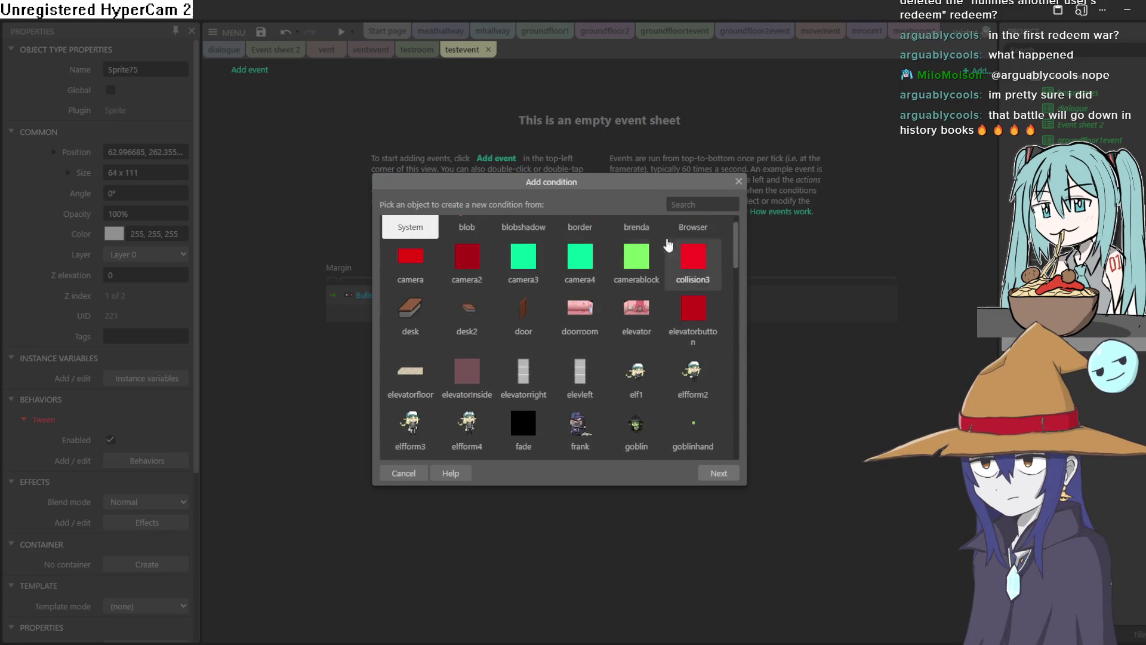
key(Return)
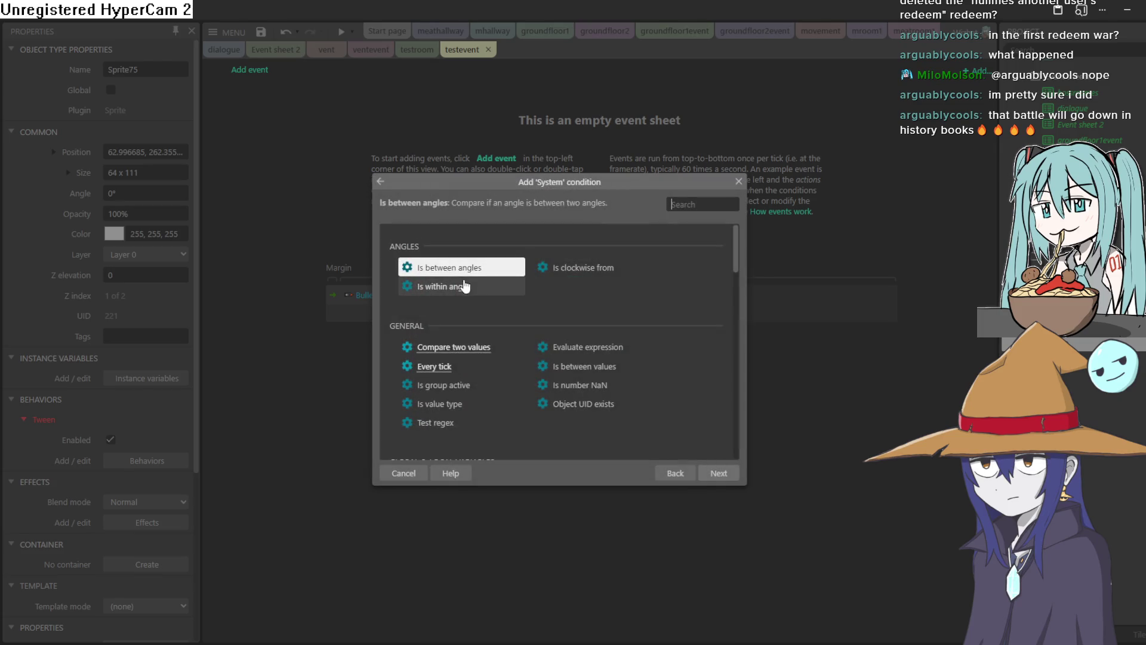
double_click(447, 366)
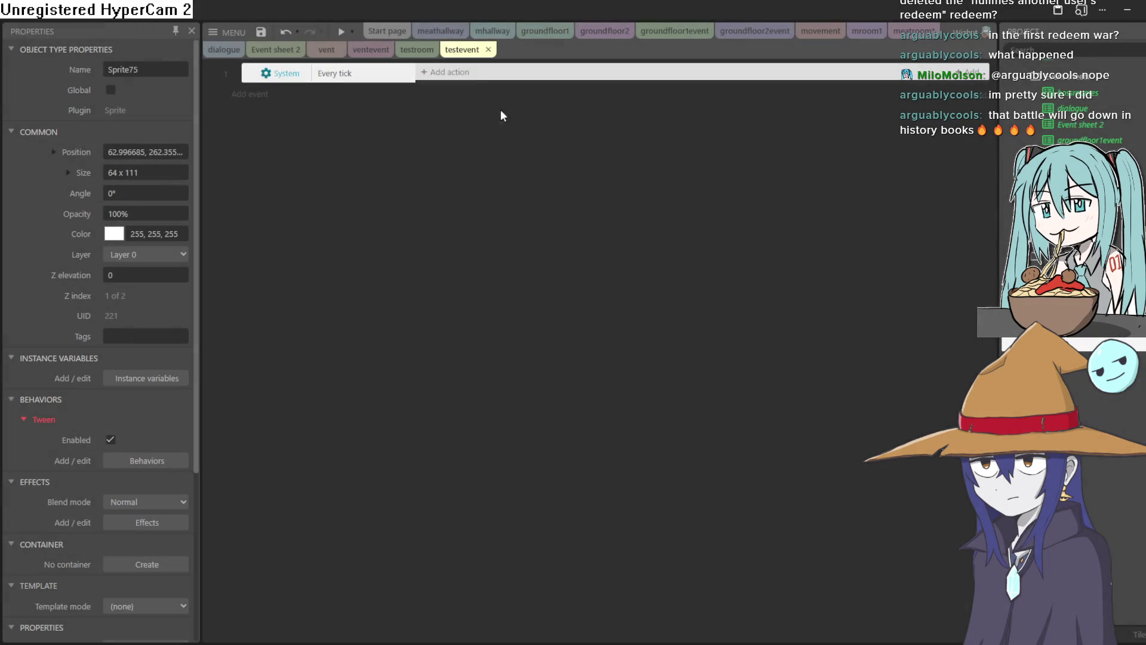
Browse the action picker and Sprite75's addable behaviors, closing both without changes
click(449, 73)
scroll(744, 282, down, 3)
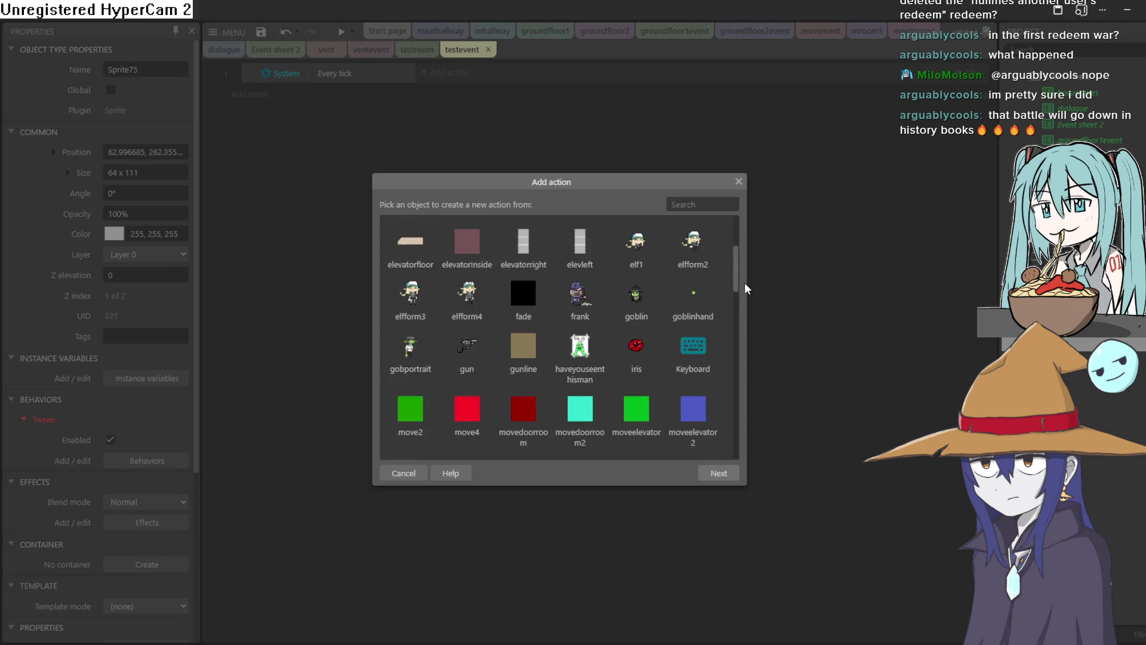
scroll(744, 225, up, 3)
click(738, 182)
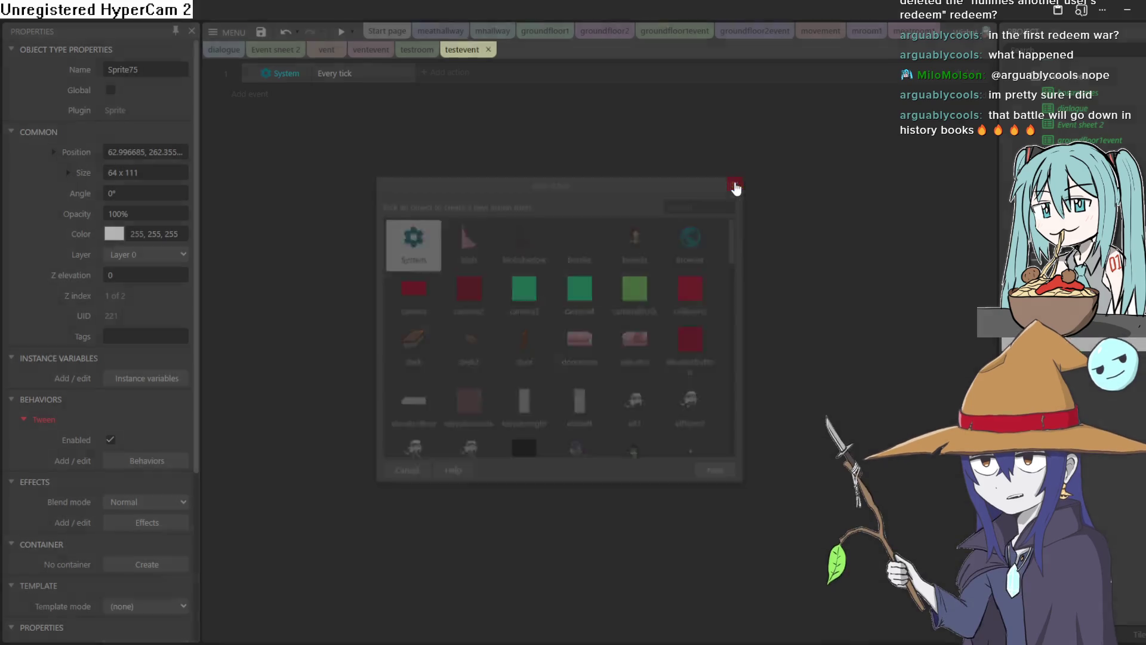
click(150, 462)
click(583, 412)
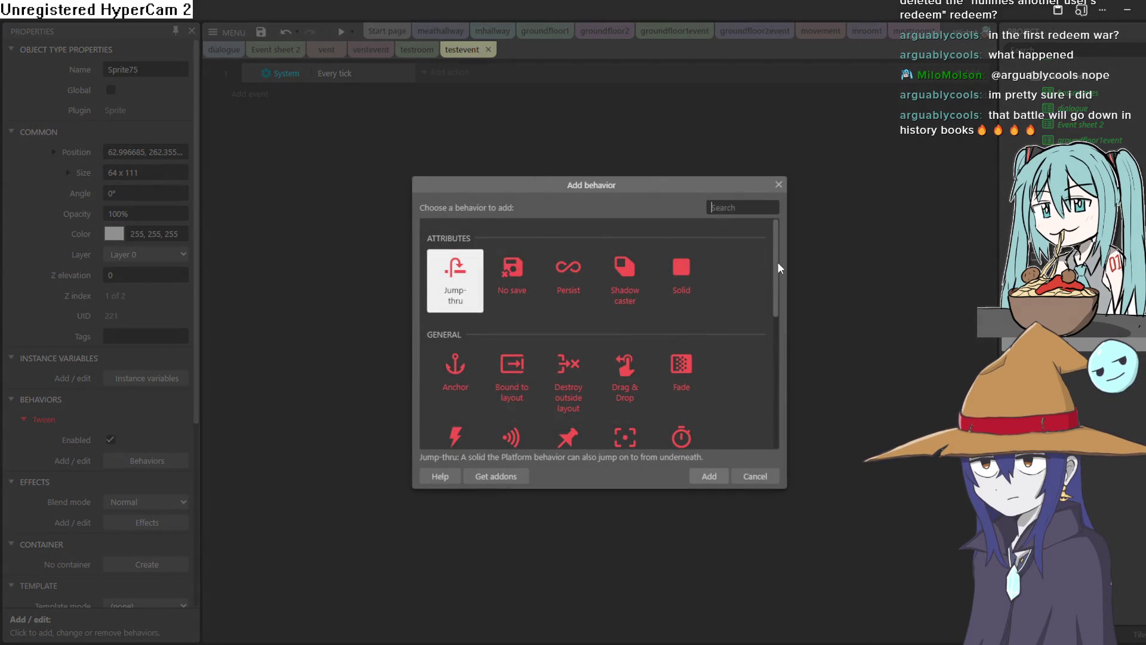
mouse_move(778, 263)
mouse_down()
mouse_move(785, 316)
mouse_move(767, 375)
mouse_up()
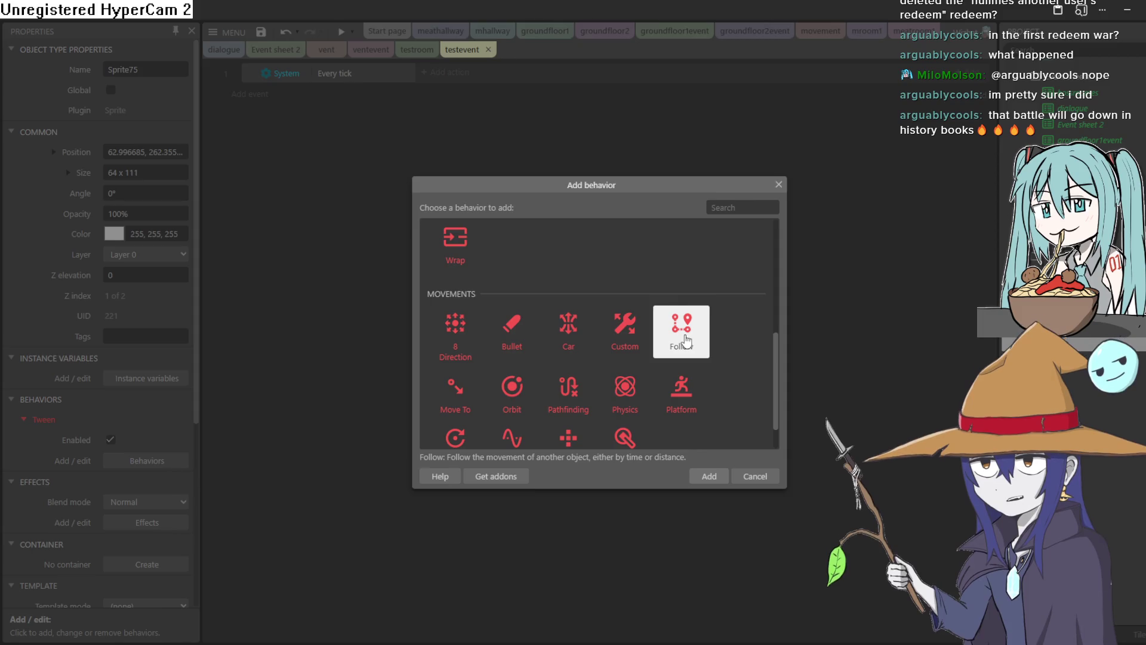
click(778, 184)
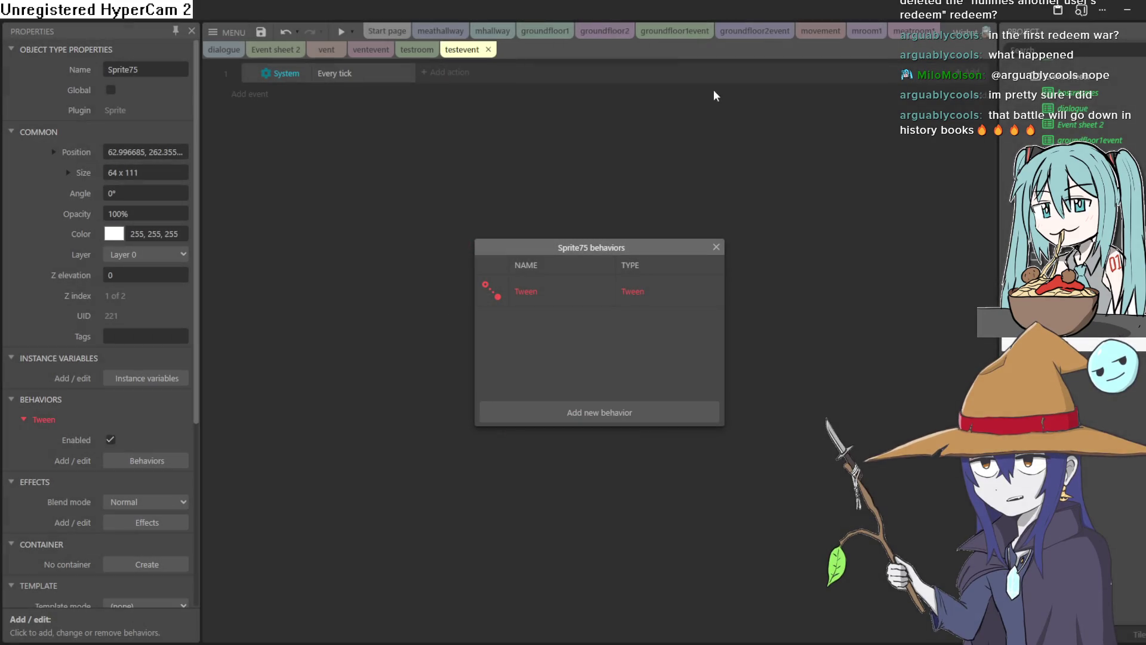
click(717, 247)
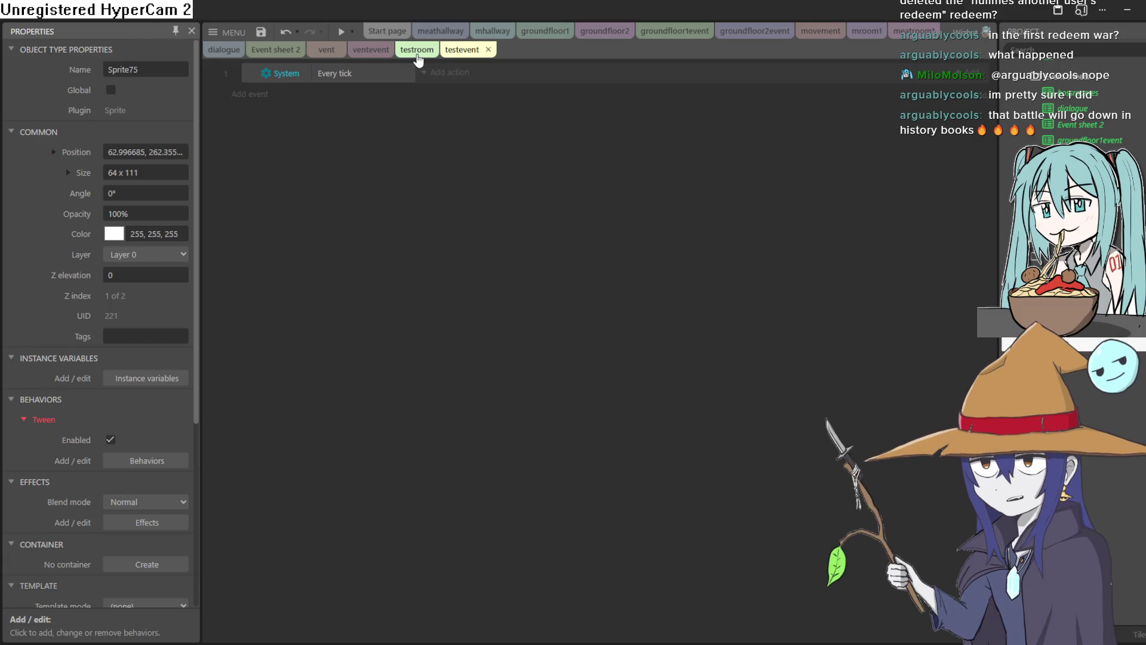
Insert a new sprite, Sprite77, into the testroom layout
click(417, 50)
double_click(275, 375)
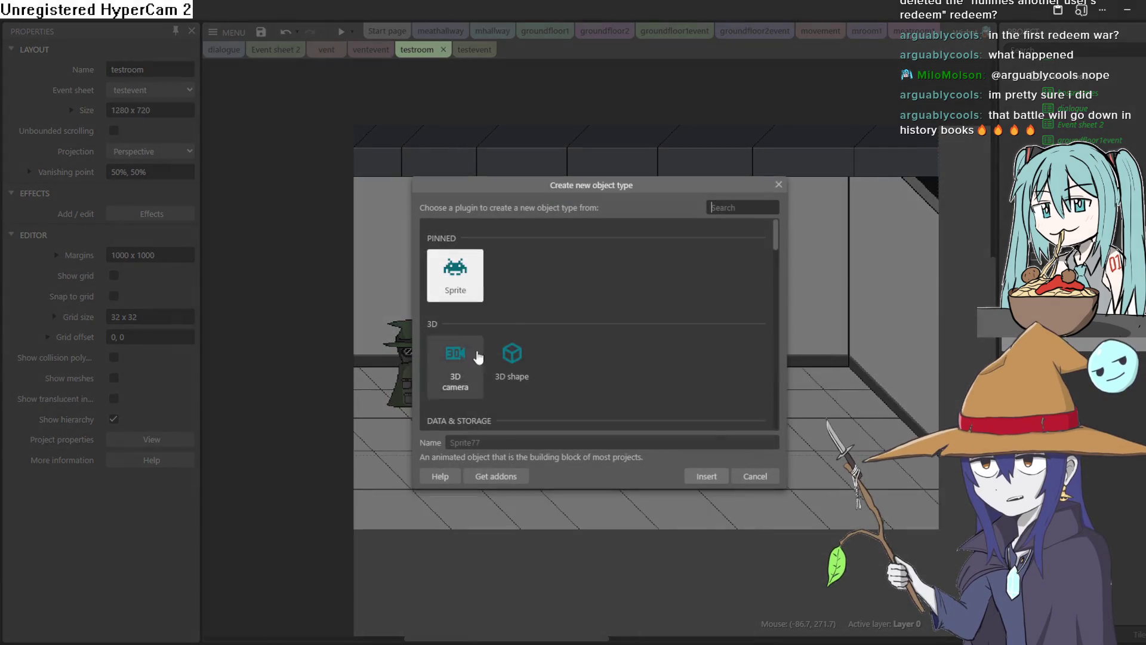
click(707, 478)
click(300, 321)
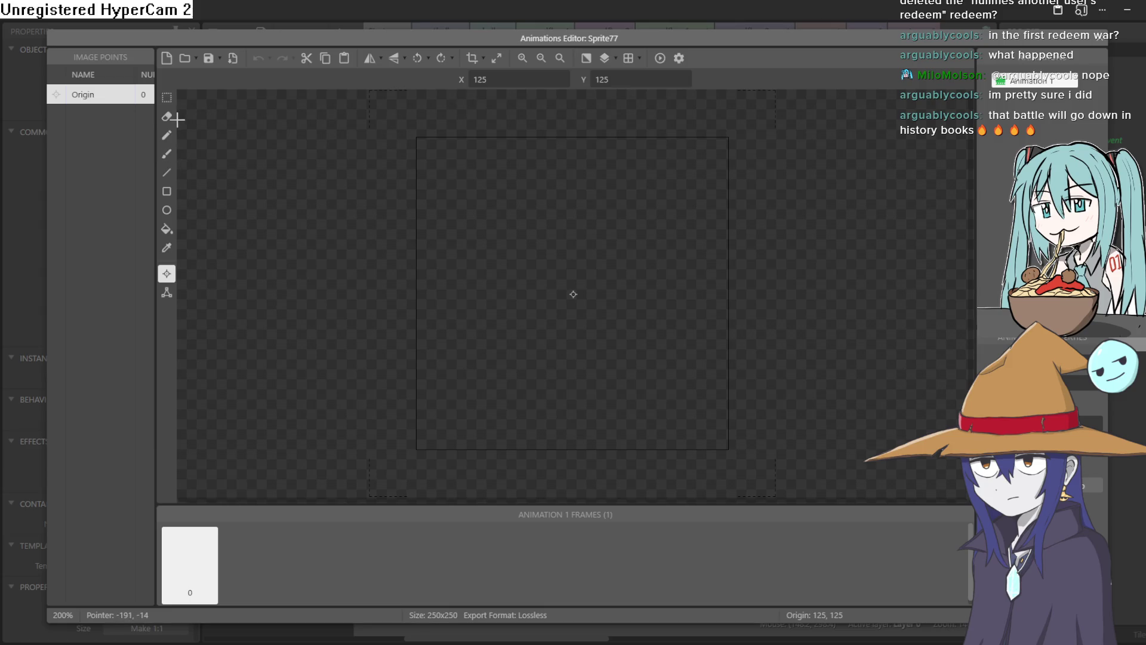
Fill Sprite77 solid red, move it right, and shrink it to about 15 x 14
click(167, 229)
click(123, 247)
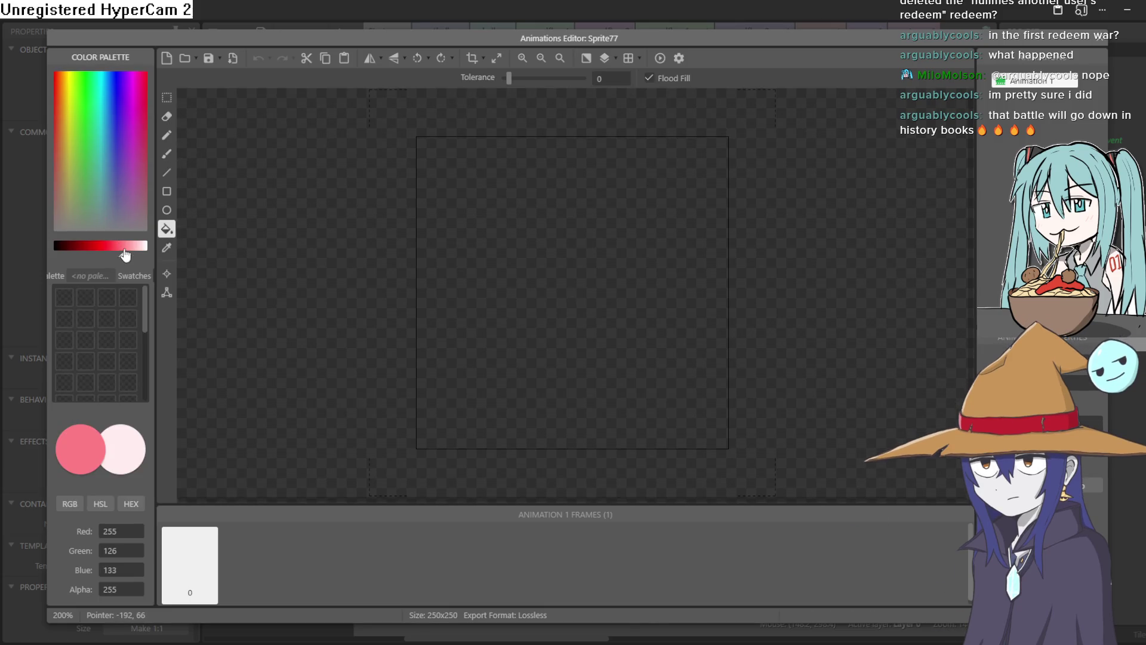
click(109, 246)
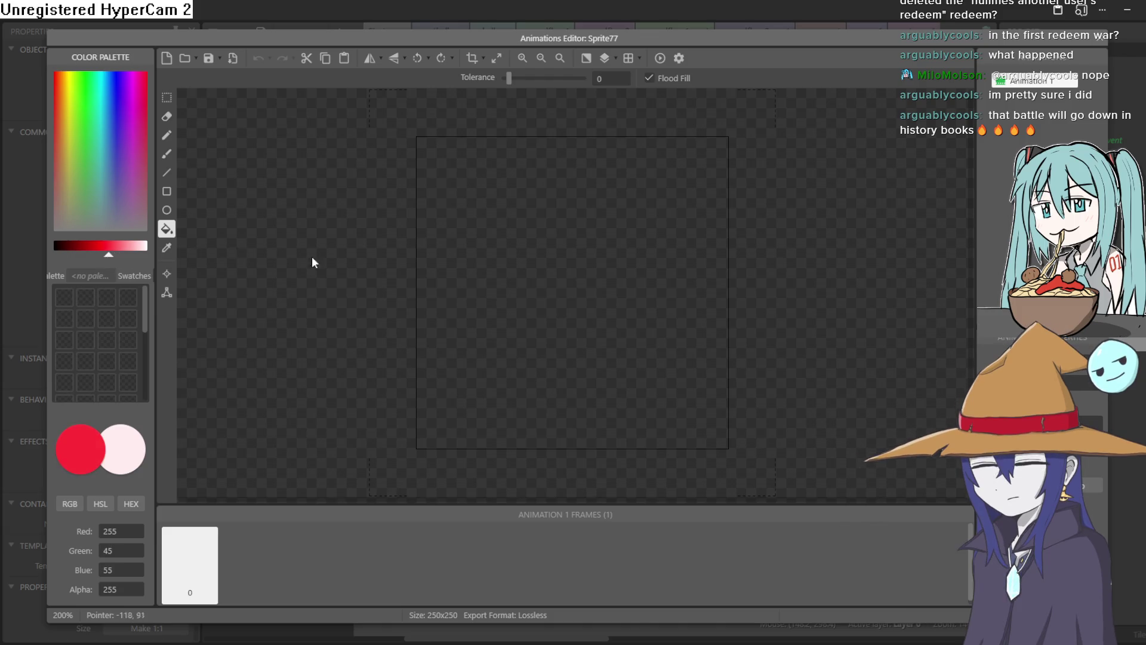
click(630, 263)
click(1104, 43)
drag(389, 316, 801, 325)
mouse_move(895, 212)
mouse_down()
mouse_move(771, 303)
mouse_move(676, 431)
mouse_up()
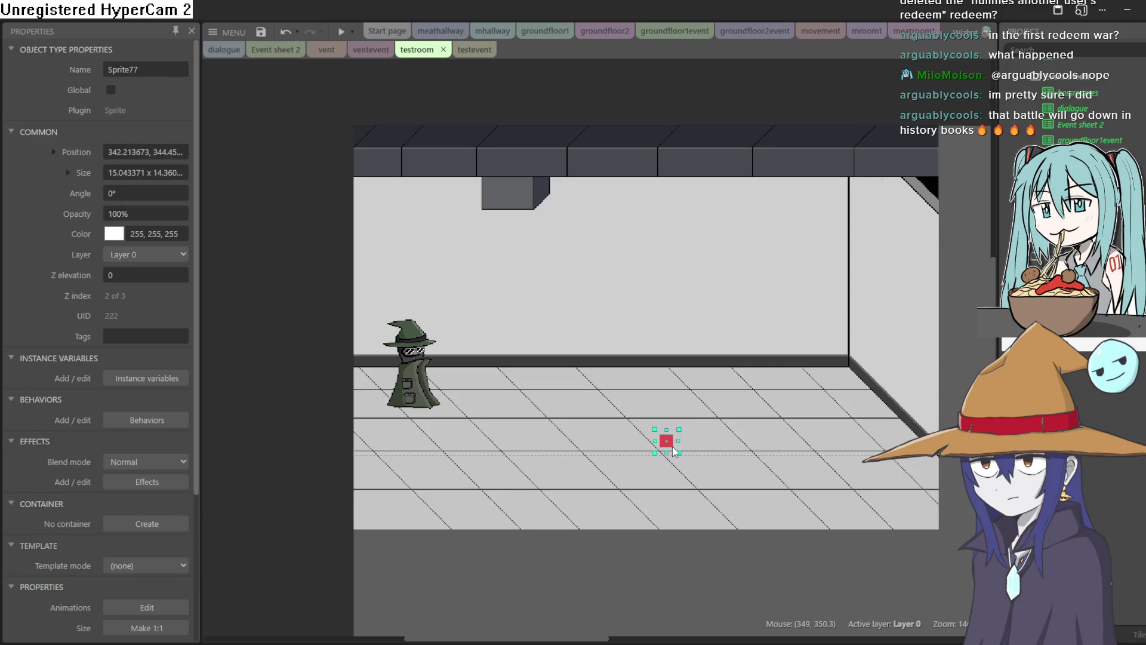
Place the red marker near the back-right wall and nudge the wizard slightly
drag(674, 448, 831, 396)
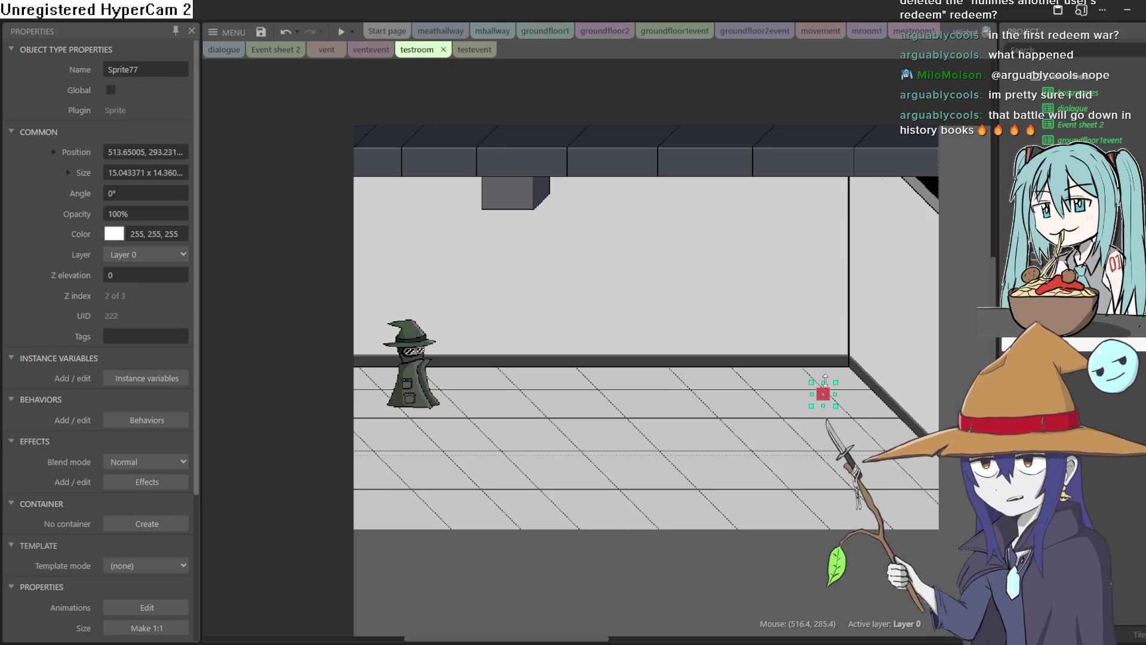
click(410, 370)
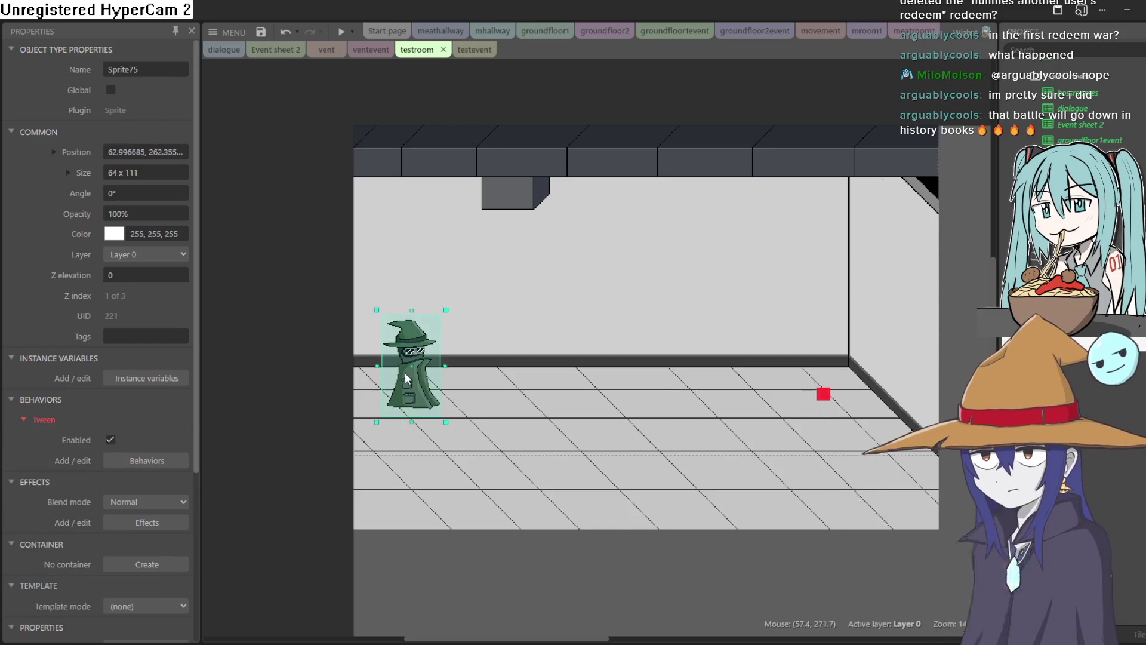
mouse_move(410, 370)
mouse_down()
mouse_move(797, 391)
mouse_move(416, 378)
mouse_up()
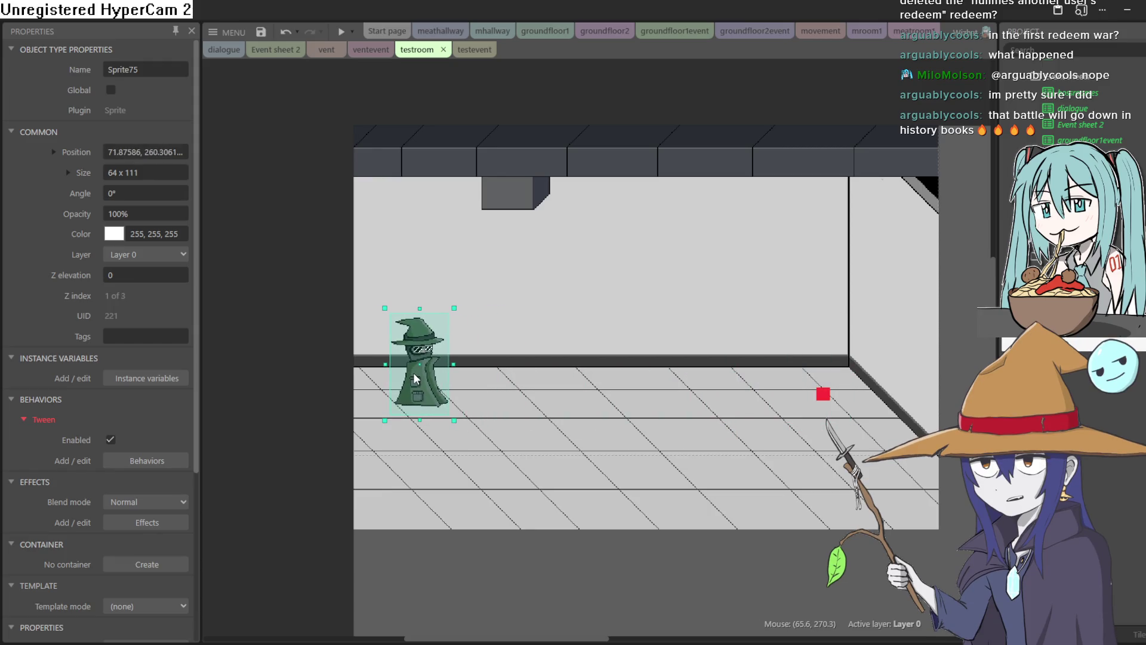
click(824, 391)
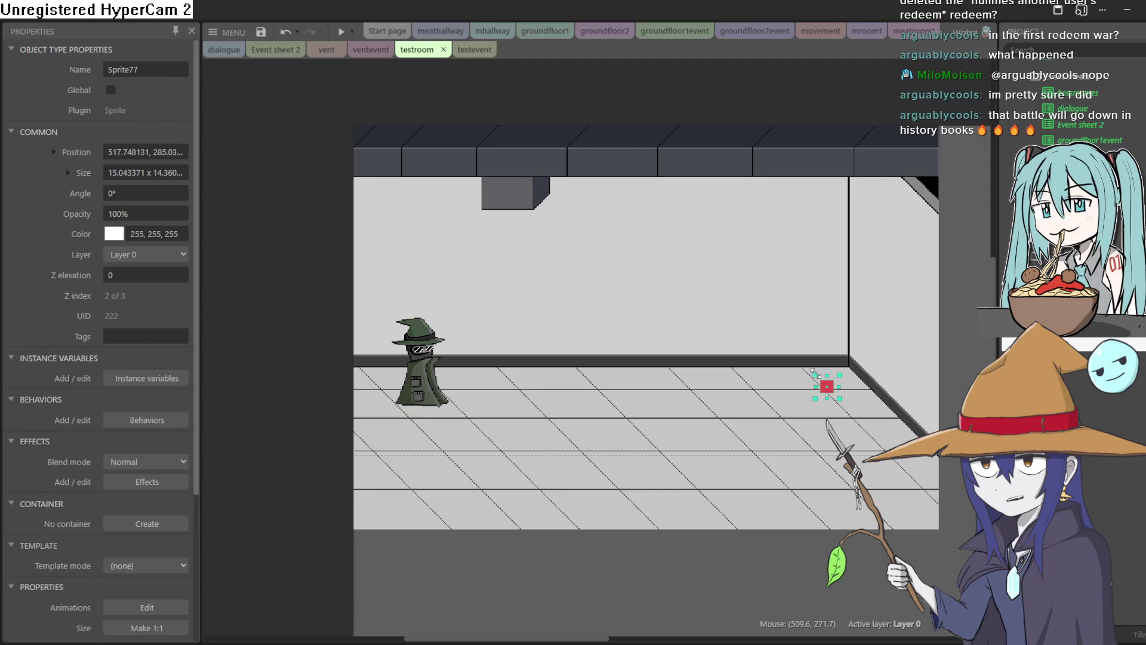
click(429, 350)
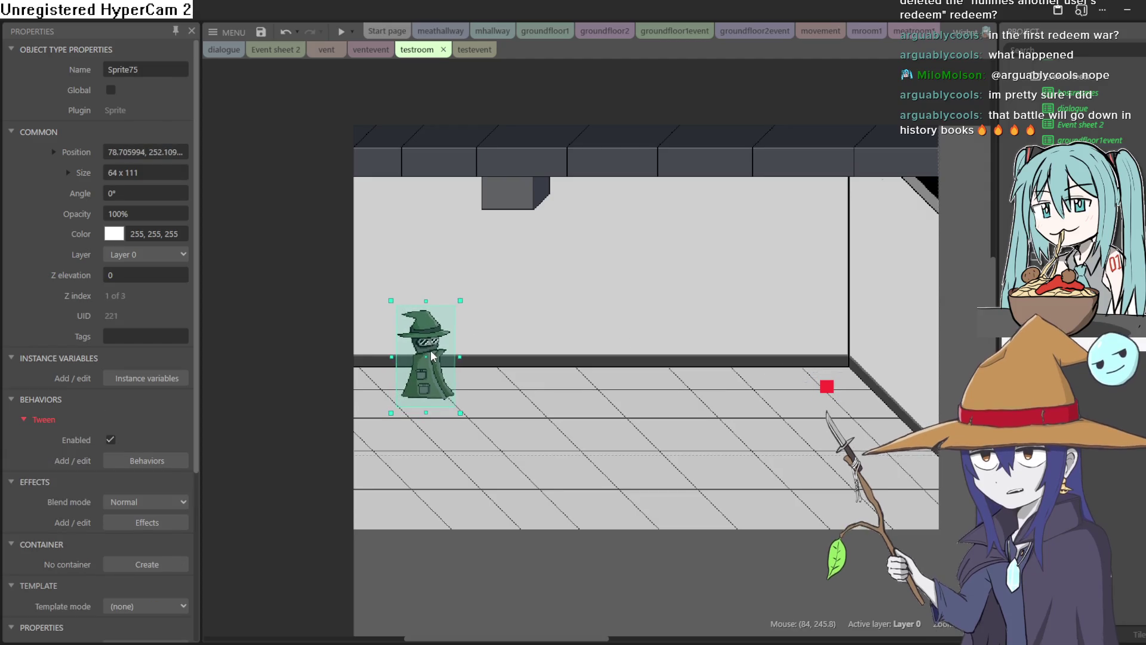
mouse_move(432, 352)
mouse_down()
mouse_move(800, 365)
mouse_move(420, 353)
mouse_up()
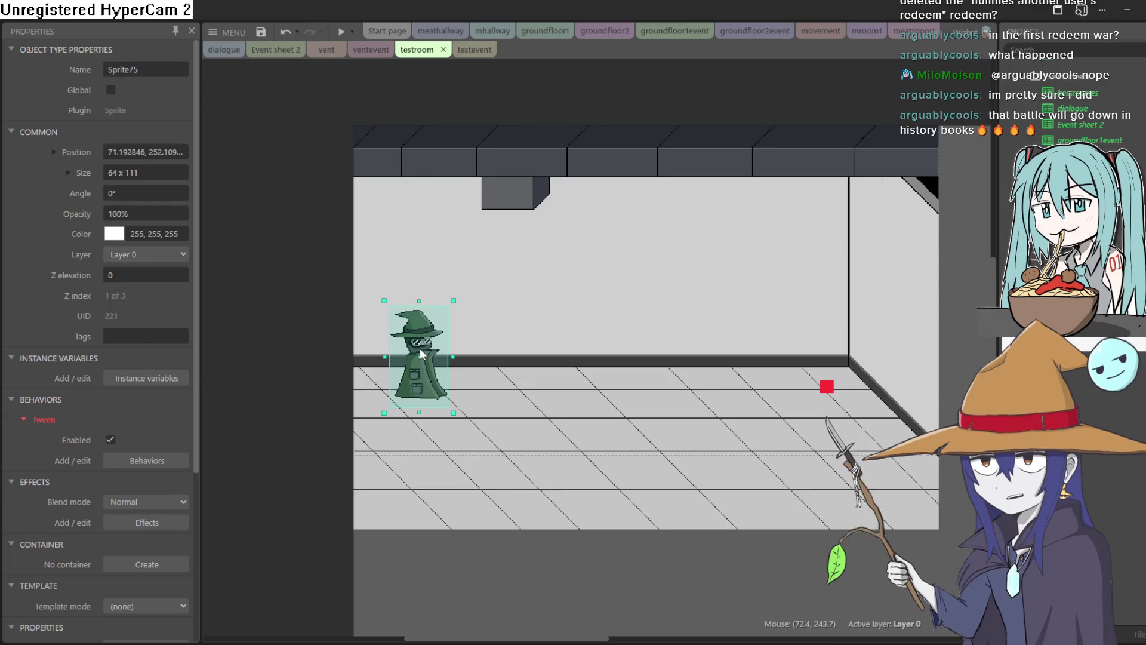
click(827, 391)
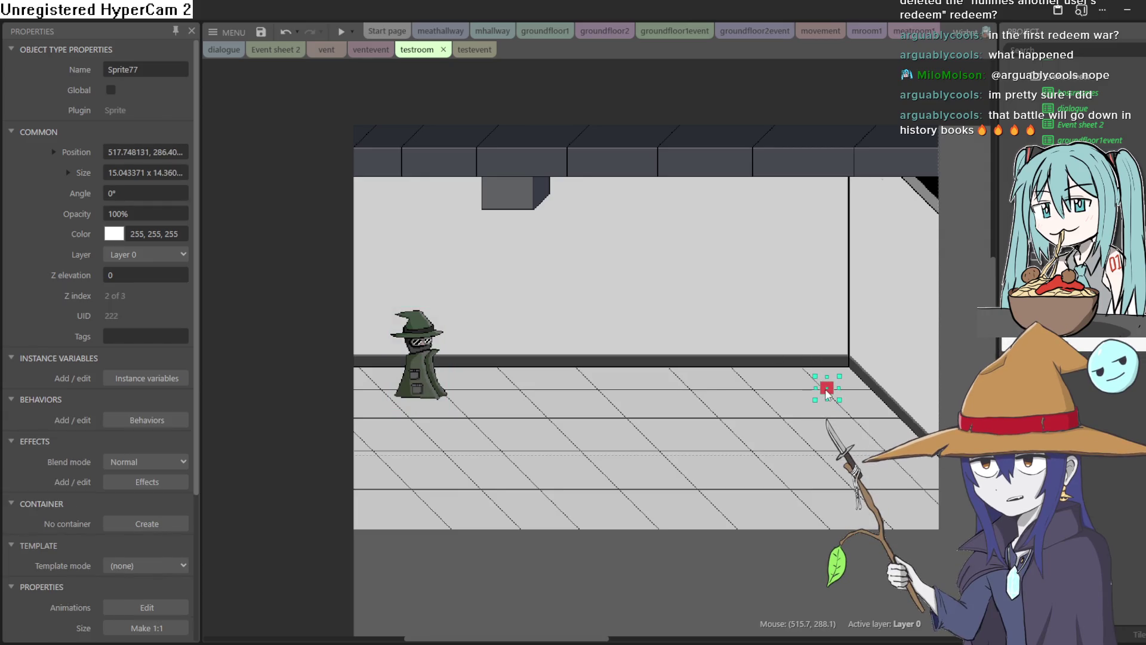
drag(825, 389, 825, 388)
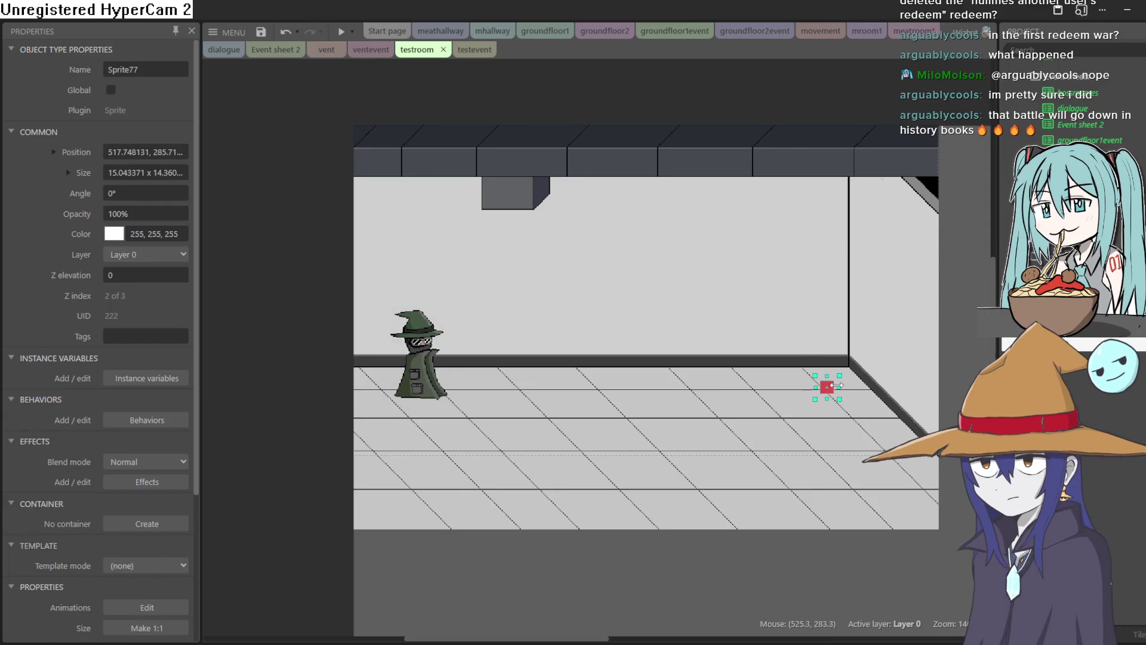
scroll(839, 385, up, 4)
scroll(847, 382, down, 2)
drag(826, 381, 820, 385)
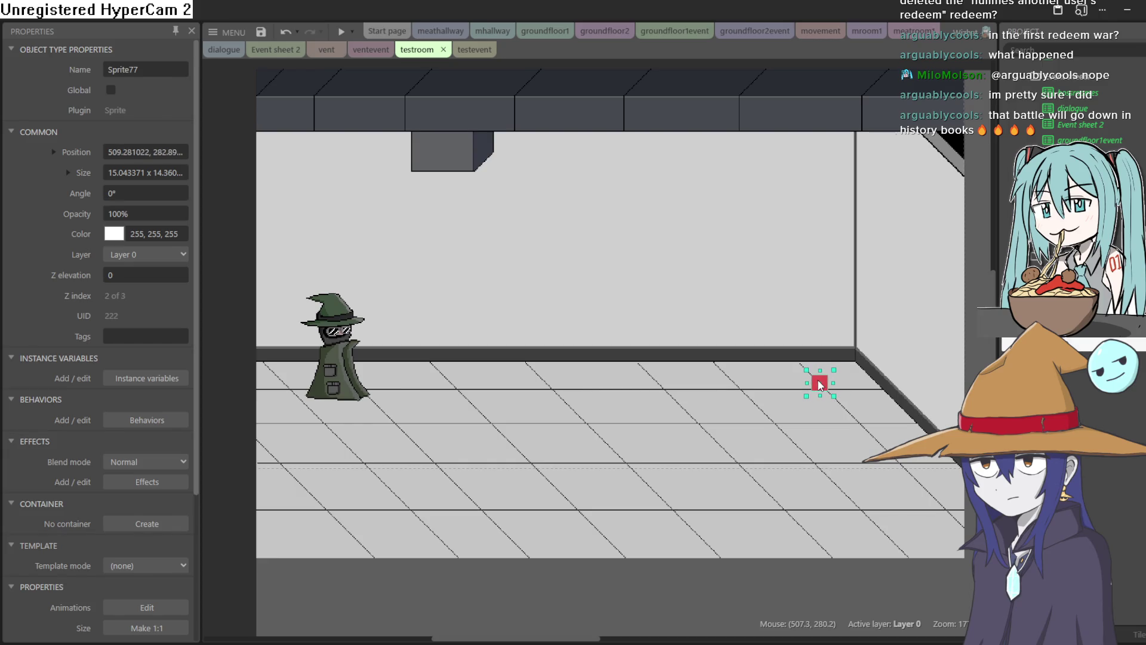
Rename the red marker's object type to patrol
click(142, 71)
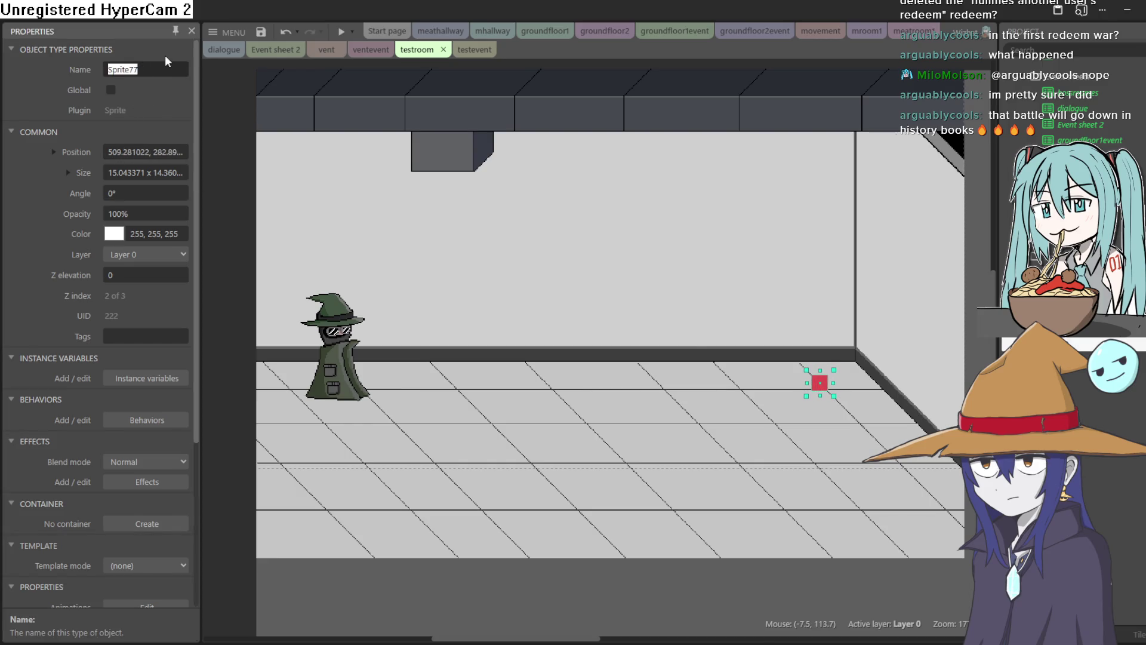
text(patrool)
key(BackSpace)
key(BackSpace)
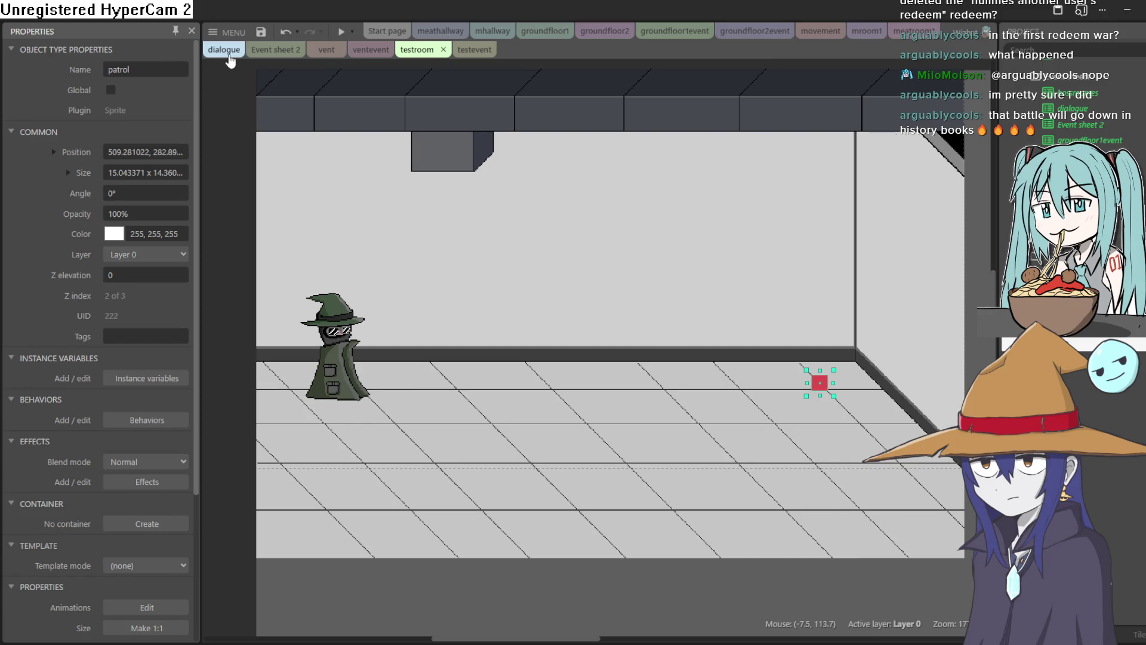
click(127, 71)
click(141, 66)
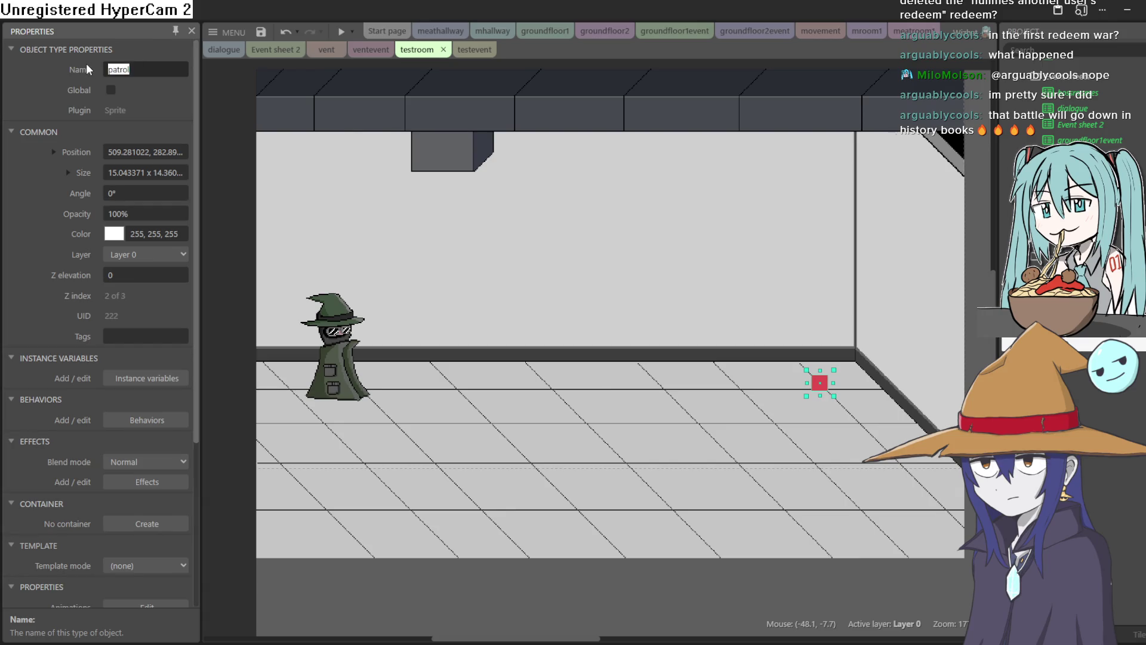
key(BackSpace)
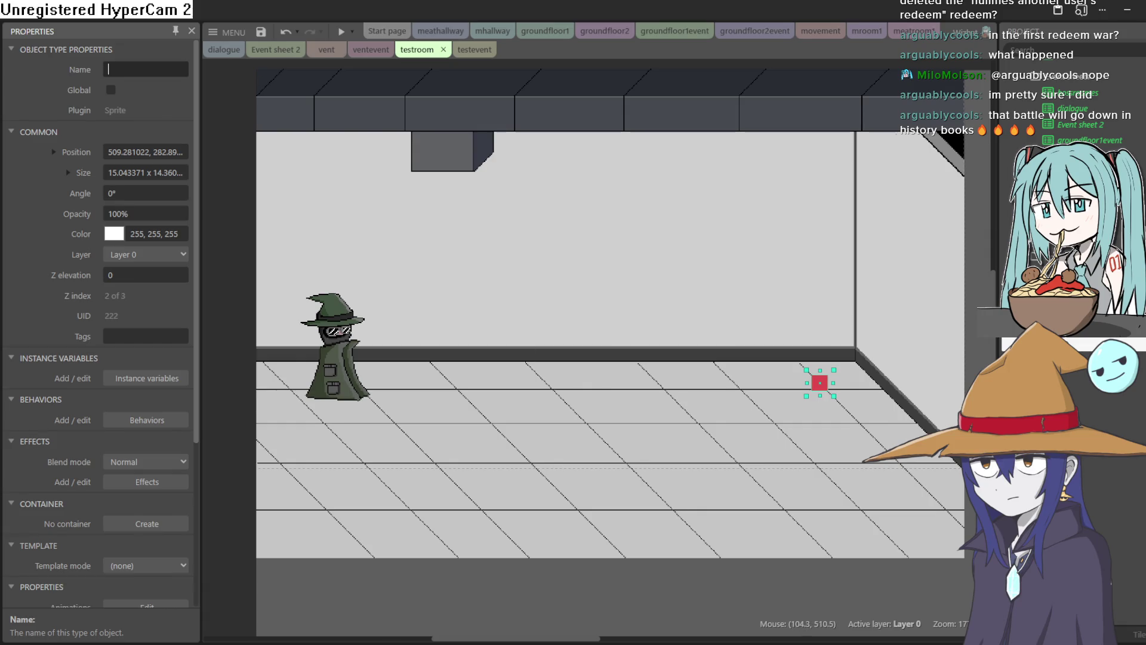
key(Return)
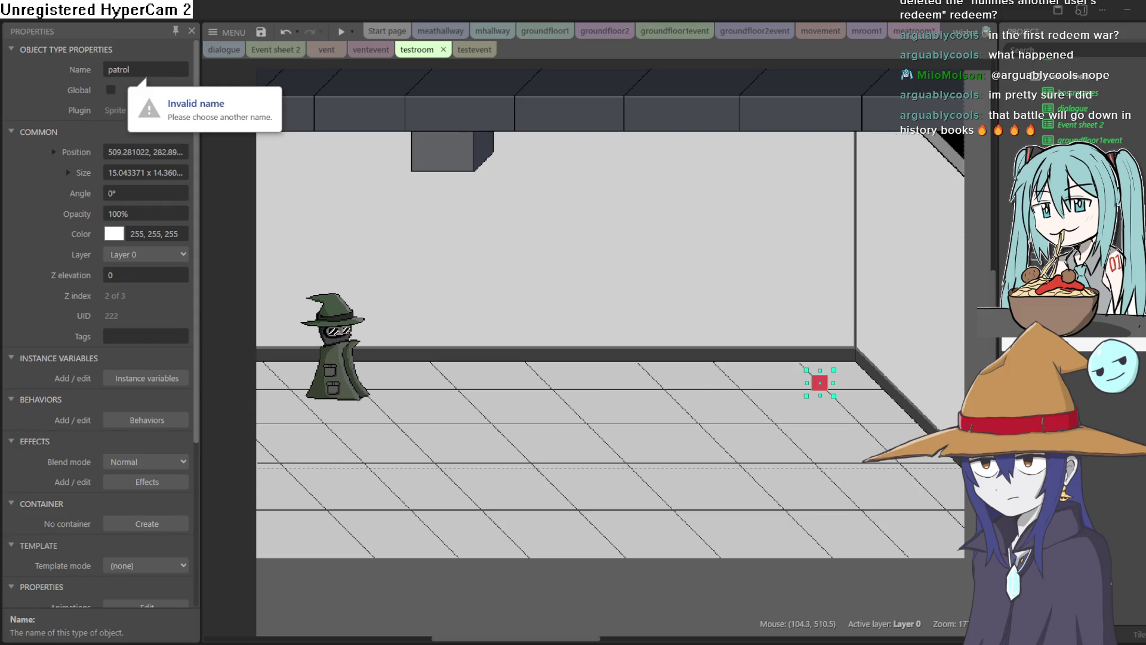
Make the patrol object global and nudge it slightly upward
click(155, 94)
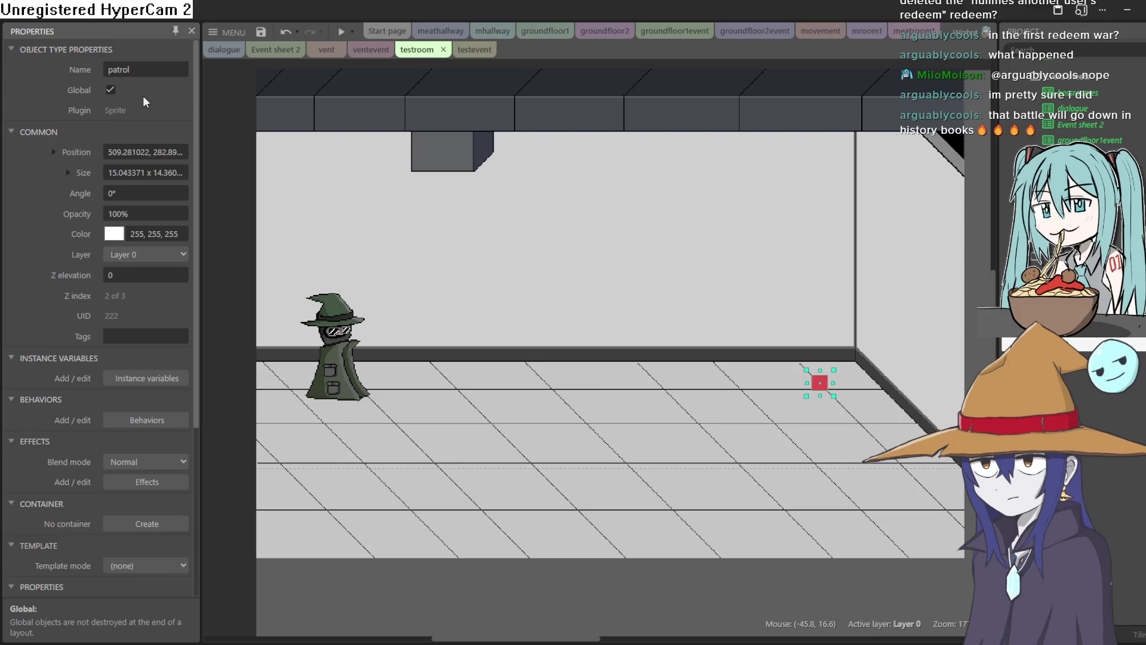
drag(830, 390, 828, 389)
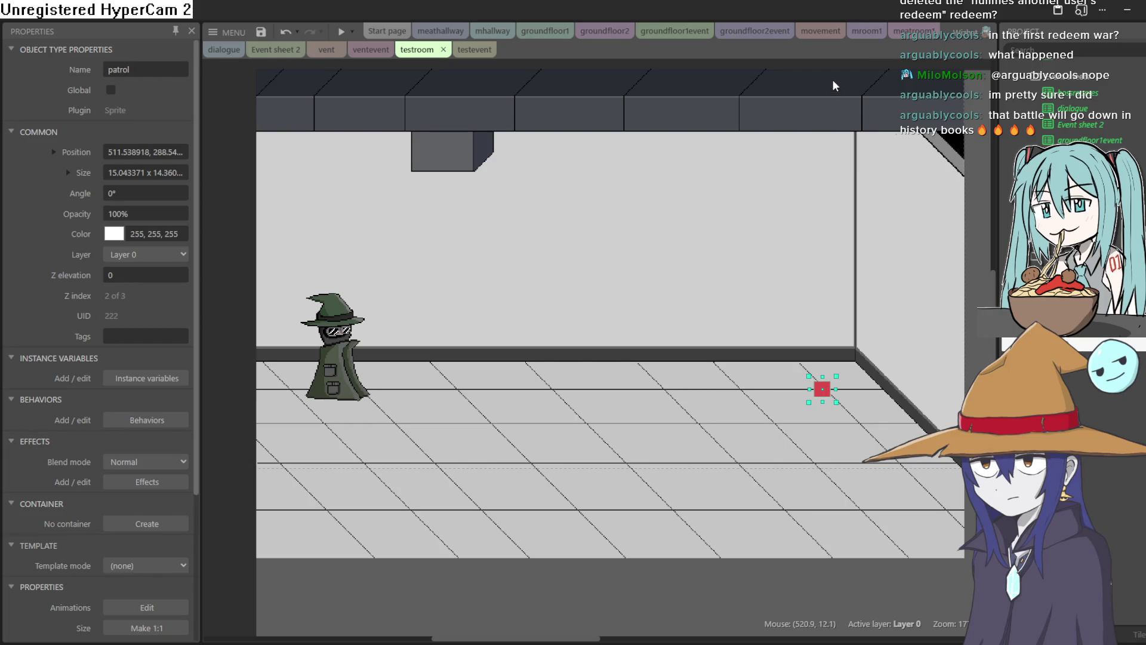
click(474, 51)
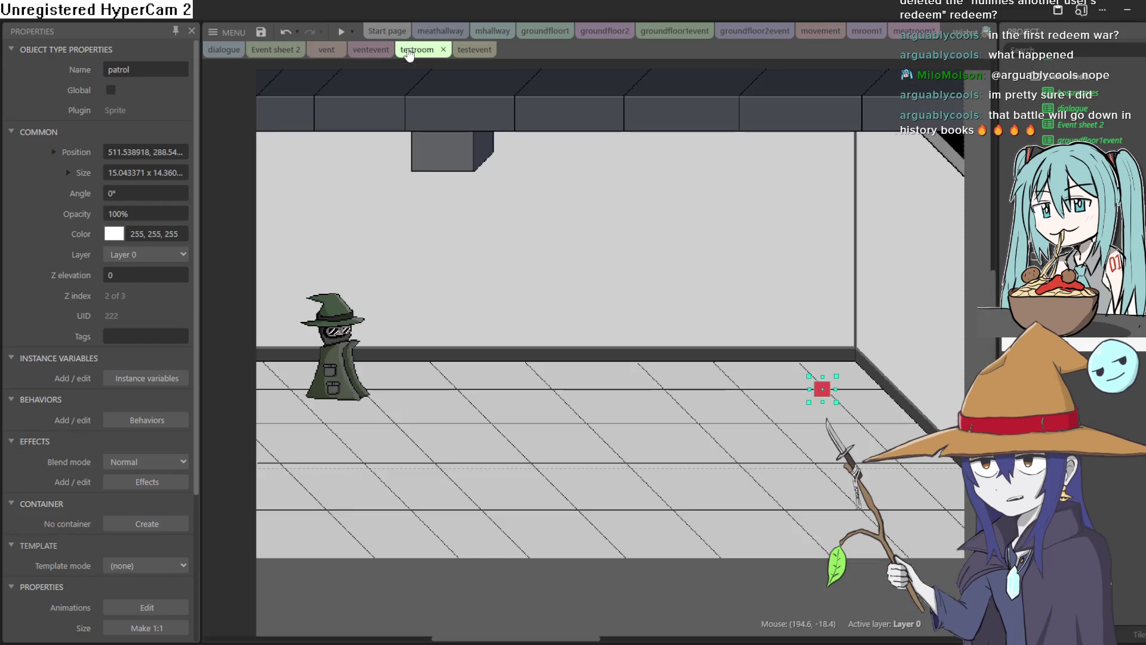
Add the Move To behavior to the wizard Sprite75 alongside its Tween
click(417, 49)
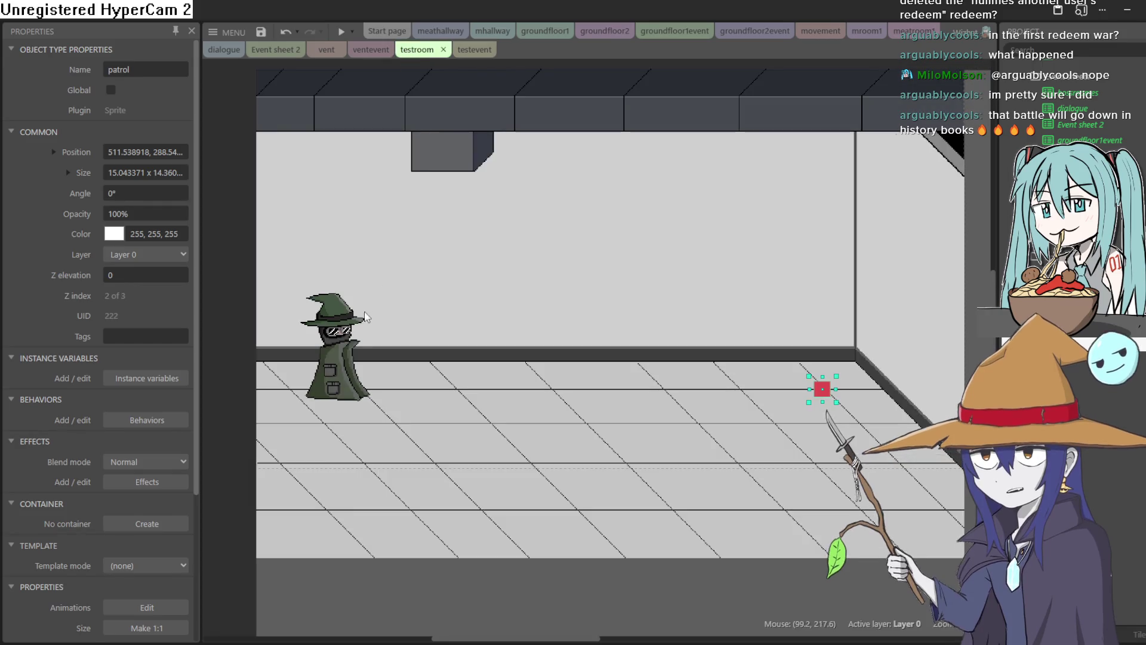
click(170, 462)
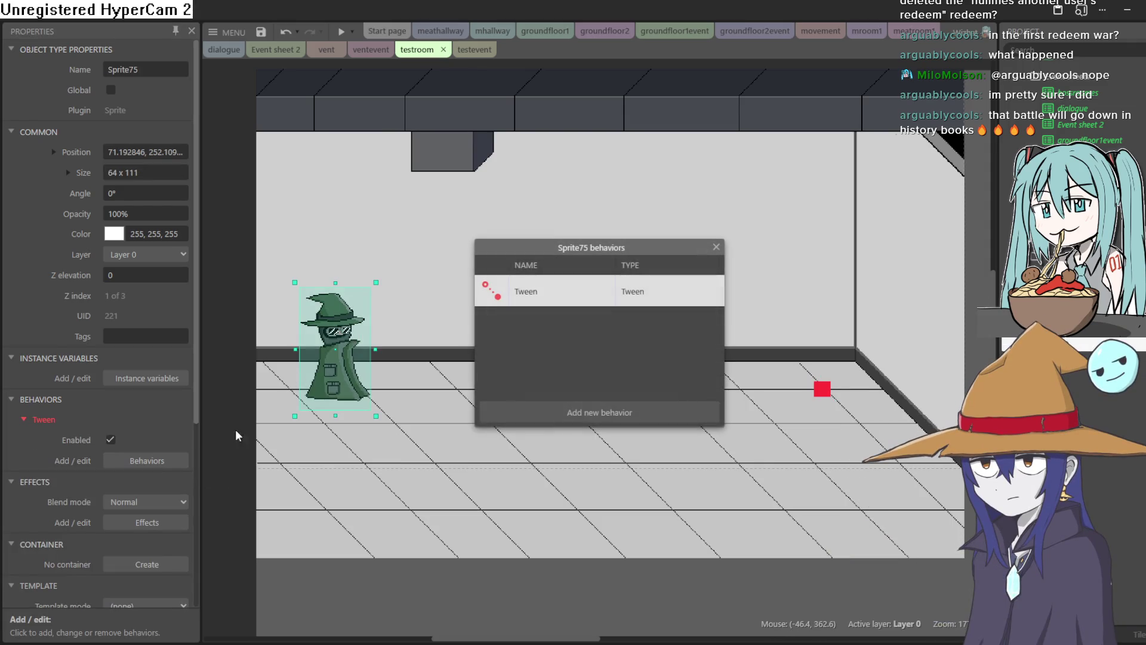
click(611, 413)
drag(769, 304, 765, 422)
click(677, 311)
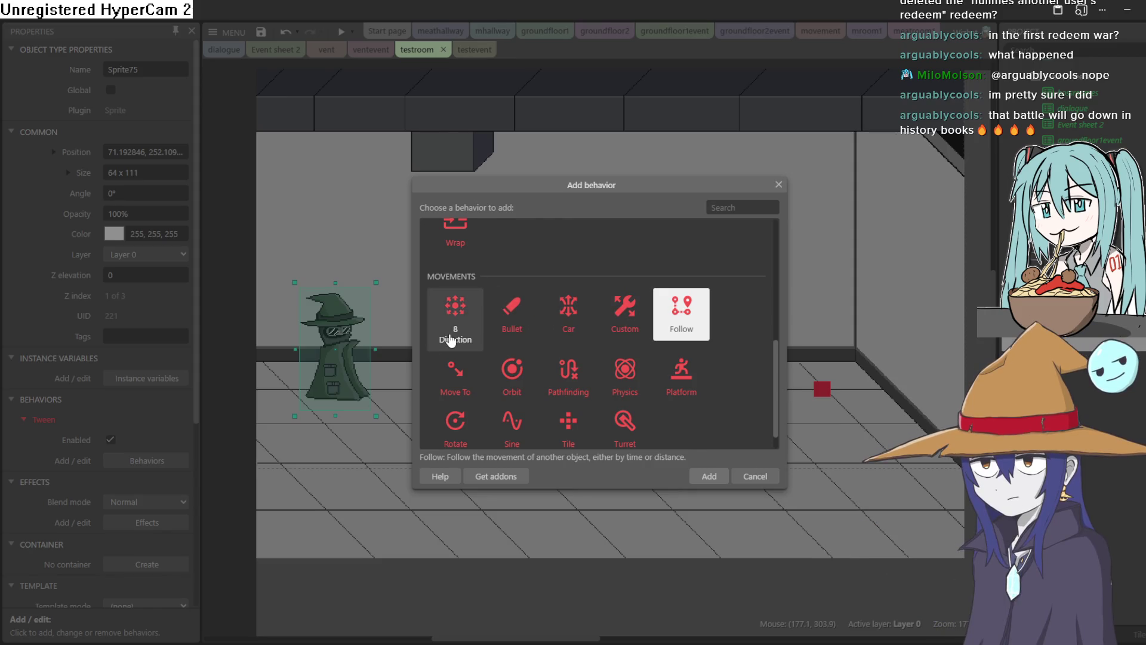
scroll(771, 385, down, 1)
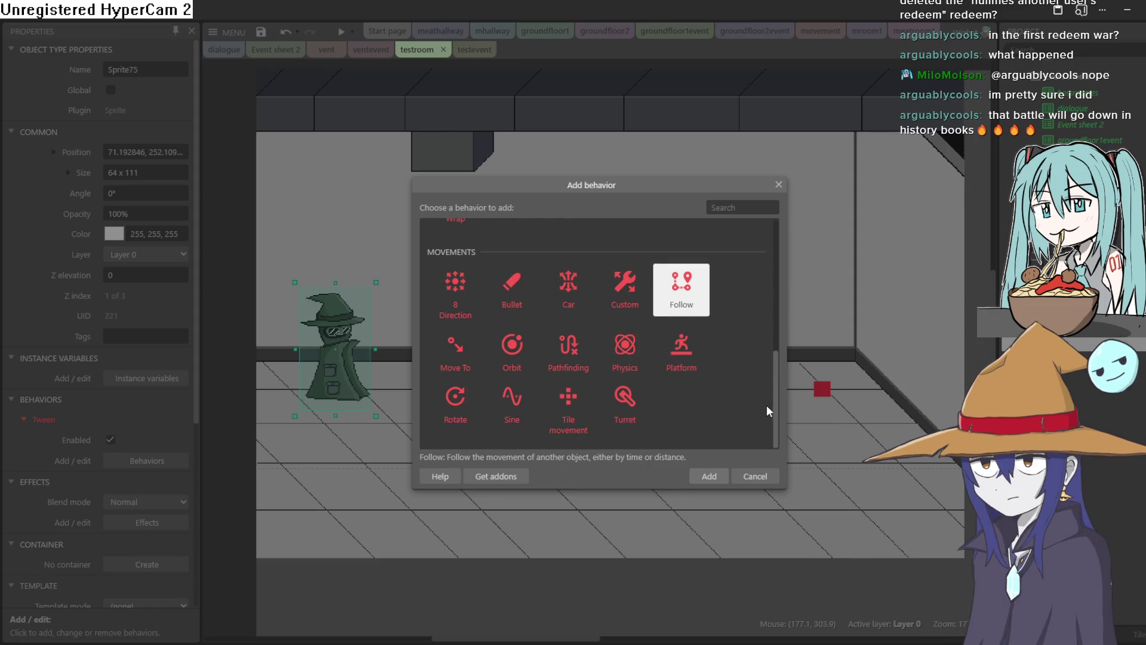
click(458, 346)
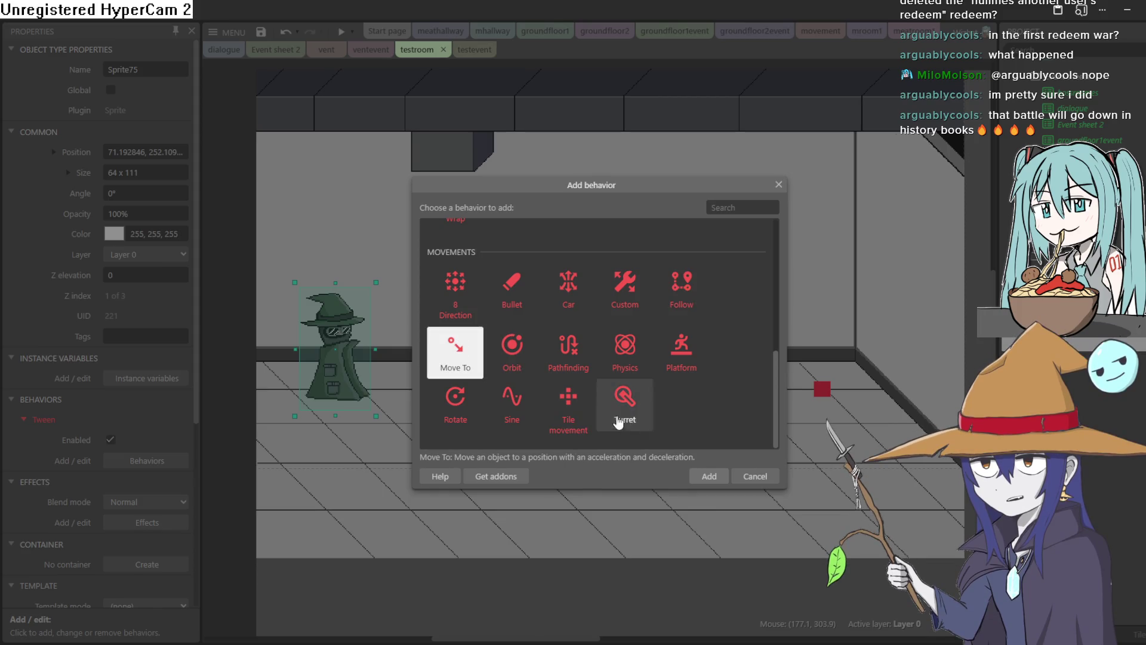
click(704, 478)
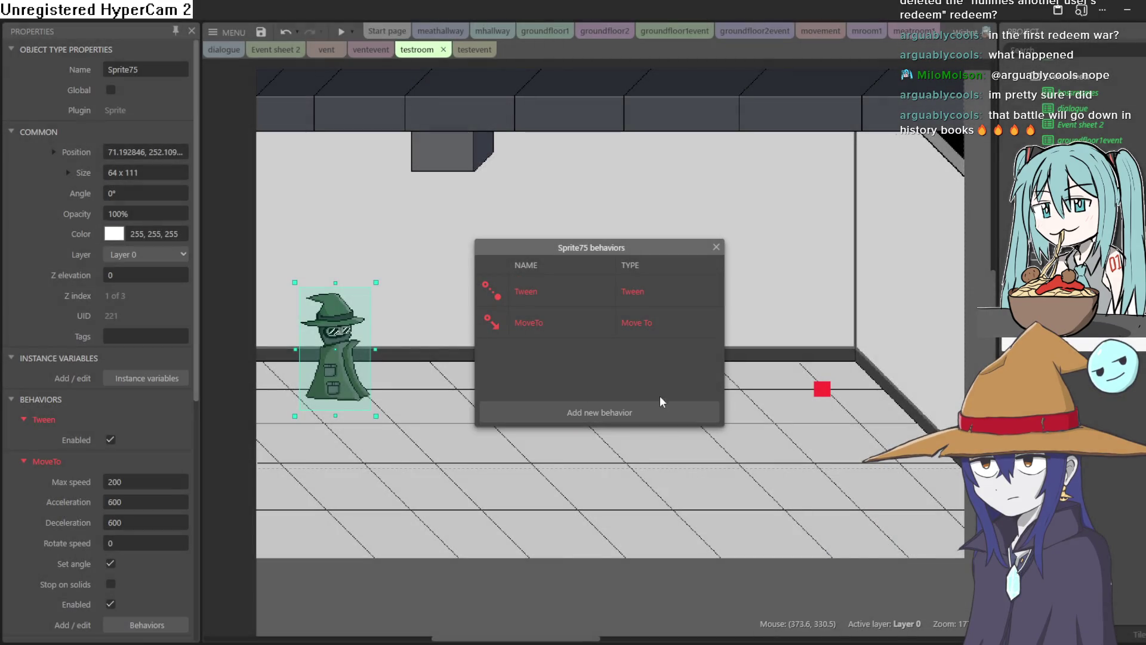
click(716, 246)
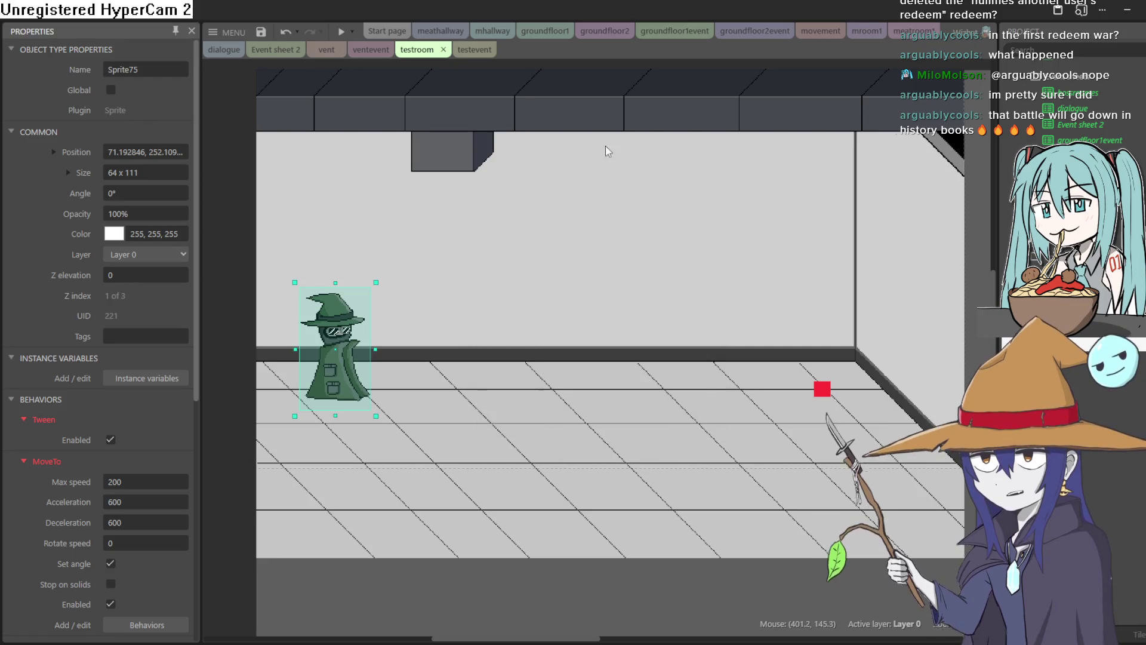
click(459, 51)
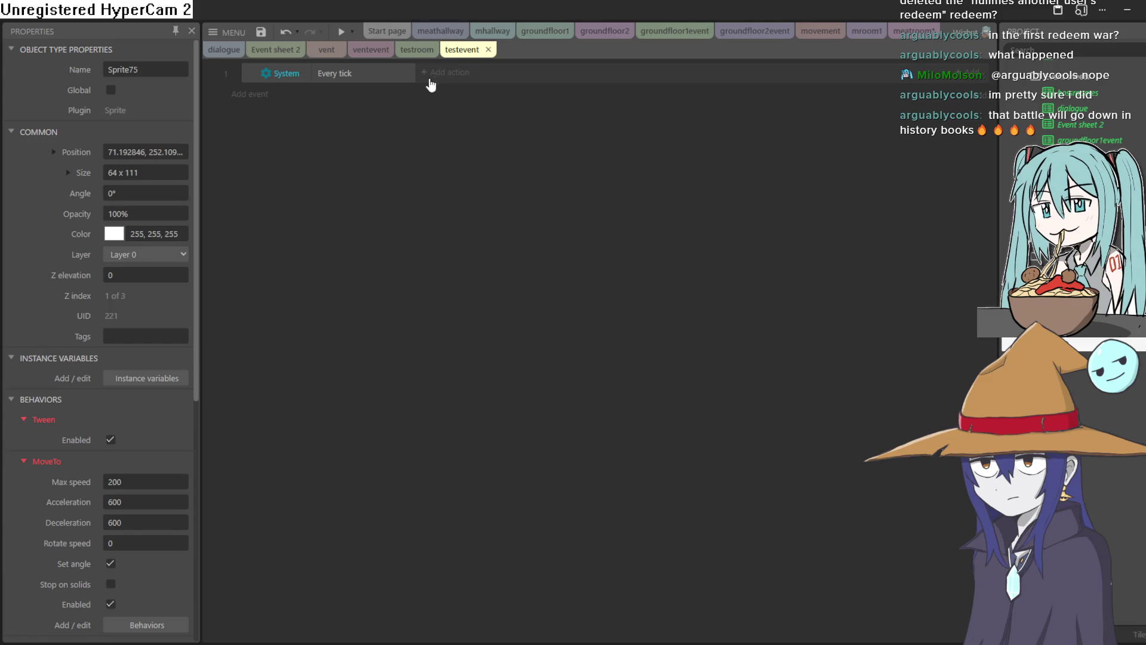
Add a Sprite75 'Move to object' action to the Every tick event
click(445, 72)
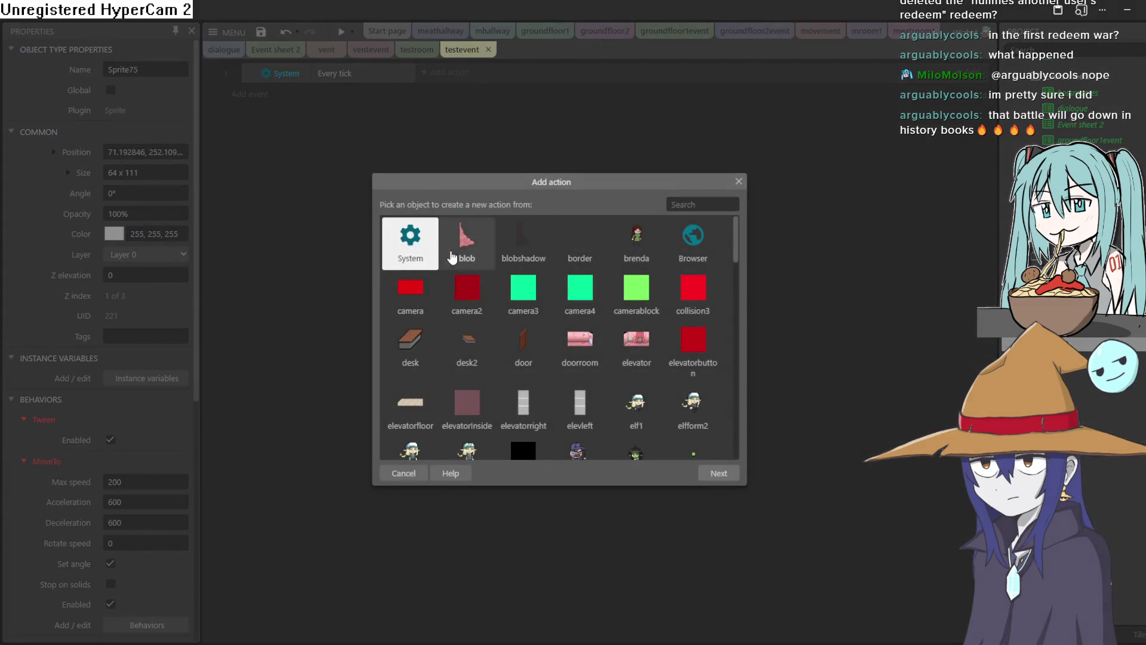
scroll(621, 289, down, 3)
scroll(686, 326, down, 5)
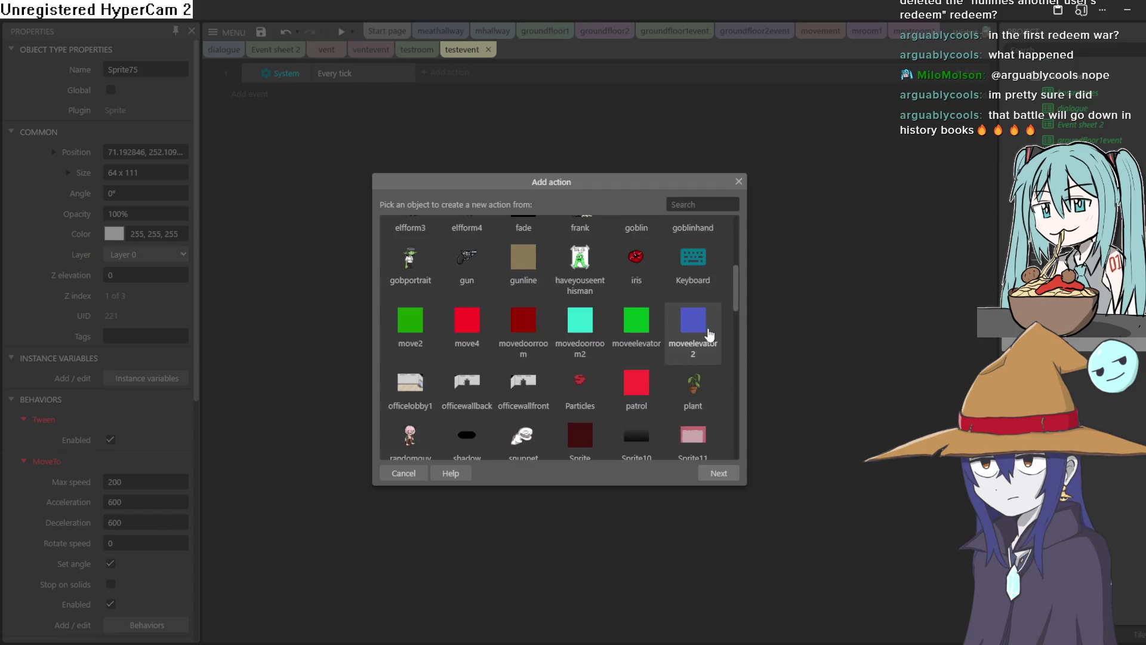
mouse_move(737, 315)
mouse_down()
mouse_move(745, 407)
mouse_move(736, 446)
mouse_move(732, 427)
mouse_up()
double_click(580, 375)
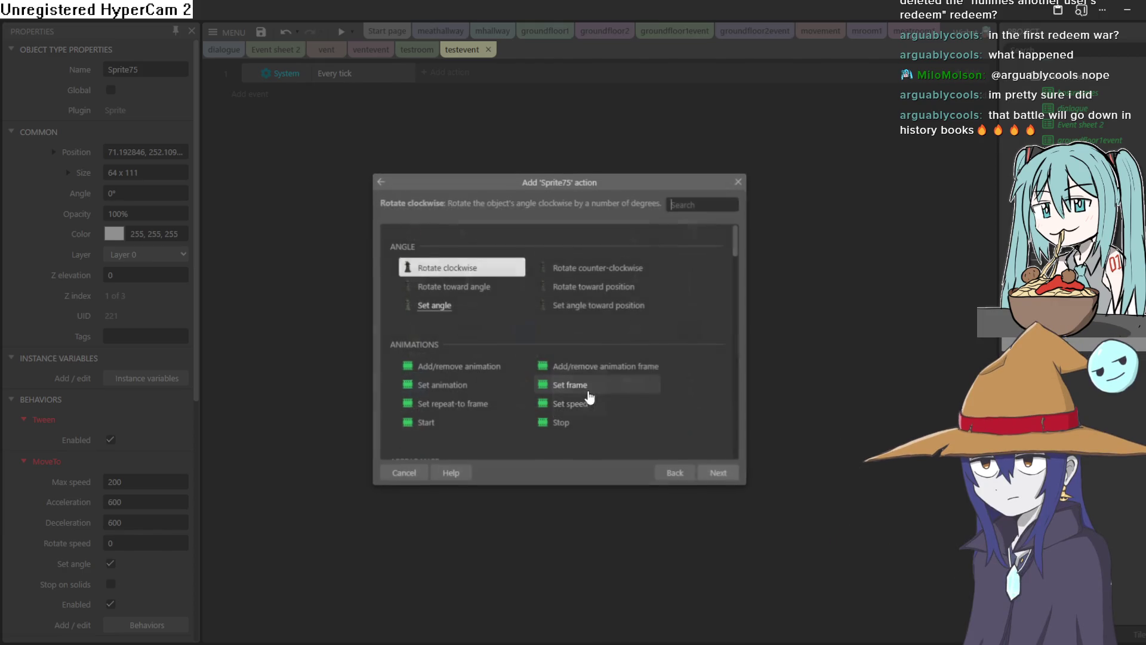
mouse_move(739, 242)
mouse_down()
mouse_move(734, 330)
mouse_move(724, 338)
mouse_move(733, 341)
mouse_up()
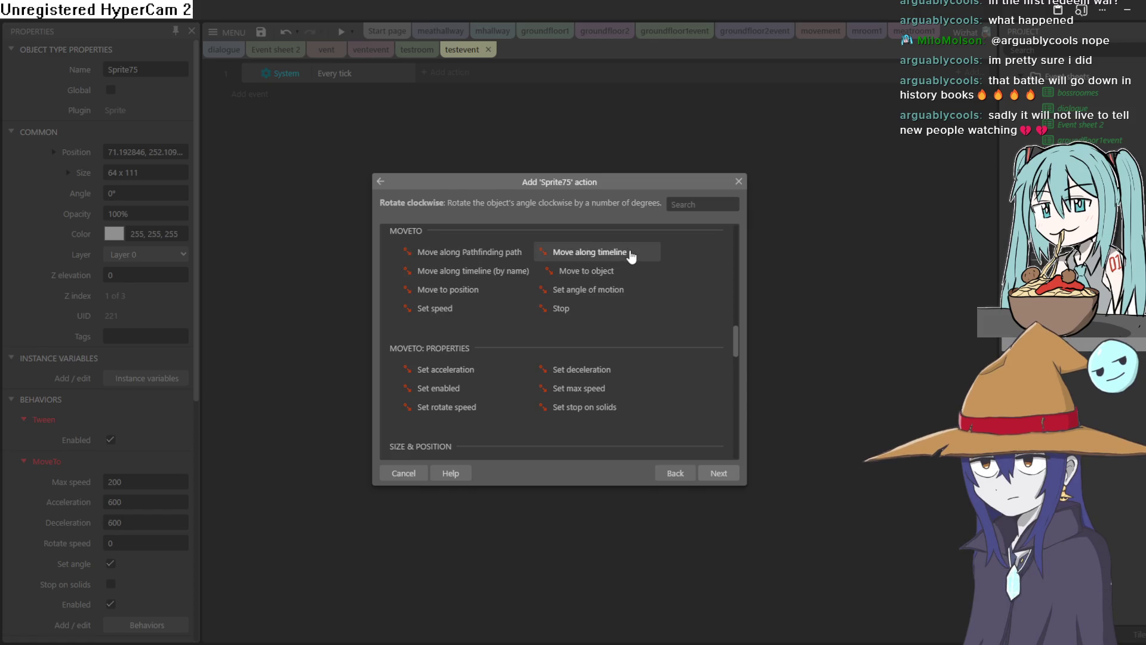
double_click(611, 270)
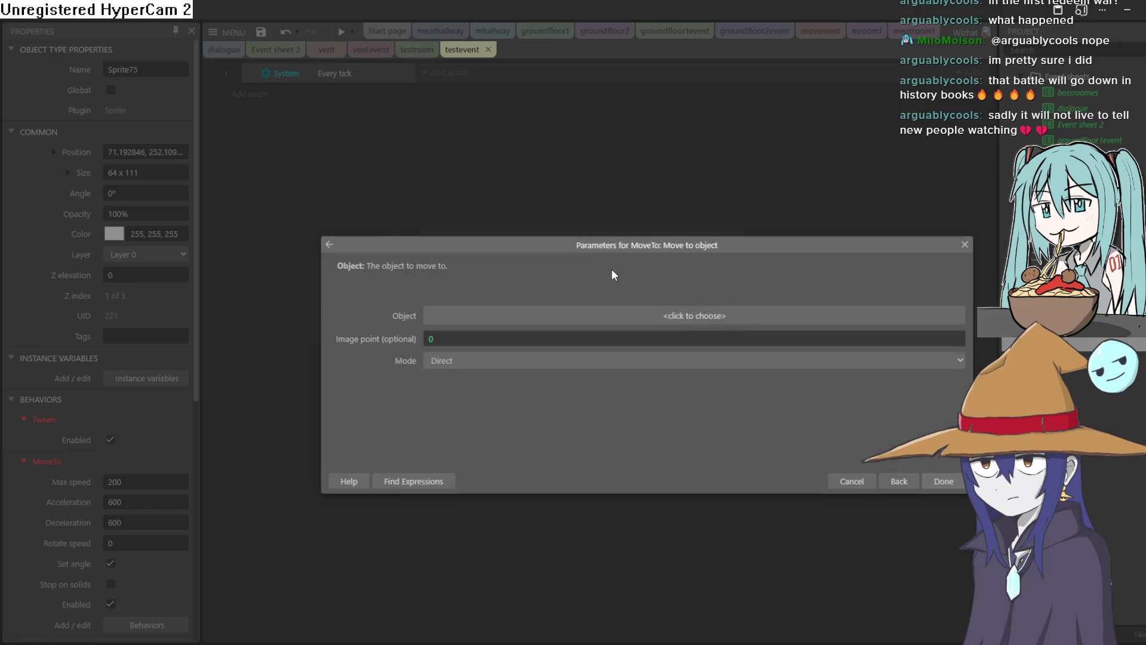
Set patrol as the move target, confirm, and preview the testroom layout
click(609, 317)
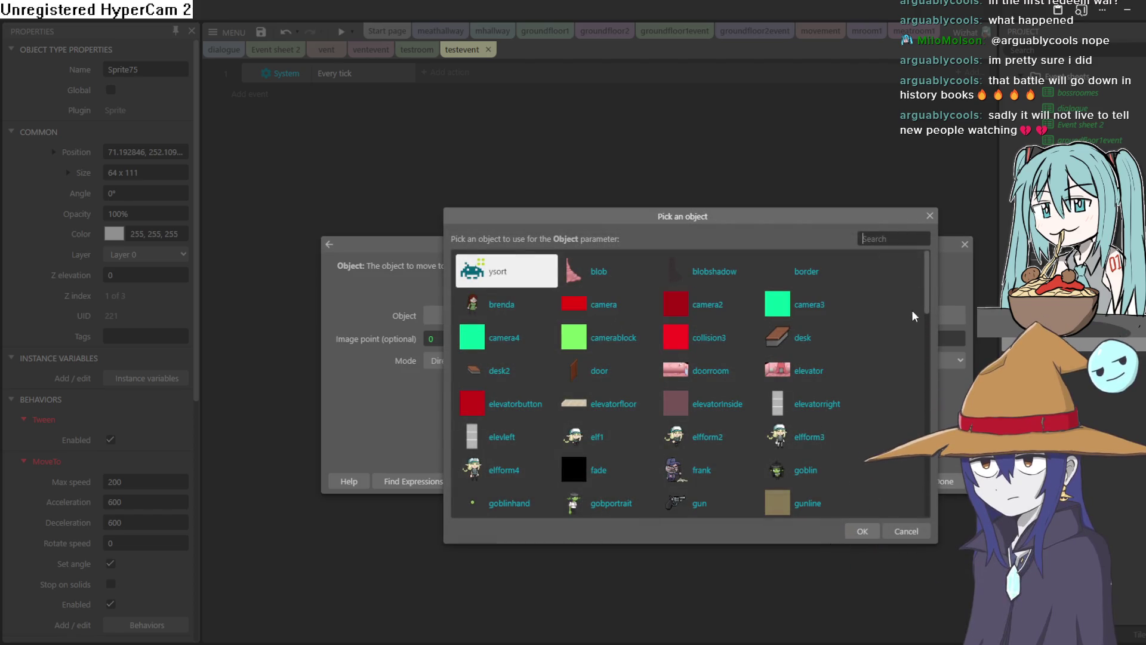
drag(927, 303, 918, 367)
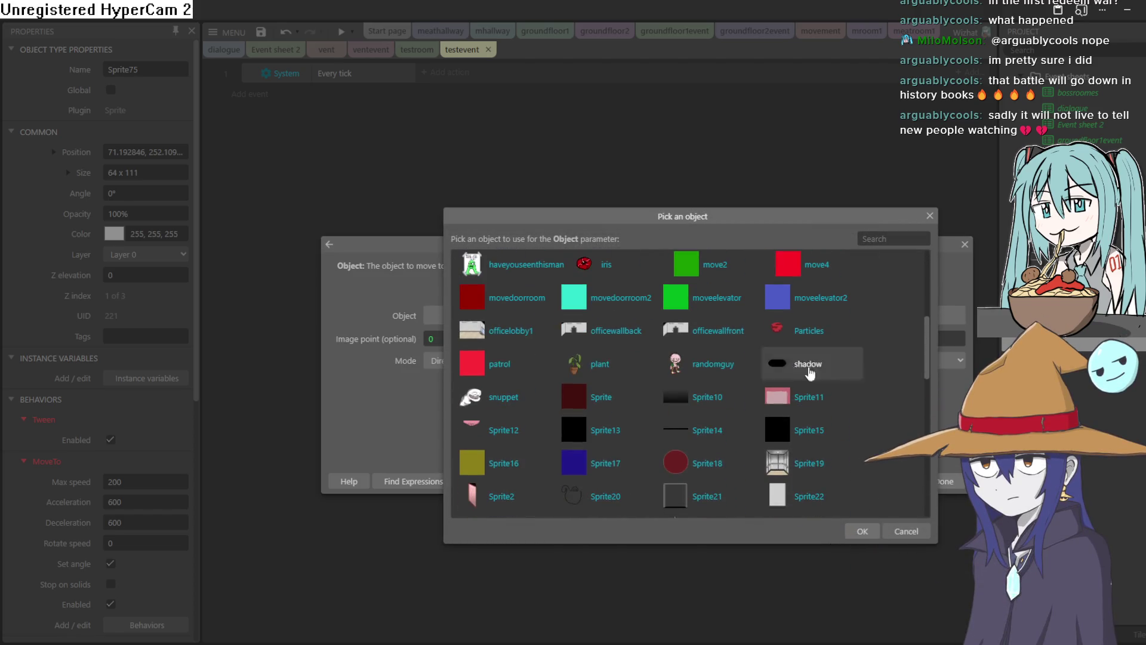
double_click(524, 380)
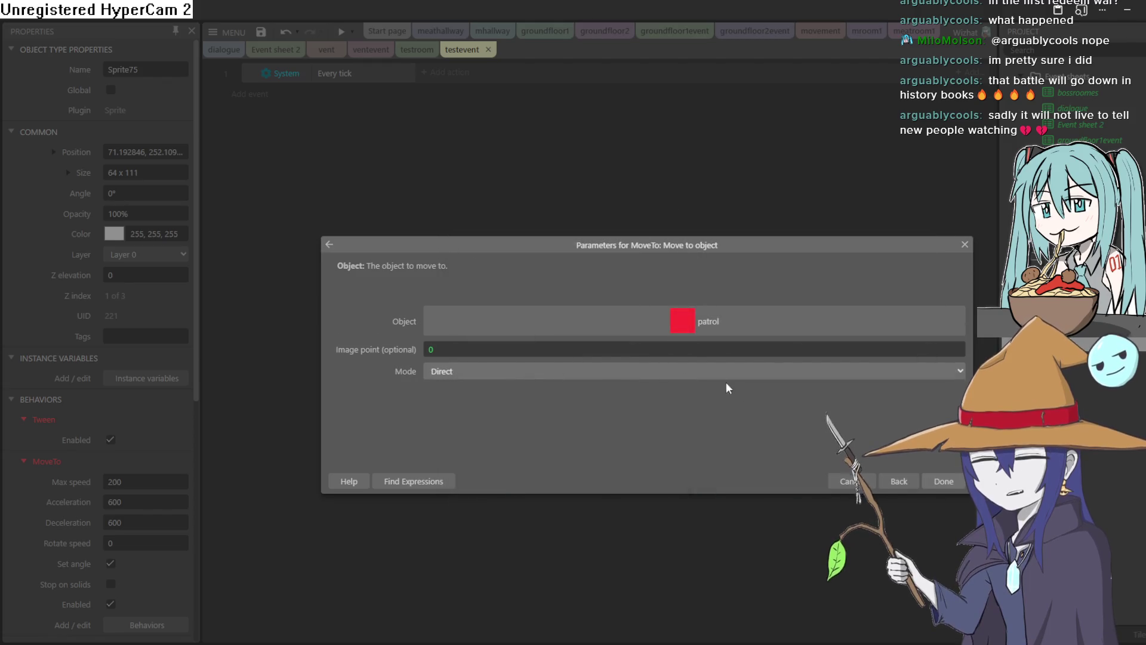
click(943, 482)
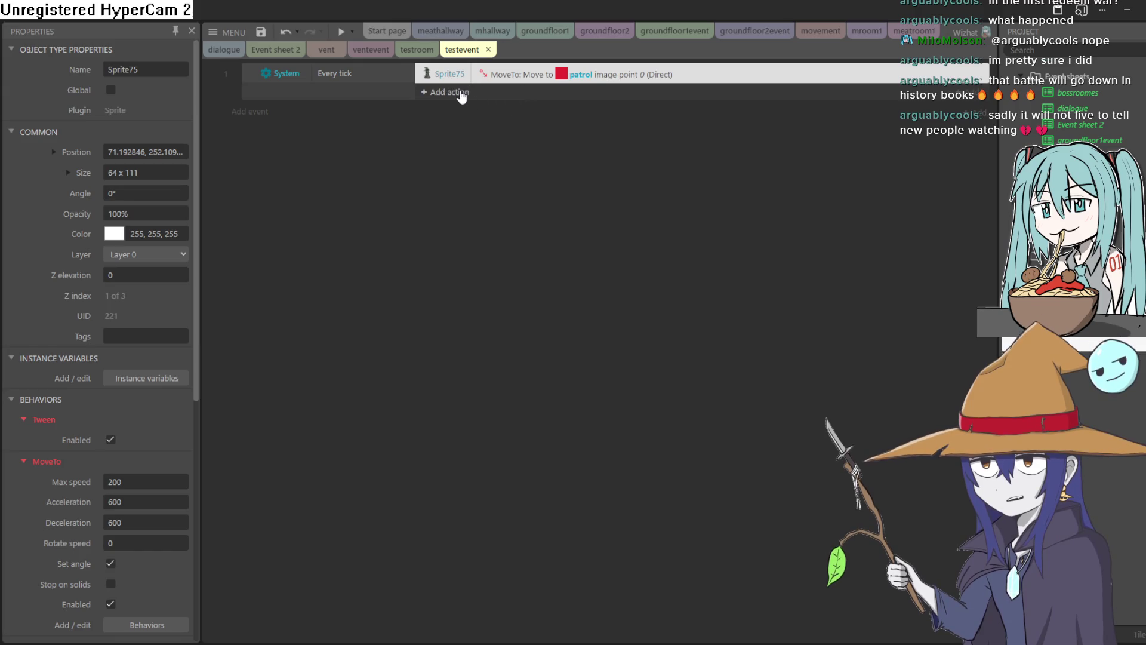
click(433, 52)
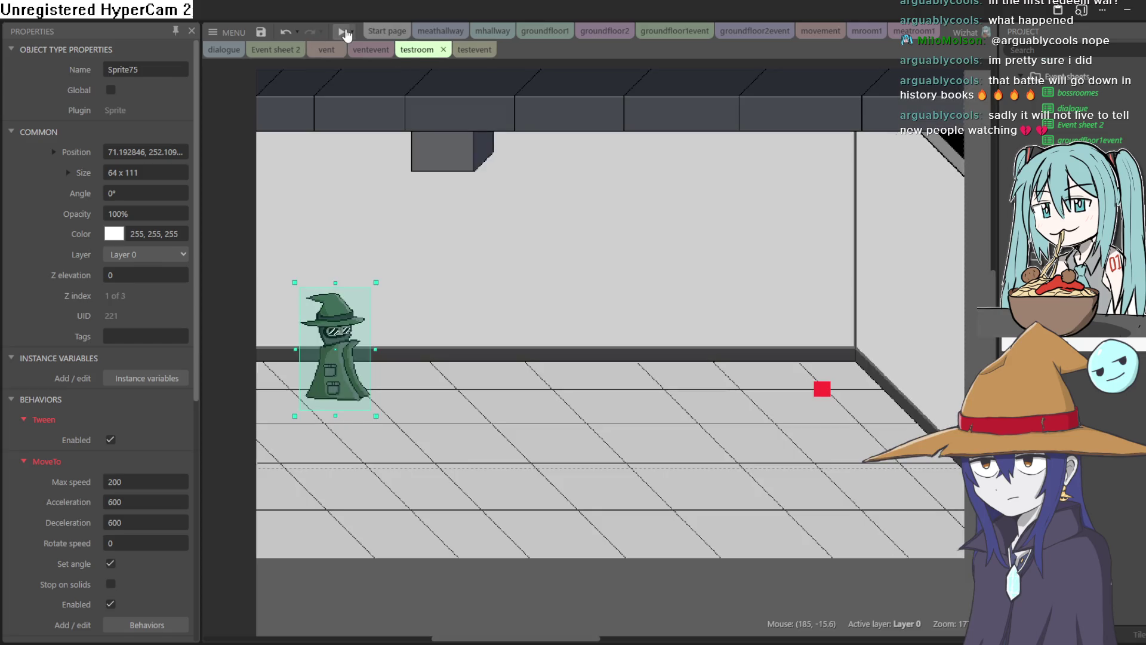
click(343, 33)
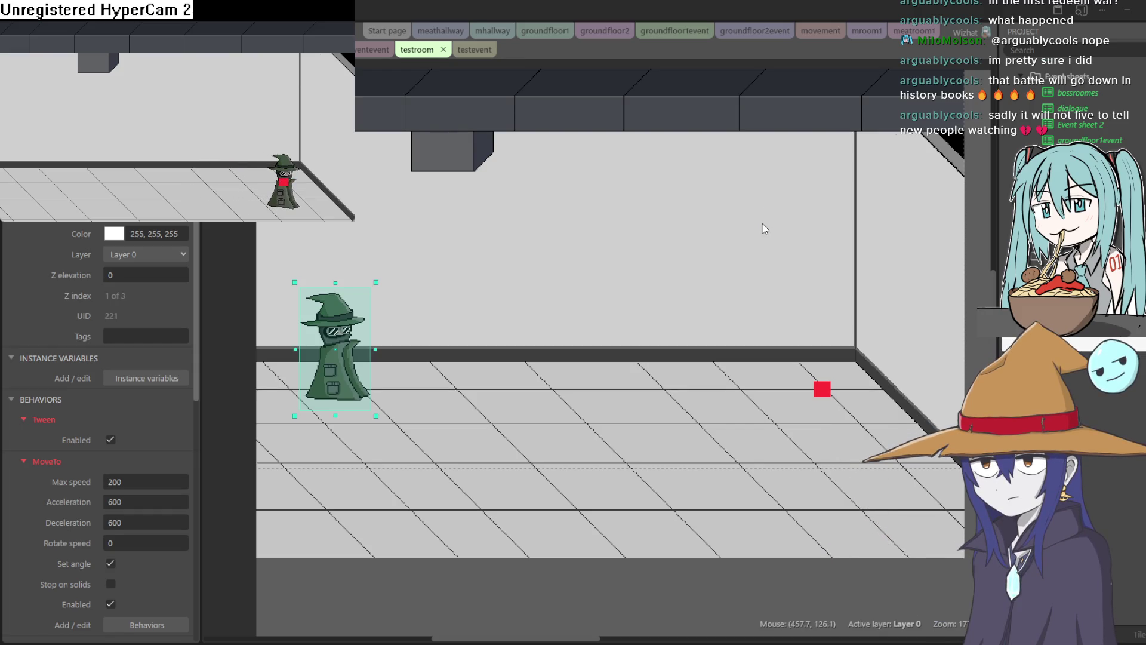
Close the preview, check testevent without adding a condition, then select the wizard in testroom
key(alt+F4)
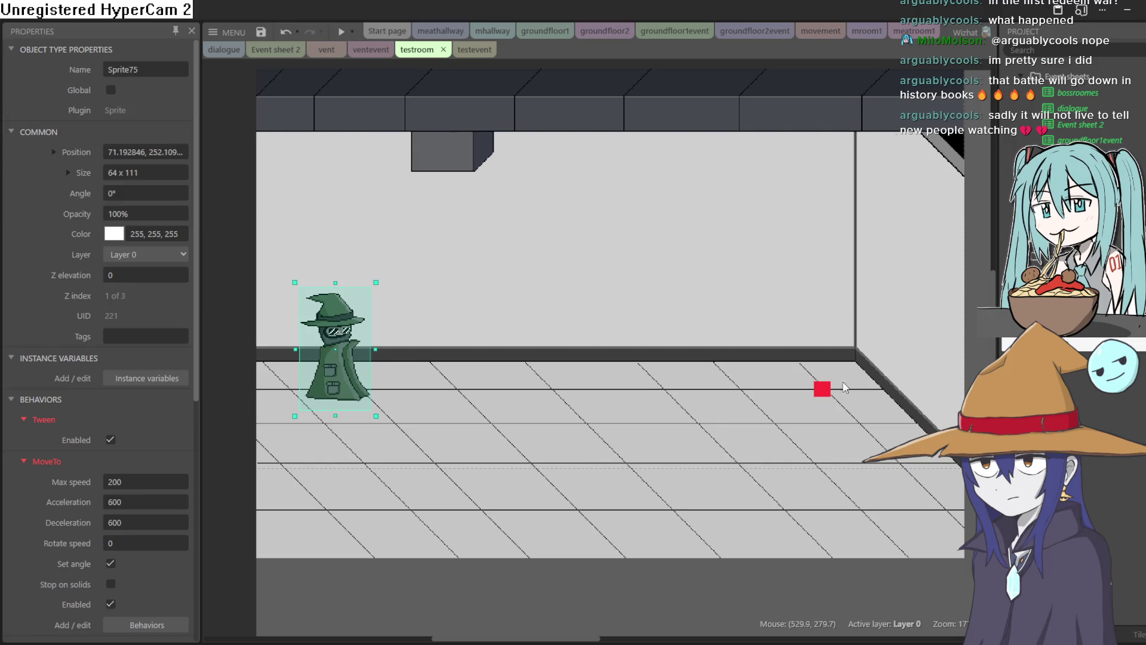
click(825, 394)
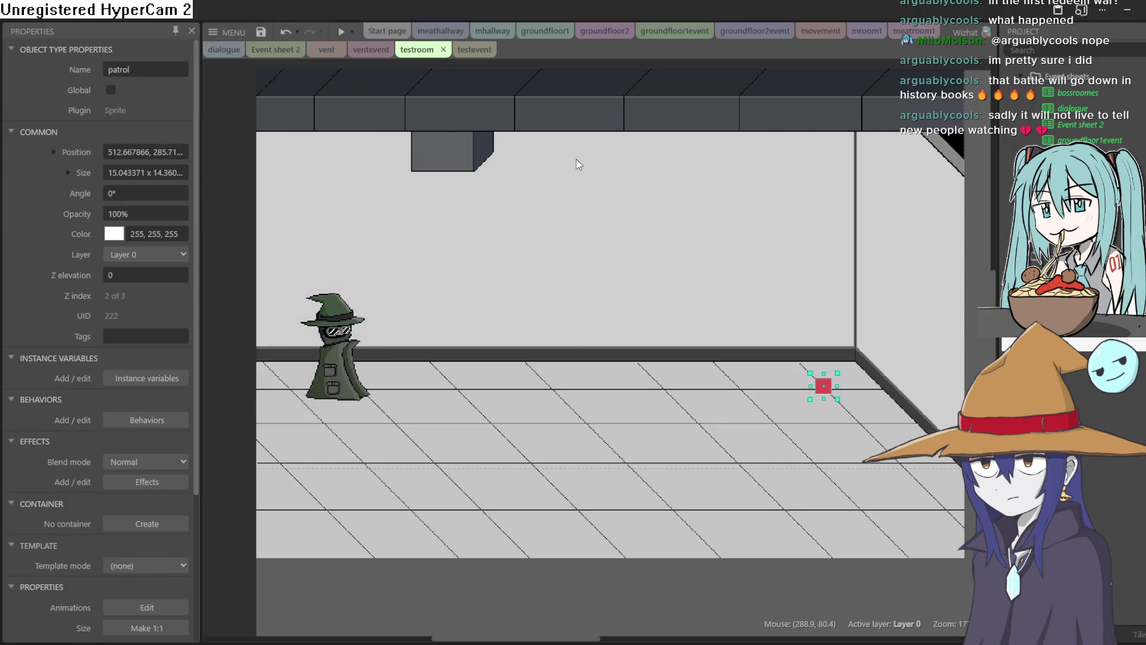
click(460, 50)
click(263, 113)
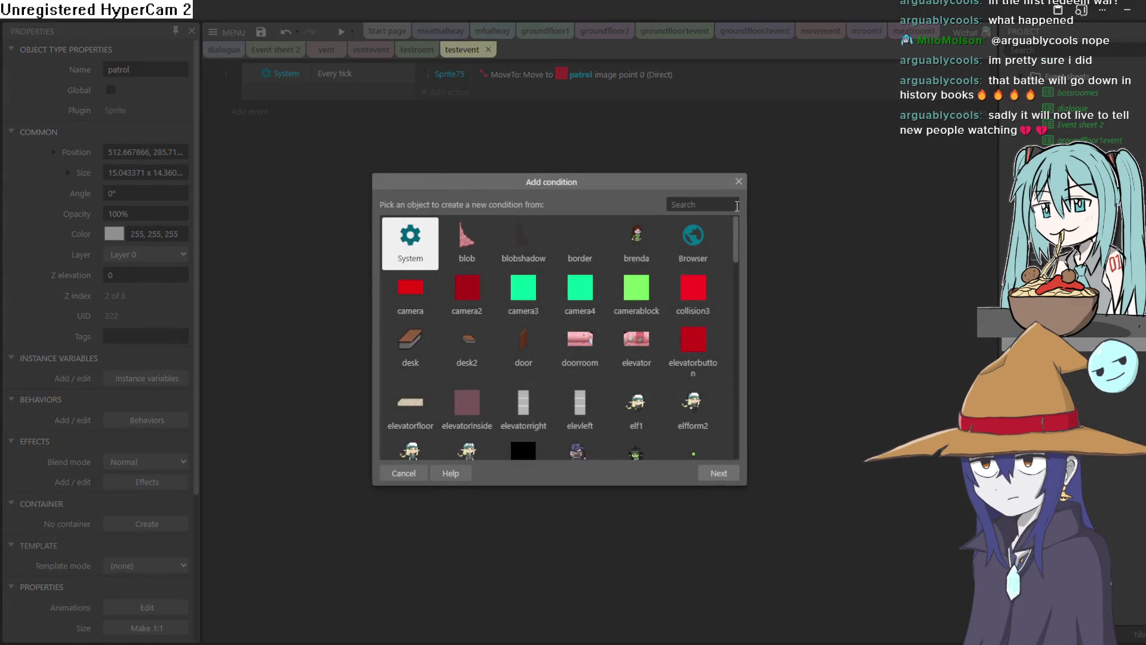
click(738, 182)
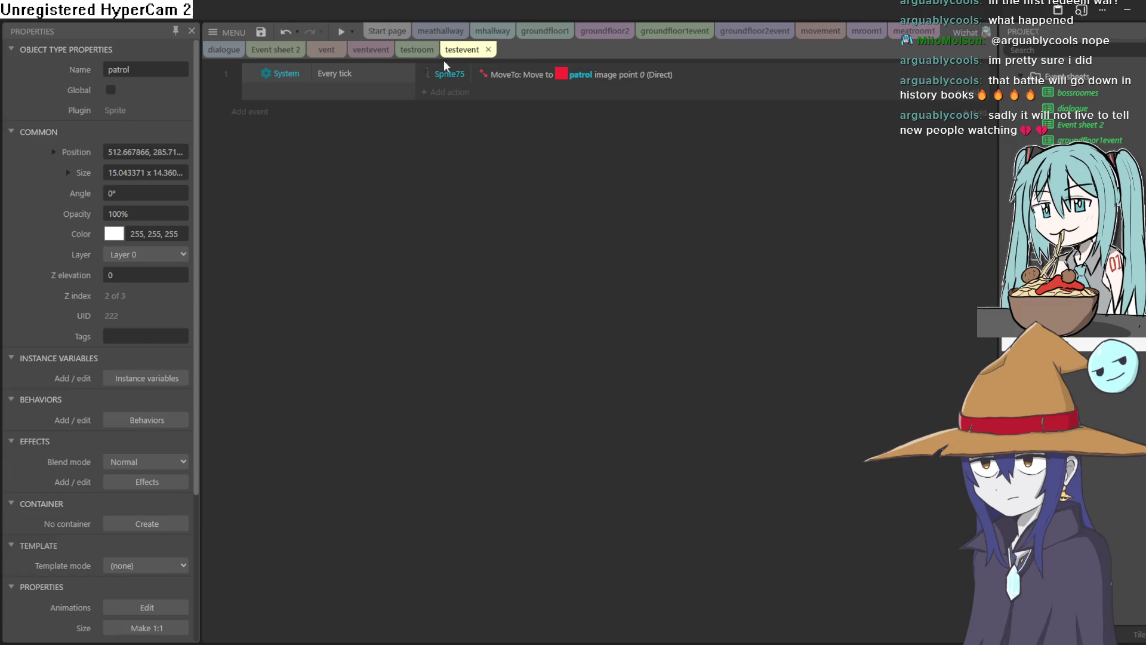
click(417, 50)
click(333, 361)
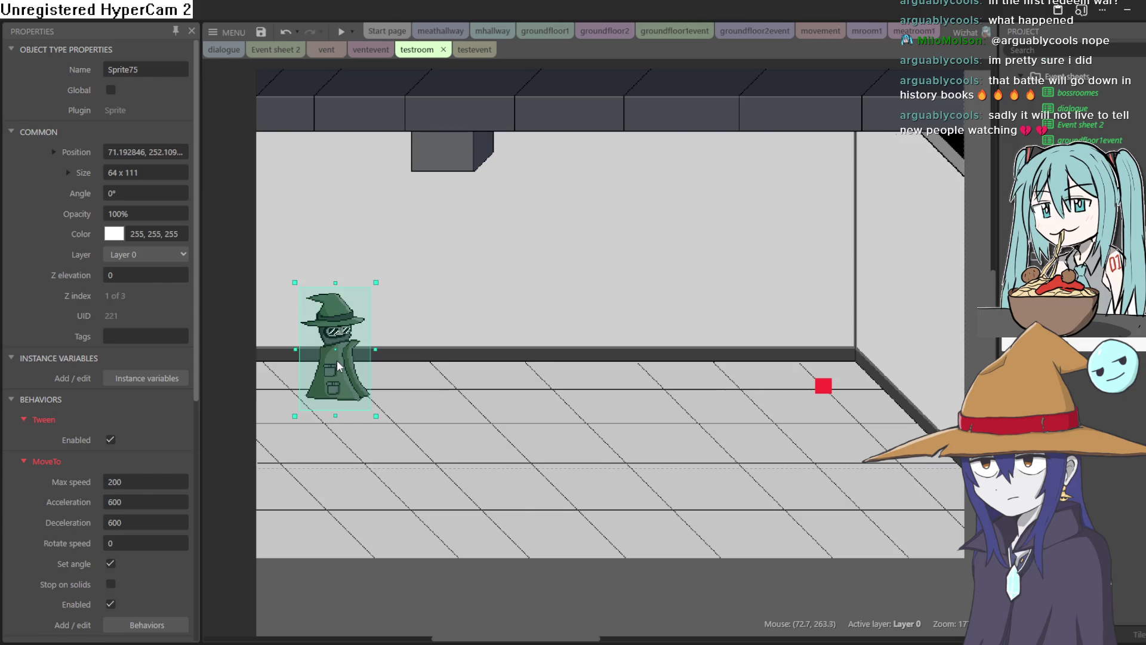
double_click(336, 360)
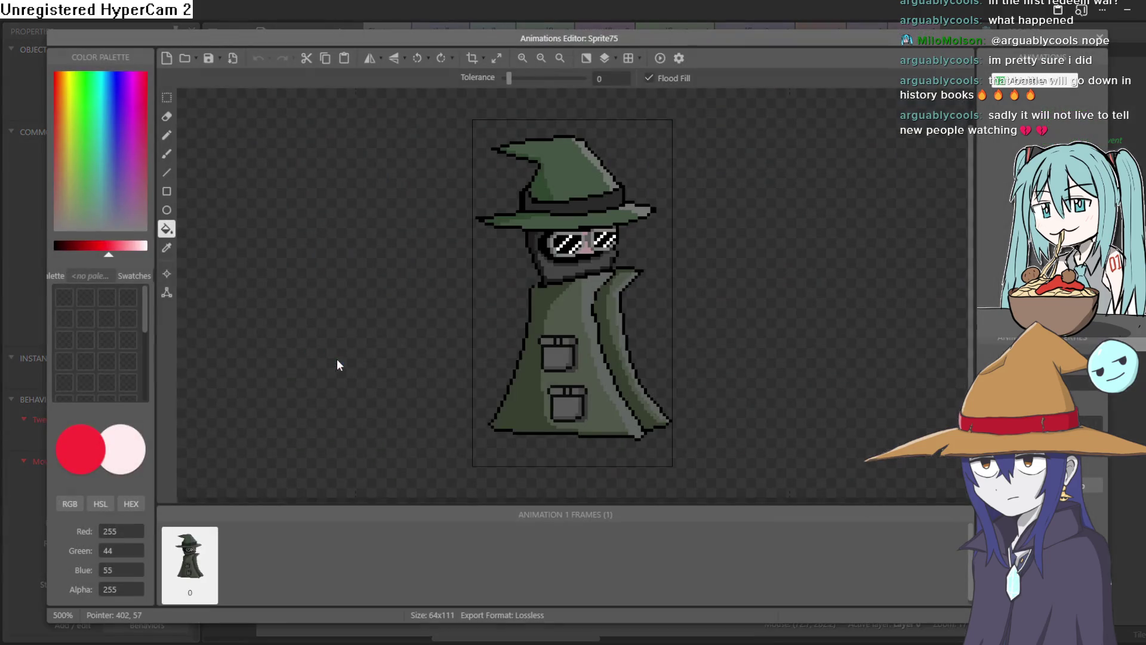
click(167, 279)
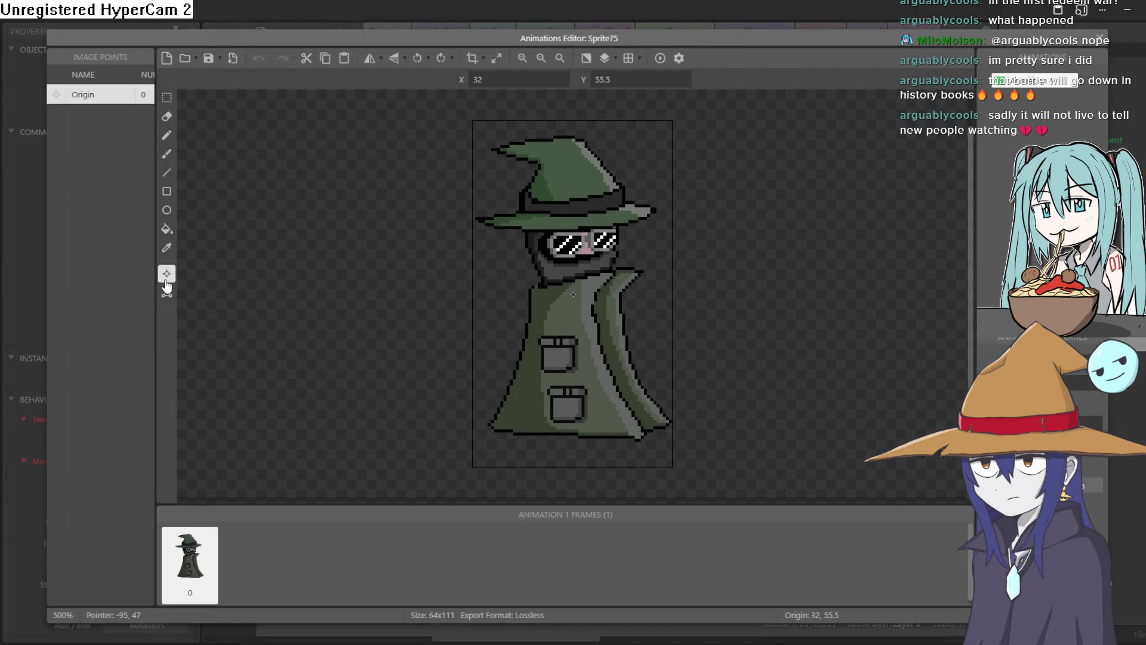
click(576, 428)
click(1106, 43)
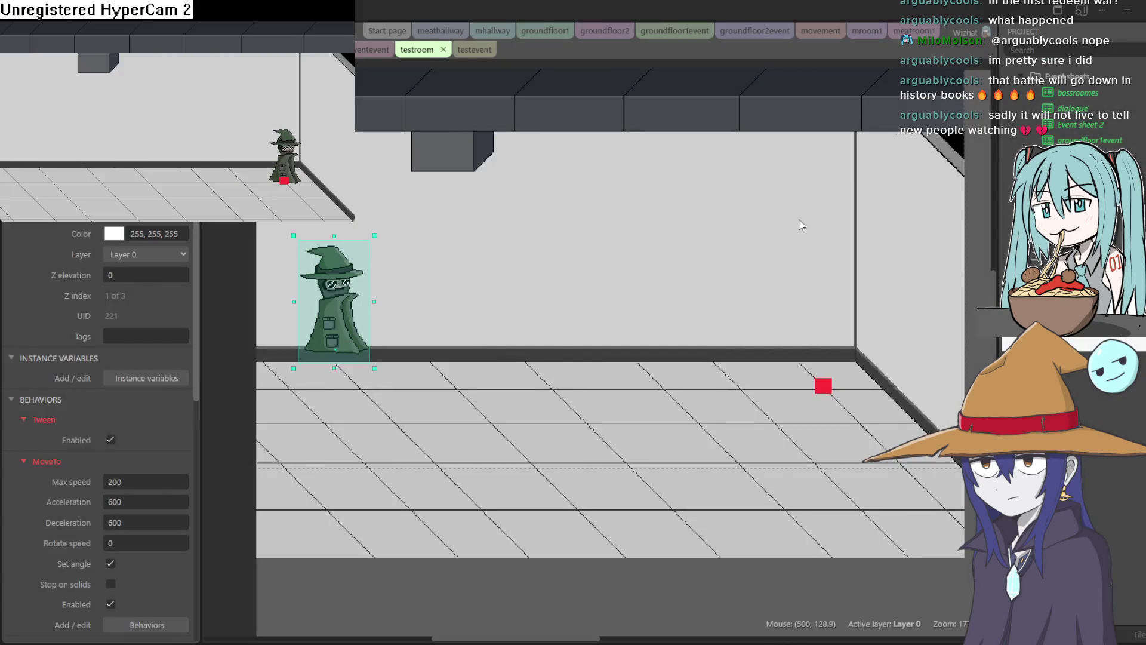
click(336, 337)
drag(337, 333, 325, 379)
click(339, 32)
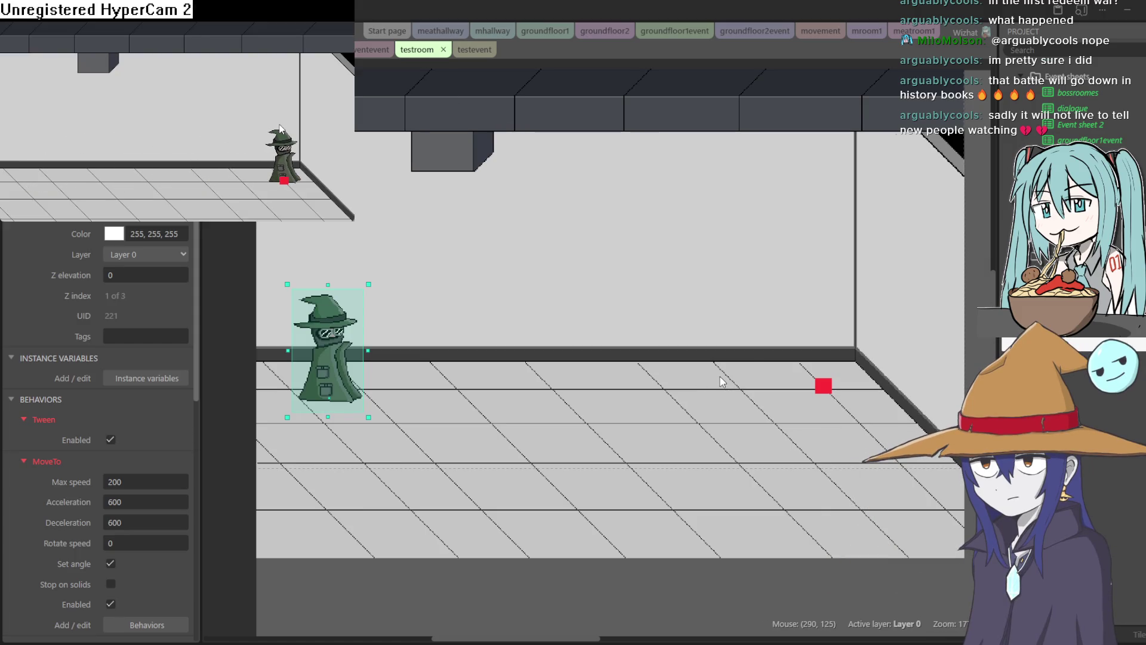
key(alt+F4)
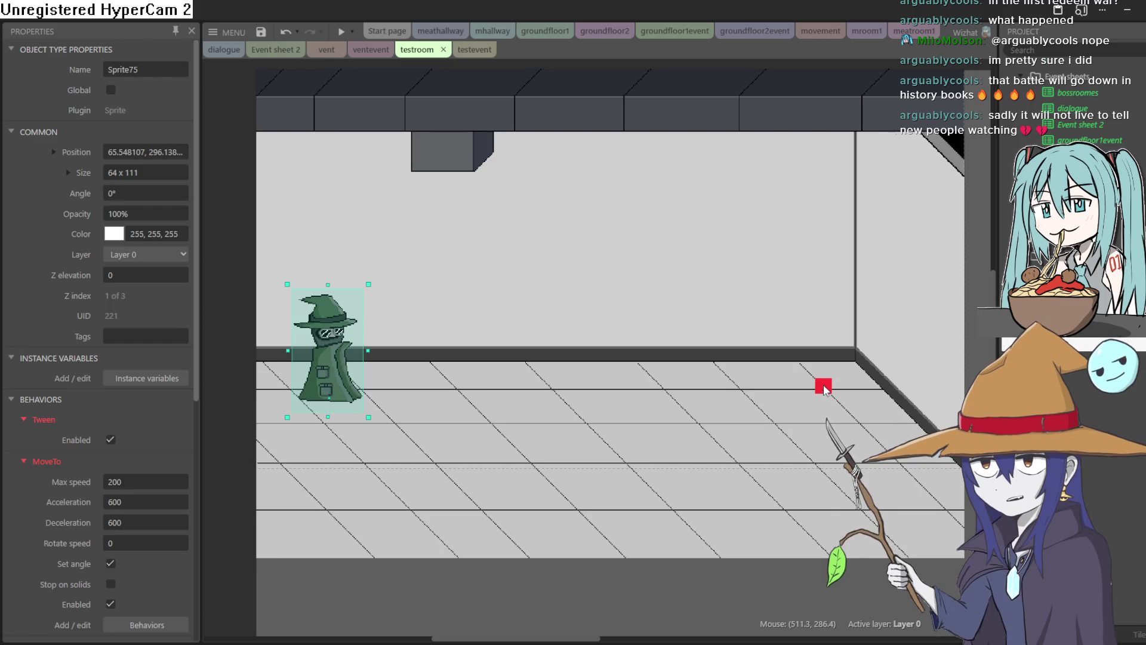
Clone the red patrol1 marker as a new object type, patrol2
click(471, 53)
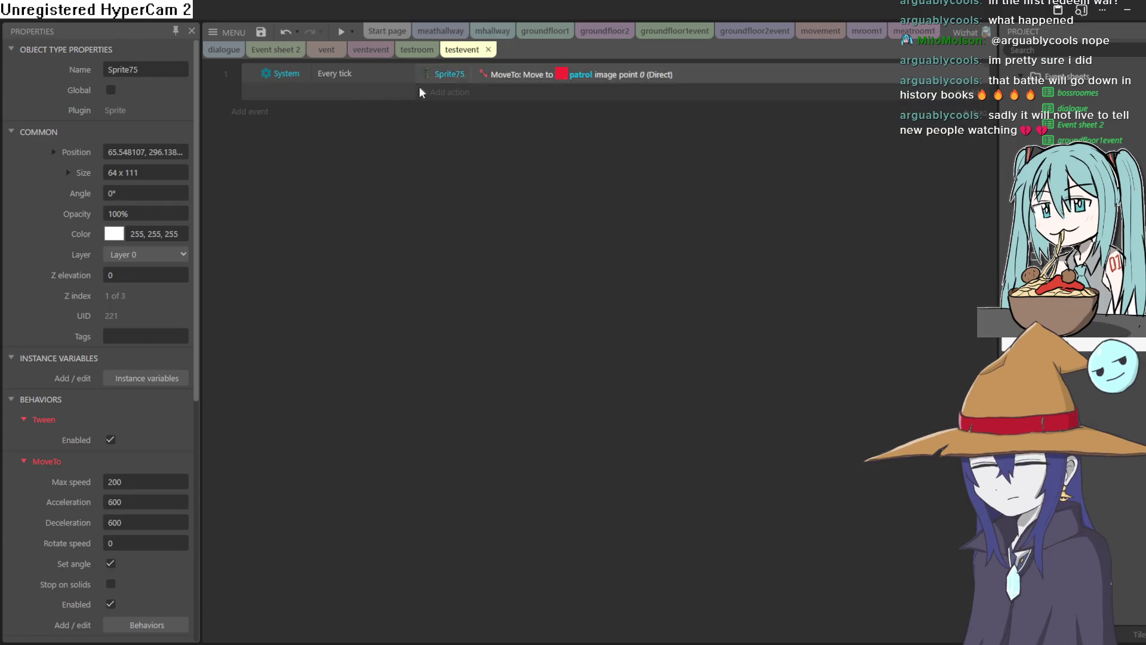
click(398, 56)
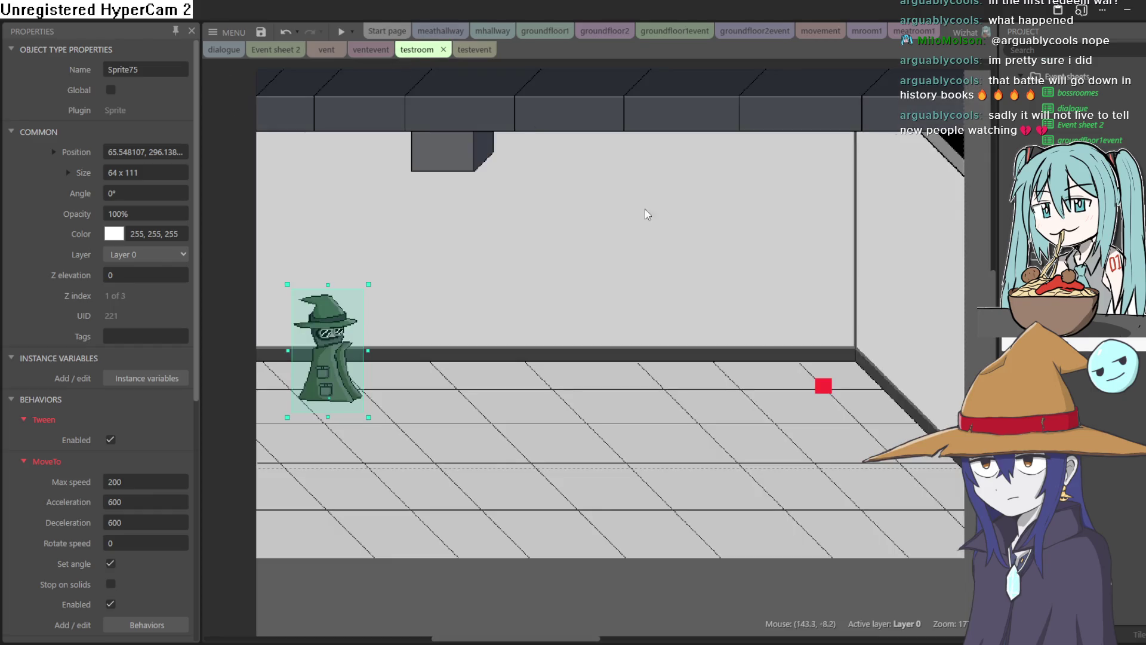
click(823, 387)
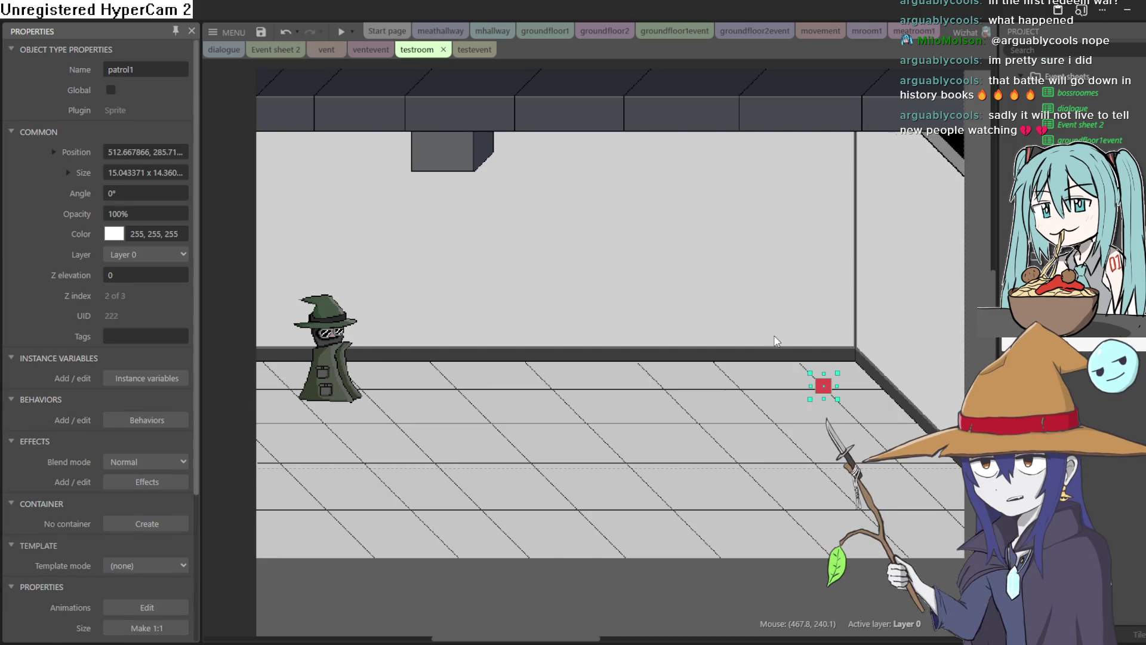
right_click(824, 386)
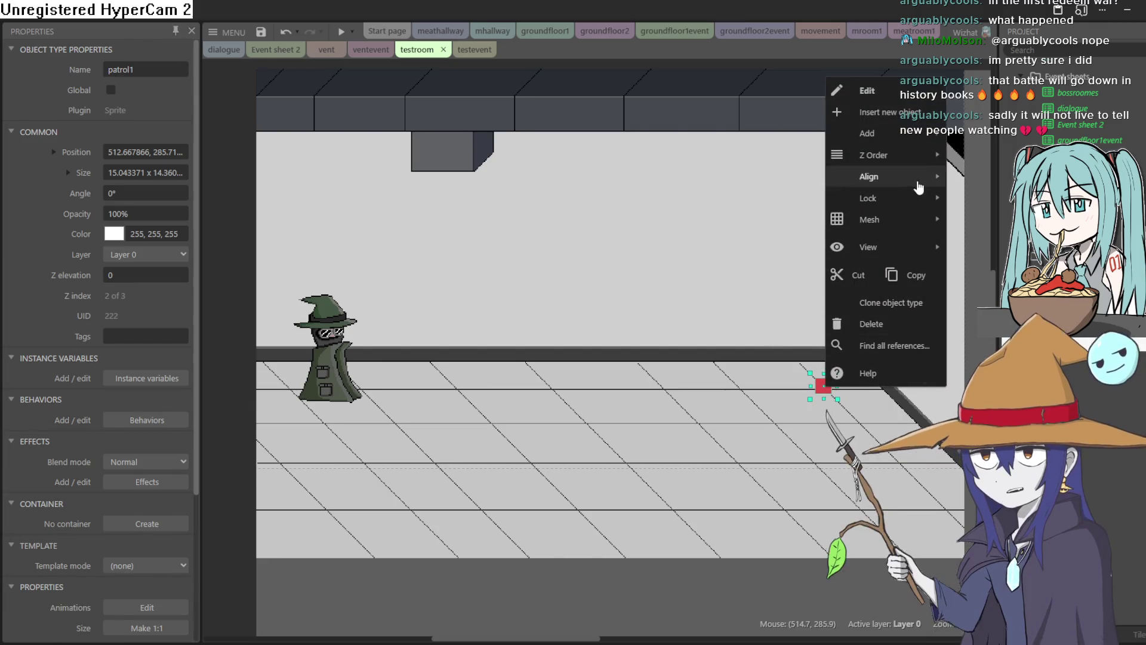
click(894, 303)
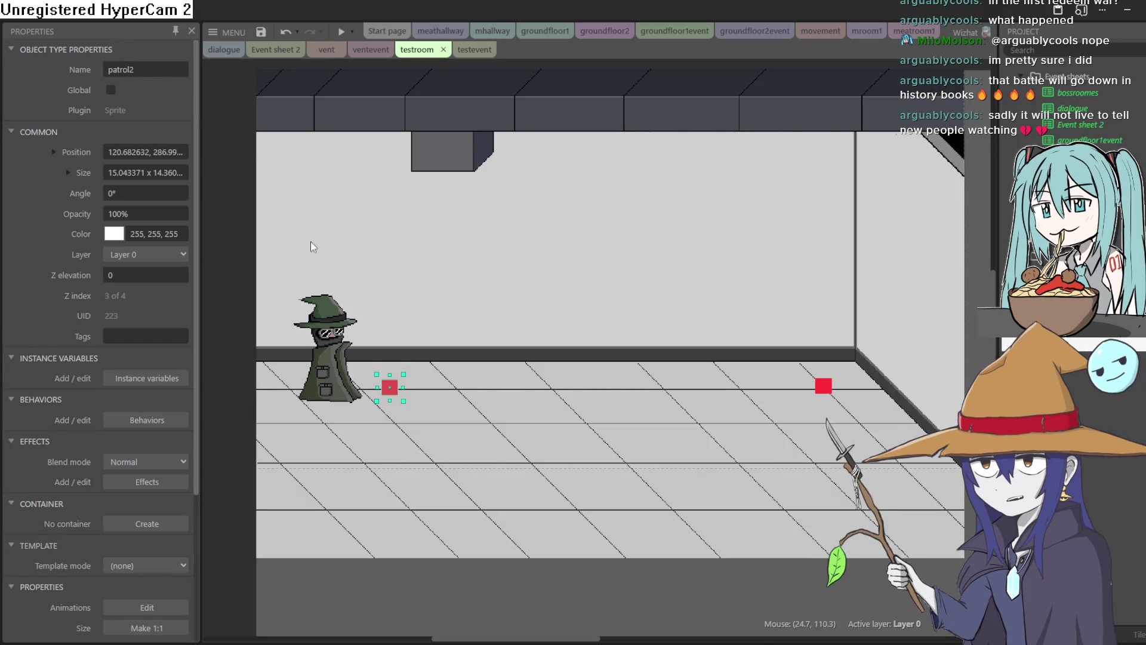
Flood-fill the patrol2 marker's image green
double_click(392, 394)
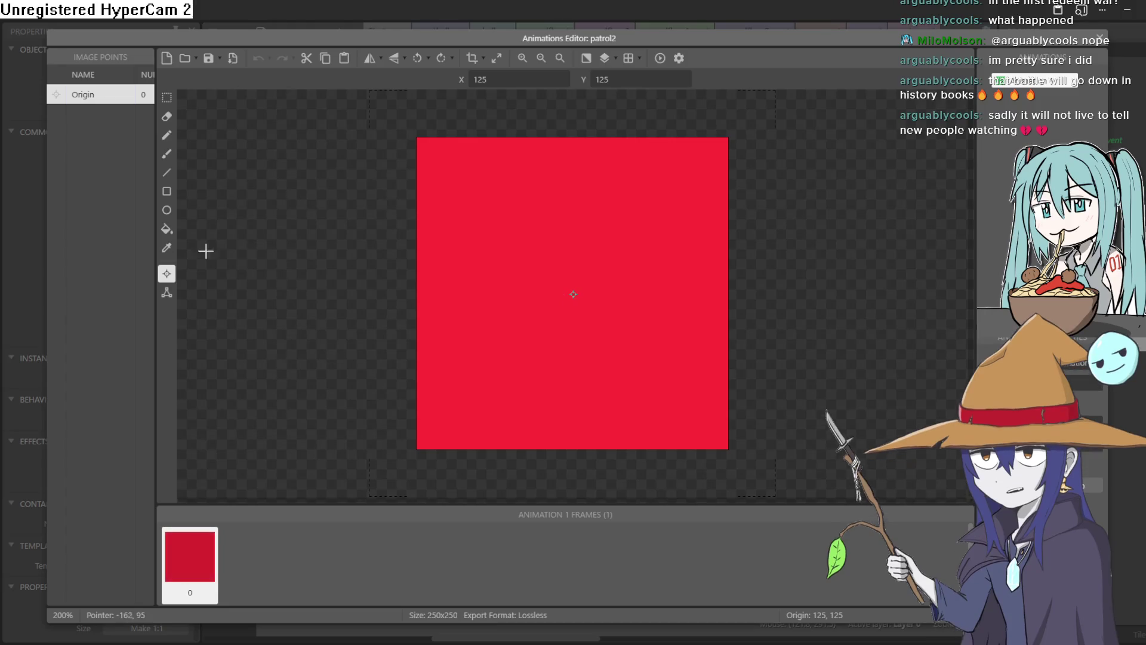
click(166, 231)
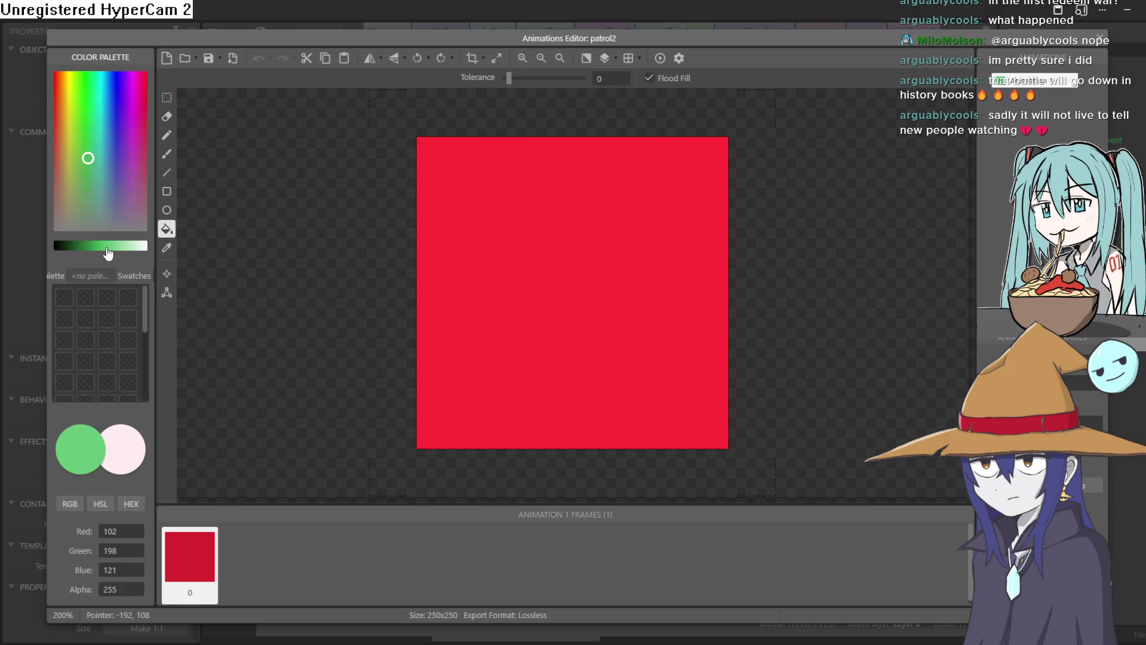
click(615, 284)
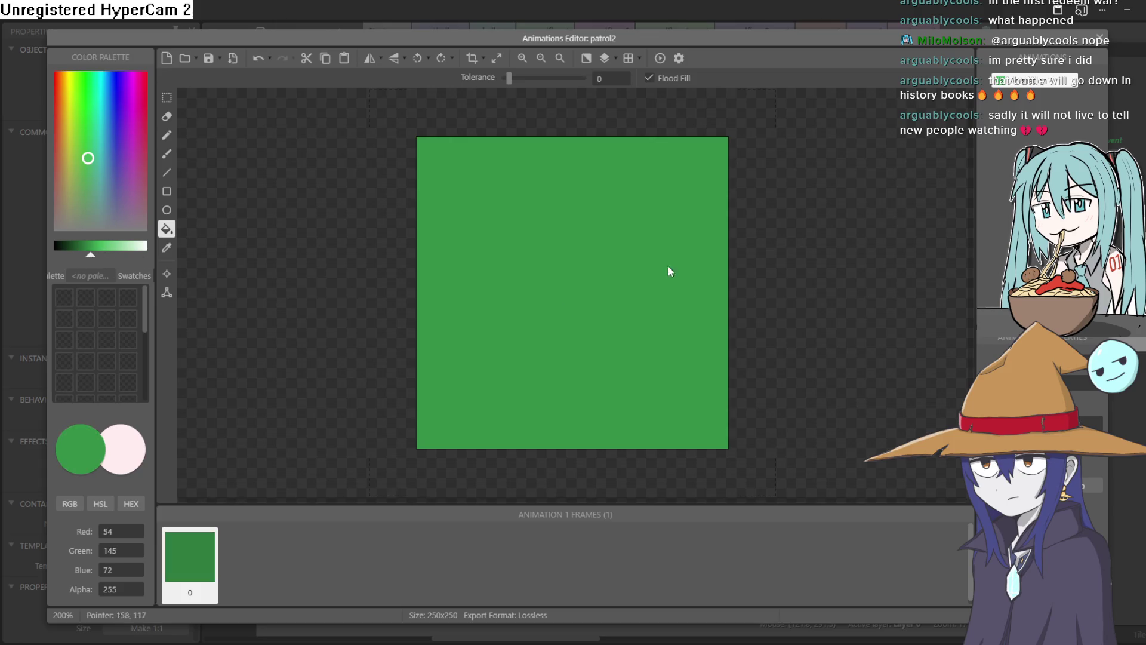
click(1100, 41)
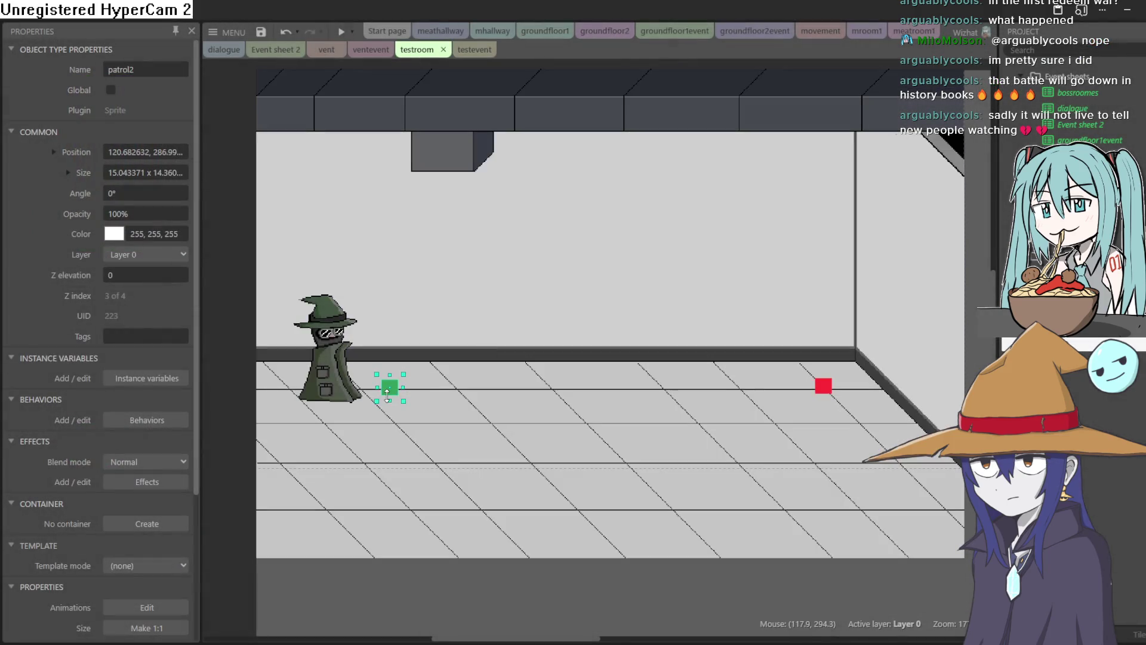
Place patrol2 left of the wizard, shift the wizard right, and begin a new testevent condition
drag(336, 412, 326, 401)
drag(329, 352, 415, 356)
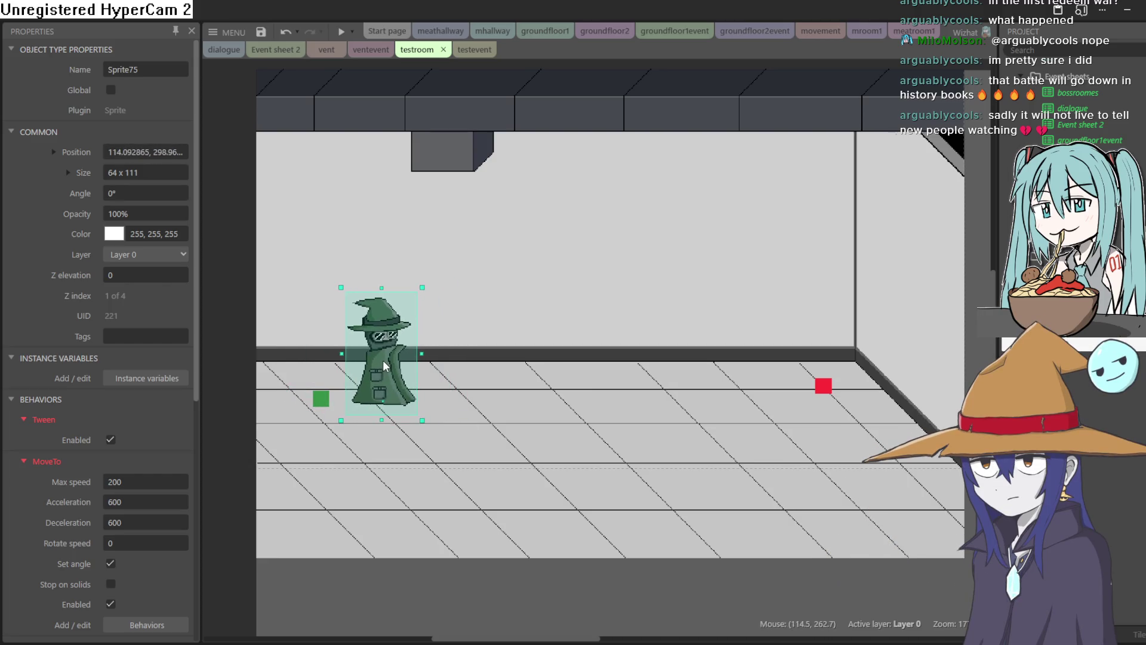
click(472, 49)
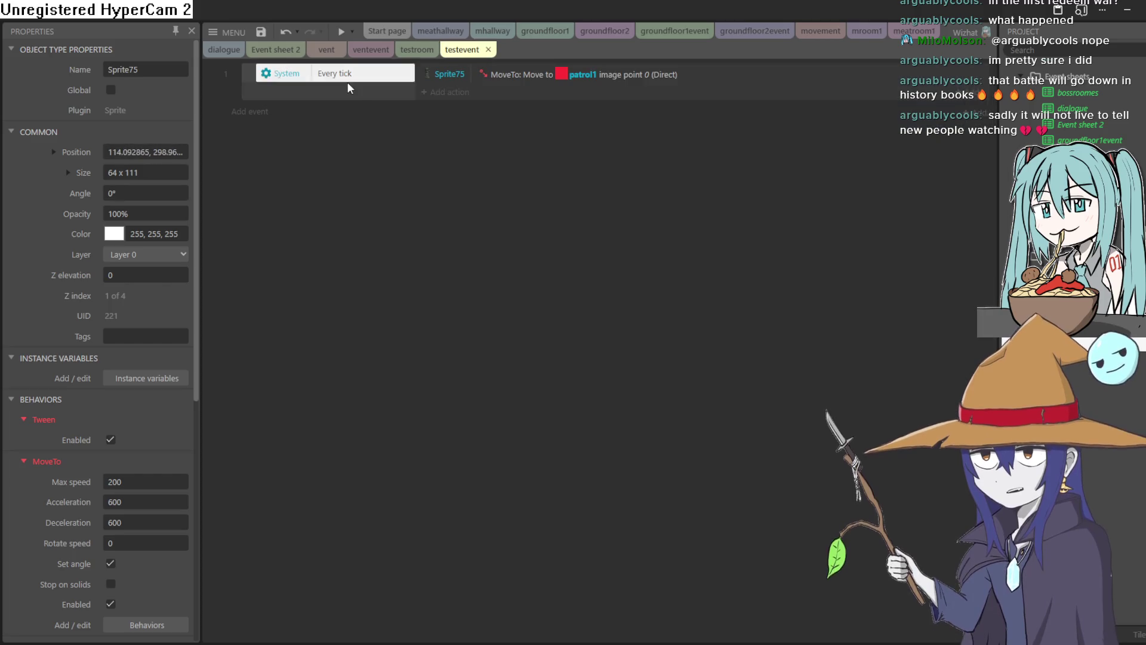
double_click(348, 88)
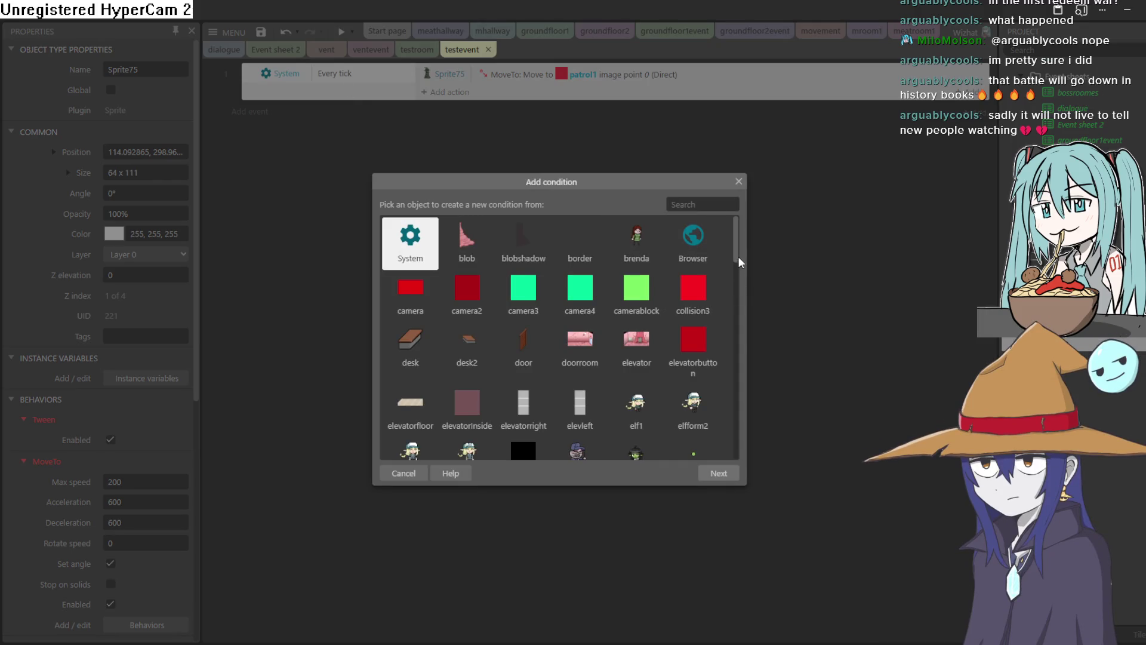
Choose Sprite75's 'On collision with another object' condition
mouse_move(735, 251)
mouse_down()
mouse_move(730, 308)
mouse_move(728, 290)
mouse_up()
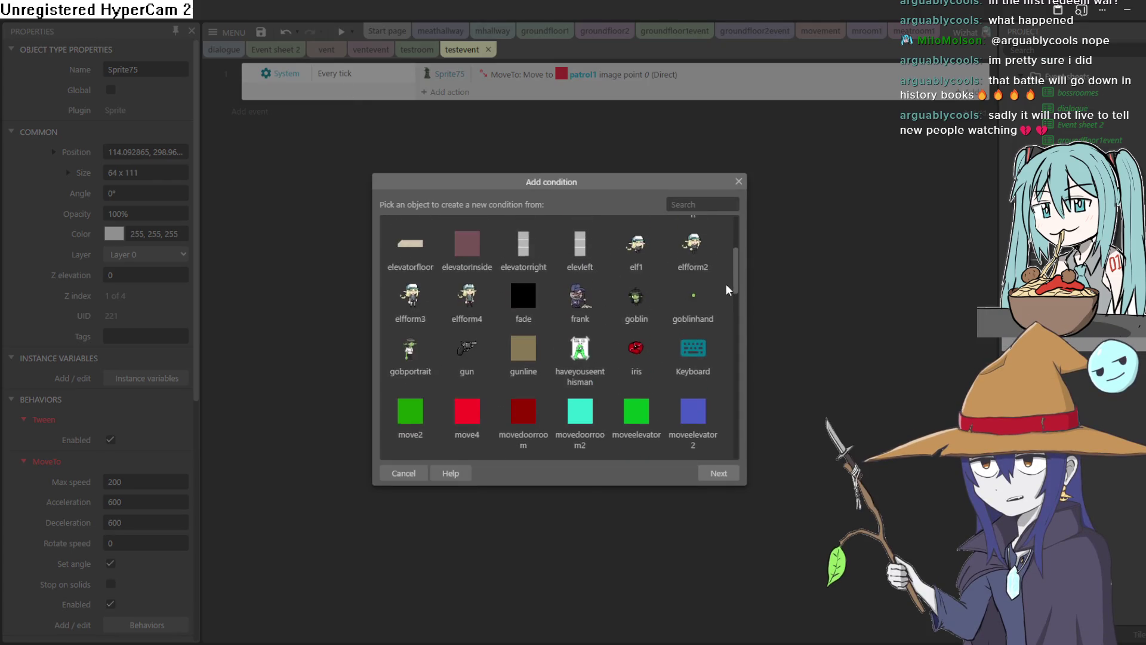
scroll(725, 284, down, 15)
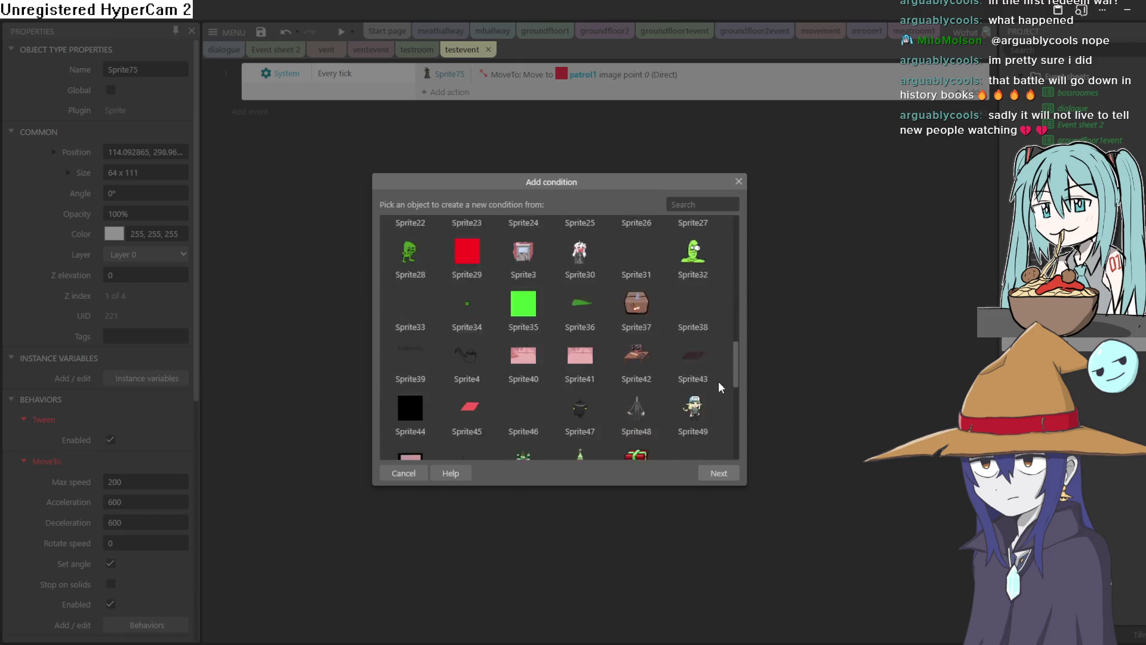
scroll(716, 413, down, 3)
scroll(715, 389, up, 2)
scroll(718, 412, down, 3)
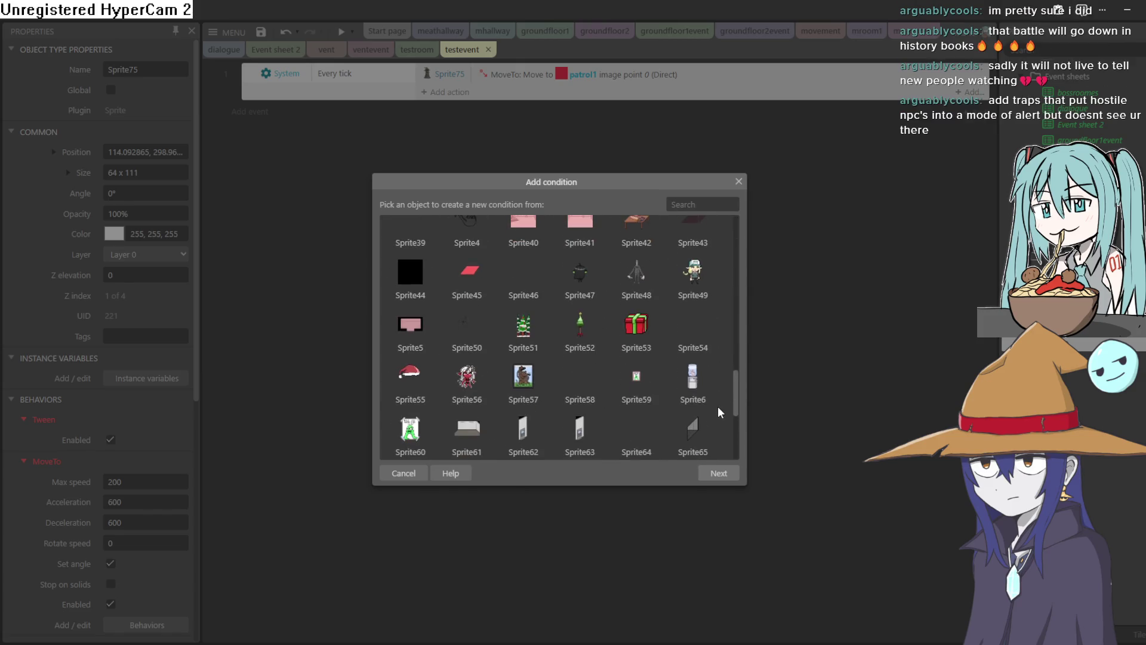
scroll(735, 400, down, 3)
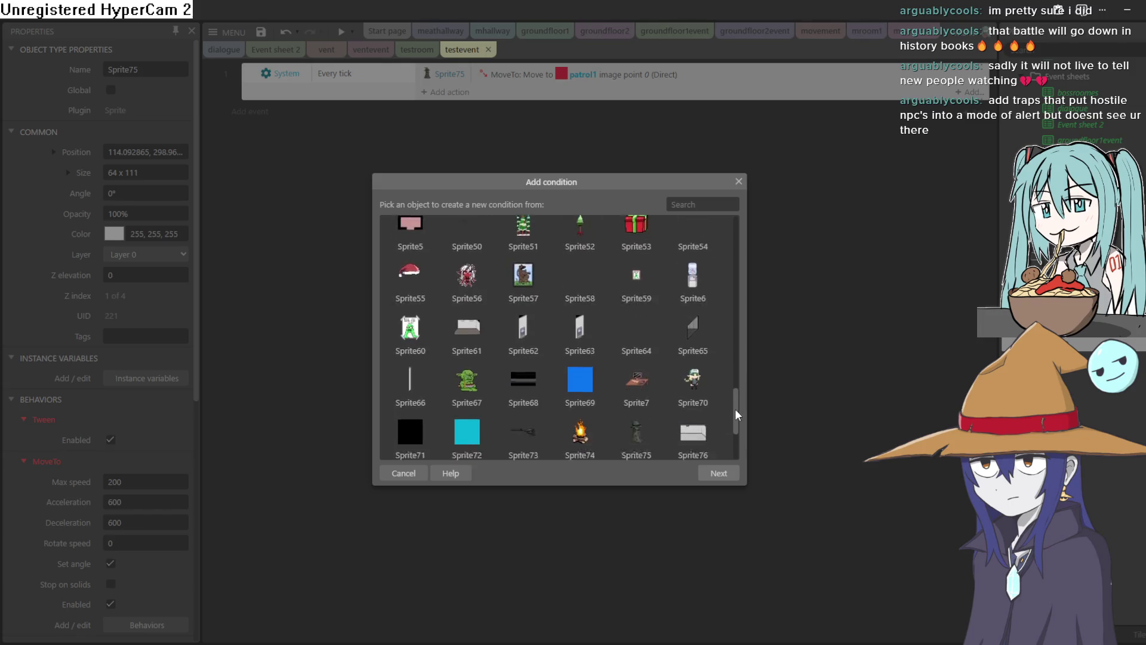
double_click(637, 385)
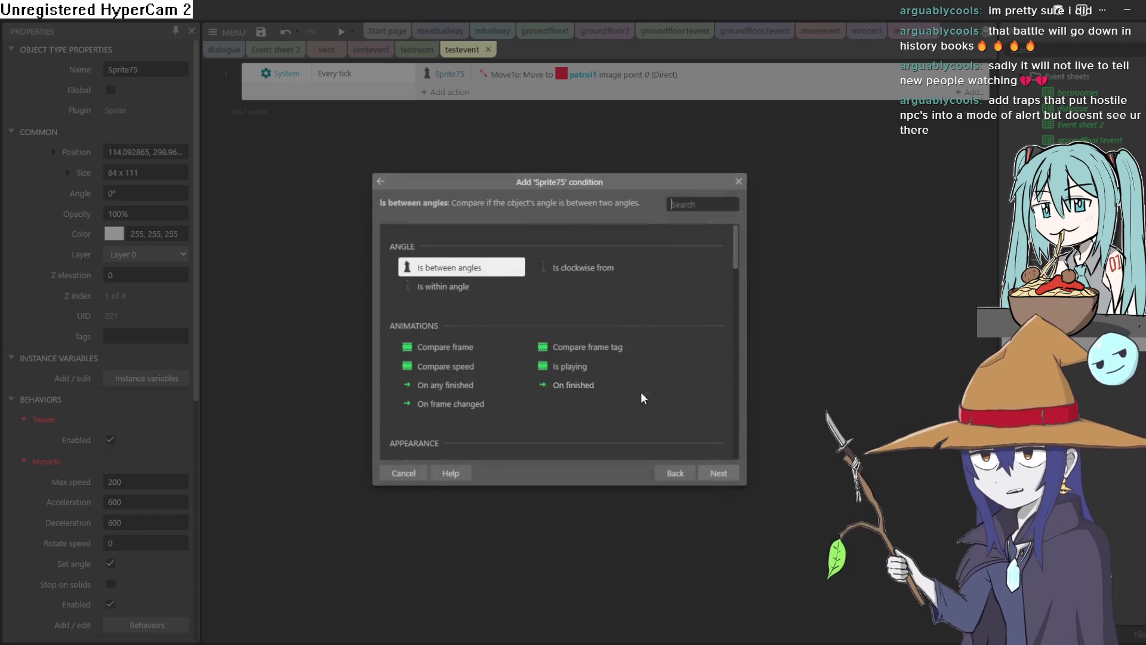
drag(733, 262, 734, 384)
drag(734, 425, 752, 286)
click(645, 425)
double_click(648, 429)
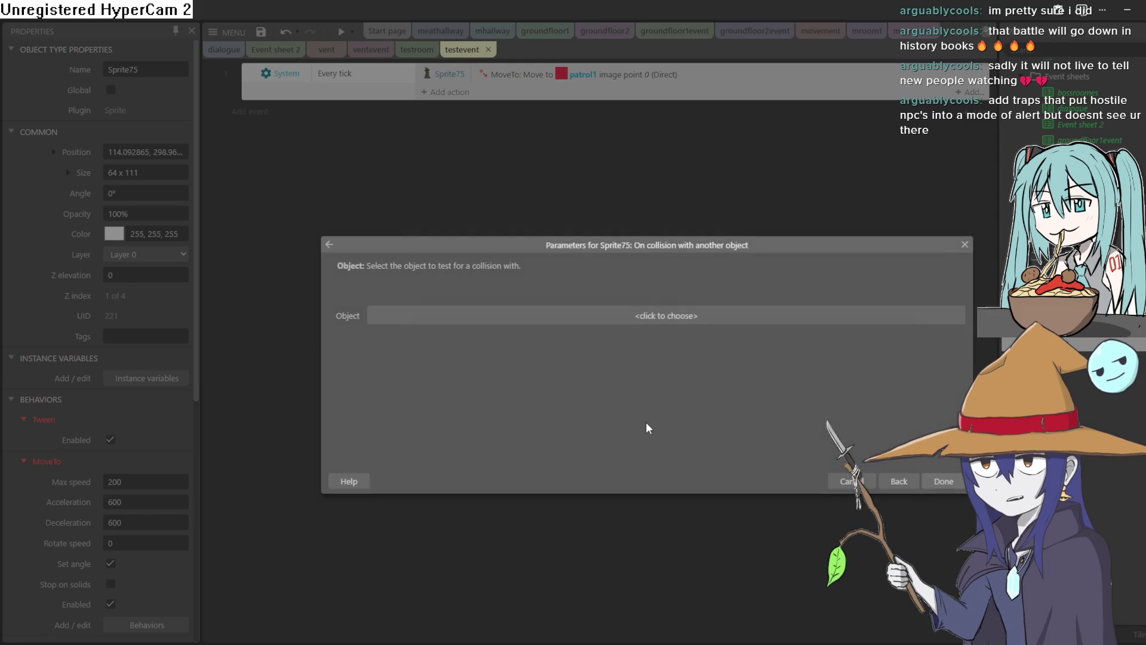
Set the collision object to patrol2 and finish the condition
click(694, 316)
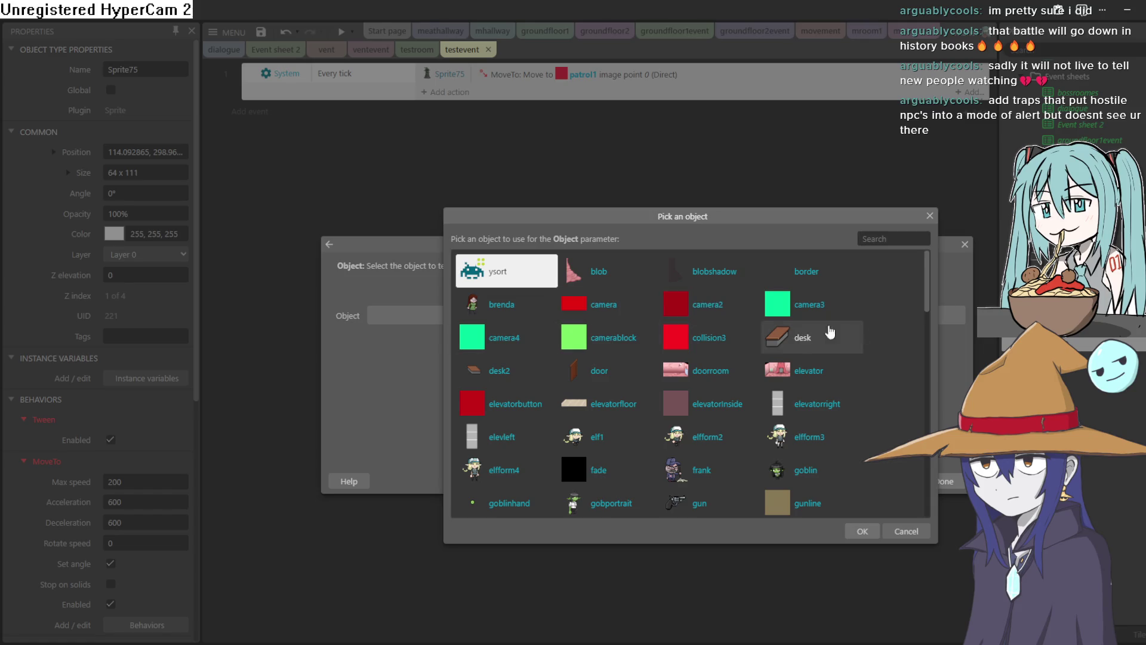
scroll(922, 306, down, 5)
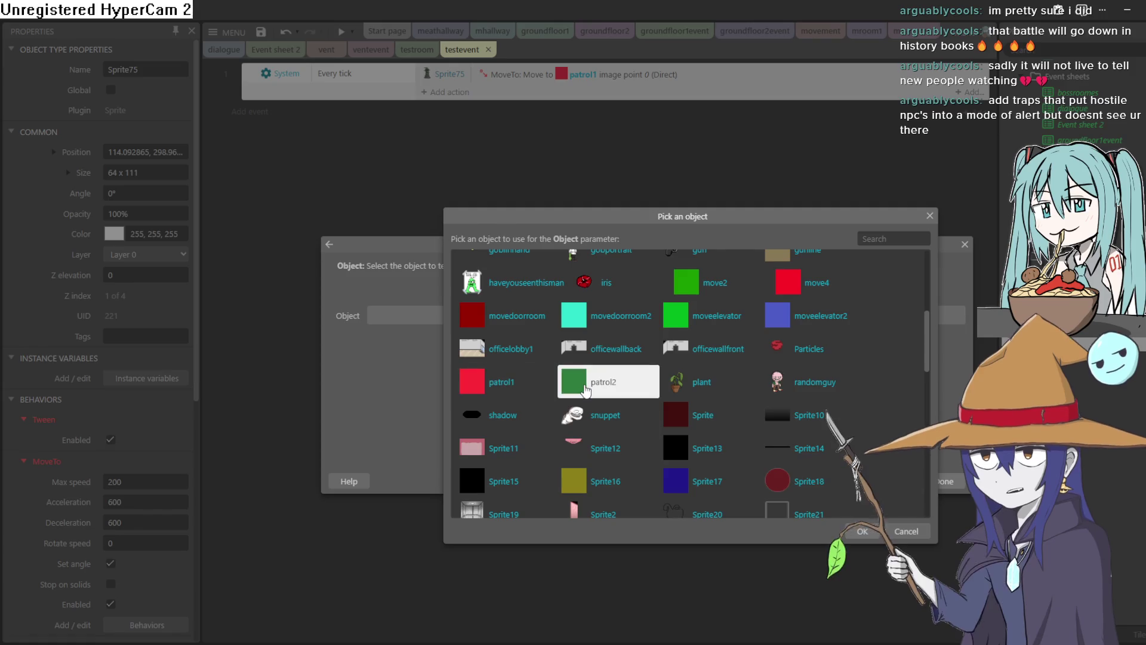
double_click(584, 385)
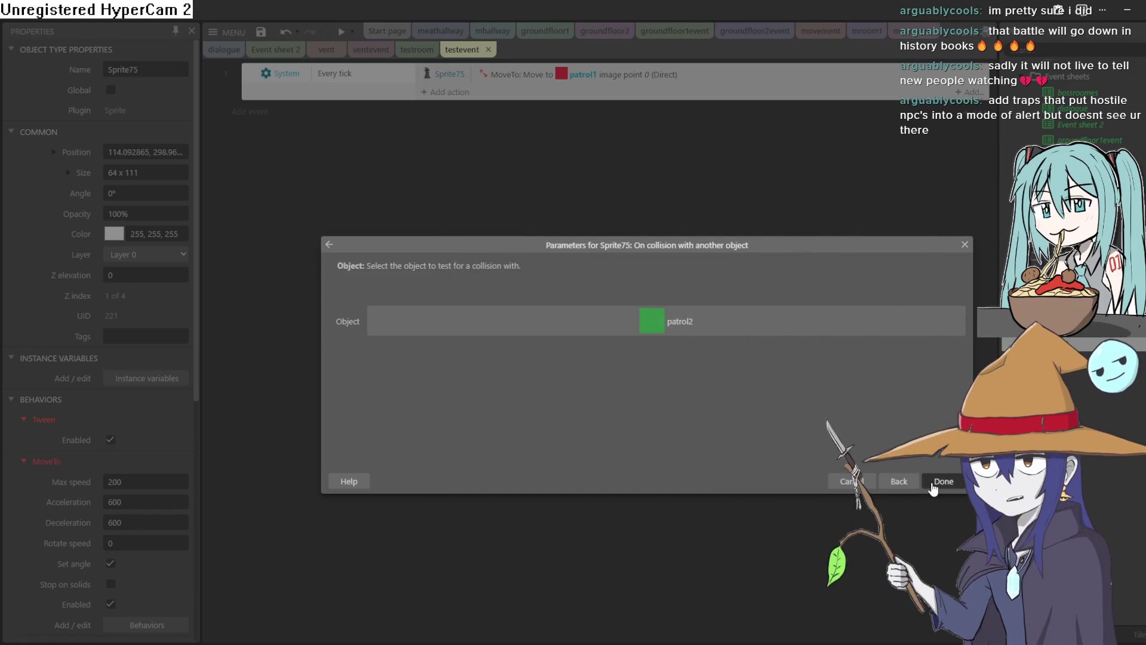
click(938, 482)
click(500, 79)
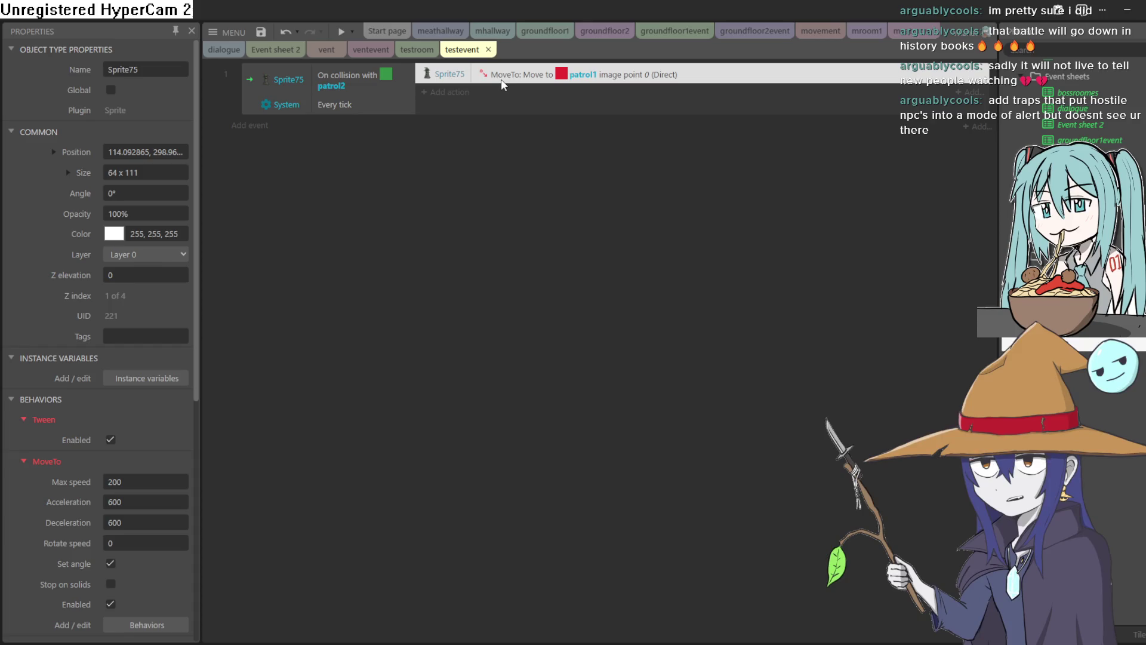
right_click(321, 105)
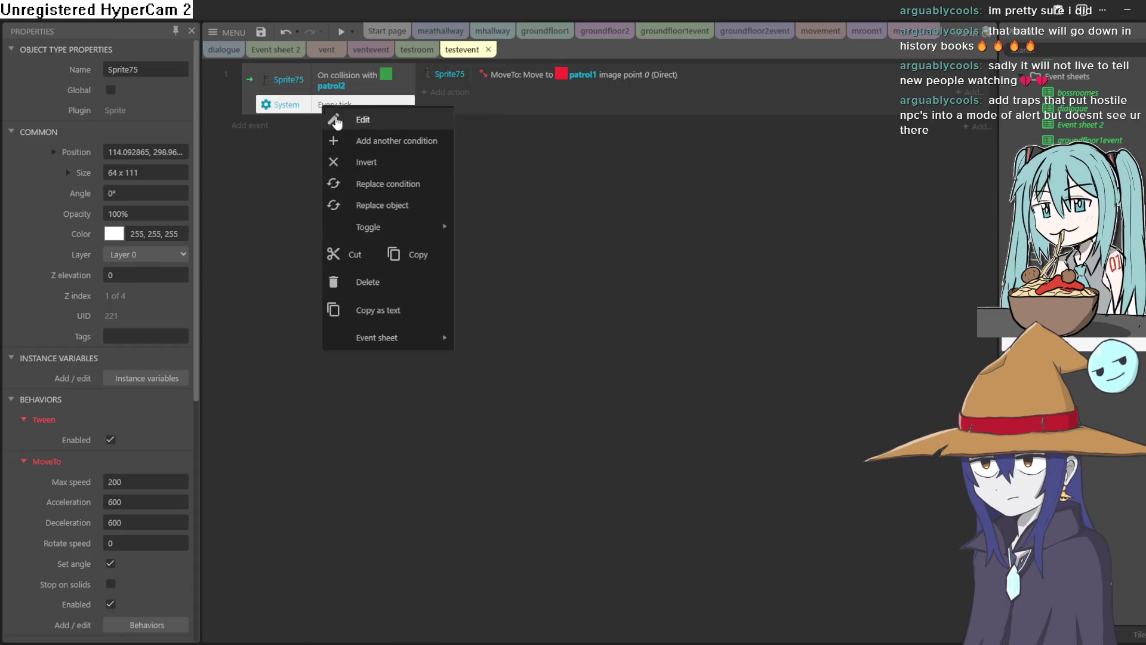
Delete the Every tick condition from the patrol event
click(403, 285)
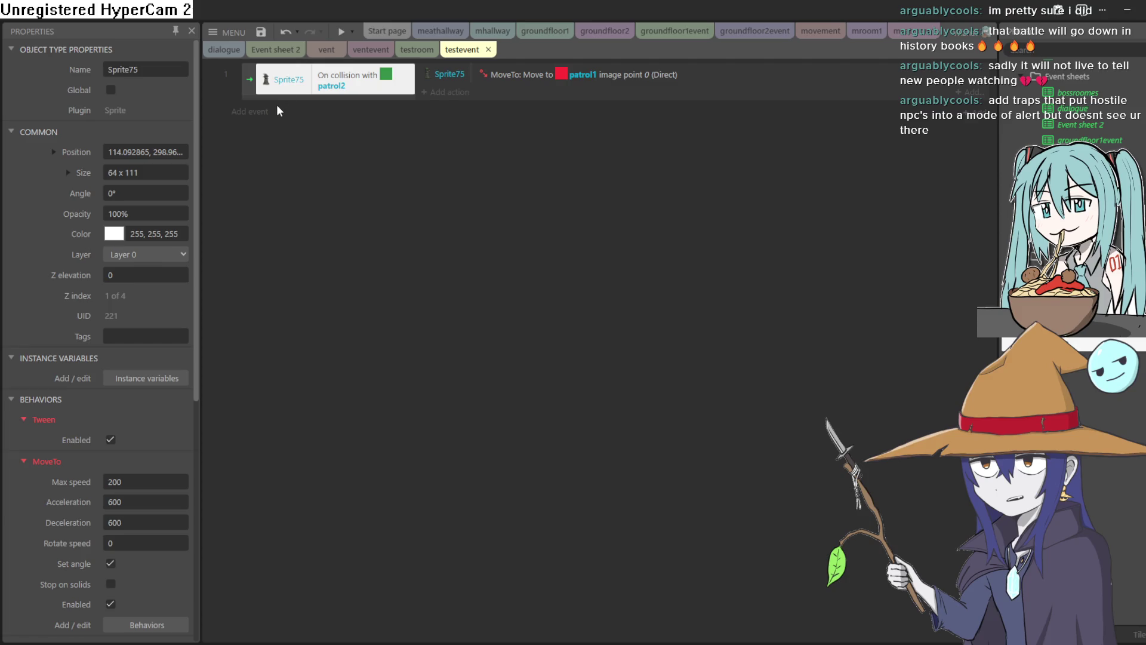
click(249, 112)
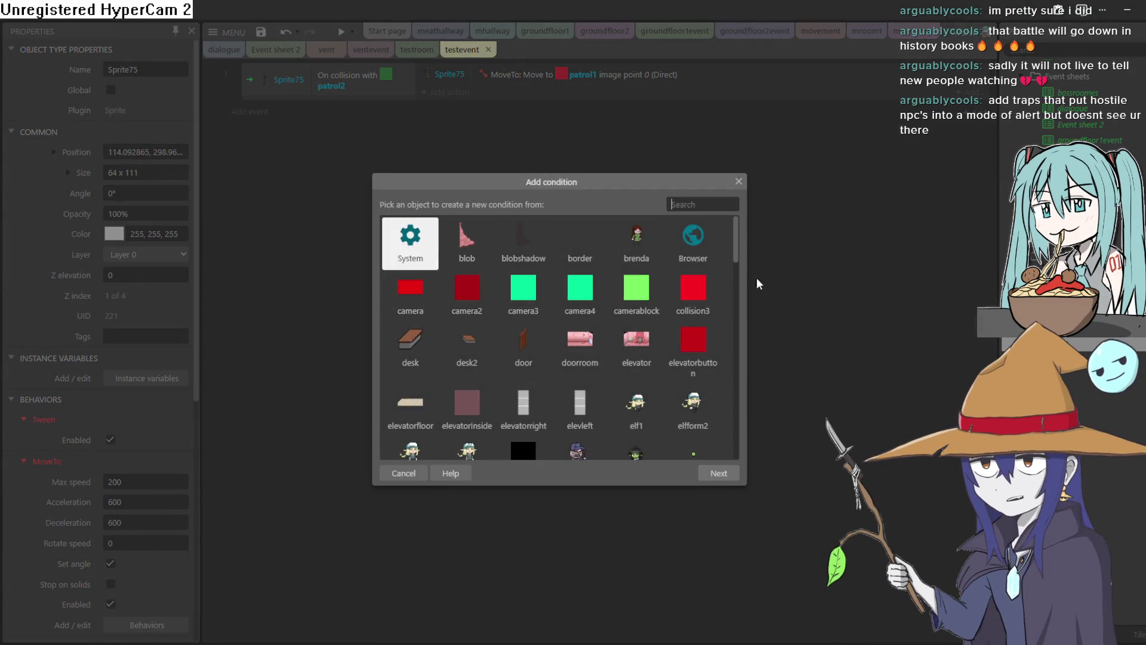
click(737, 184)
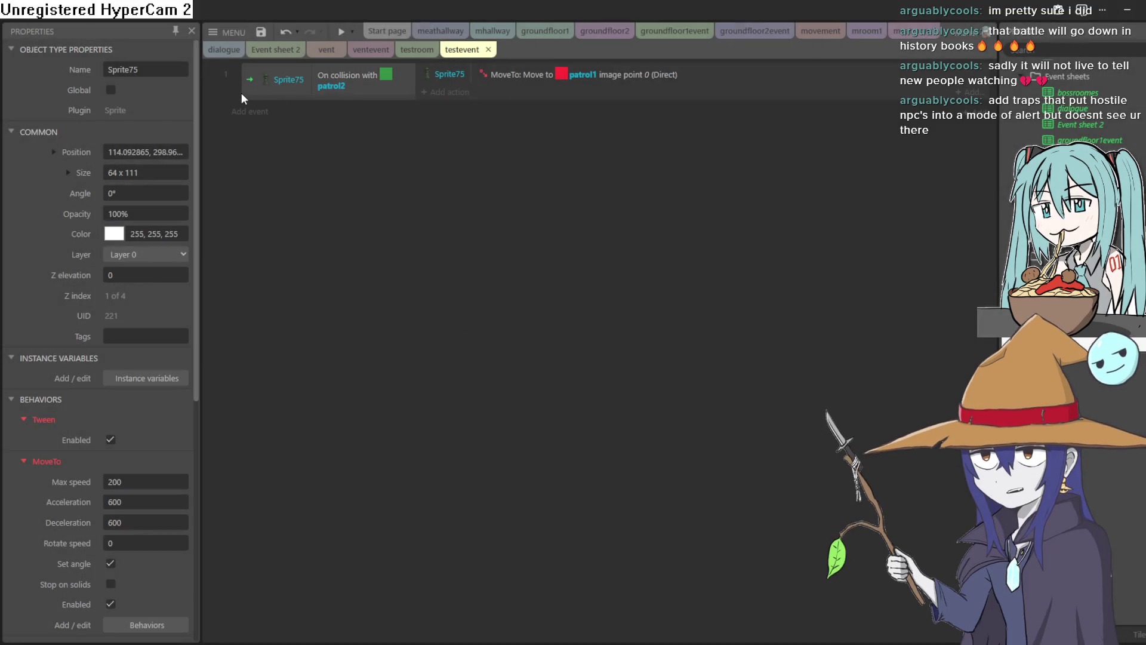
Copy the collision event and paste a duplicate as event 2
right_click(243, 93)
click(311, 206)
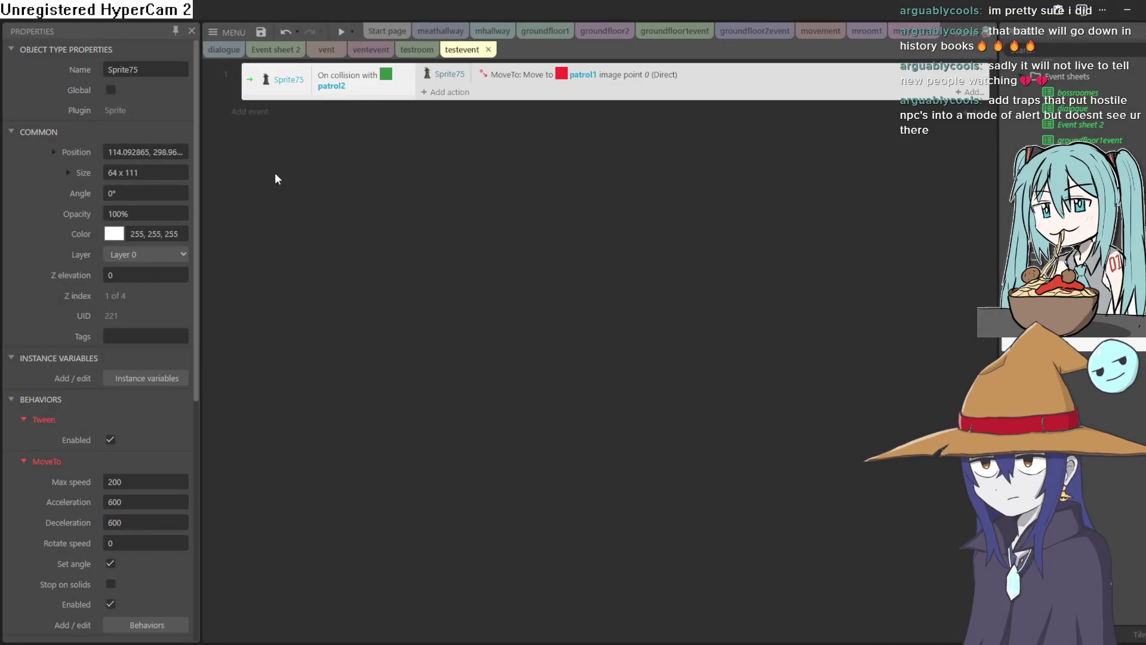
right_click(256, 159)
click(328, 369)
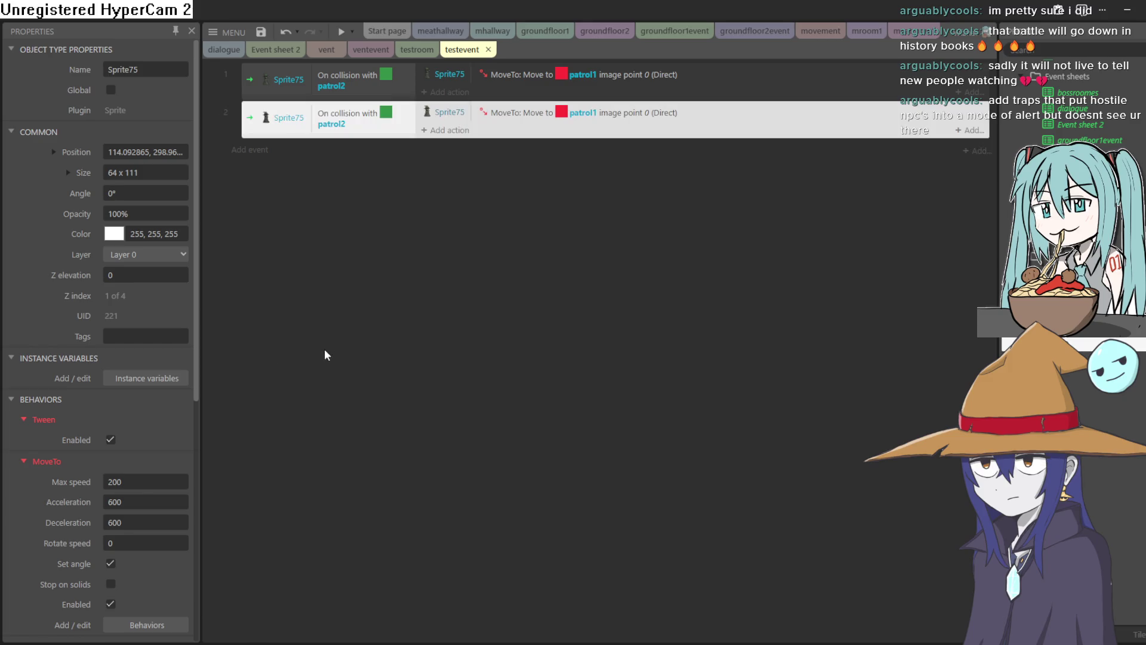
Change event 2's collision object to patrol1
double_click(375, 134)
click(573, 322)
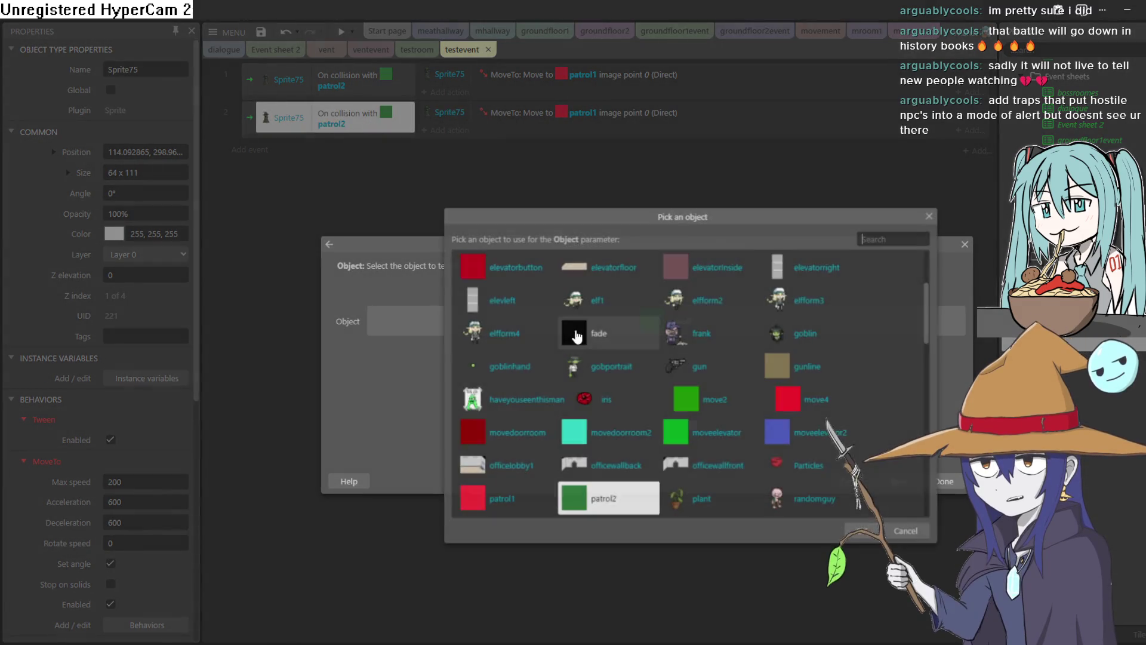
click(505, 498)
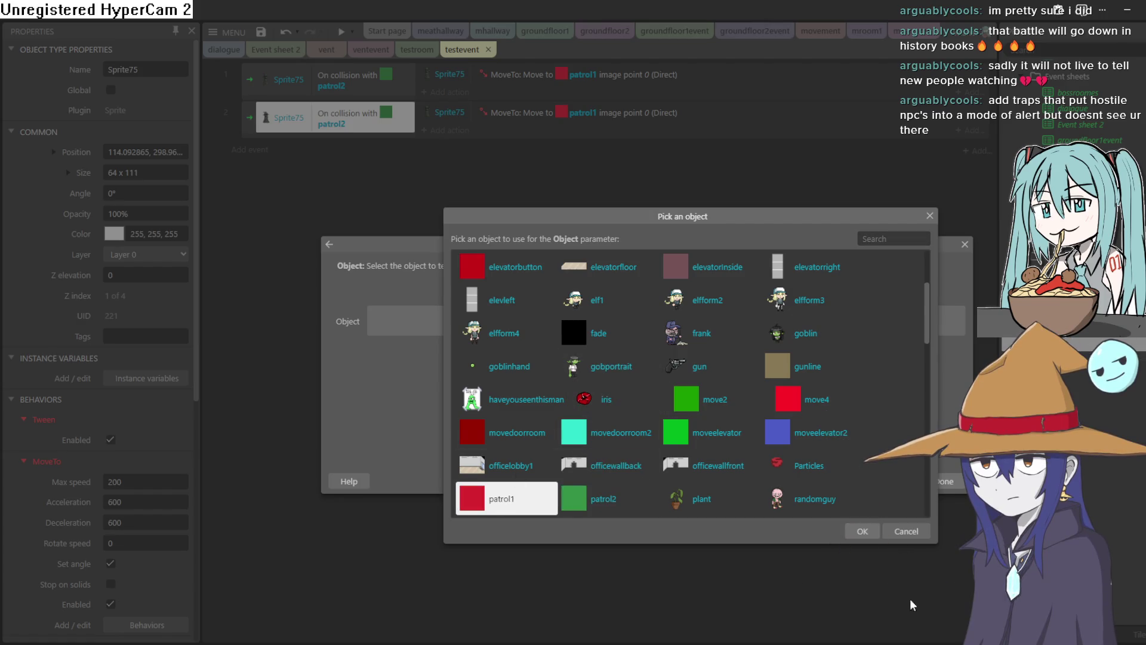
click(863, 532)
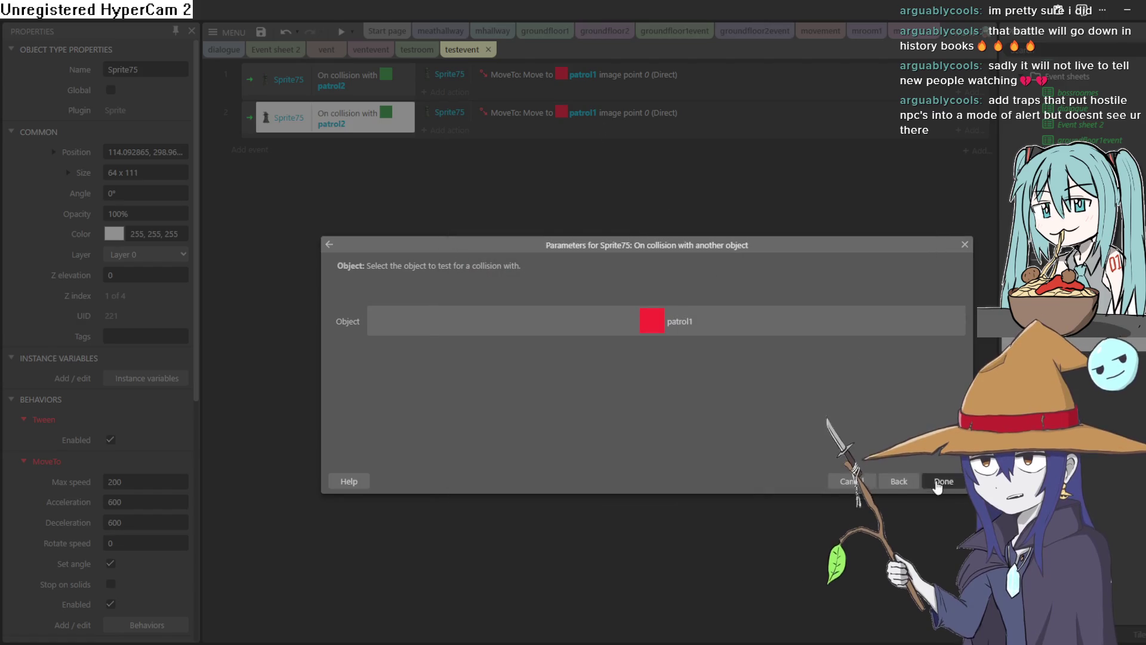
click(942, 481)
Make event 2's MoveTo action target patrol2
double_click(591, 113)
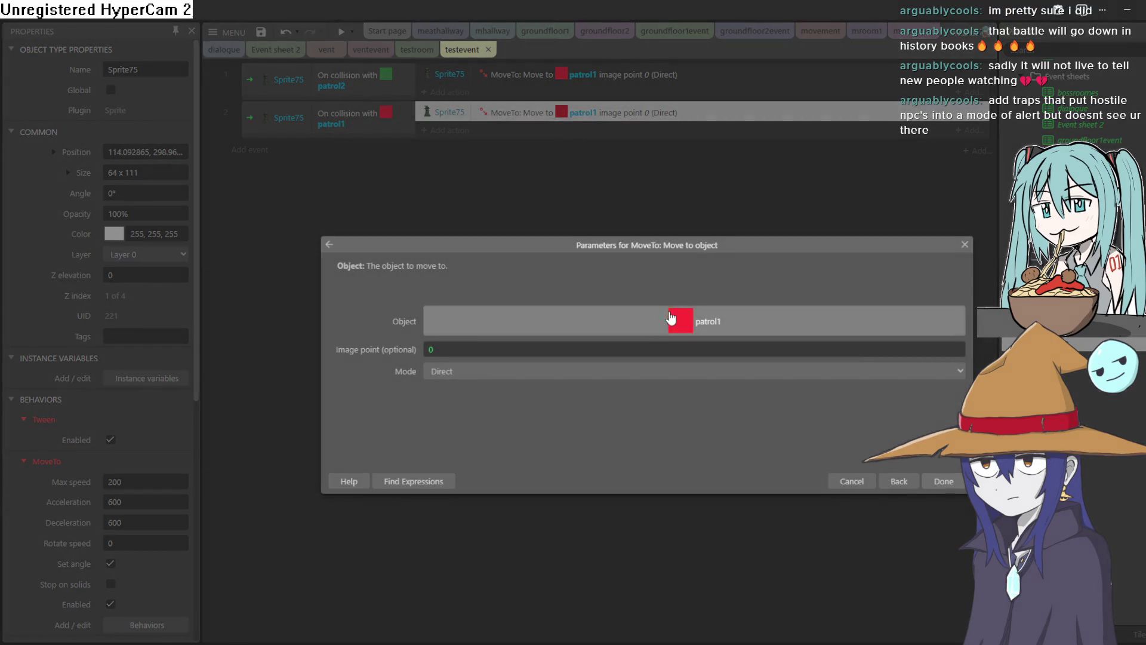
click(662, 322)
double_click(630, 506)
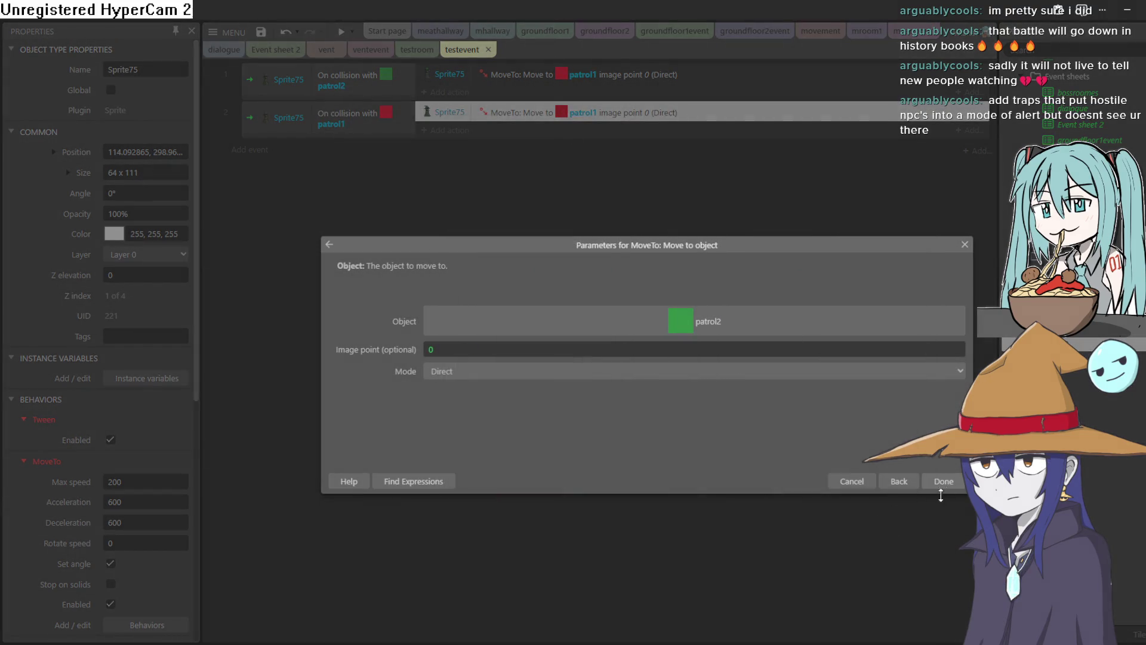
click(947, 481)
click(418, 49)
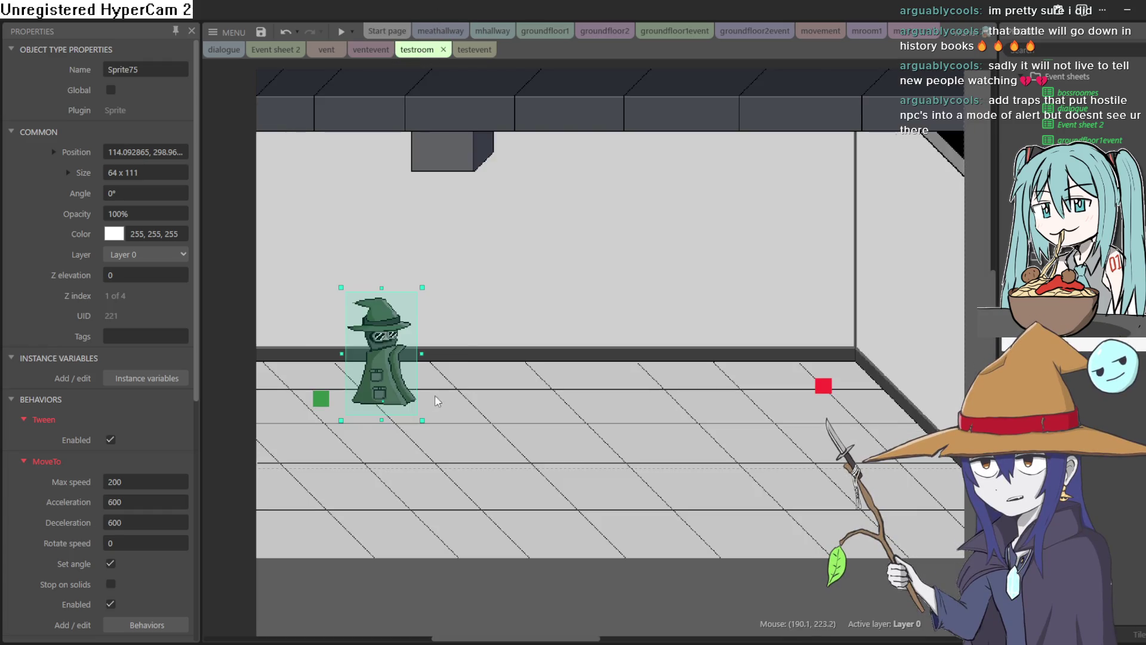
Untick Initially visible for both the patrol2 and patrol1 markers
click(316, 396)
scroll(118, 484, down, 3)
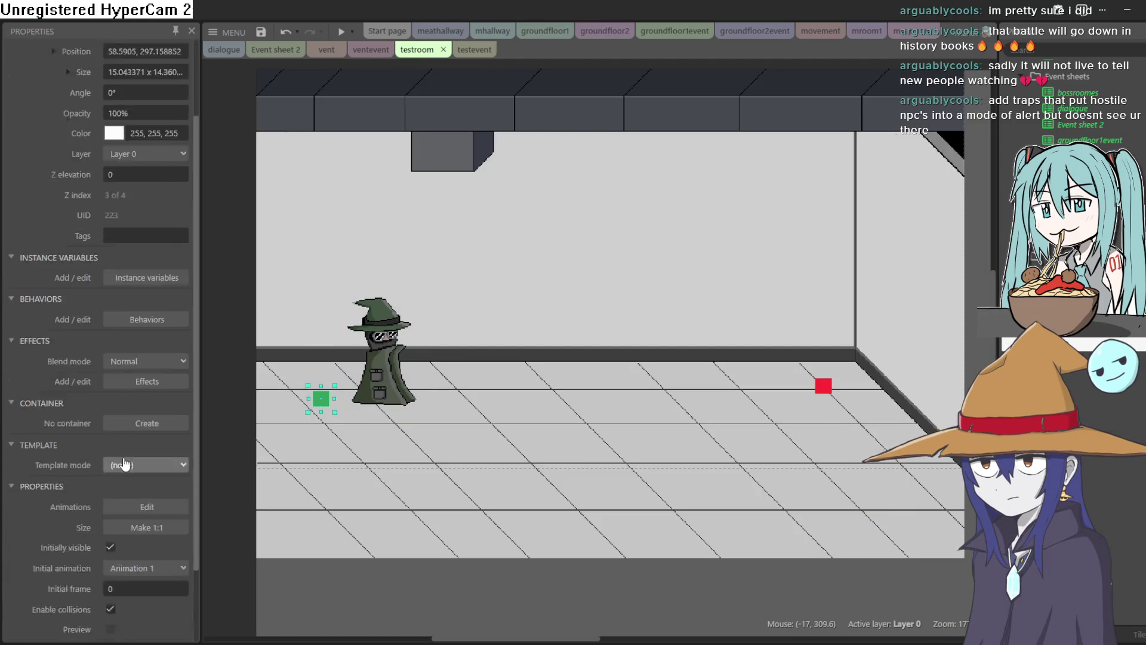
click(108, 460)
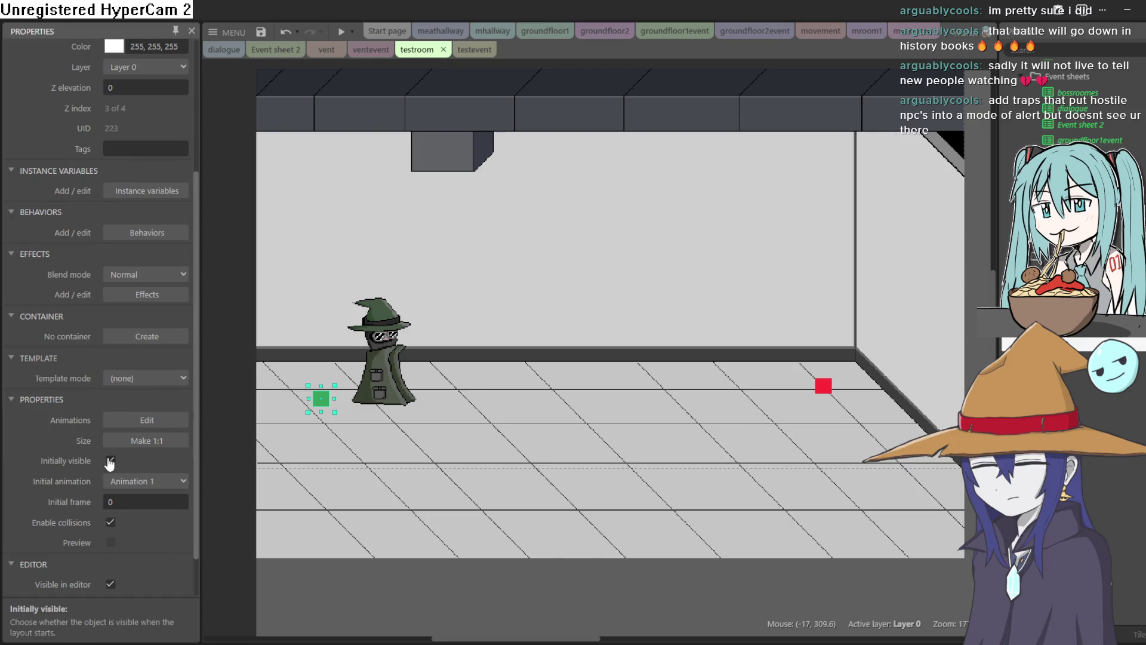
click(825, 387)
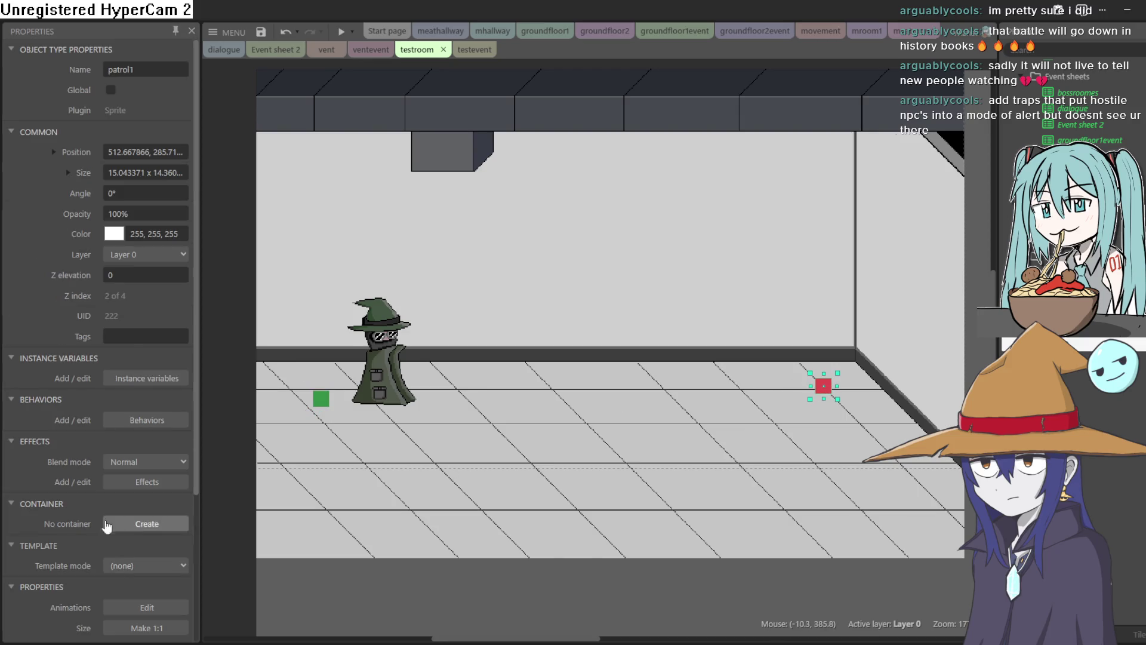
scroll(140, 344, down, 2)
click(111, 523)
Move the wizard slightly left and run a preview of the game
drag(396, 381, 345, 383)
click(340, 34)
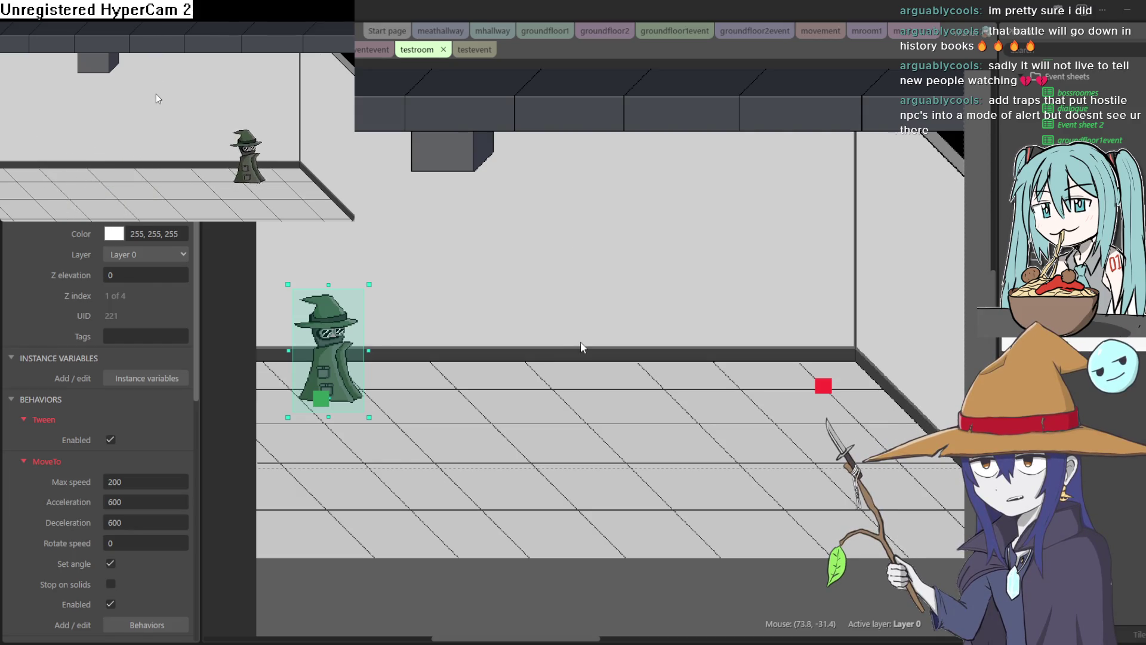
key(F5)
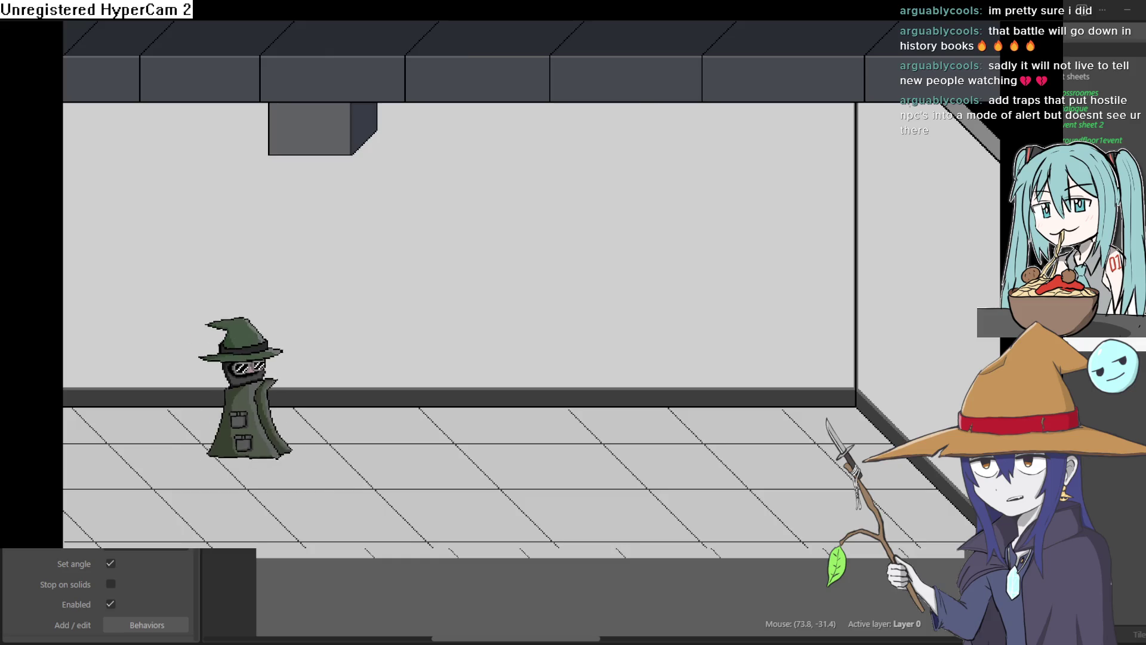
key(alt+Tab)
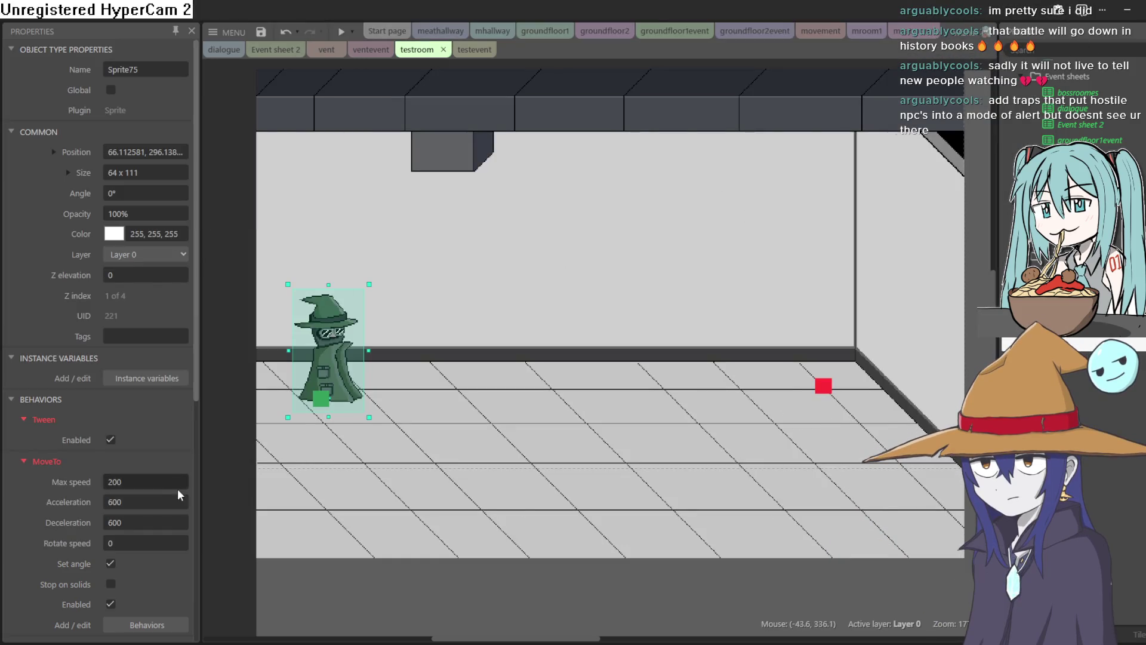
Turn off Set angle on the wizard's MoveTo, lower max speed to 100, and preview again
click(110, 564)
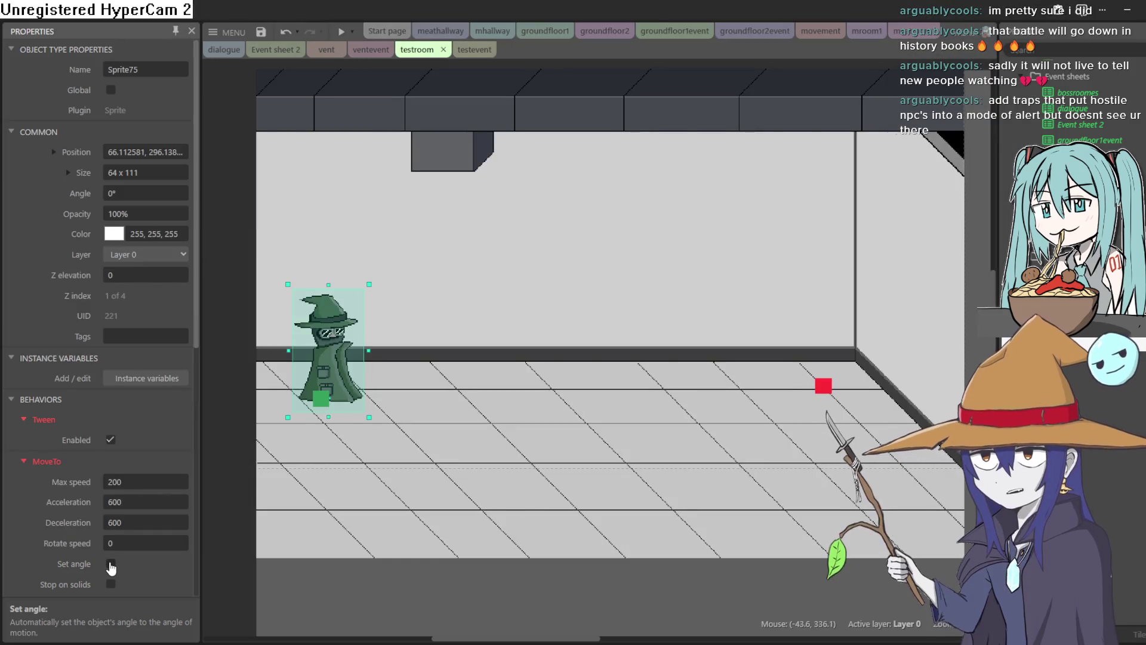
click(144, 481)
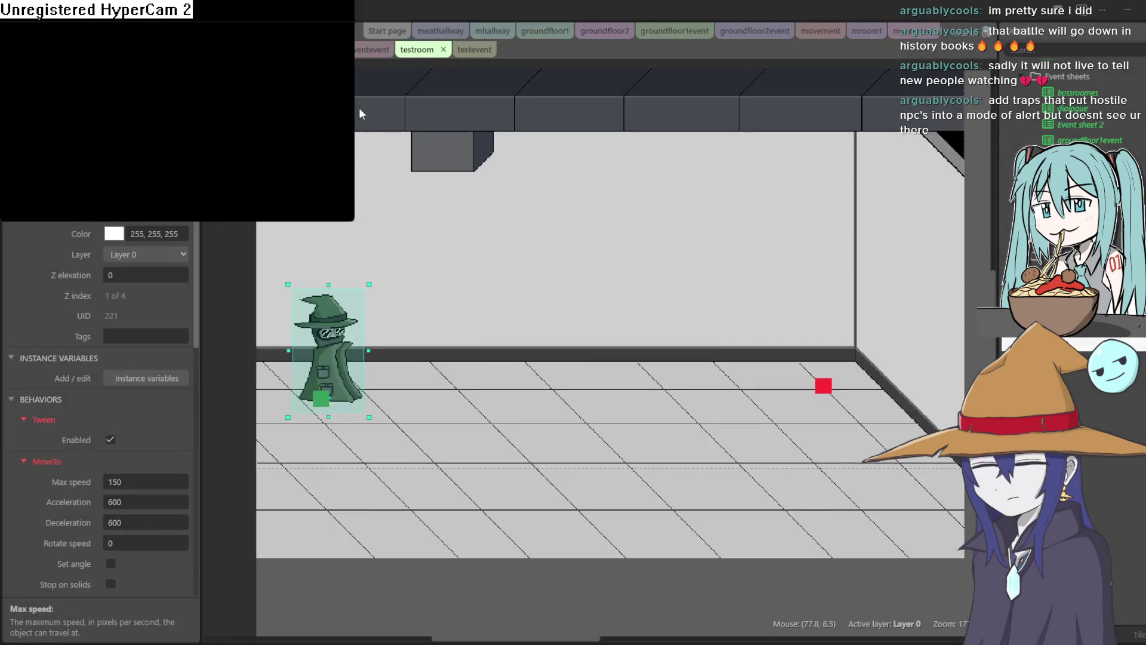
key(Right)
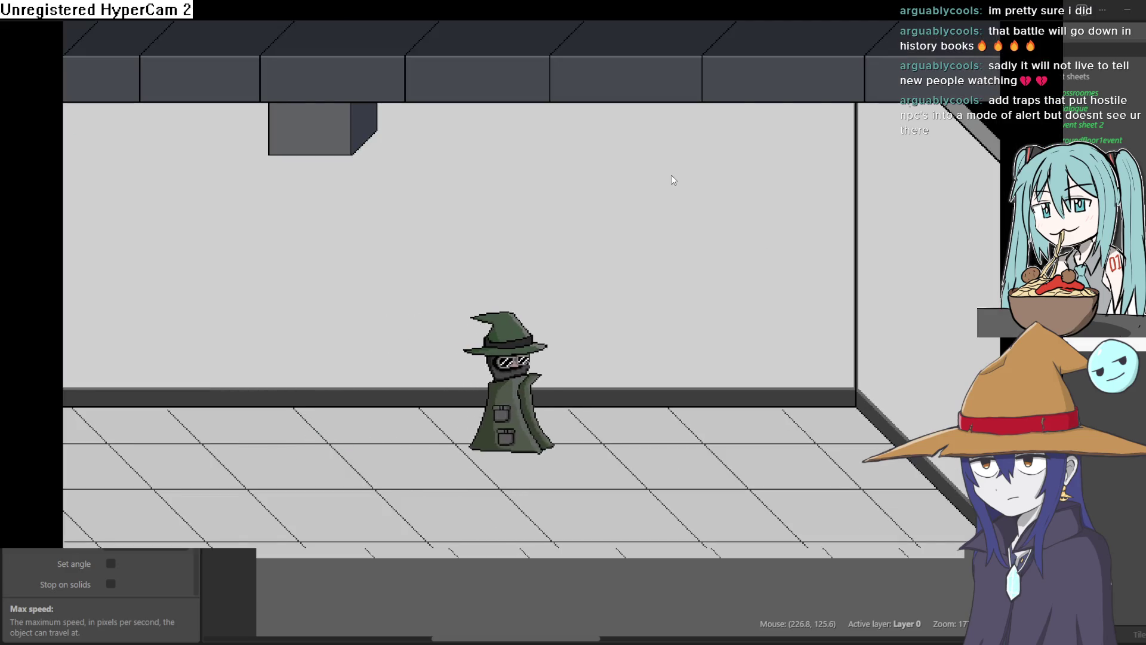
key(Left)
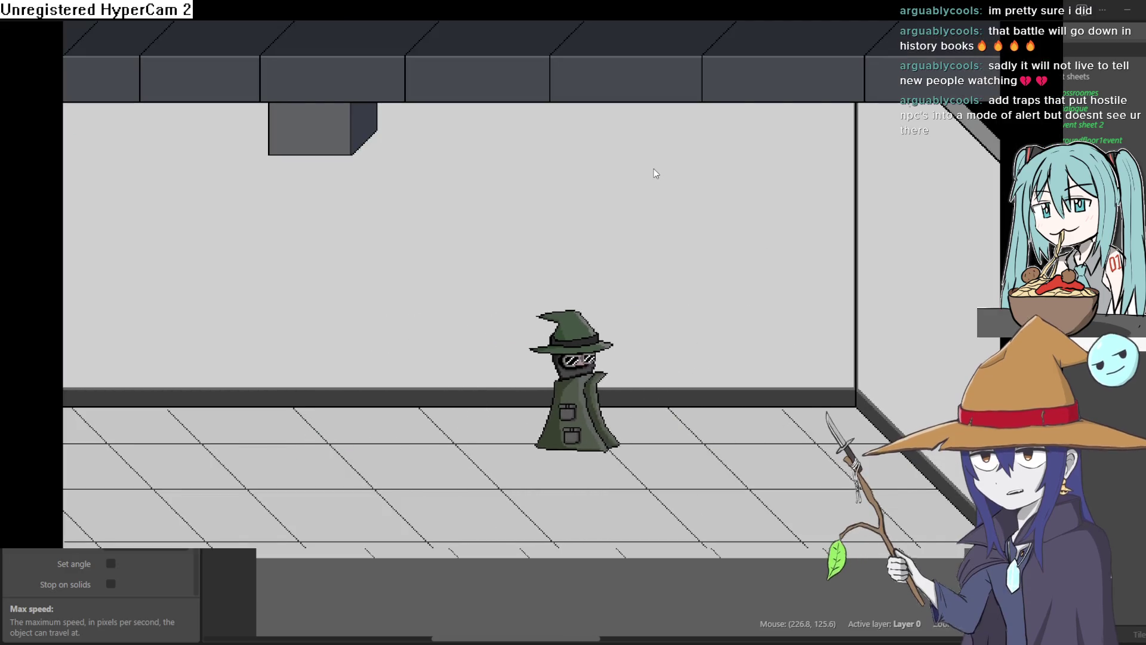
key(Right)
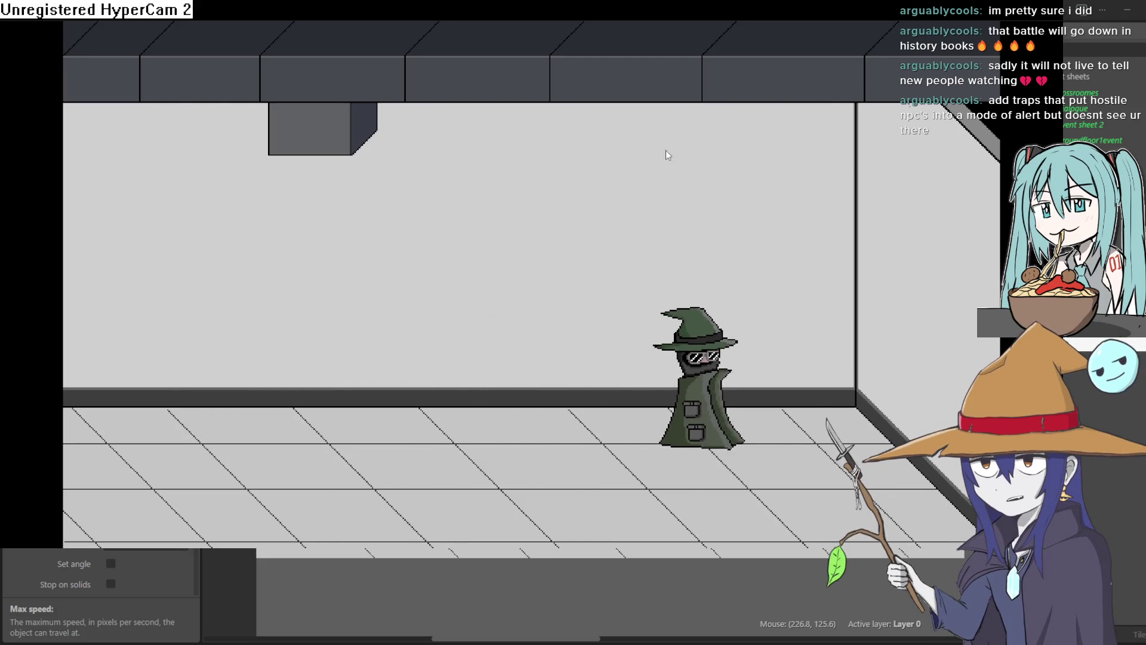
key(Left)
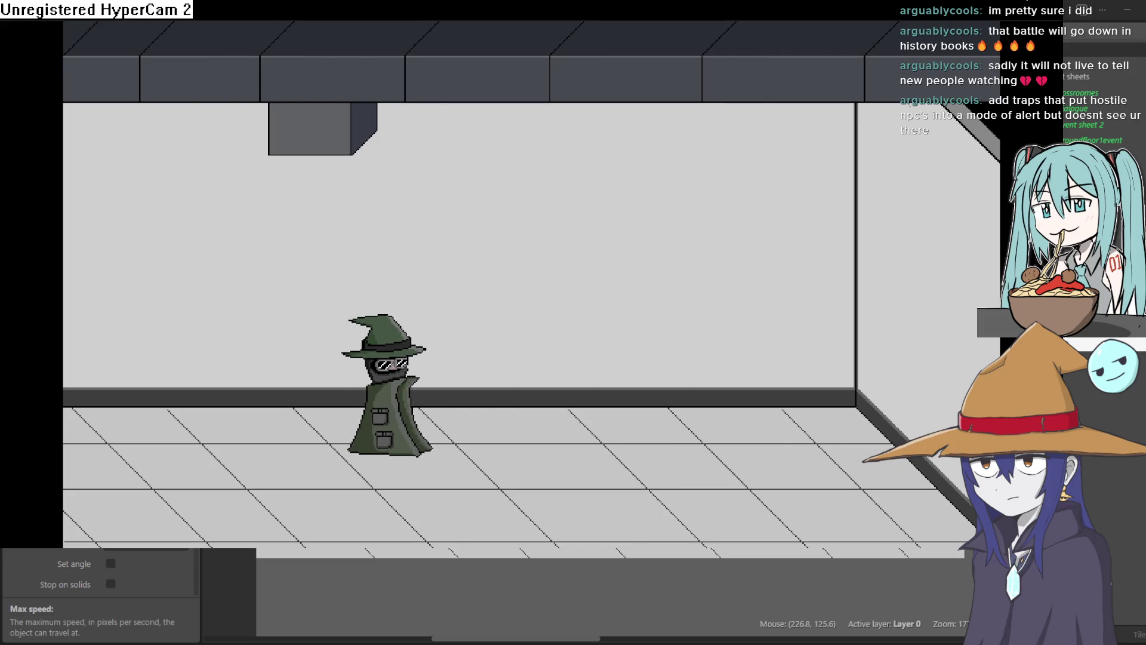
key(alt+F4)
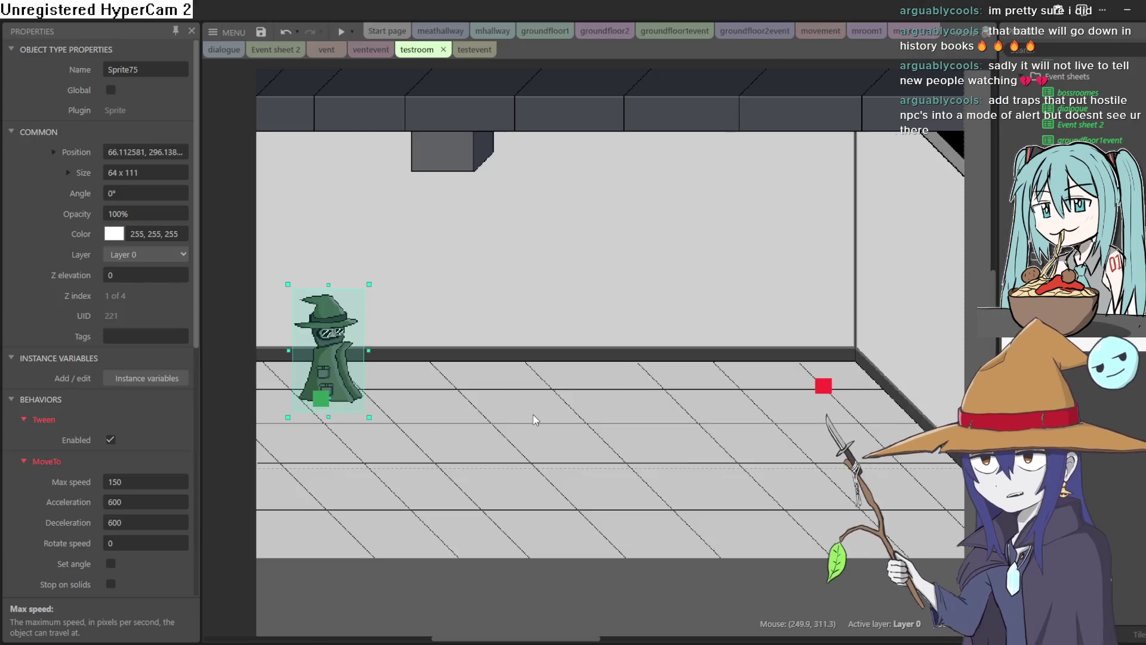
drag(132, 482, 135, 511)
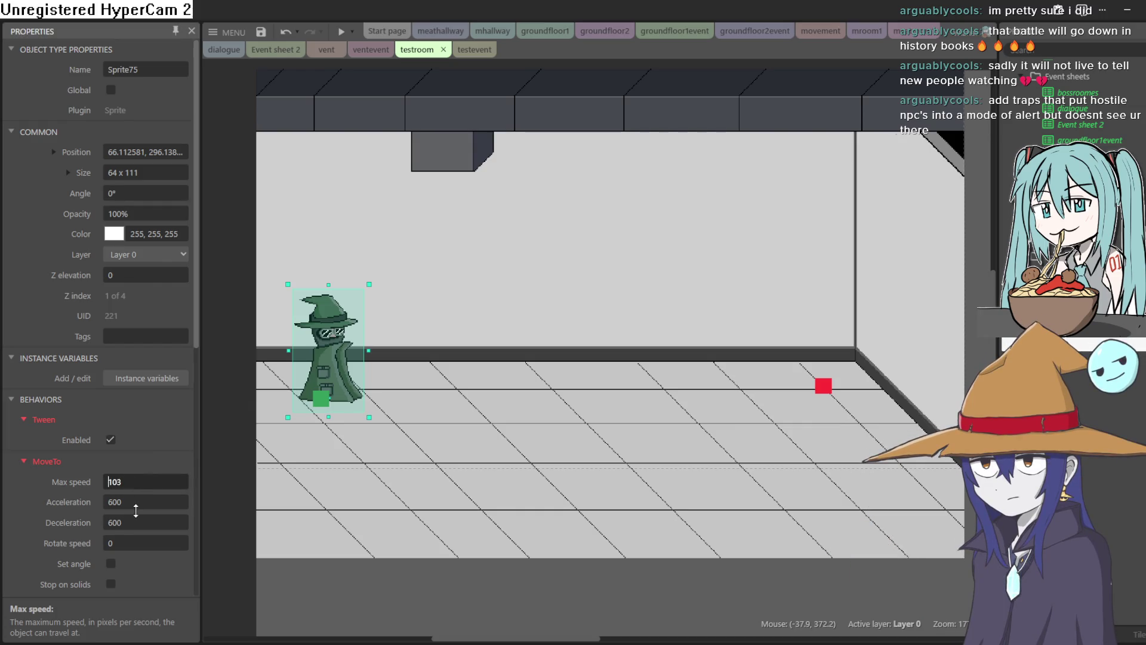
click(339, 35)
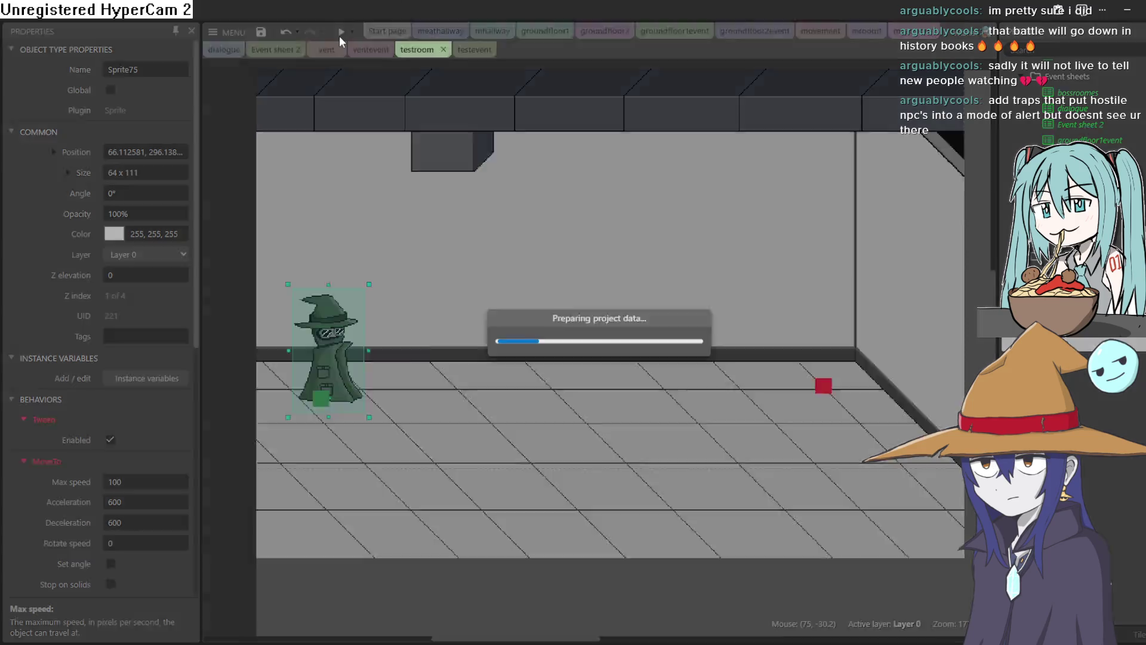
Test the patrol in the preview with the arrow keys, then close it
key(Right)
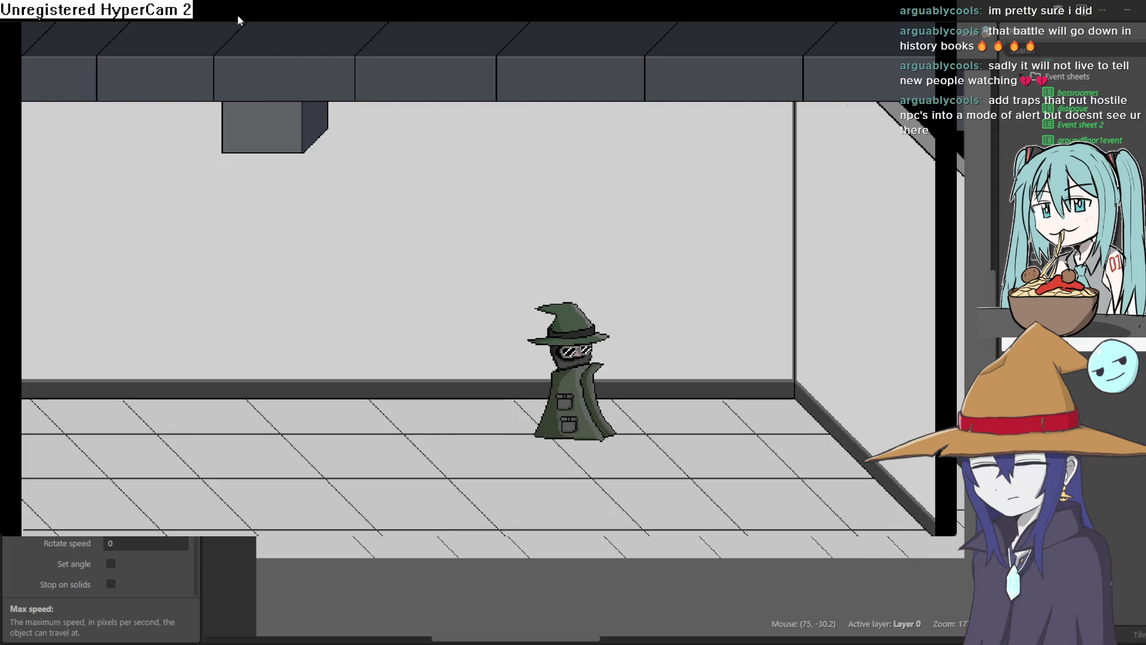
key(Left)
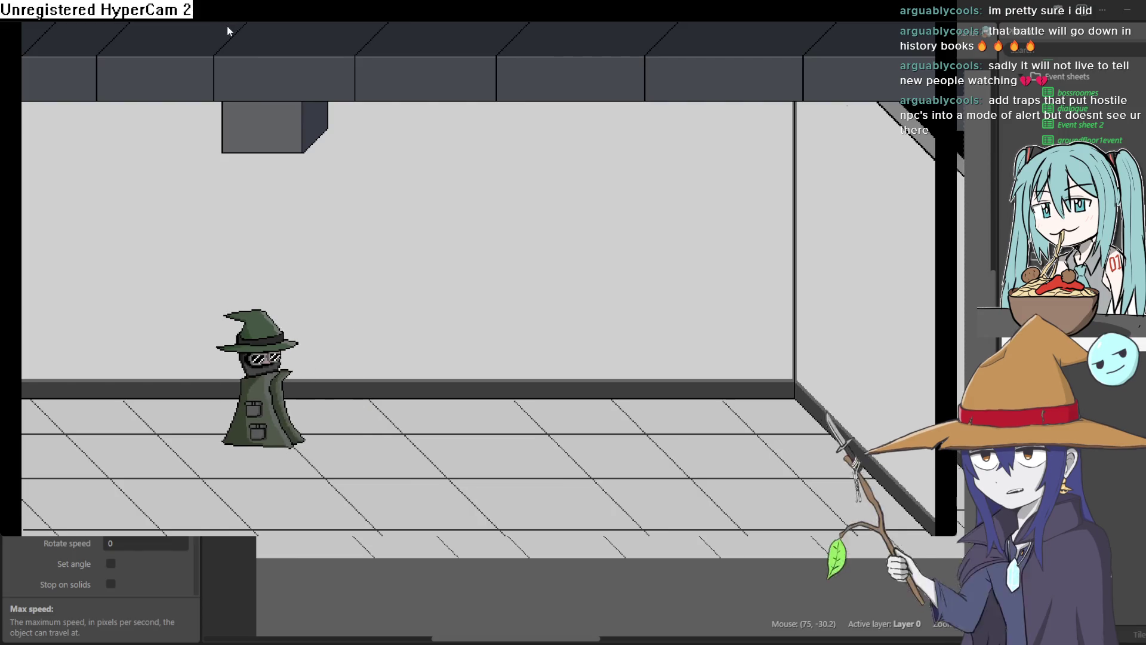
key(Right)
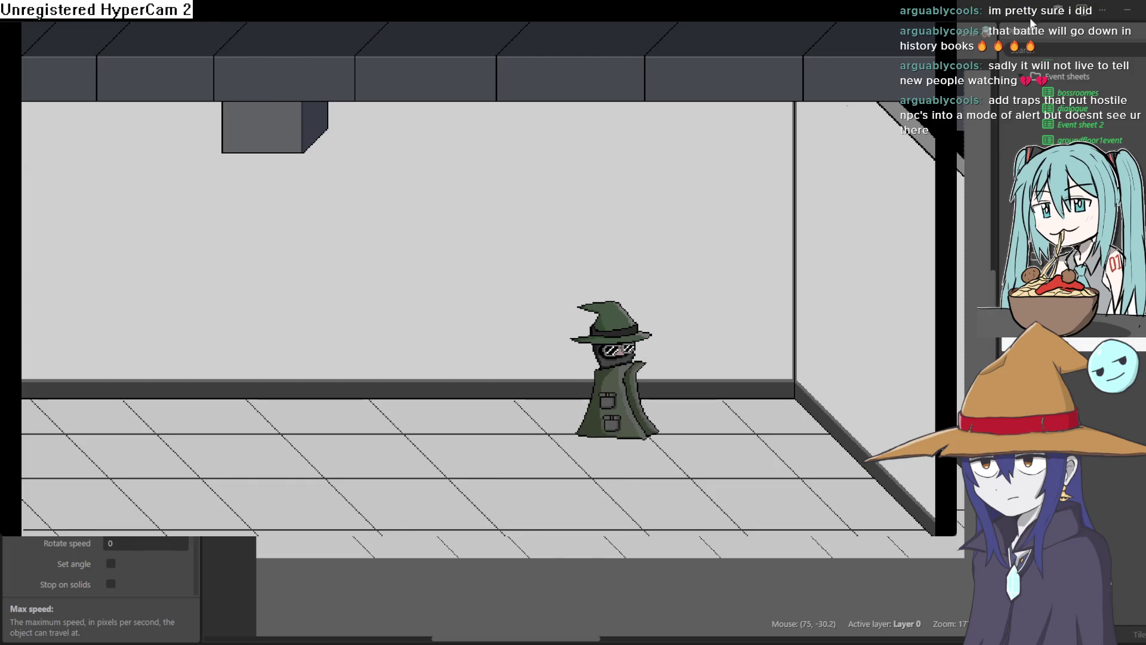
click(1138, 30)
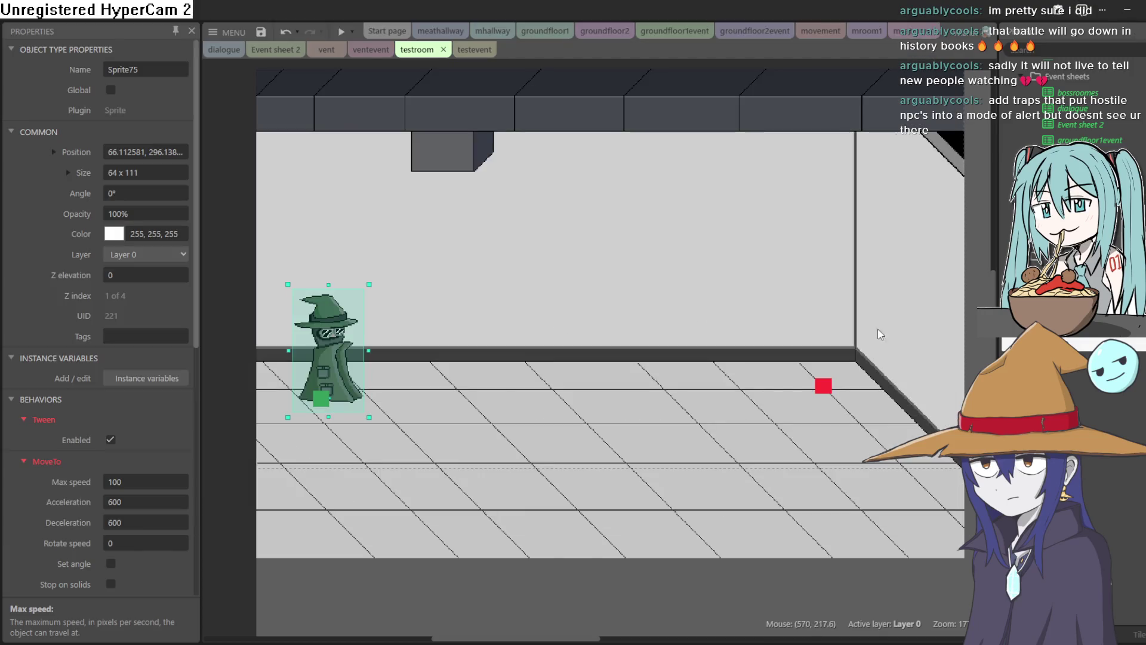
Raise patrol1, the wizard and patrol2 slightly, then start adding an action to event 1
drag(813, 393, 821, 375)
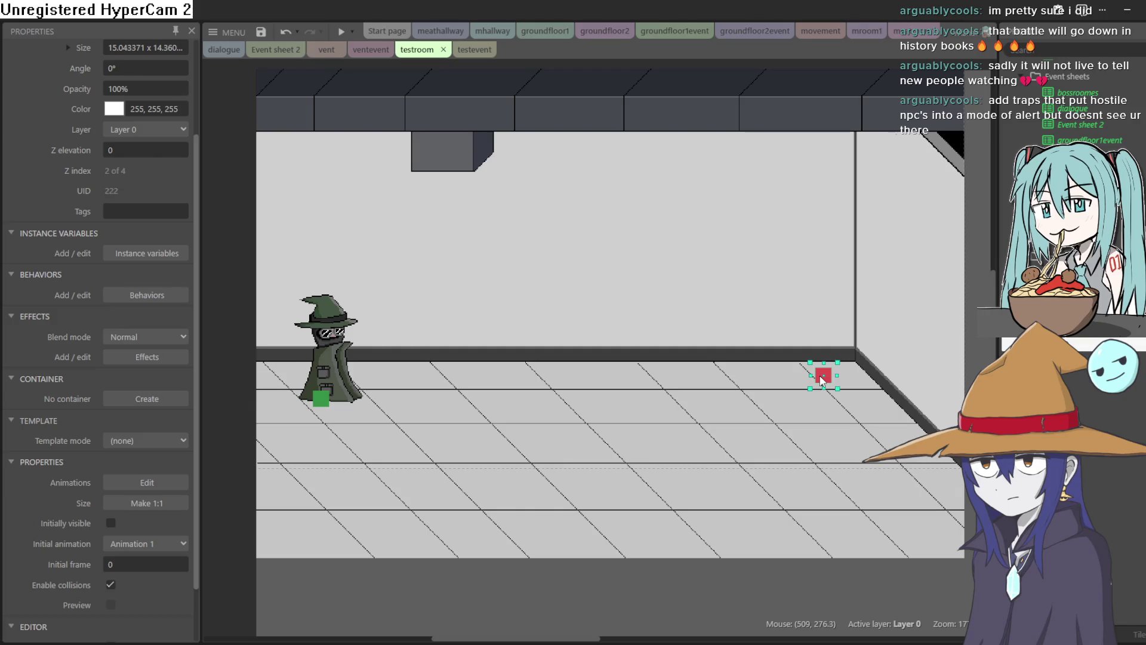
drag(323, 372, 370, 357)
mouse_move(322, 403)
mouse_down()
mouse_move(318, 374)
mouse_move(368, 357)
mouse_move(303, 349)
mouse_move(315, 353)
mouse_up()
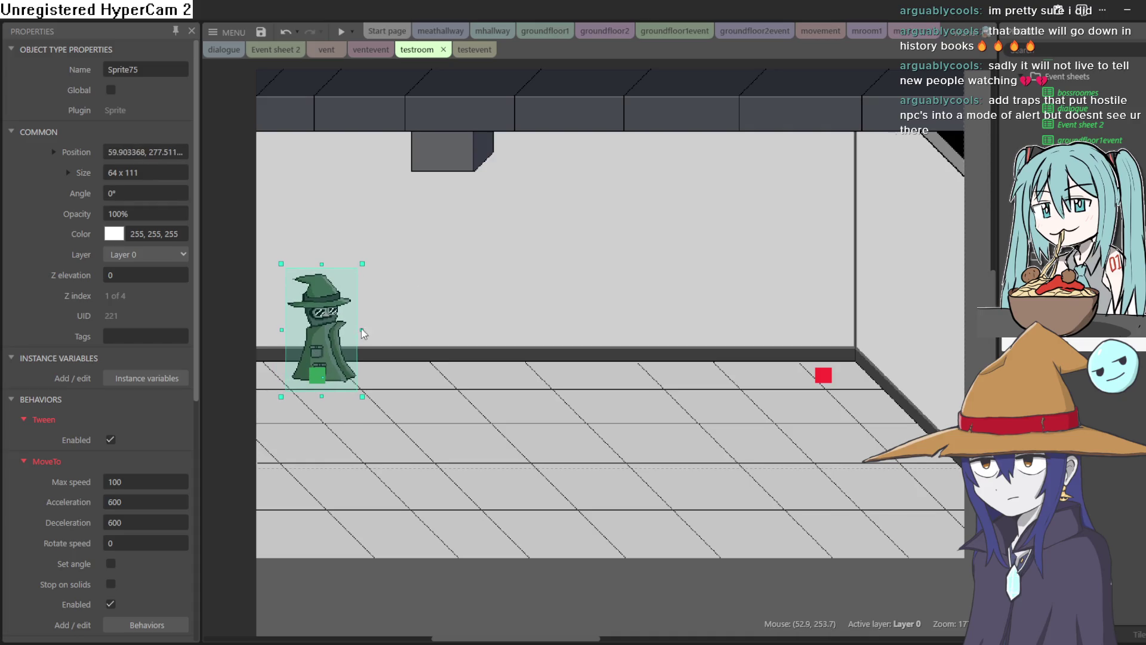
click(473, 50)
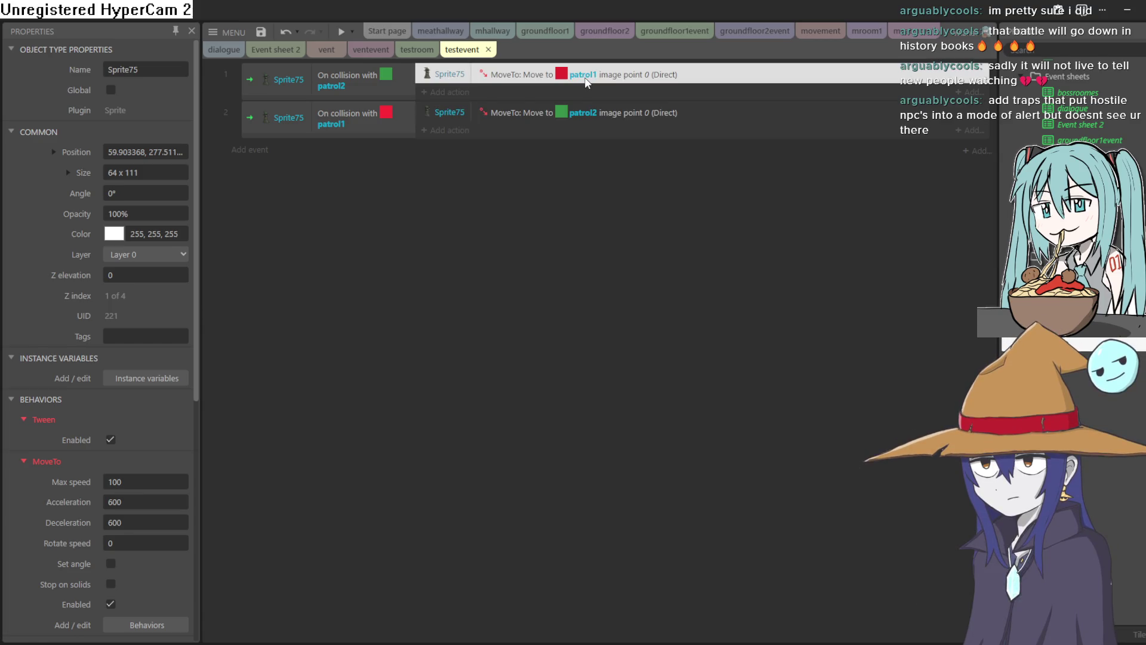
click(443, 93)
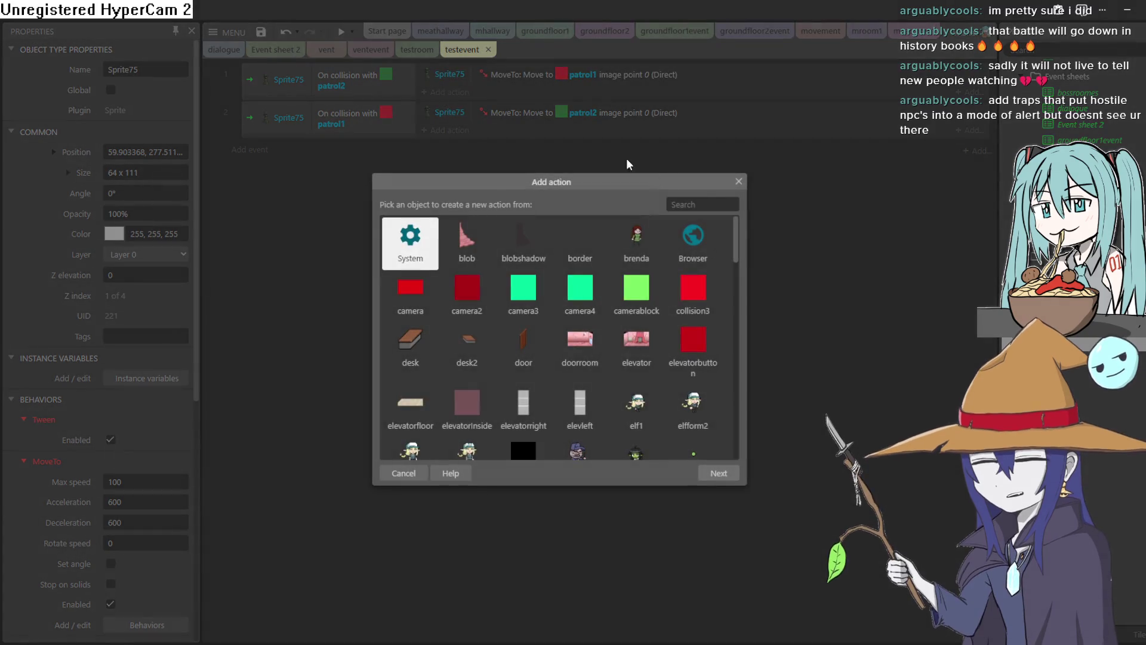